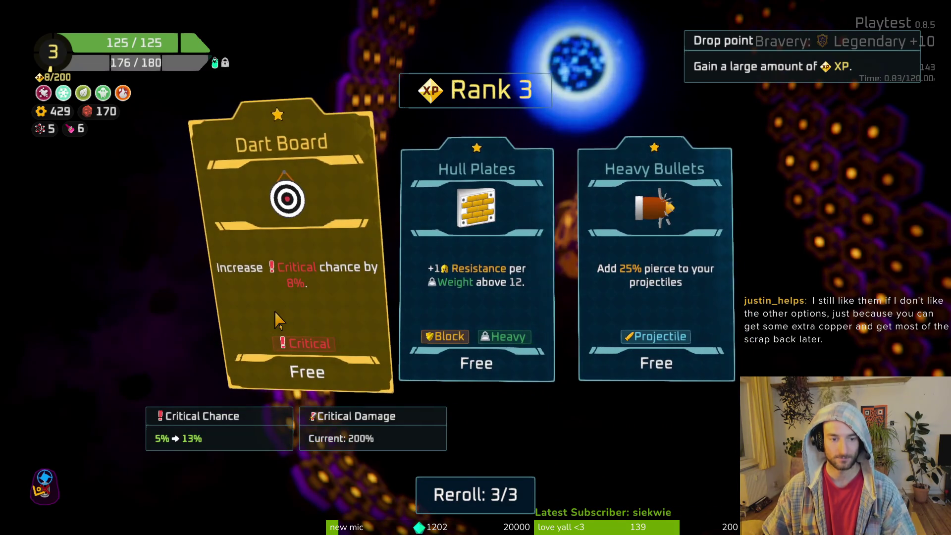
Reroll the upgrade cards, then take Slotted Screwdriver and one more upgrade
left_click(476, 494)
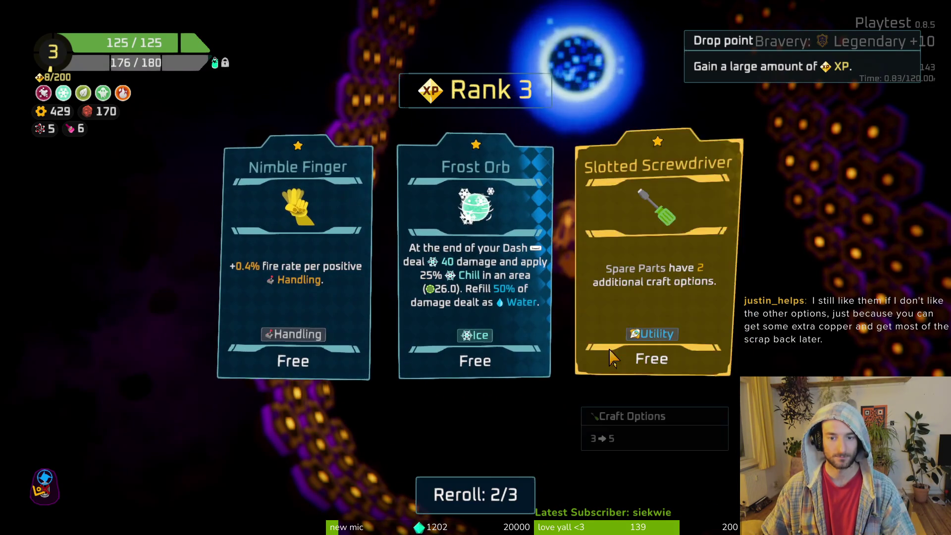
left_click(649, 317)
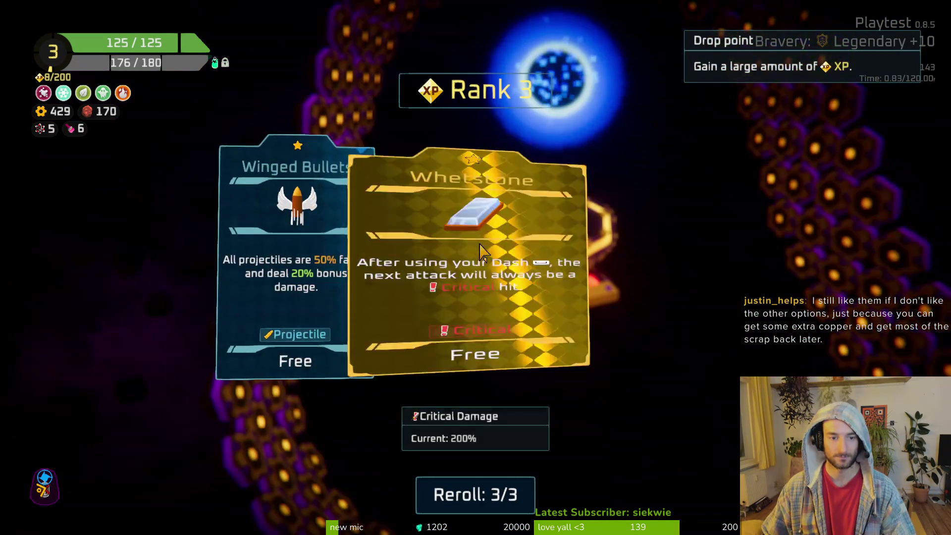
left_click(377, 317)
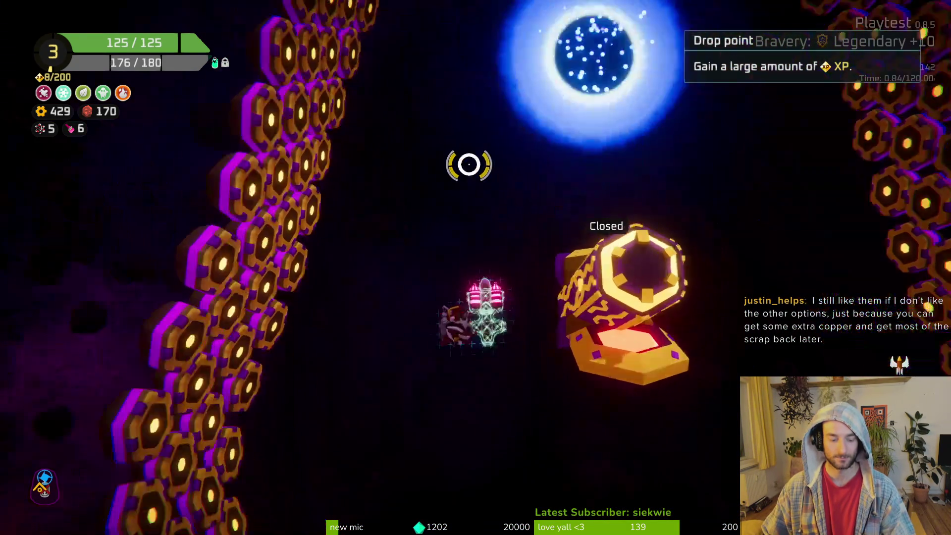
Craft a Tiny Laser from the stored spare part and mount it on the ship
key("Tab")
mouse_move(208, 242)
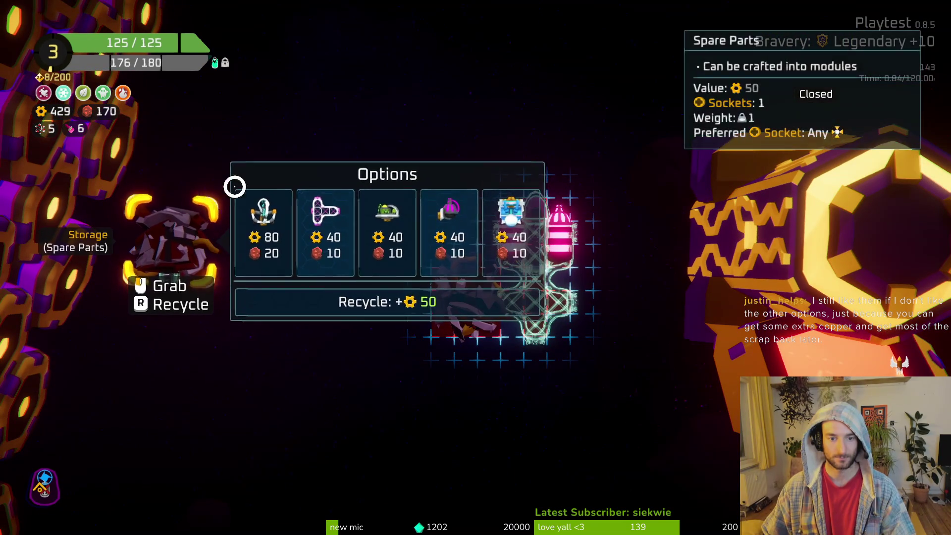
mouse_move(476, 309)
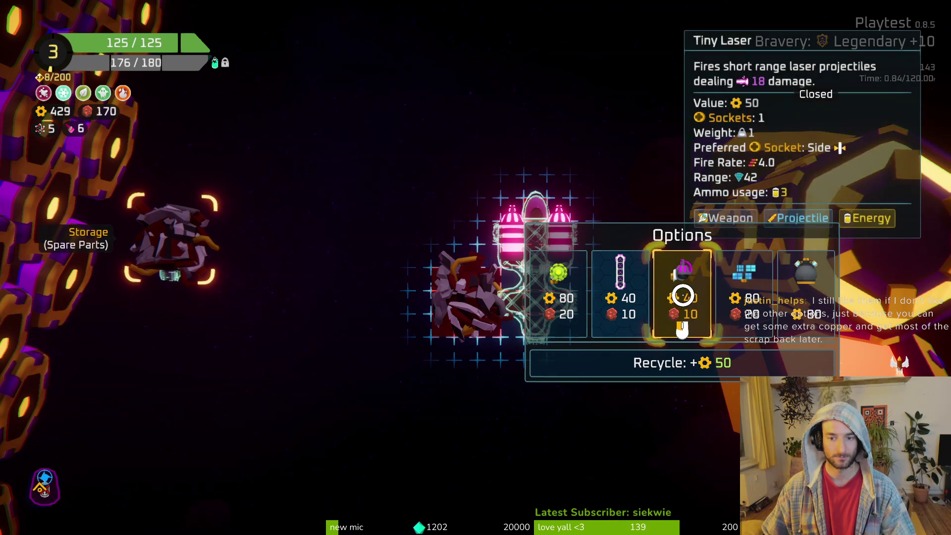
right_click(174, 242)
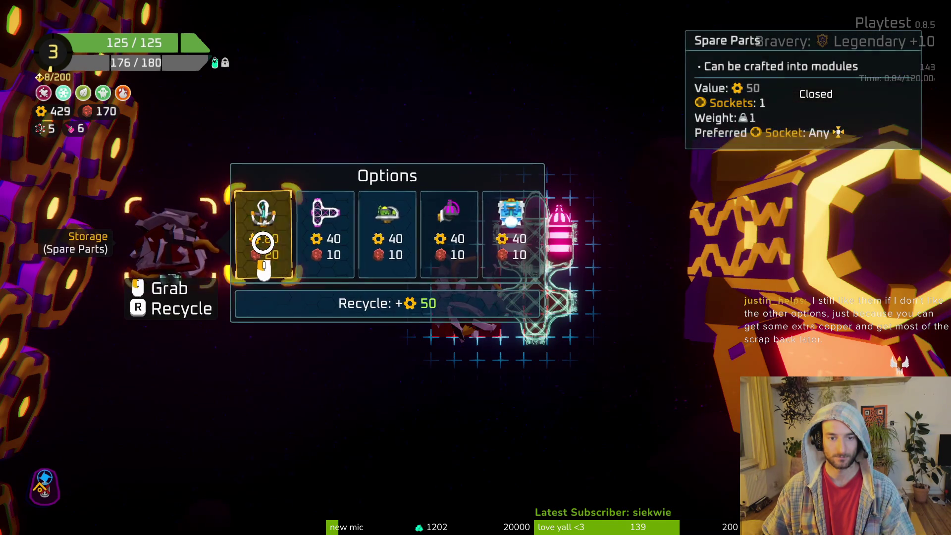
left_click(446, 239)
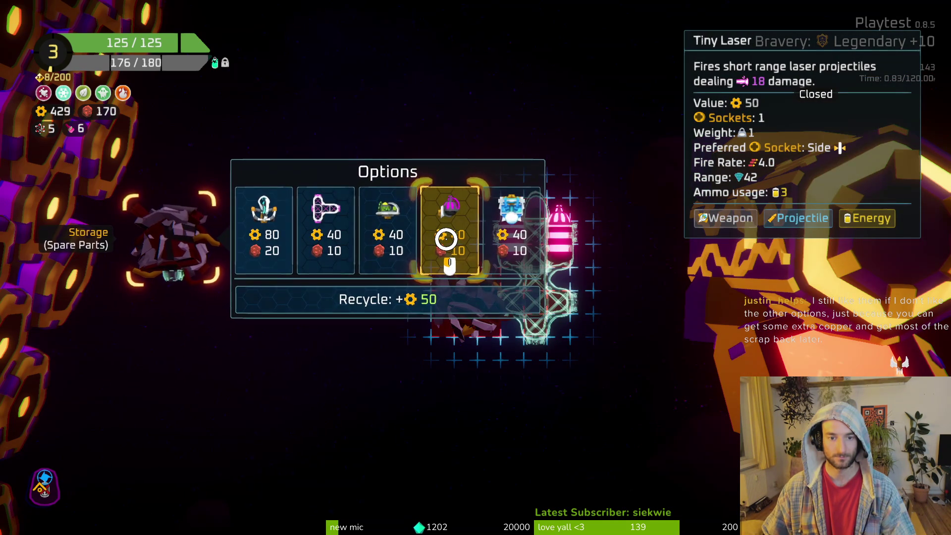
left_click_drag(144, 325, 468, 228)
right_click(477, 304)
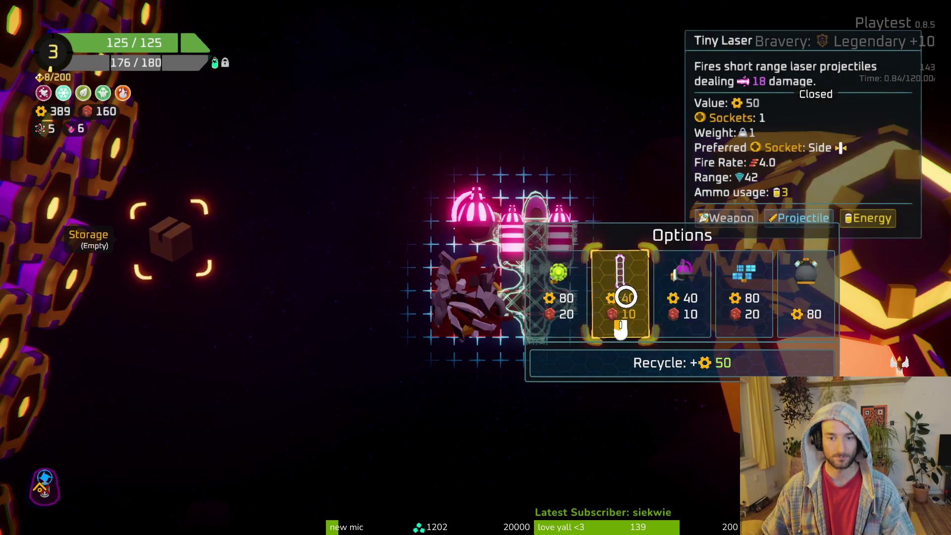
key("Escape")
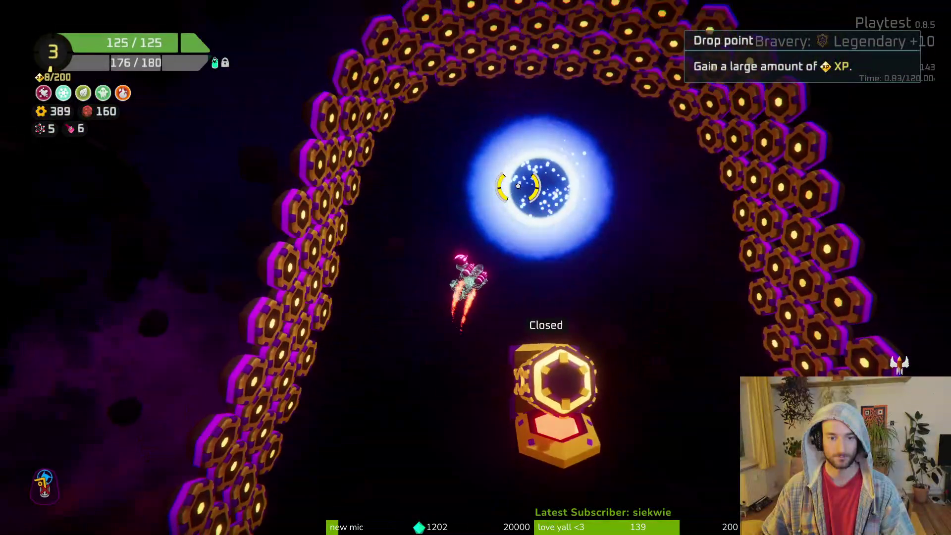
Warp to the next level and skip the oxygen station's reward
key("f")
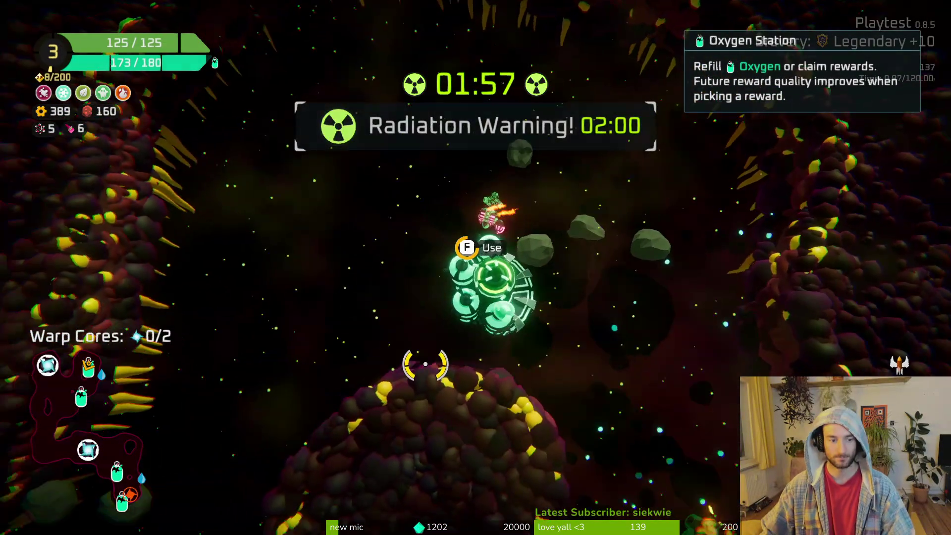
key("e")
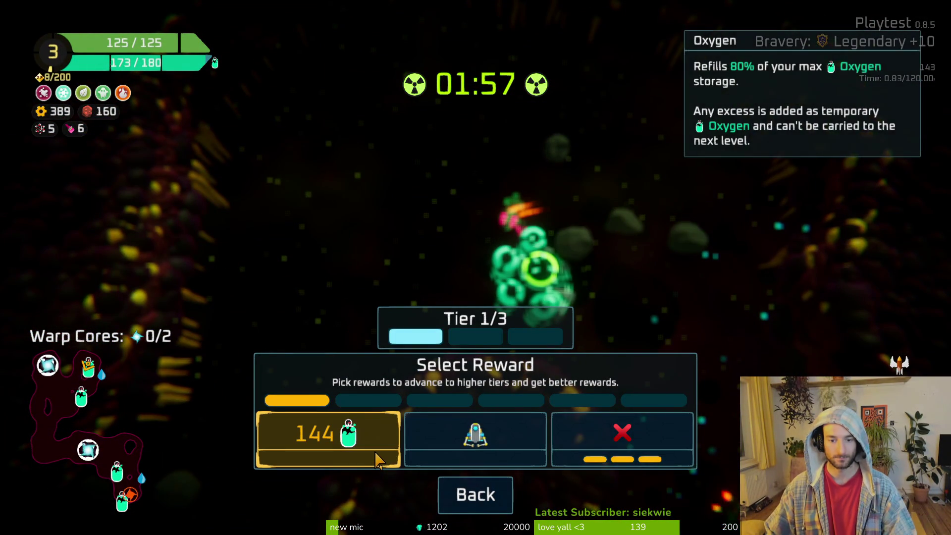
left_click(625, 456)
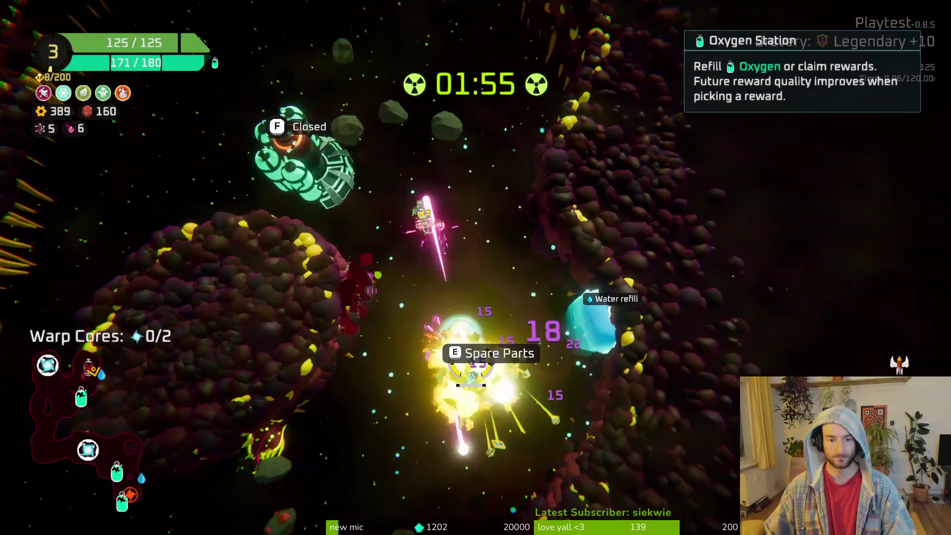
key("w")
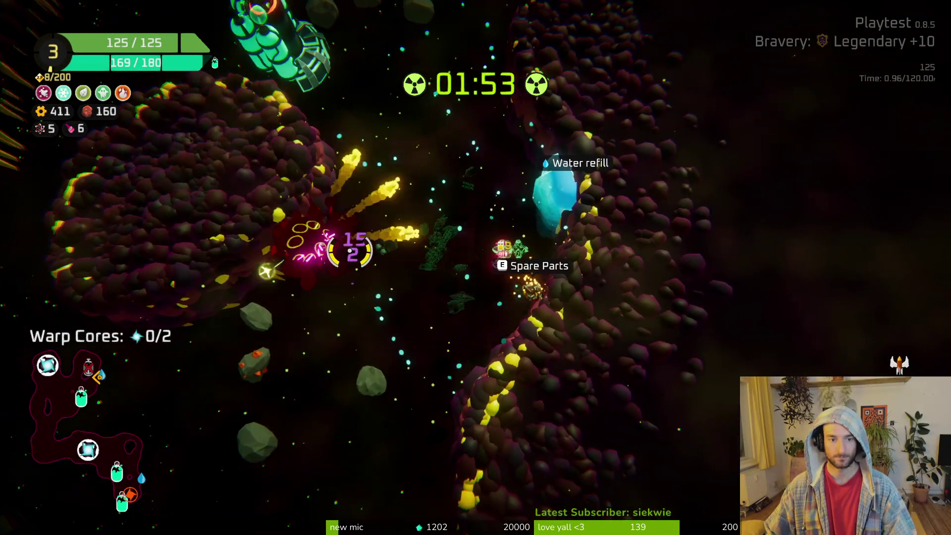
Collect the spare parts and bring up the build view
key("e")
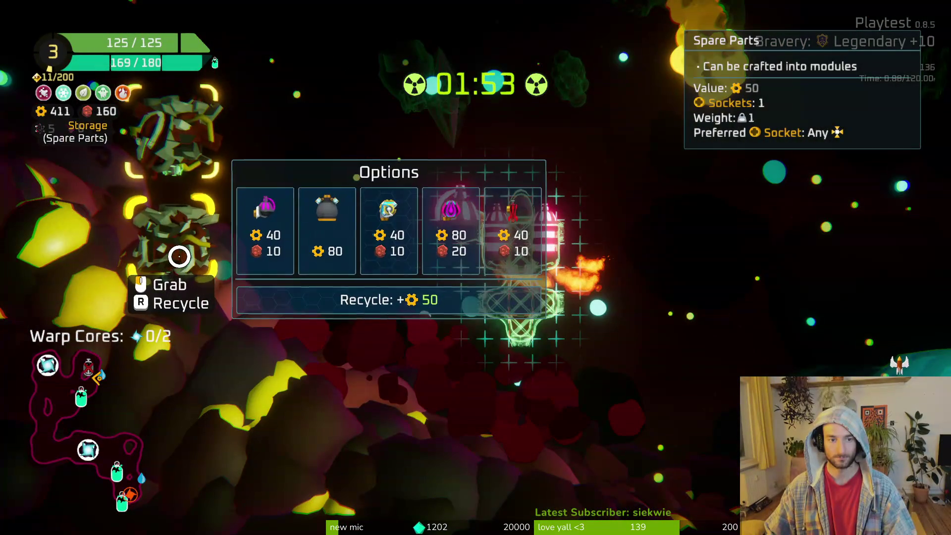
mouse_move(200, 160)
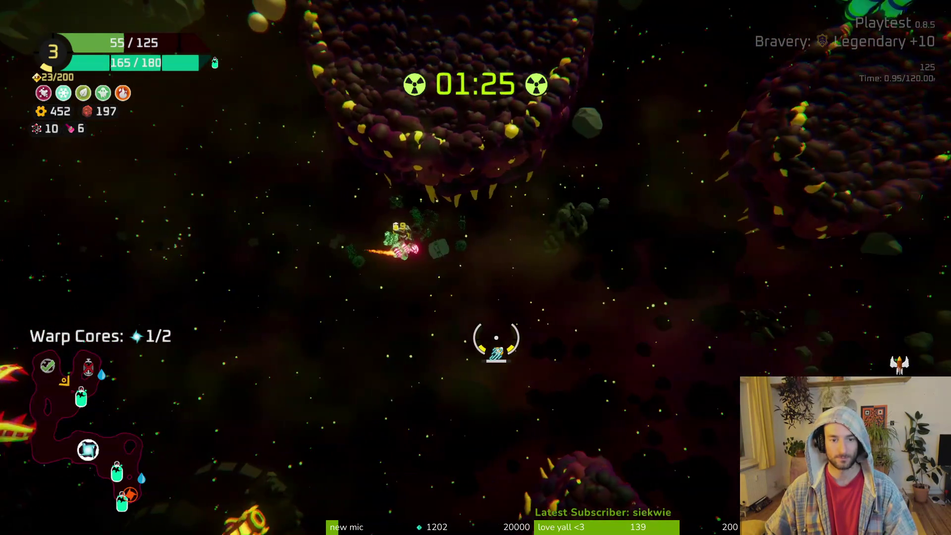
mouse_move(162, 235)
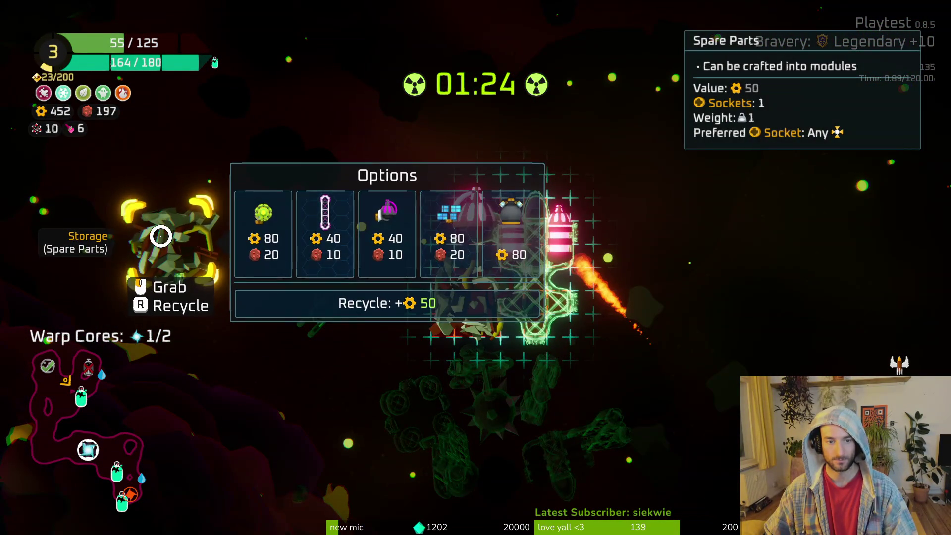
Leave the build view and claim a reward from the oxygen station
mouse_move(478, 297)
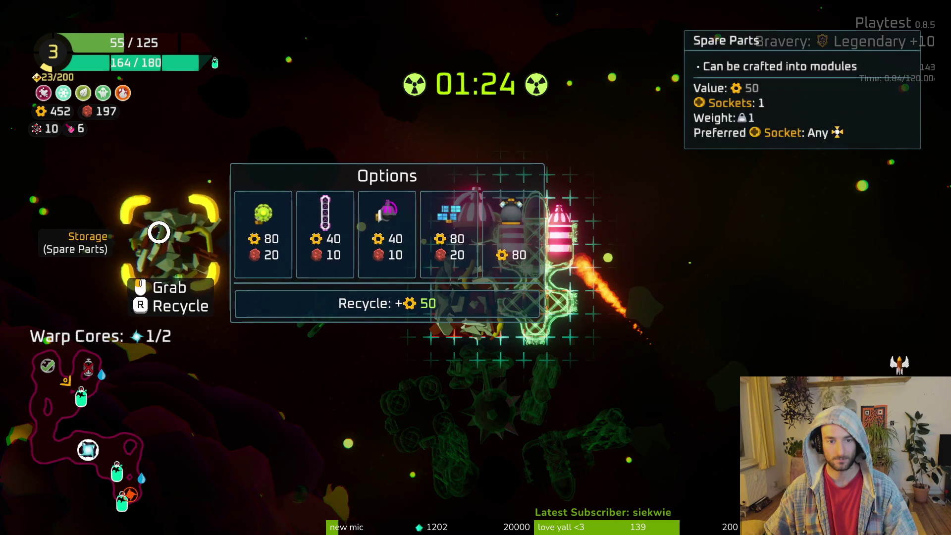
key("Tab")
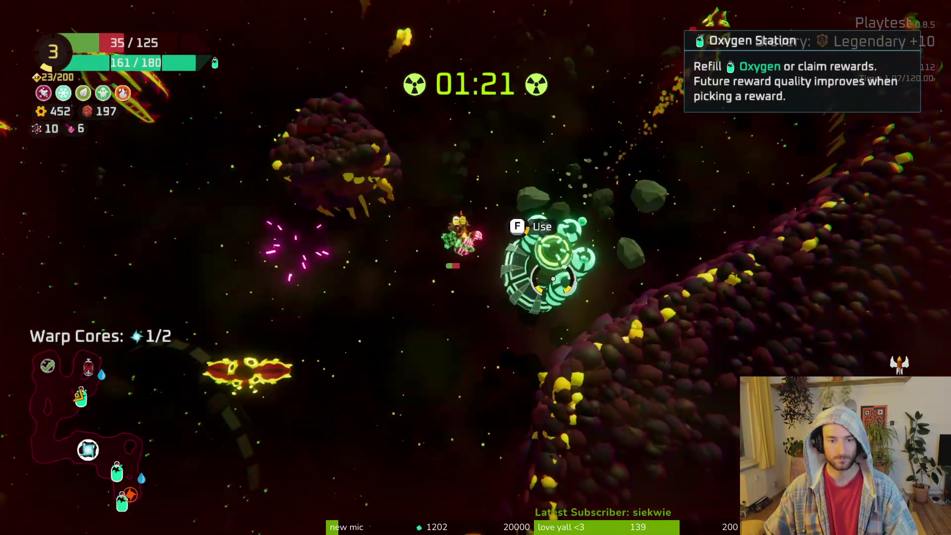
key("f")
left_click(639, 438)
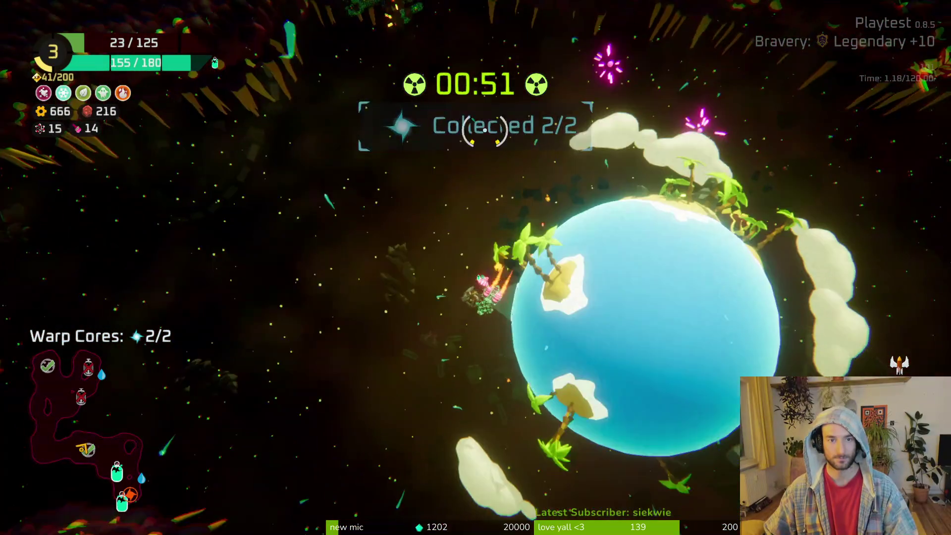
Dash away from the planet, fight through enemies, and reopen the ship-building view
key("space")
mouse_move(528, 123)
left_mouse_down()
mouse_move(510, 188)
mouse_move(516, 212)
mouse_move(556, 176)
left_mouse_up()
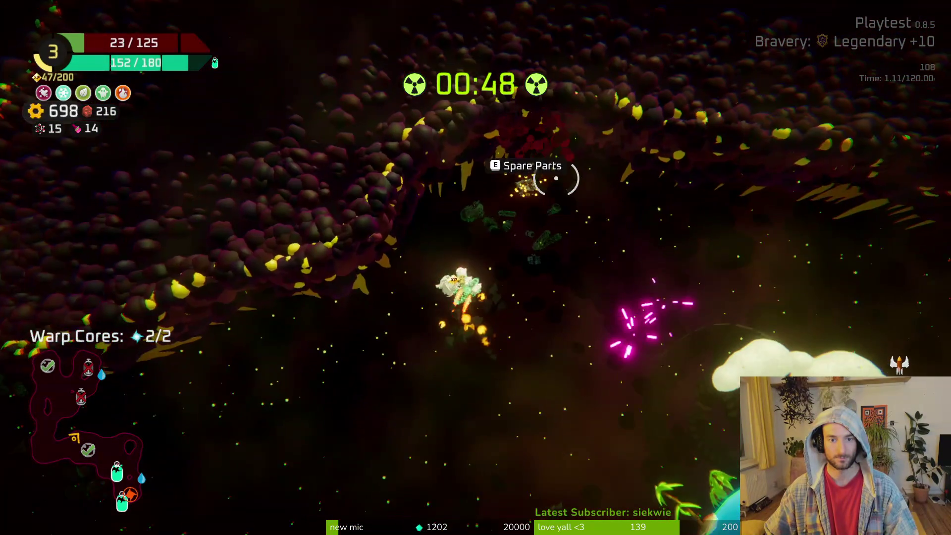
key("e")
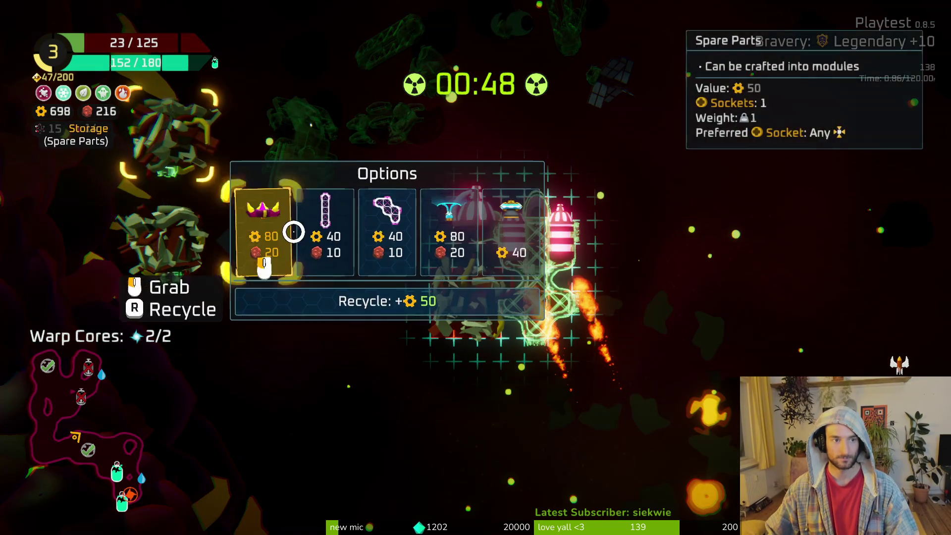
Craft Body hull modules from spare parts and attach them to the ship's left and right ends
left_click(375, 223)
left_click(300, 333)
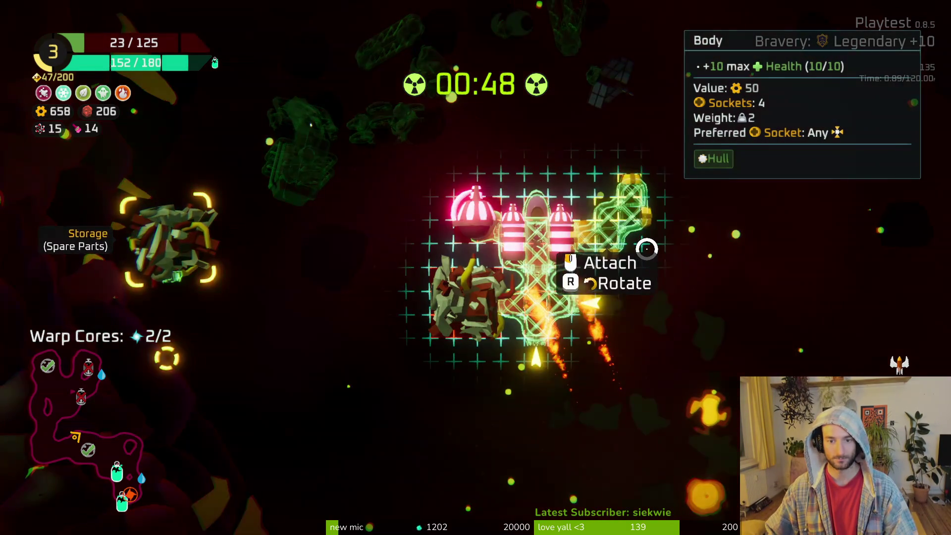
left_click(647, 249)
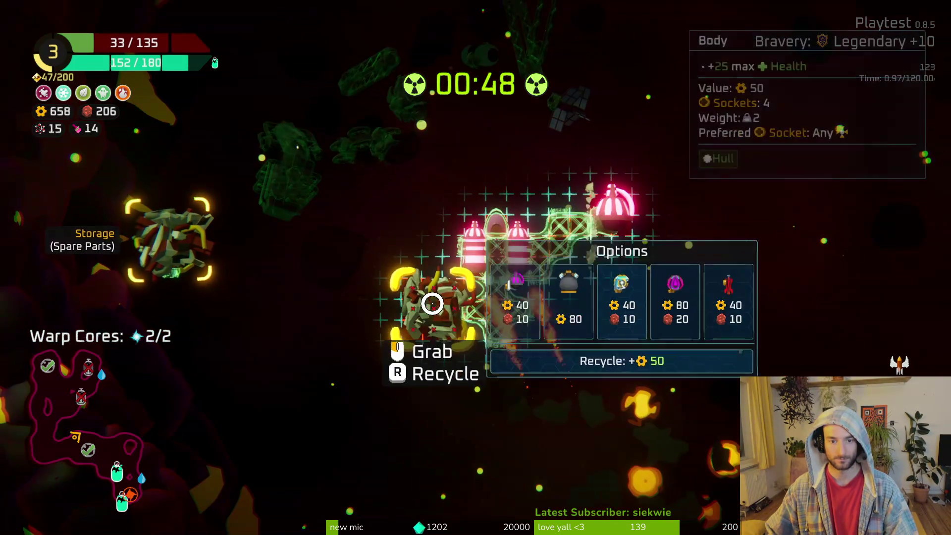
left_click(467, 291)
left_click(414, 239)
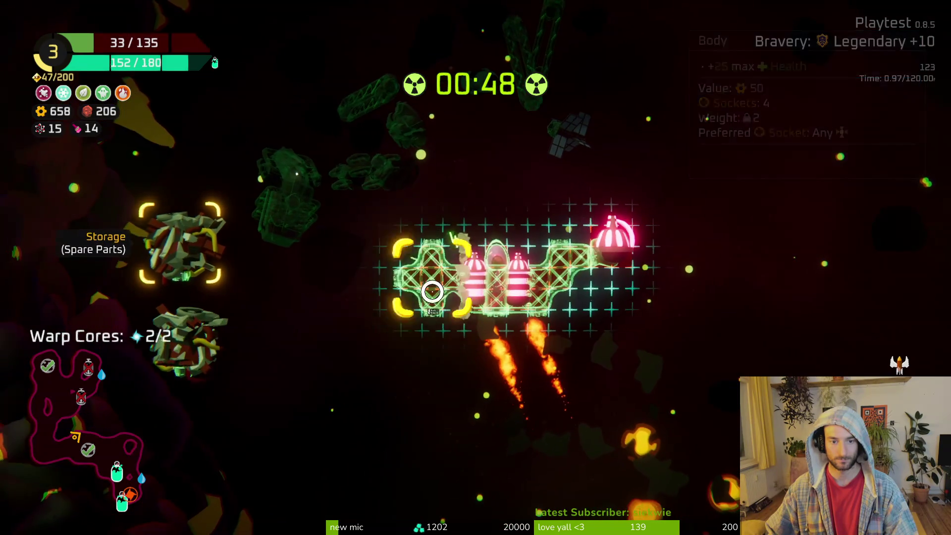
left_click(551, 278)
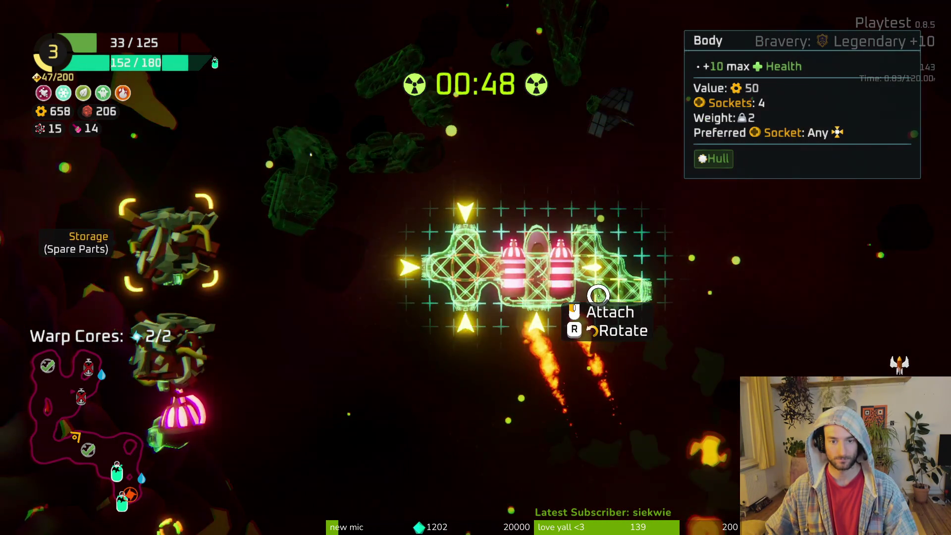
left_click(600, 293)
Mount the stored Tiny Laser and a newly crafted Large Thruster on the ship
left_click(173, 411)
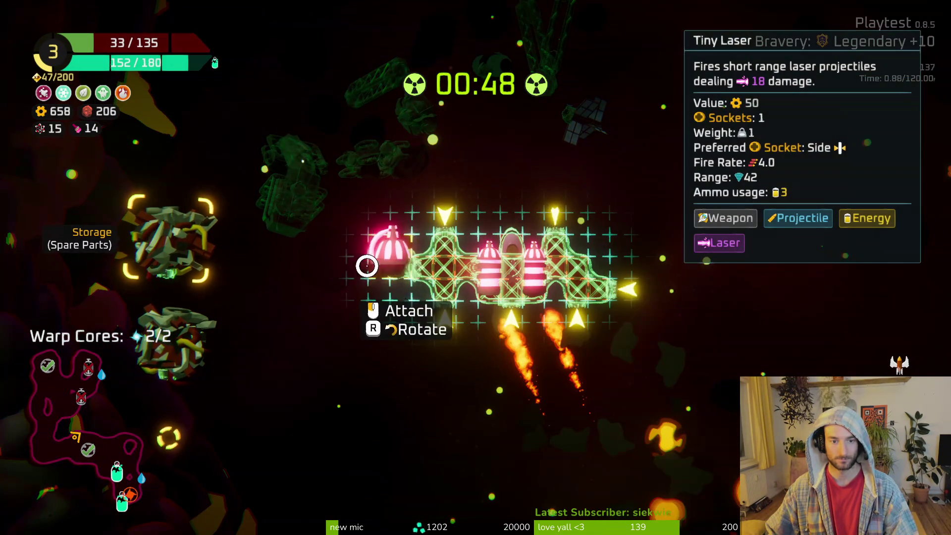
left_click(627, 287)
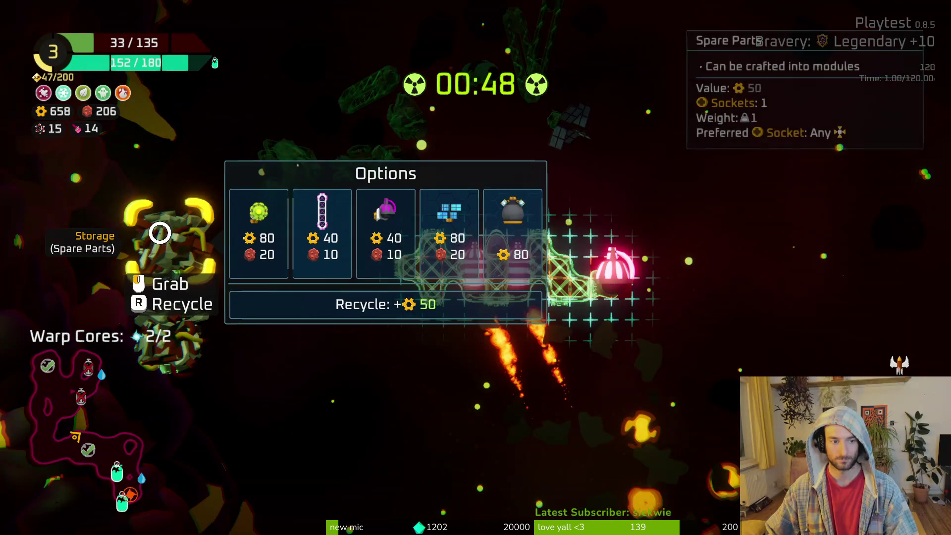
mouse_move(184, 346)
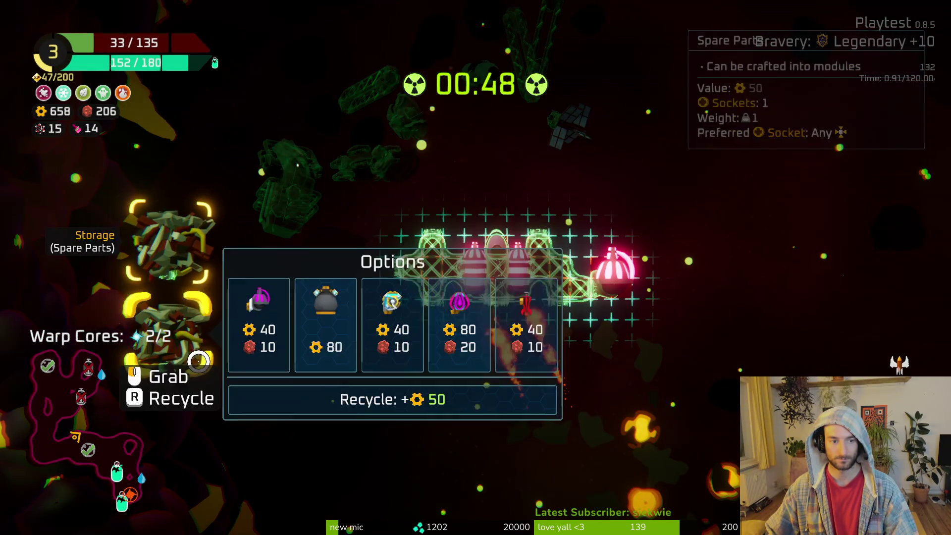
left_click(317, 339)
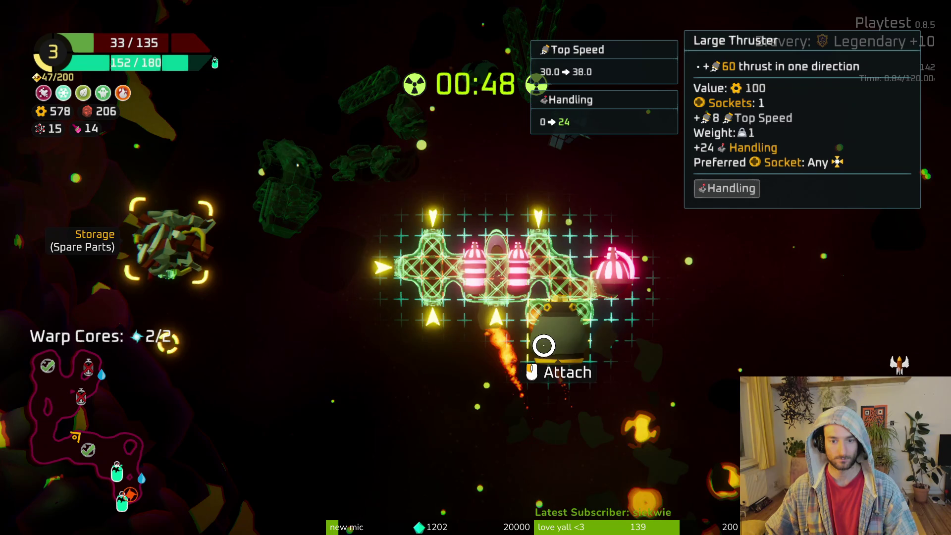
left_click(546, 344)
mouse_move(142, 248)
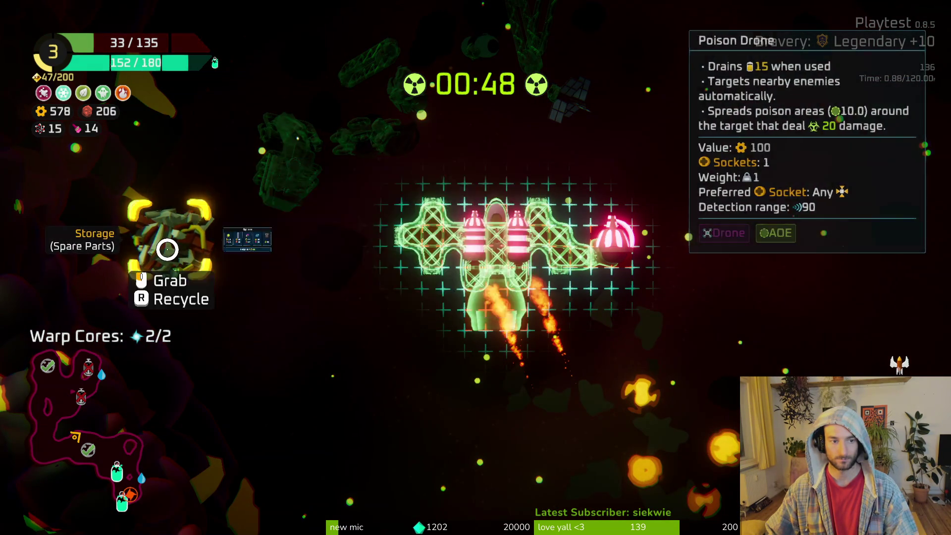
key("Tab")
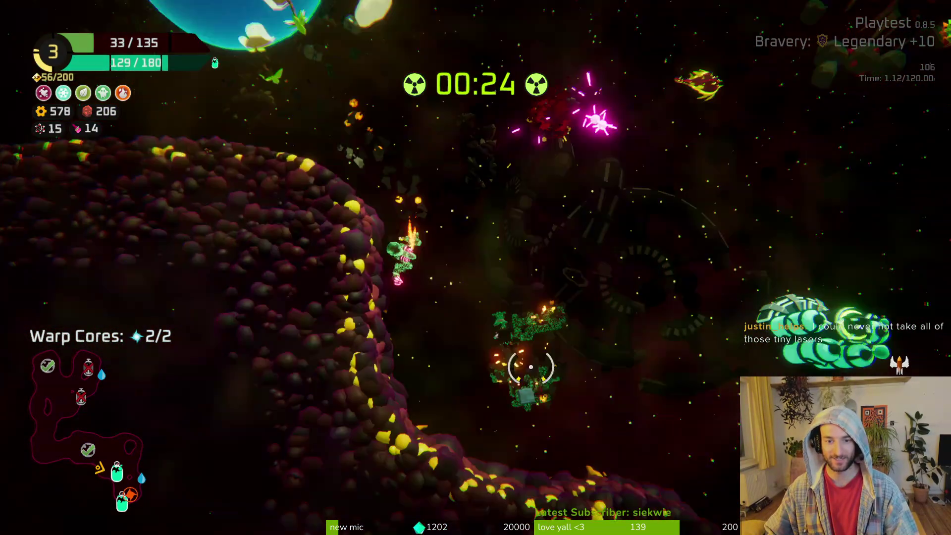
Turn the stored spare parts into a 40/10 Tiny Laser and keep it in storage
left_click(554, 245)
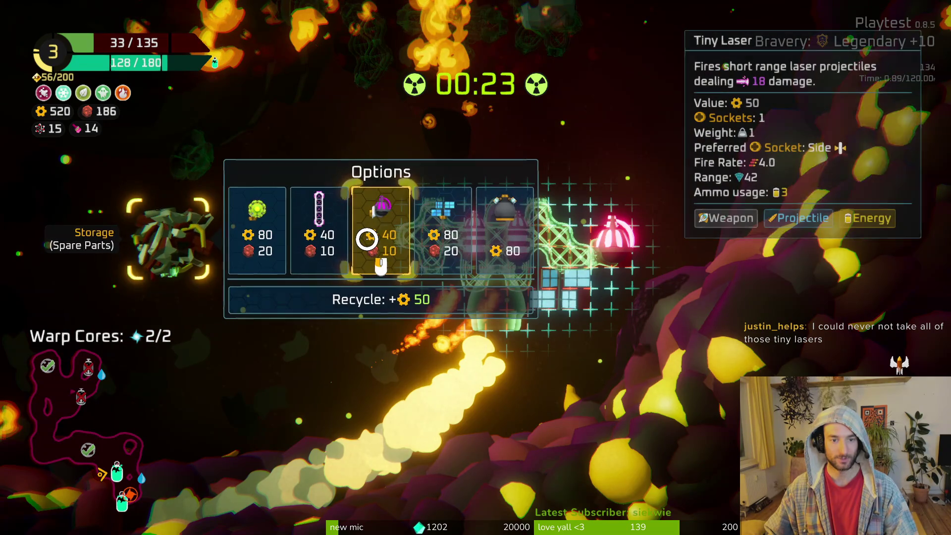
left_click(368, 238)
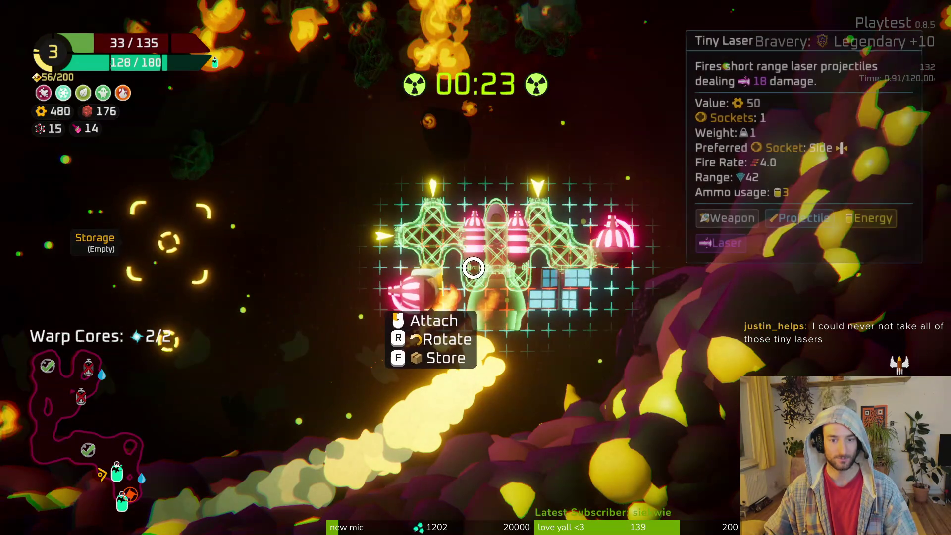
key("Escape")
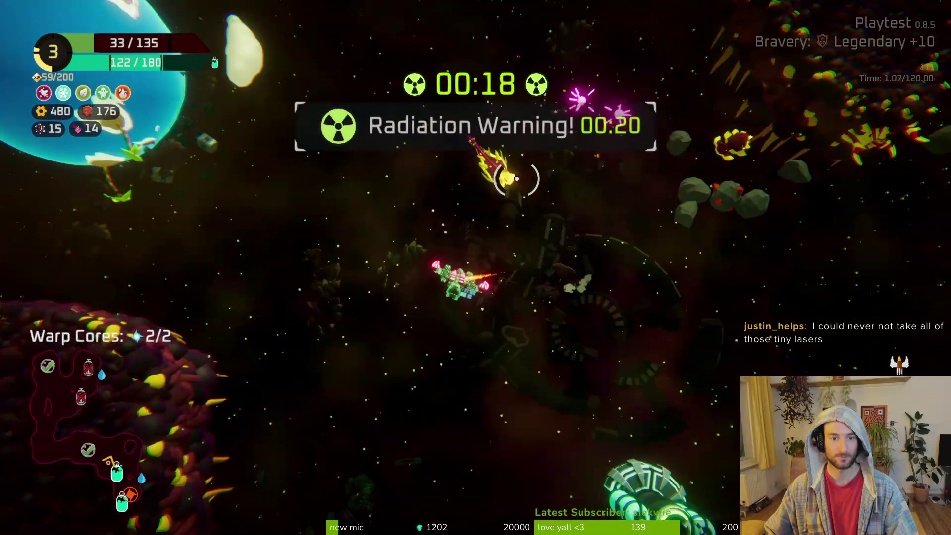
Review the ship, then claim a gear reward and 125 copper from two Oxygen Stations
key("Tab")
key("Tab")
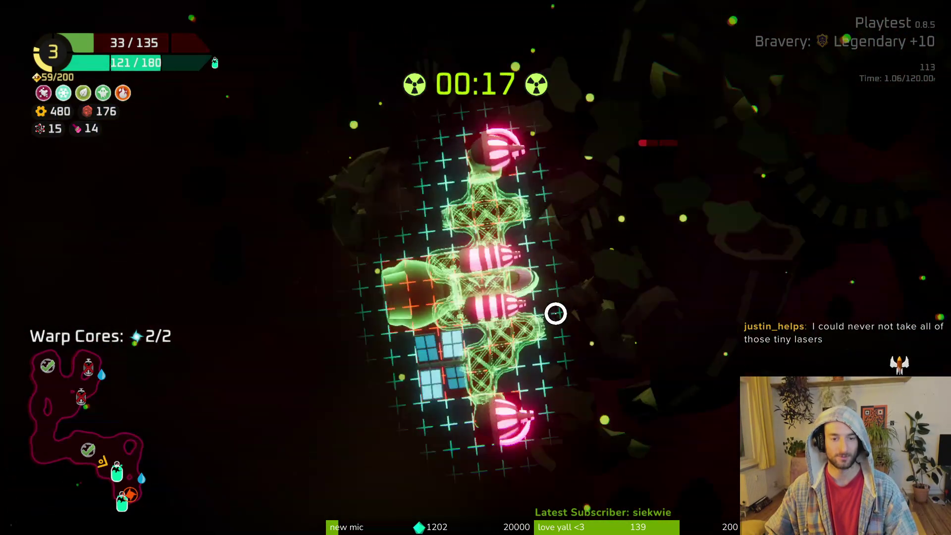
key("Tab")
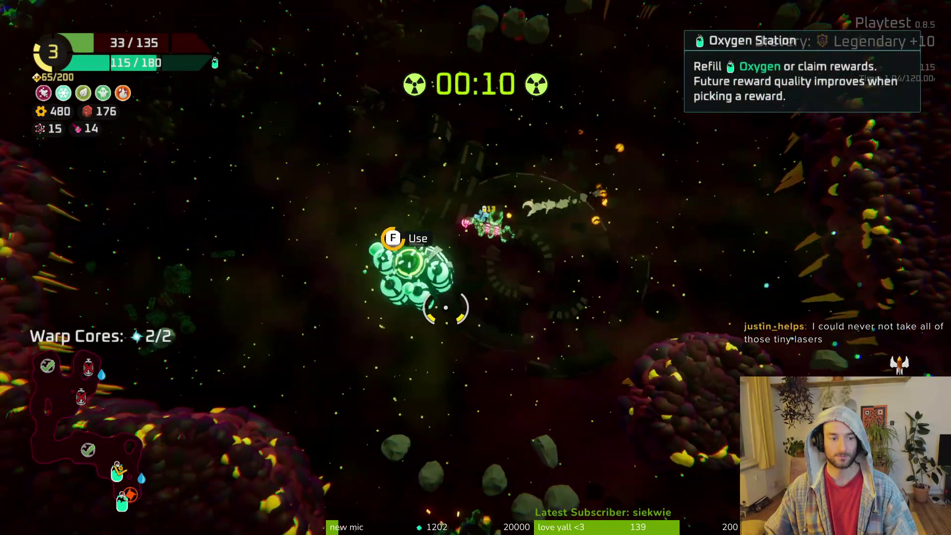
key("f")
left_click(631, 463)
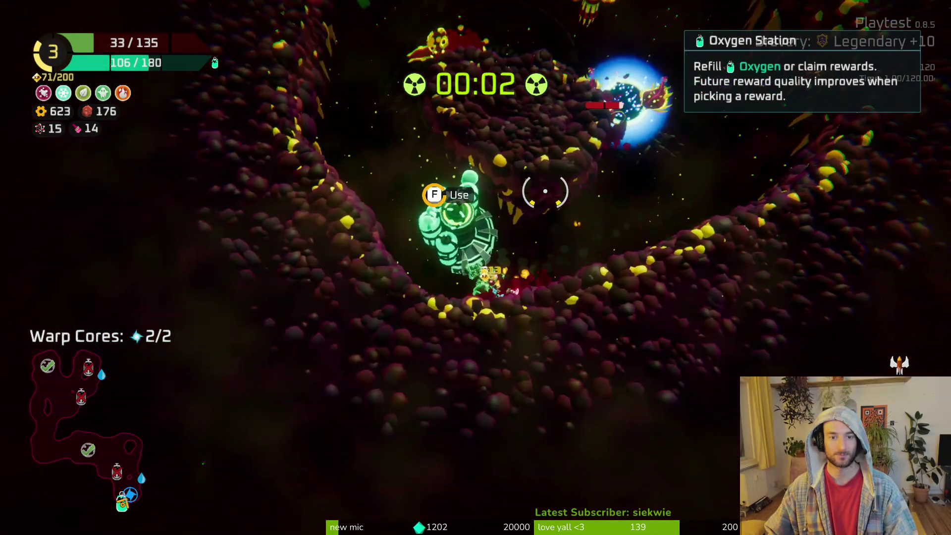
key("f")
left_click(608, 436)
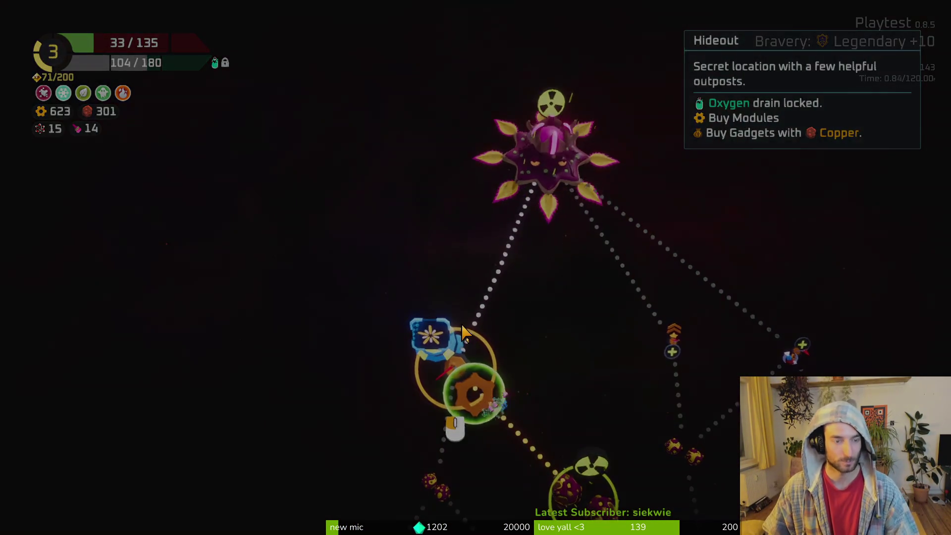
Travel to the Hideout and browse the Bandana and Hull Plates shop offers
left_click(462, 326)
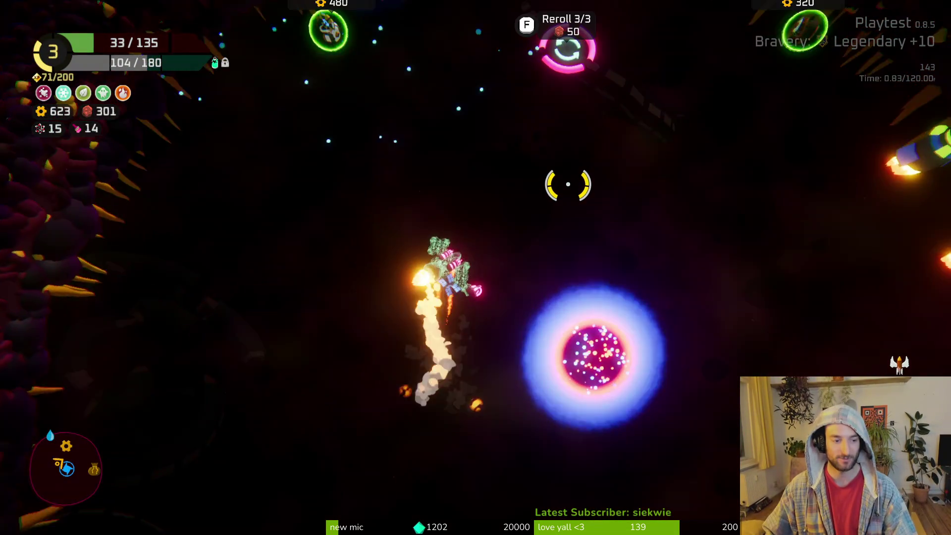
key("s")
key("d")
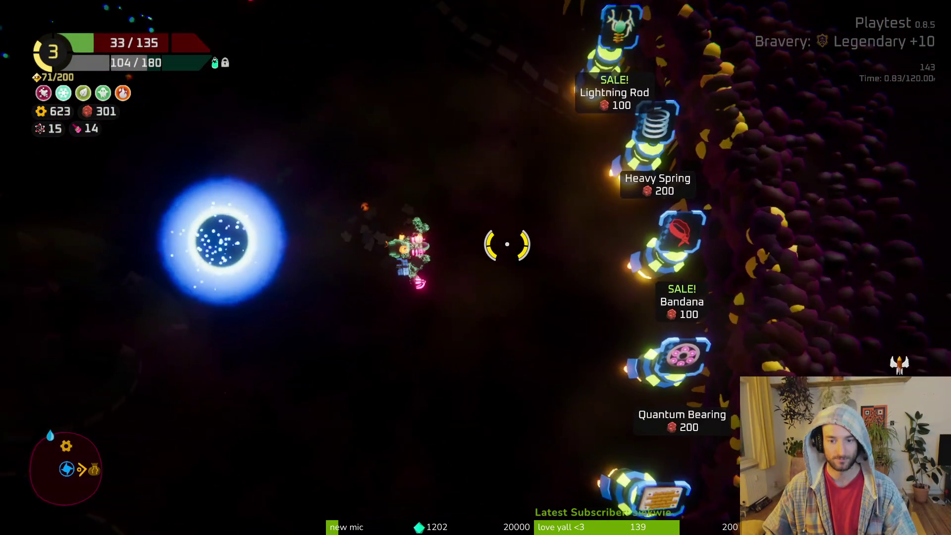
key("d")
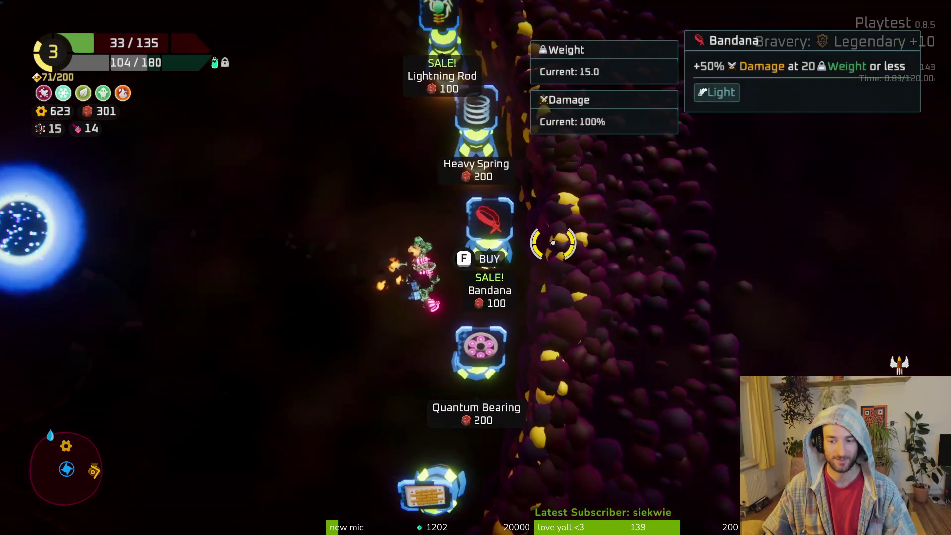
key("Tab")
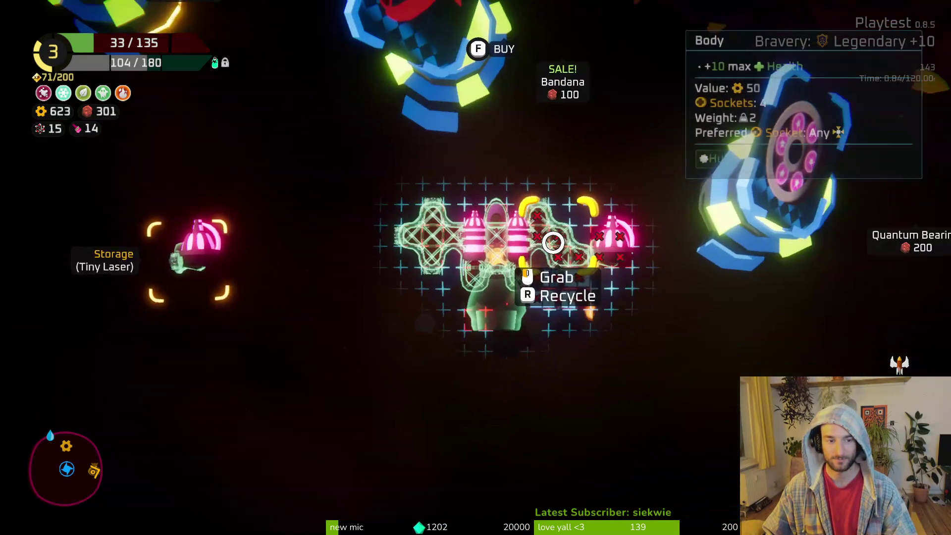
key("Tab")
key("Tab")
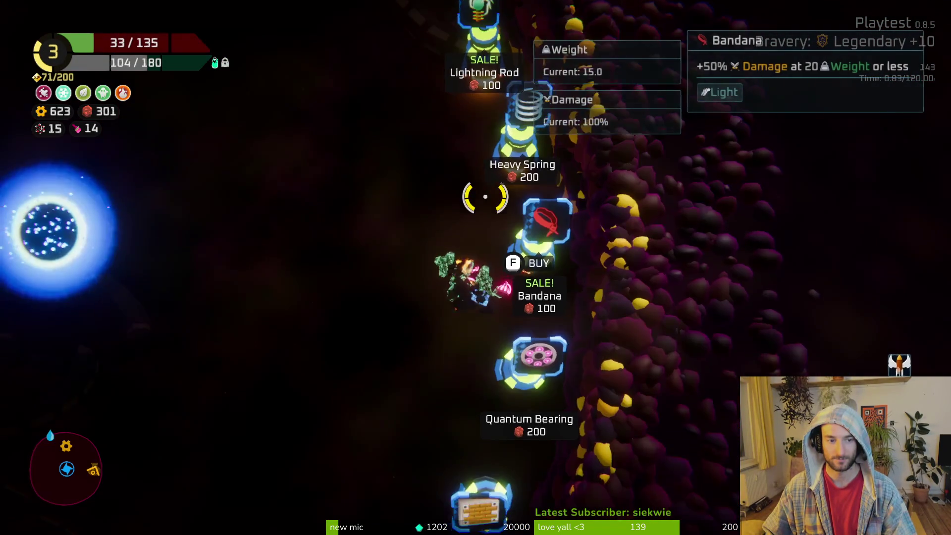
key("s")
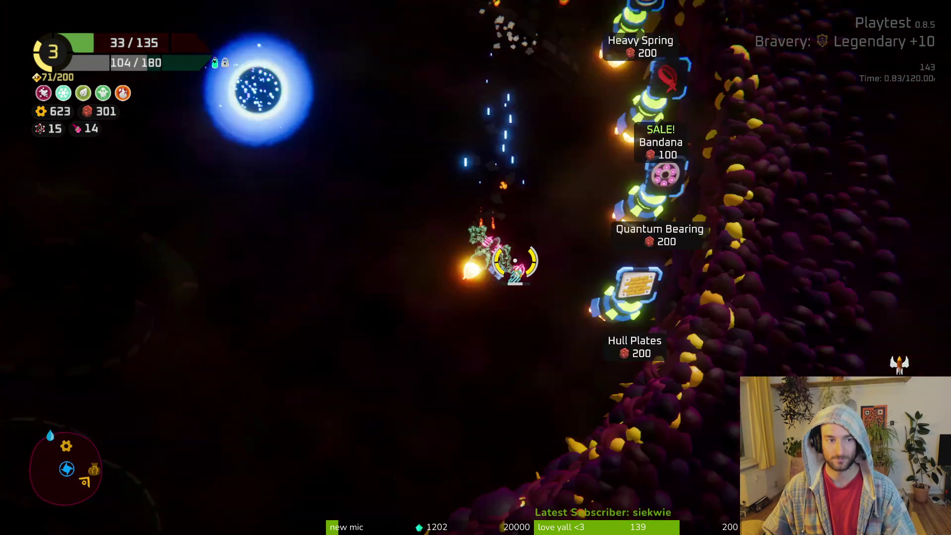
key("d")
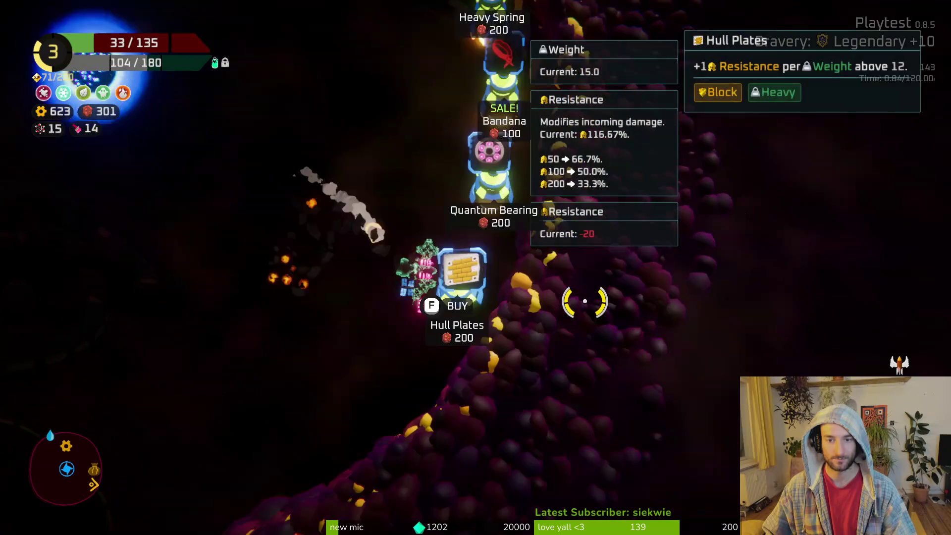
Buy upgrades from the shop, including the Large Thruster
key("w")
key("w")
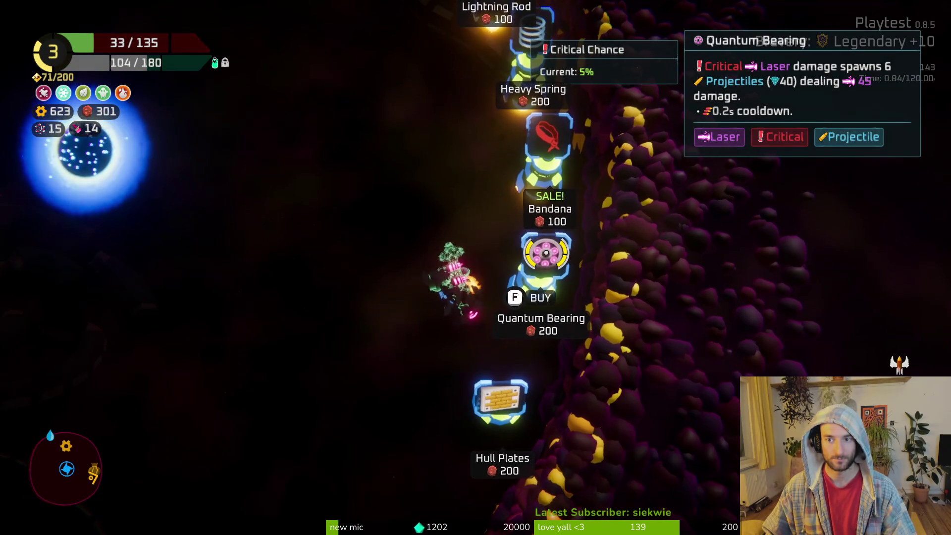
key("w")
key("a")
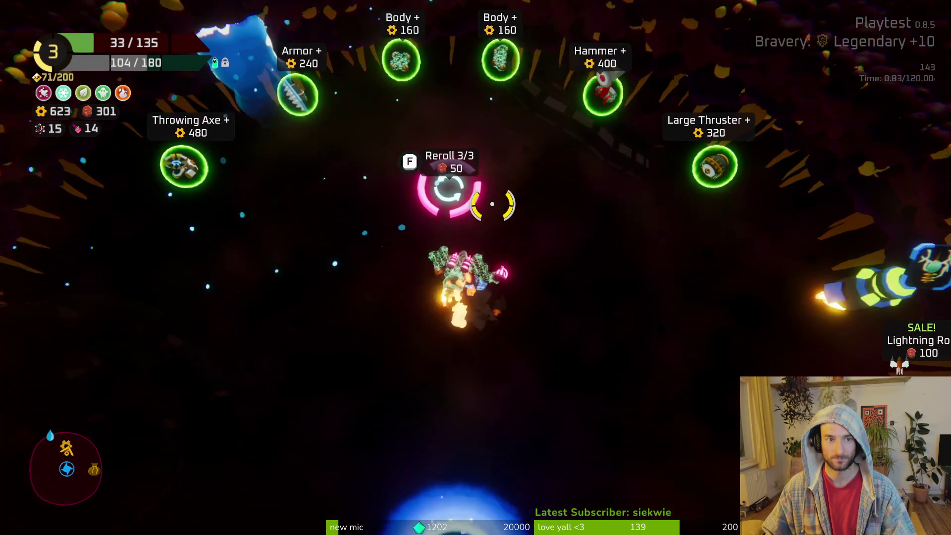
key("w")
key("f")
key("d")
key("s")
key("f")
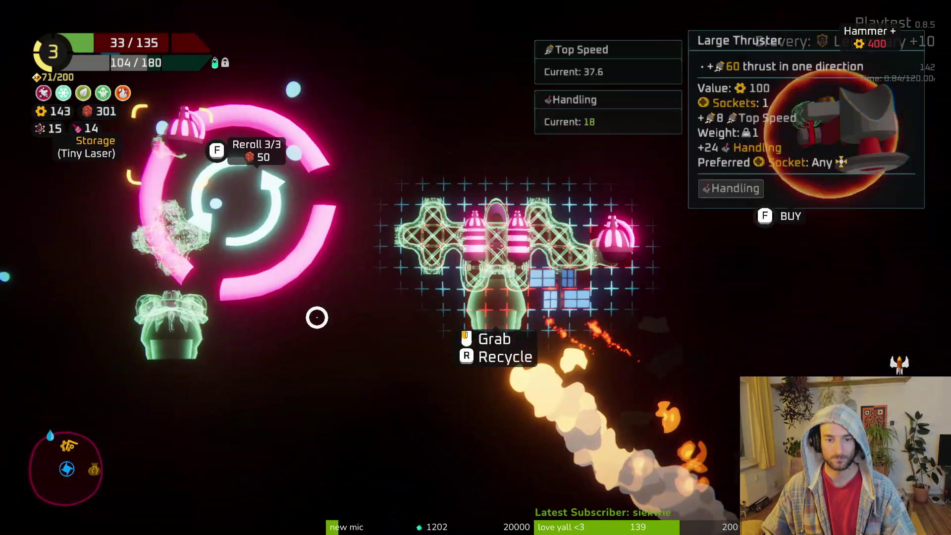
Attach the Solar Panel, rearrange parts on the grid, and recycle the Body part
left_click(317, 318)
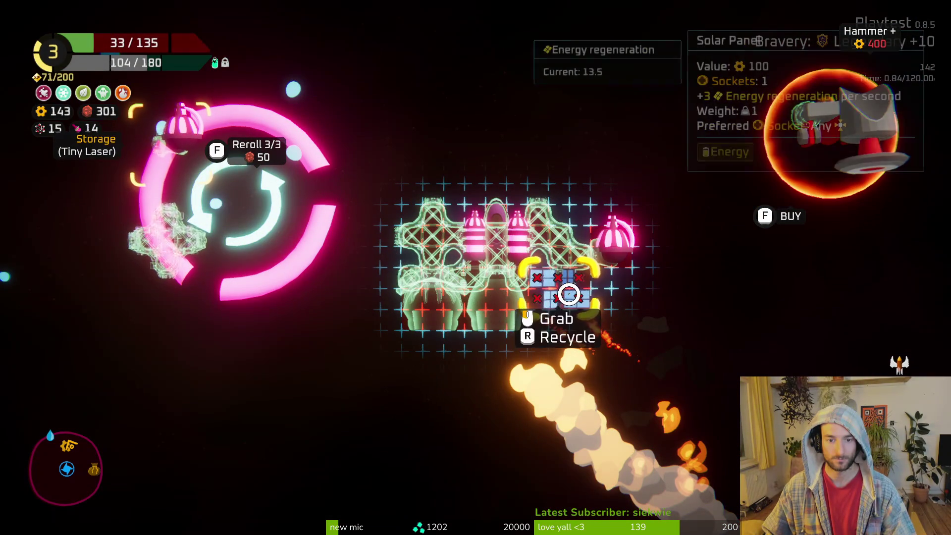
left_click(468, 287)
left_click(418, 261)
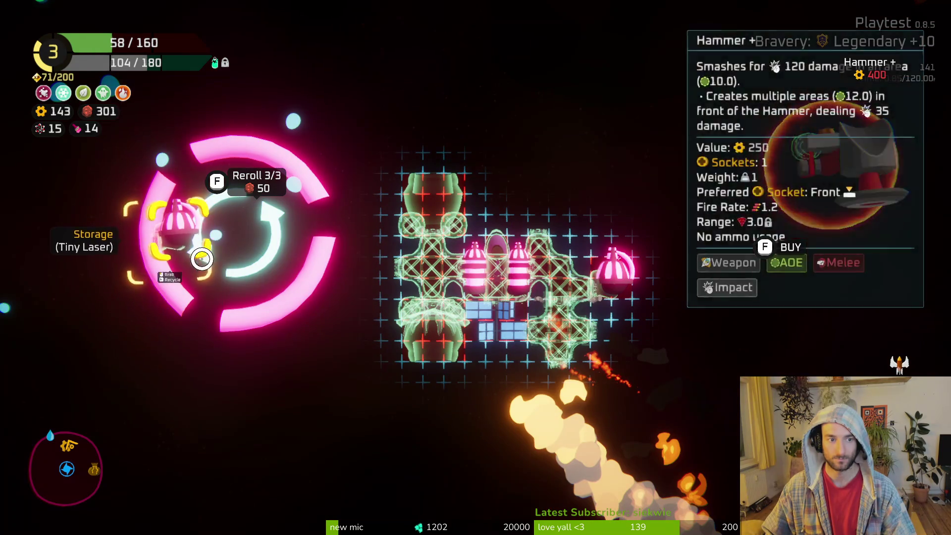
left_click(548, 268)
left_click(601, 279)
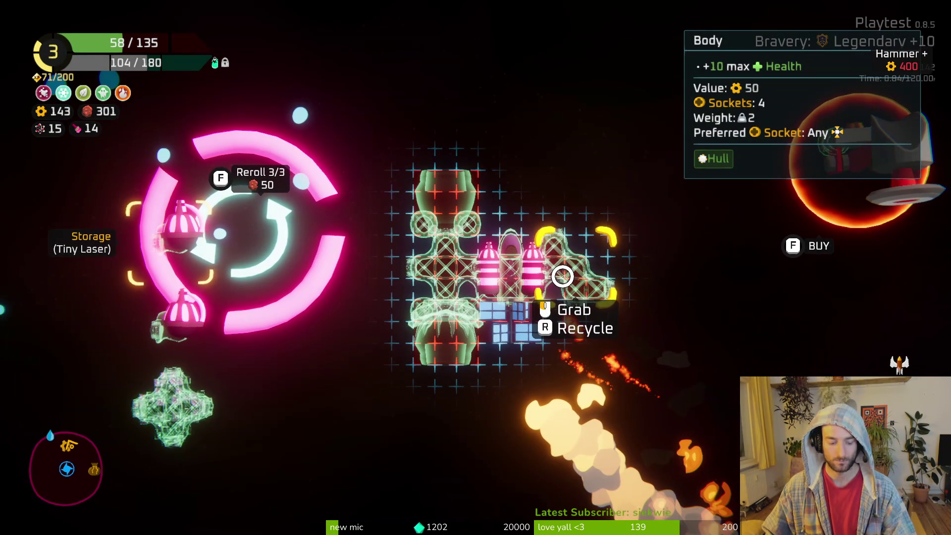
key("r")
Add the green cross part and mount Large Thrusters on the ship's left and right sides
left_click(188, 422)
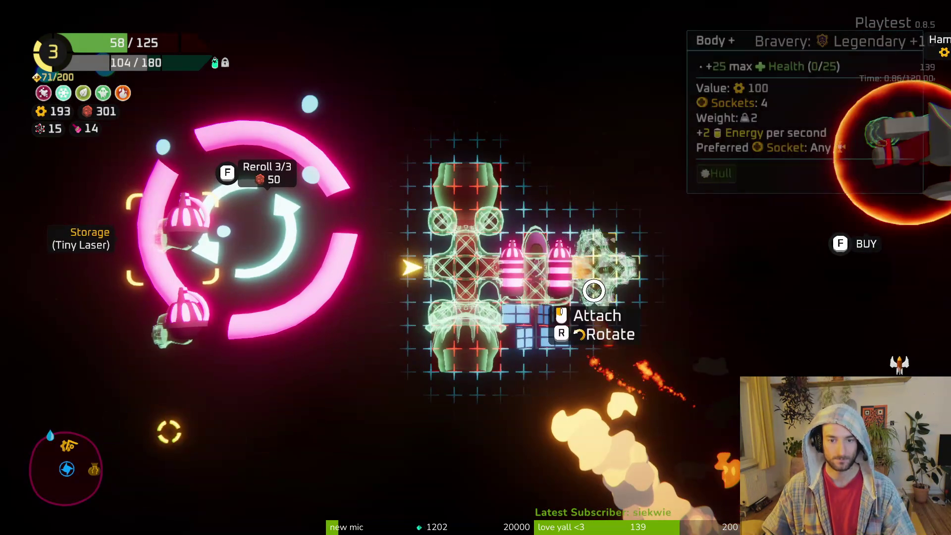
left_click(584, 270)
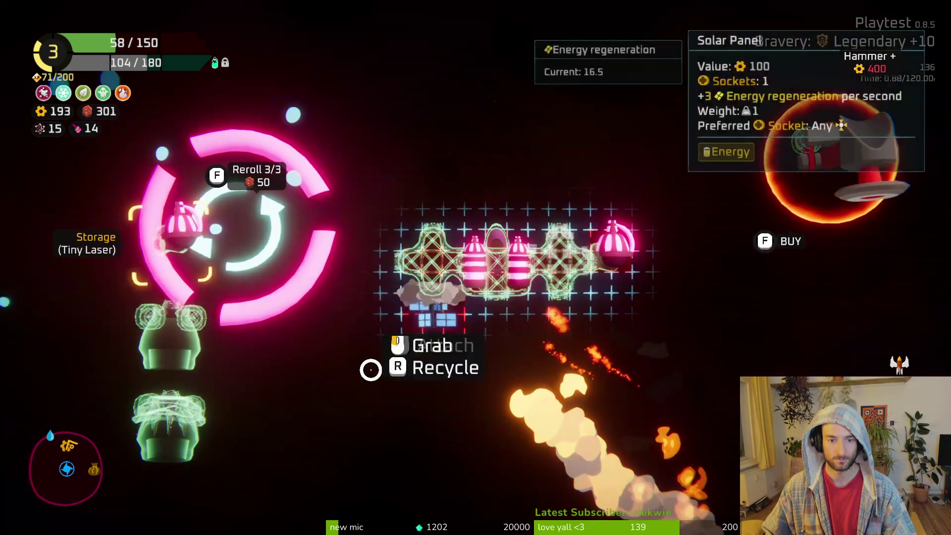
left_click(431, 302)
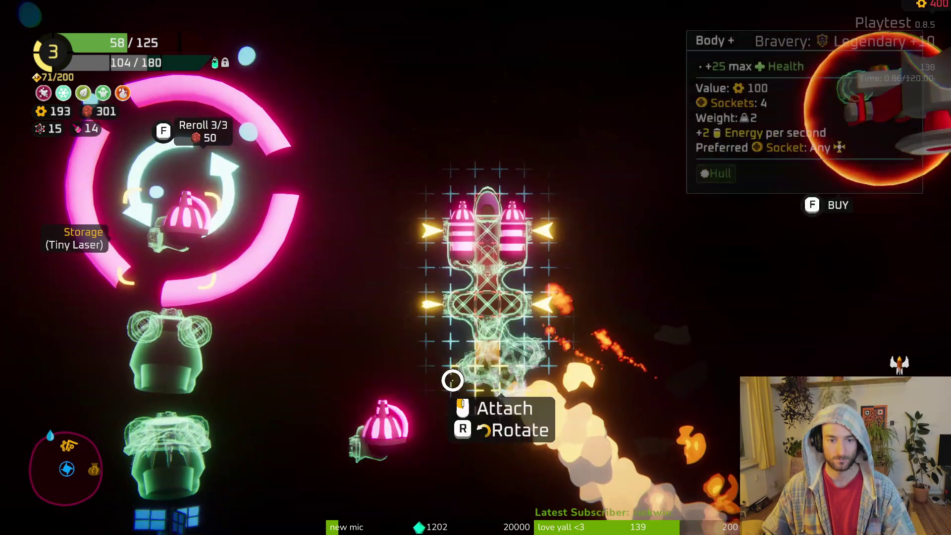
left_click(451, 380)
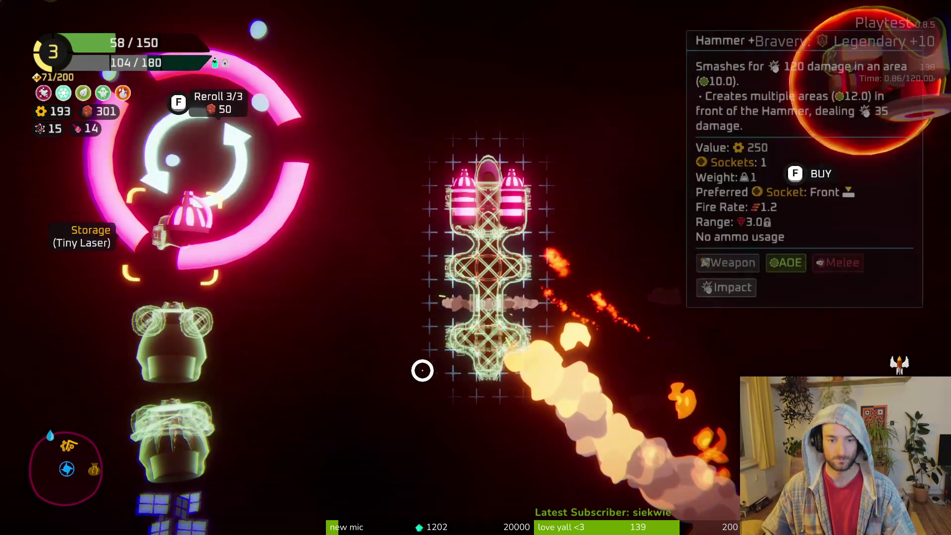
left_click(205, 342)
left_click(580, 260)
left_click(168, 371)
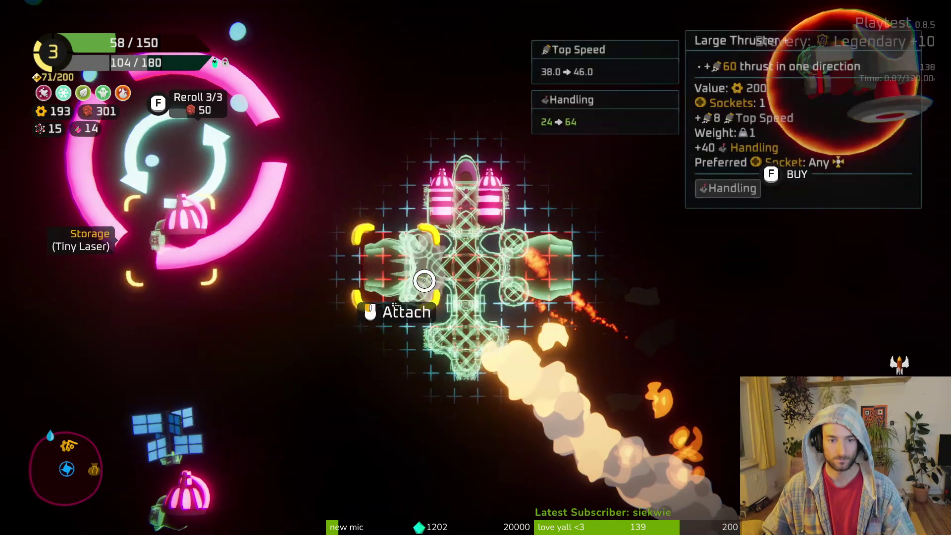
left_click(426, 263)
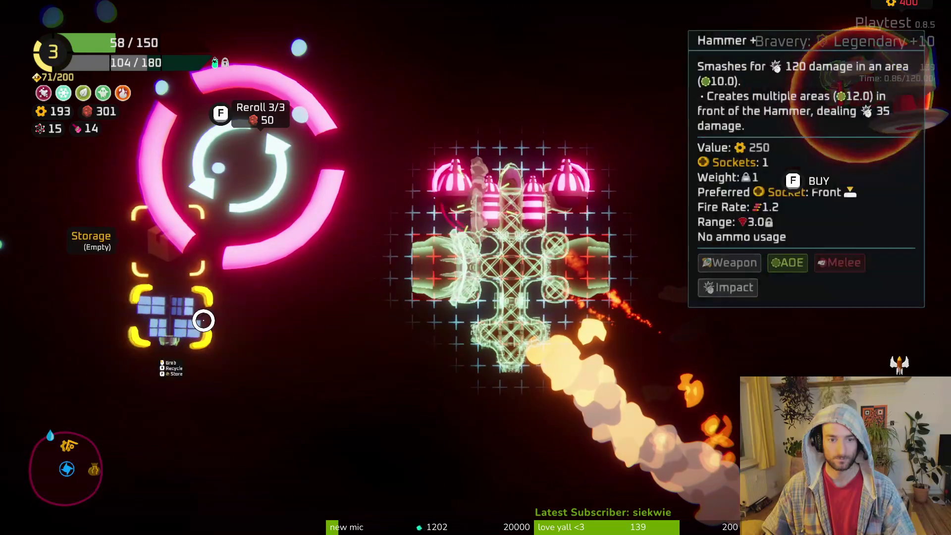
Buy the Body hull part and attach it at the ship's bottom
key("w")
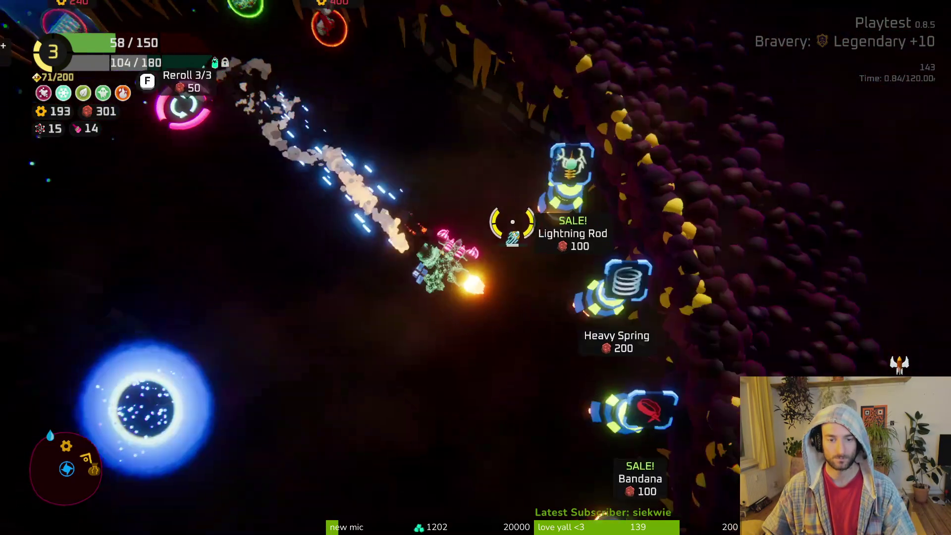
key("s")
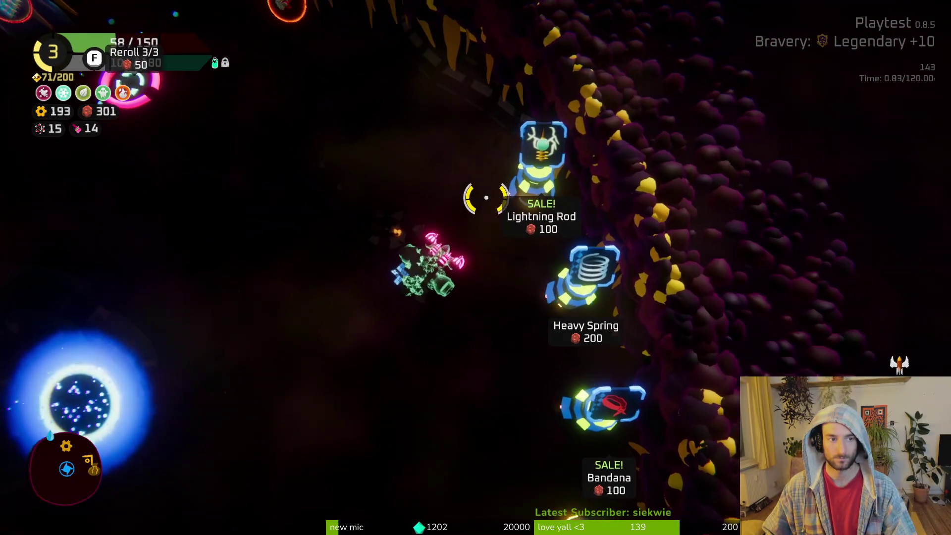
key("w")
key("a")
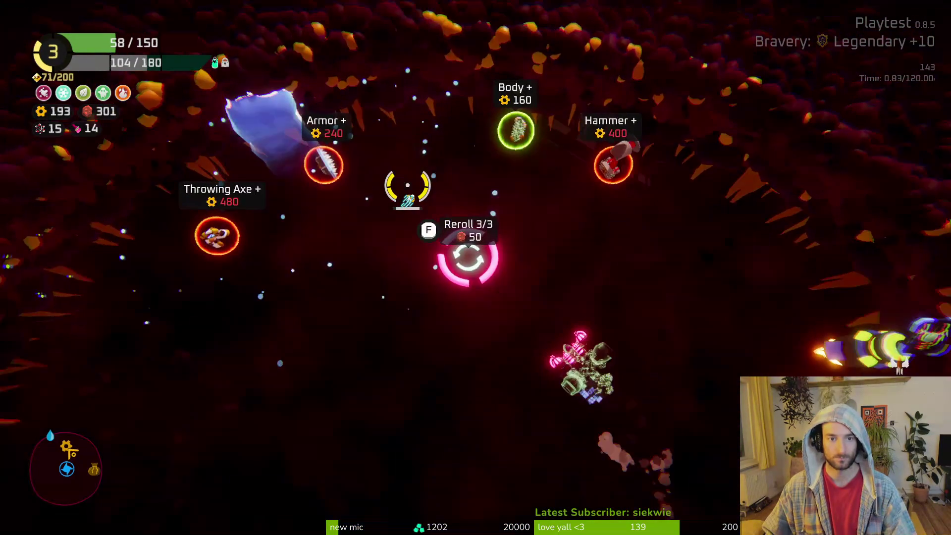
key("w")
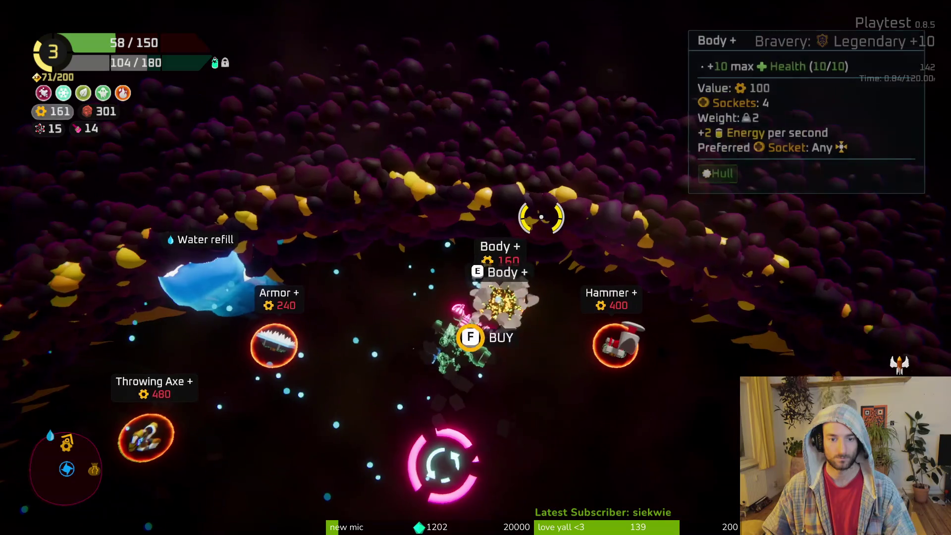
left_click(541, 212)
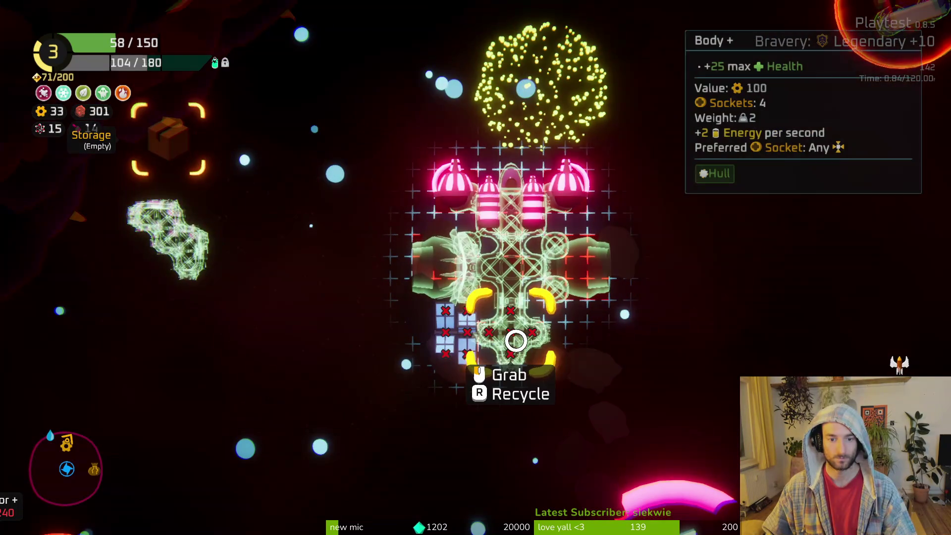
left_click(514, 340)
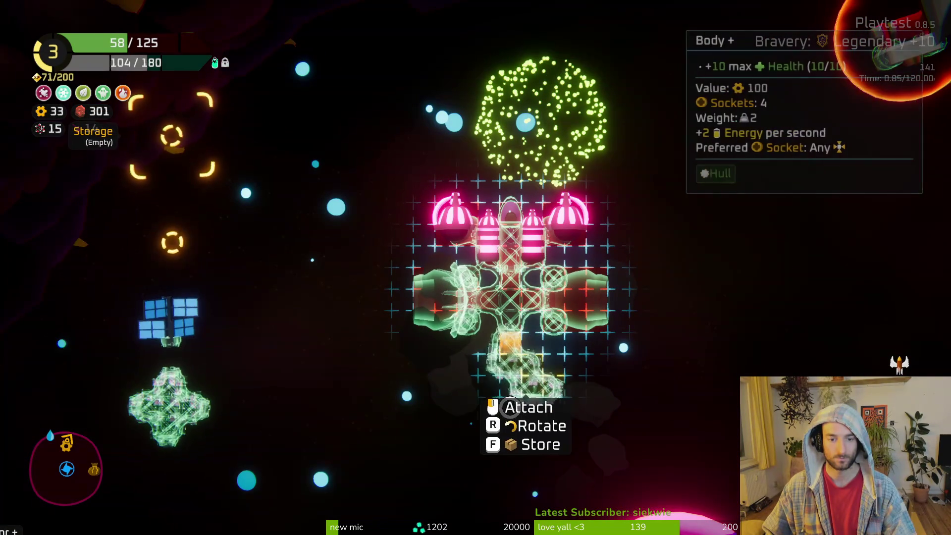
left_click(510, 402)
Move the solar panel to the lower left, place the Body, and recycle the spare
left_click(246, 372)
left_click(460, 331)
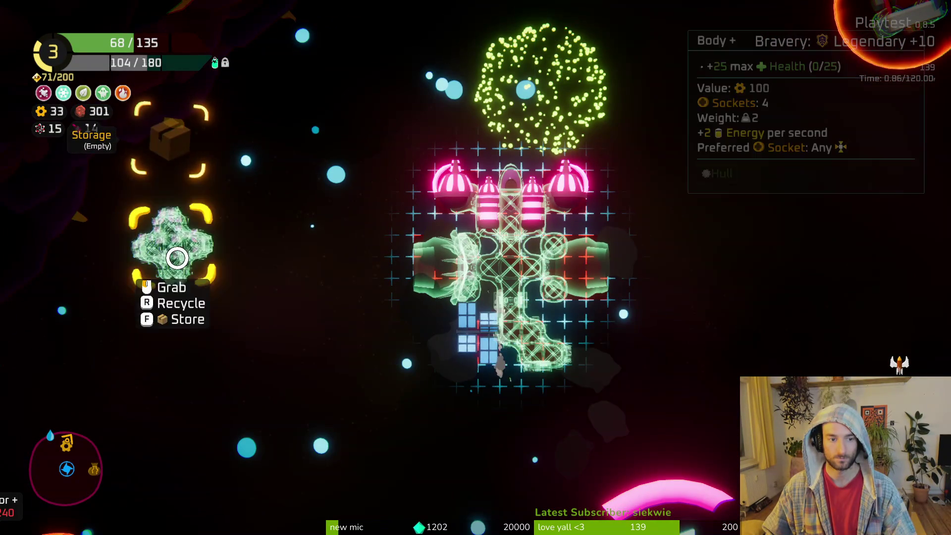
left_click(535, 415)
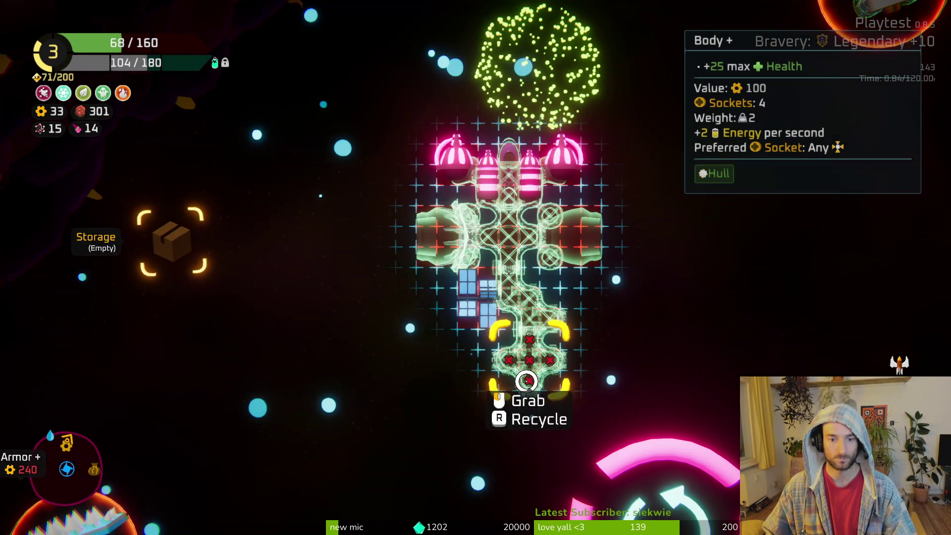
key("r")
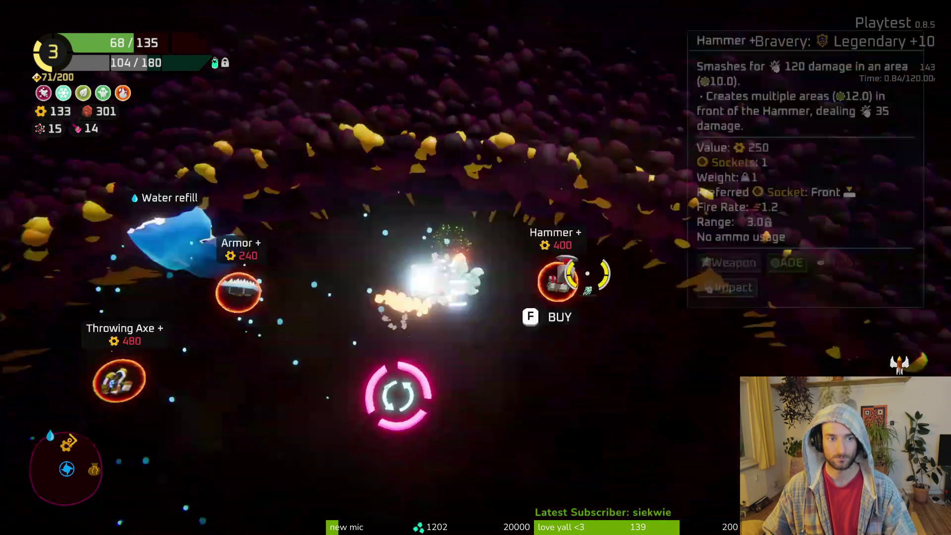
Buy the Bandana and Quantum Bearing gadgets
key("s")
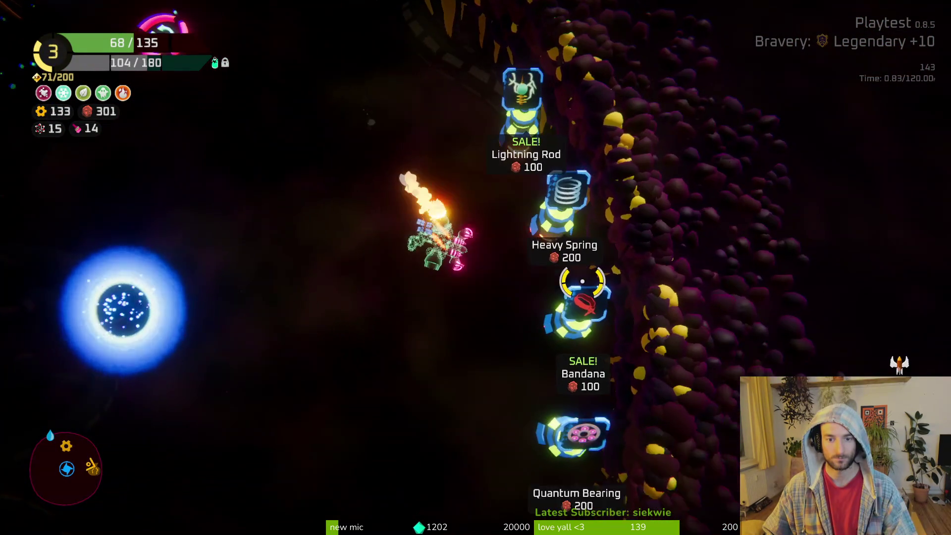
key("w")
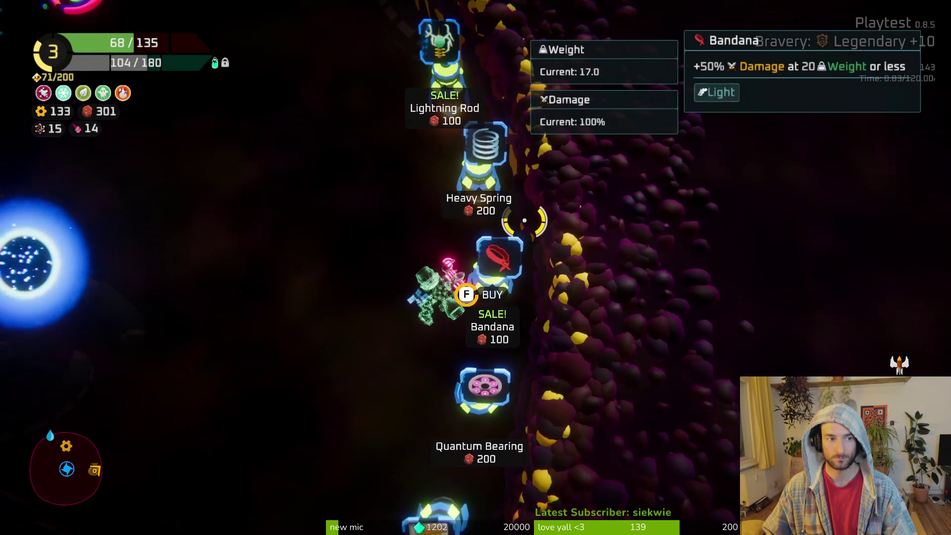
key("f")
key("s")
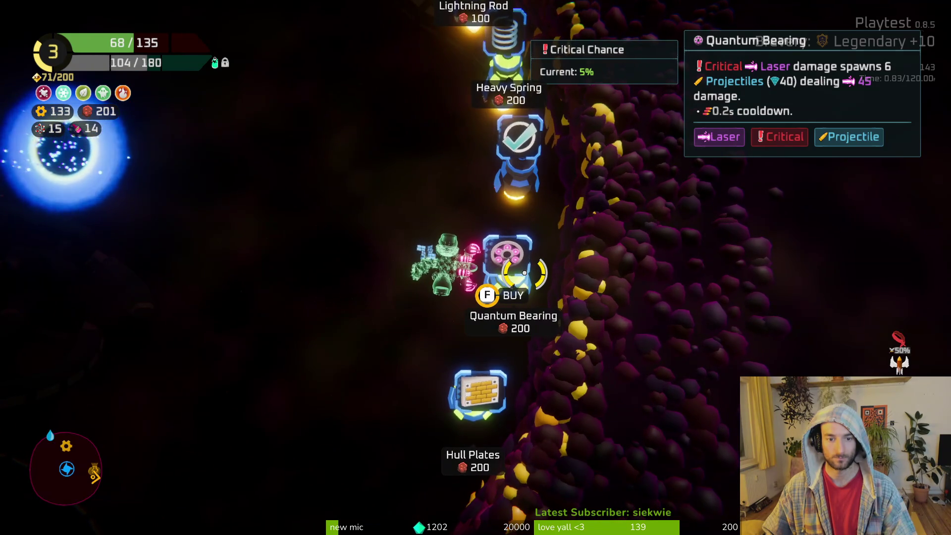
key("f")
key("Tab")
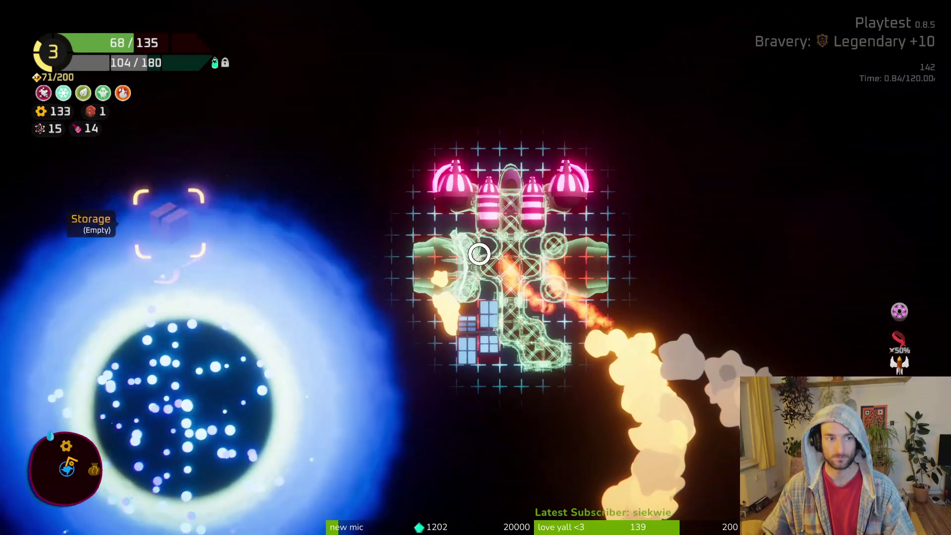
key("Tab")
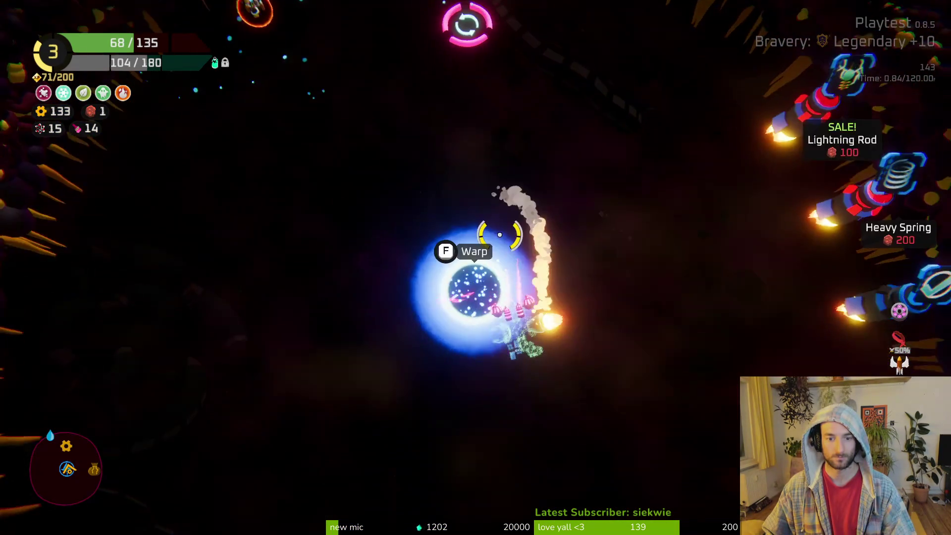
Enter the Warp portal and battle The Mother, briefly checking the ship overview
key("w")
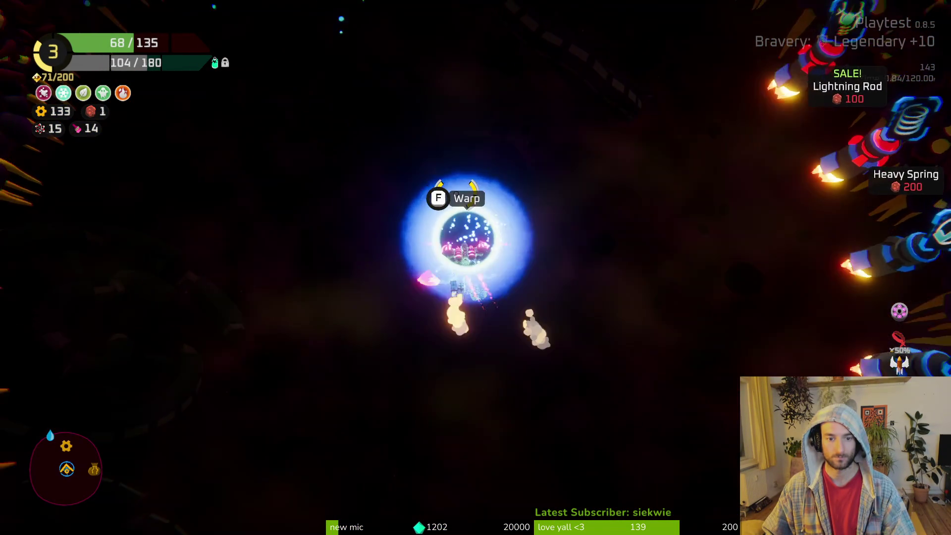
key("f")
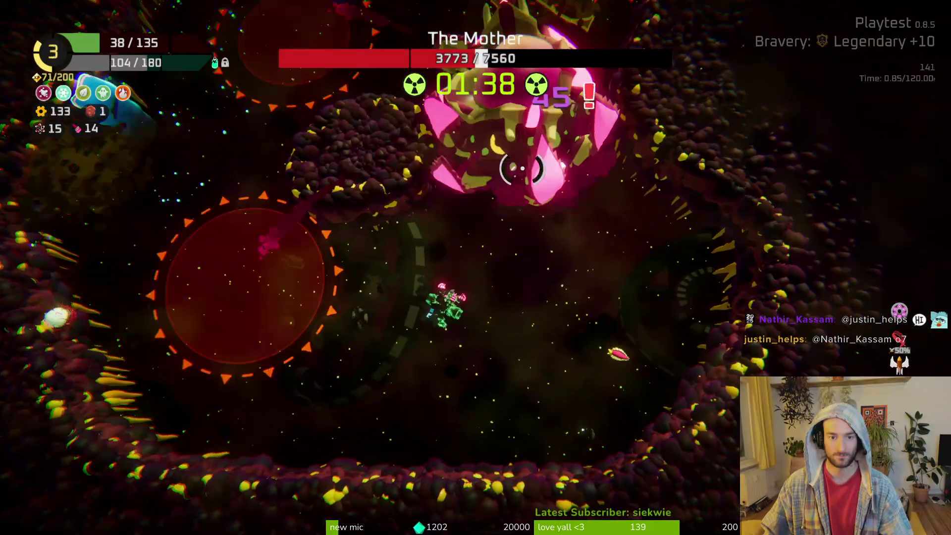
key("Tab")
key("Tab")
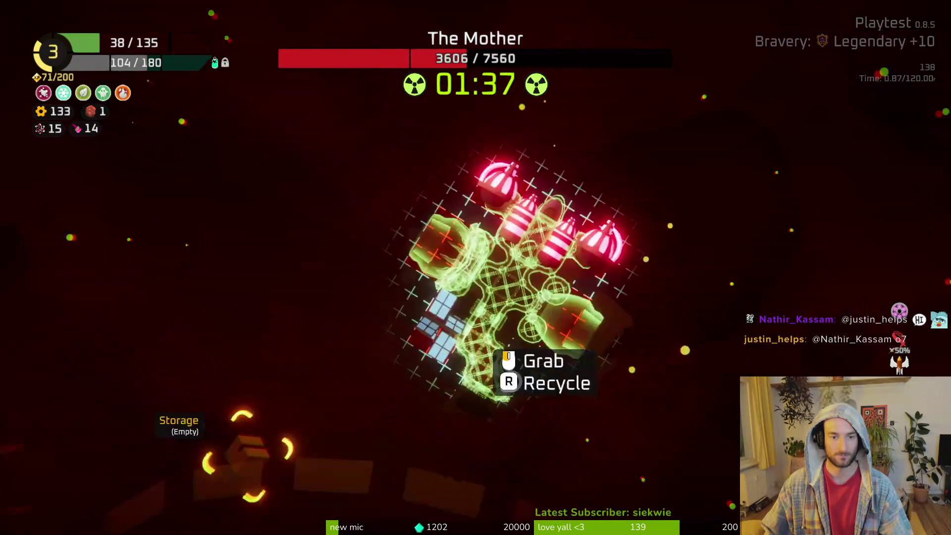
key("Tab")
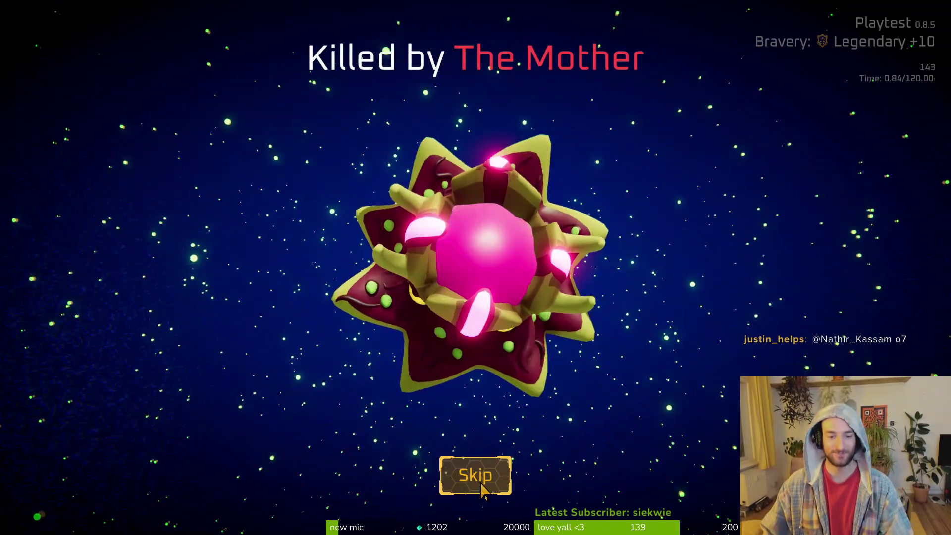
Skip the run summary, return to the hub, and quit the game to desktop
left_click(482, 491)
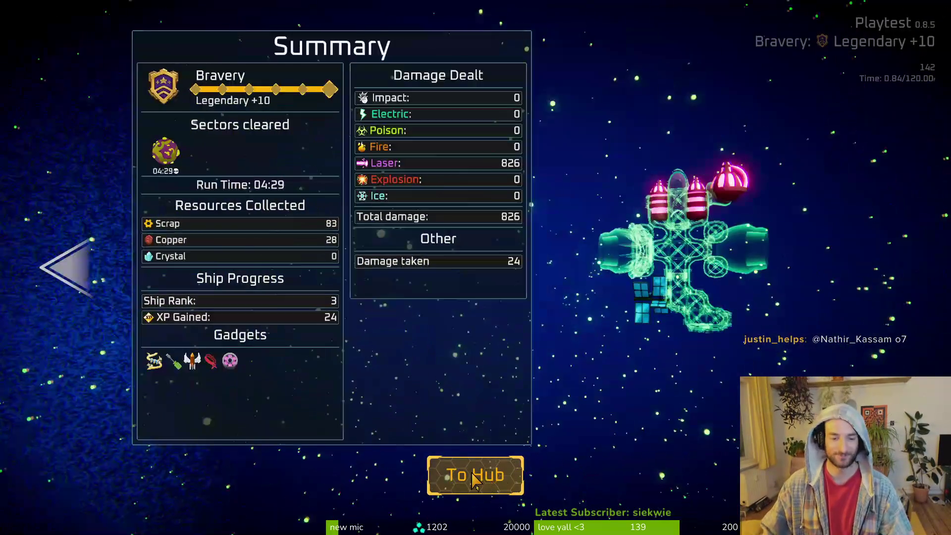
left_click(478, 475)
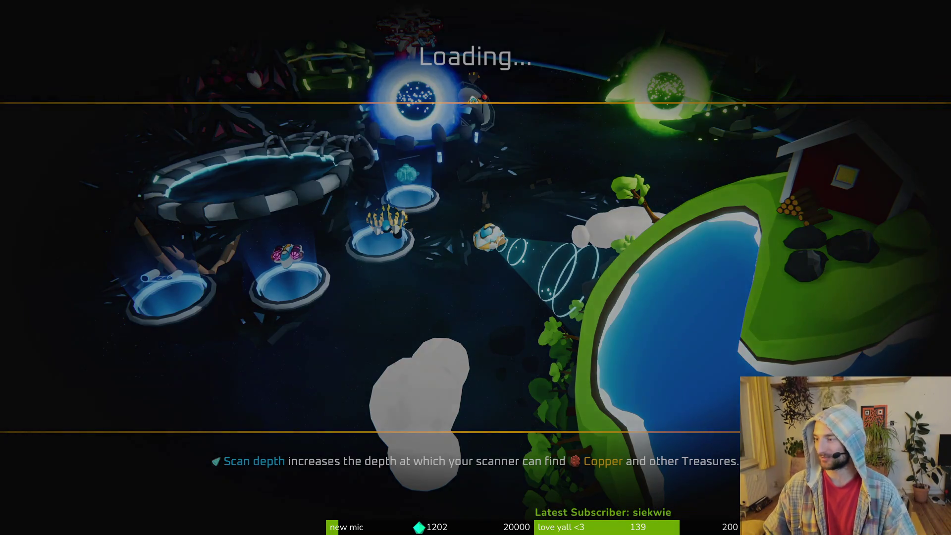
key("Escape")
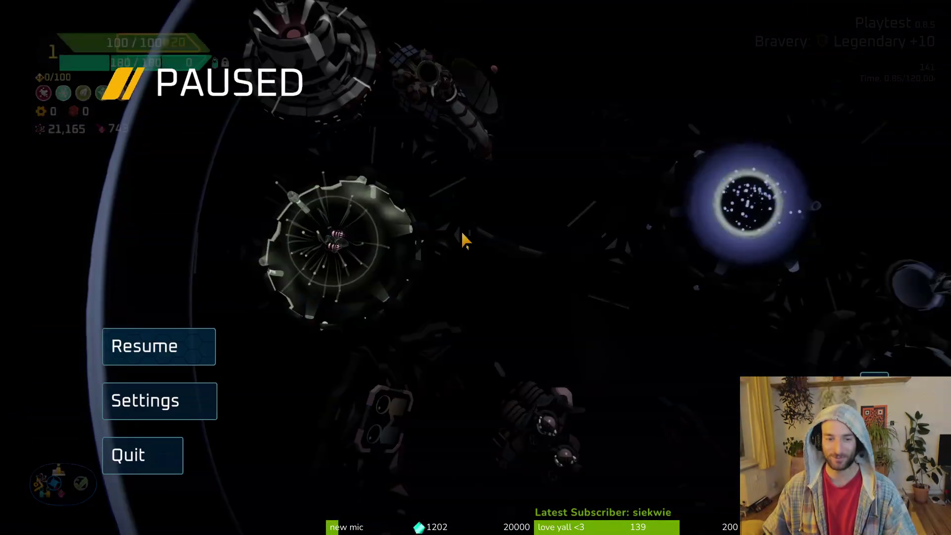
left_click(149, 453)
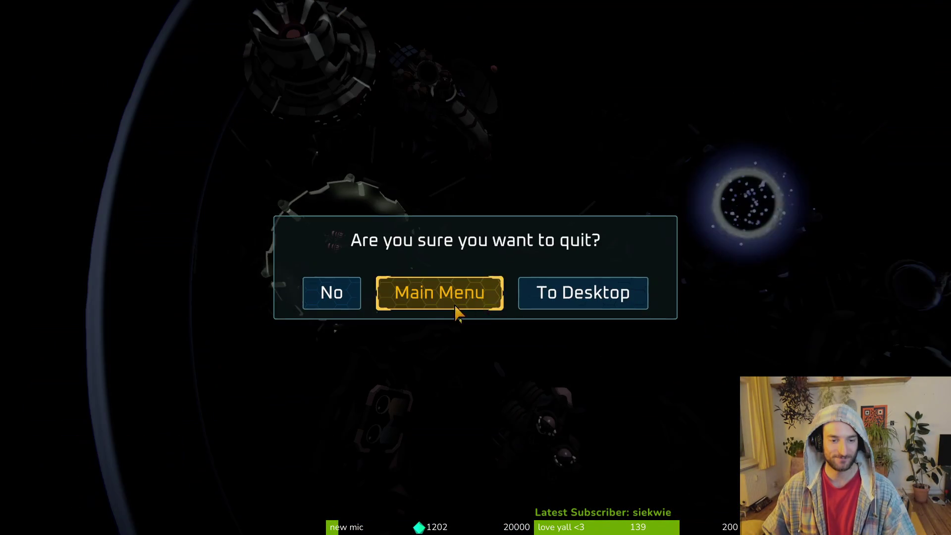
left_click(618, 300)
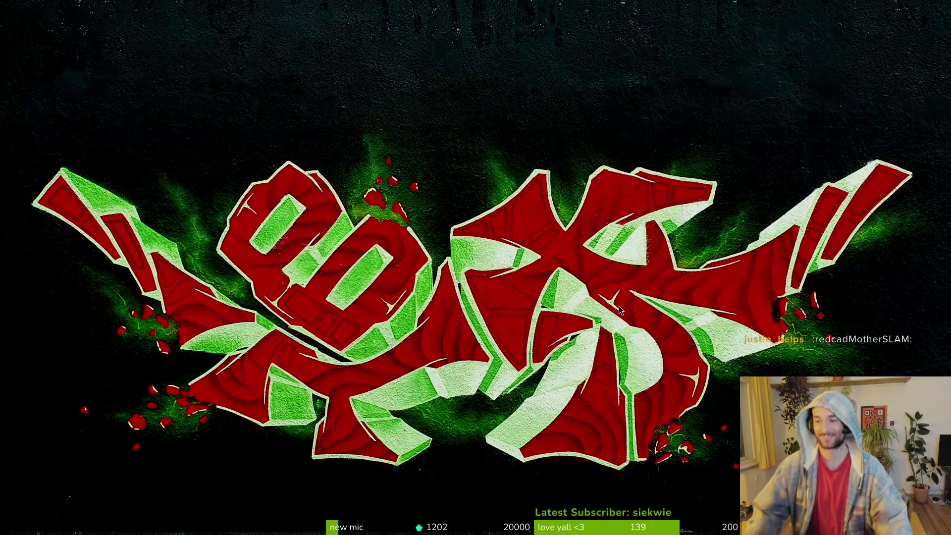
key("Escape")
key("Escape")
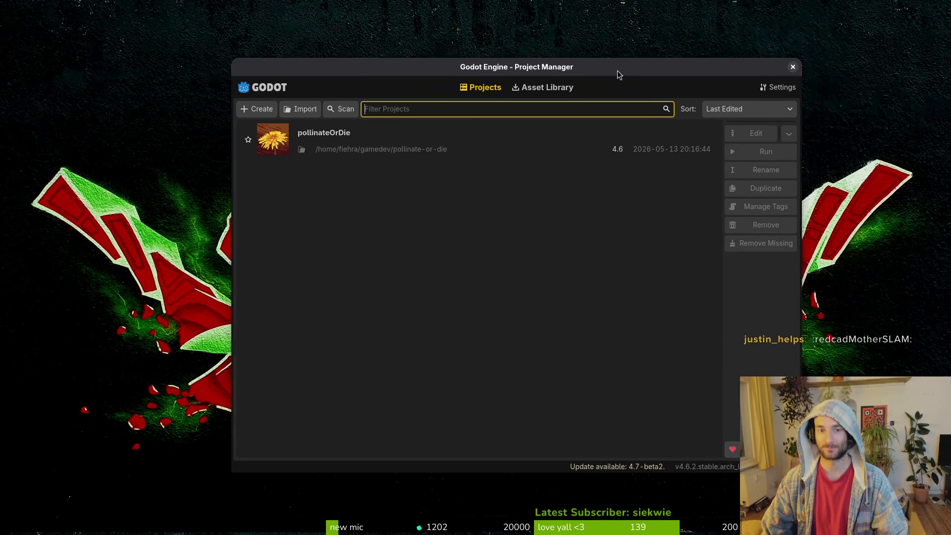
Open the pollinateOrDie project and switch to the hornet scene tab
key("ctrl+r")
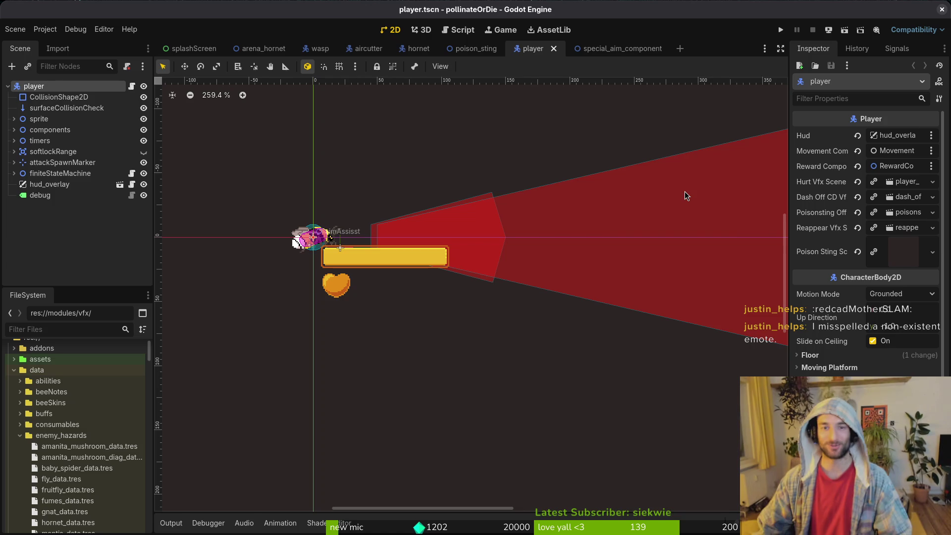
left_click(419, 48)
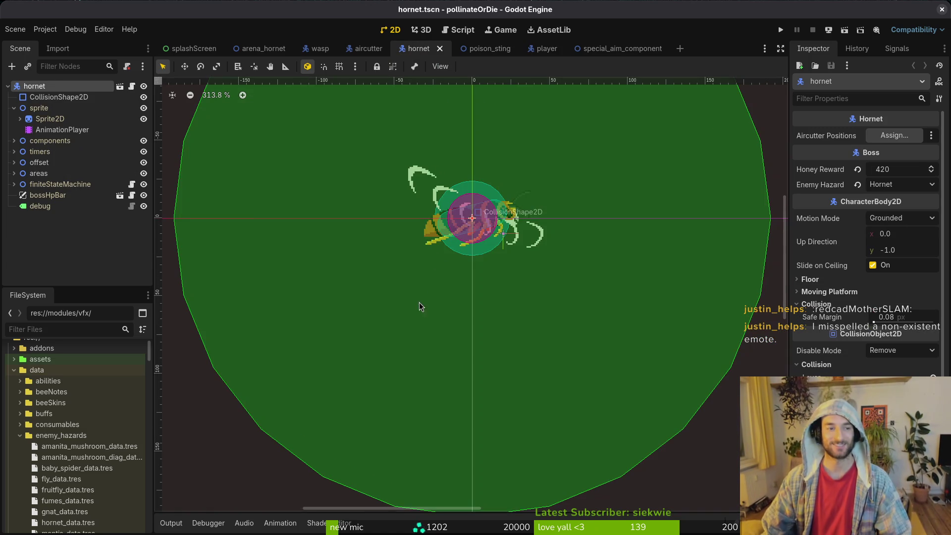
scroll(421, 290, "down", 2)
Create a new scene with a 2D root node and rename the root to claws
left_click(15, 29)
left_click(29, 41)
left_click(43, 102)
double_click(68, 87)
type("claws")
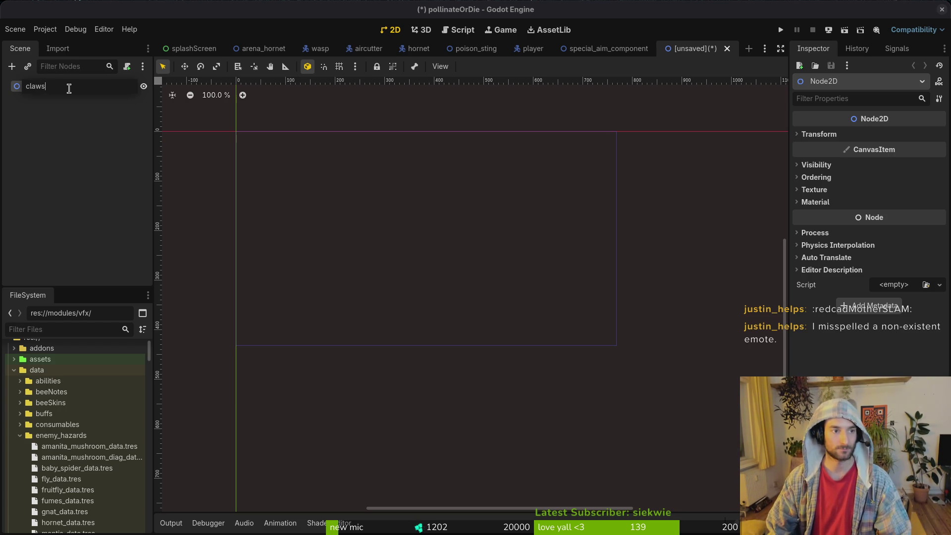
Rename the root node to hornetClaws
key("Return")
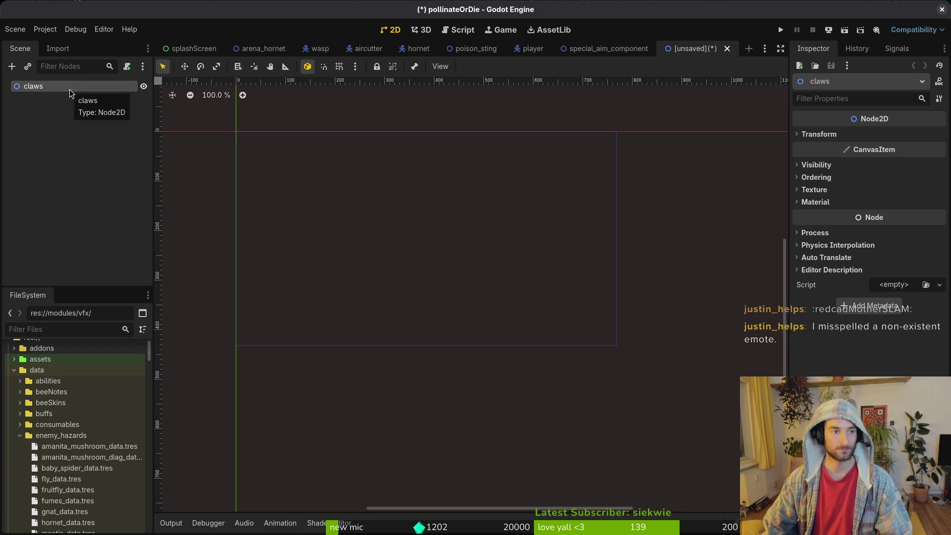
double_click(87, 86)
type("horn")
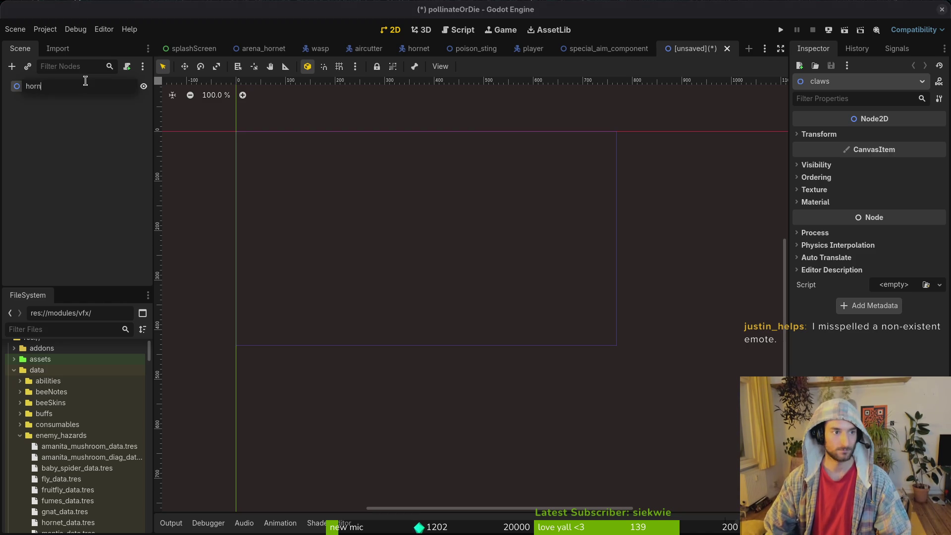
type("etClaws")
key("Return")
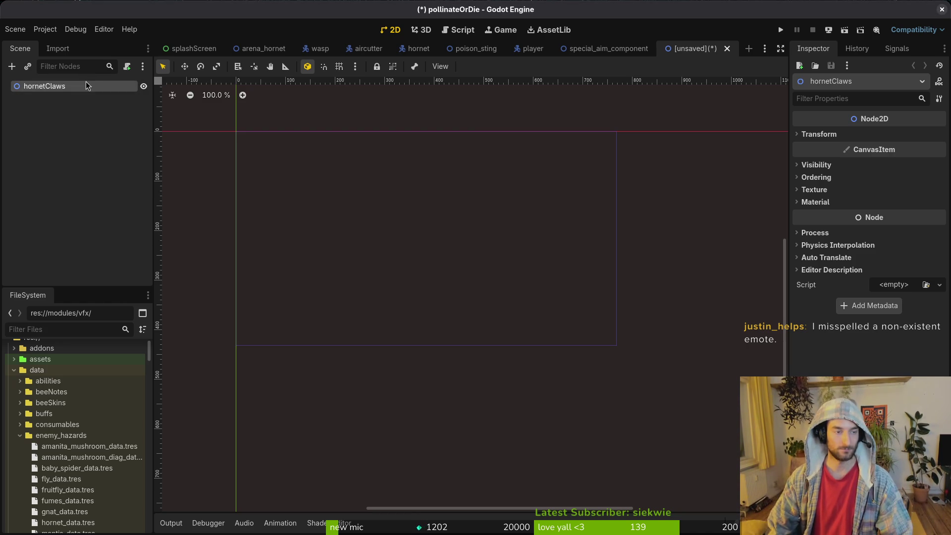
Add a HitboxComponent node with a CollisionShape2D child
key("ctrl+a")
type("hit")
key("Return")
key("ctrl+a")
type("collision")
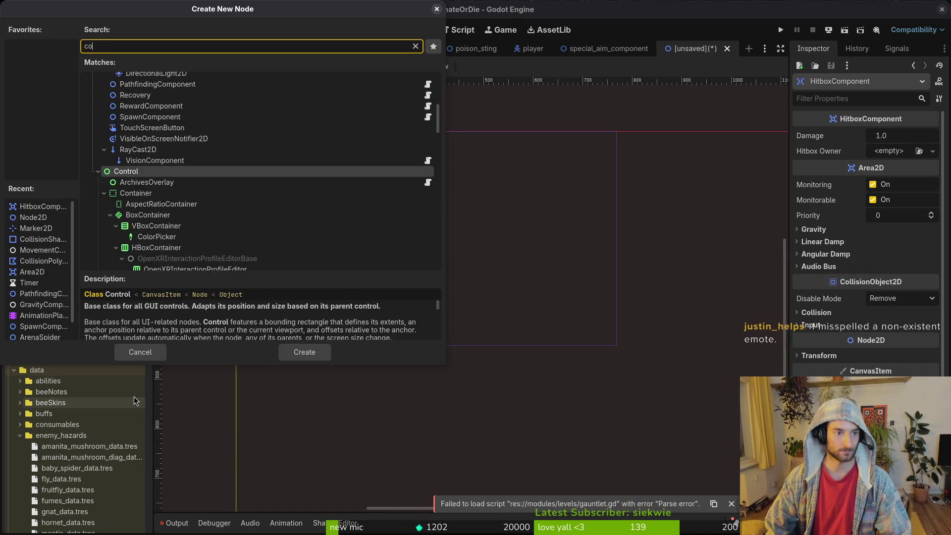
key("Return")
Add a Sprite2D to hornetClaws, placed directly above the HitboxComponent
left_click(32, 87)
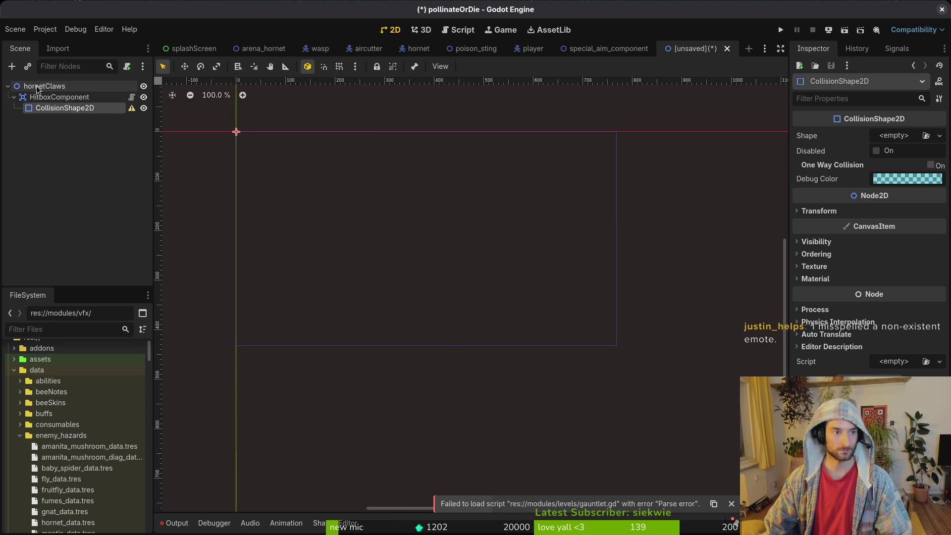
key("ctrl+a")
type("colshsprite")
key("Return")
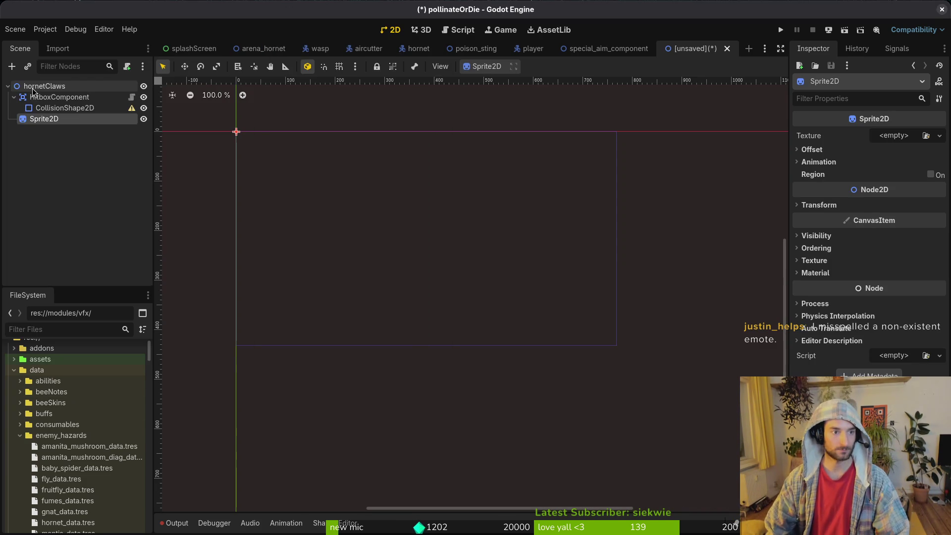
left_click_drag(51, 122, 56, 98)
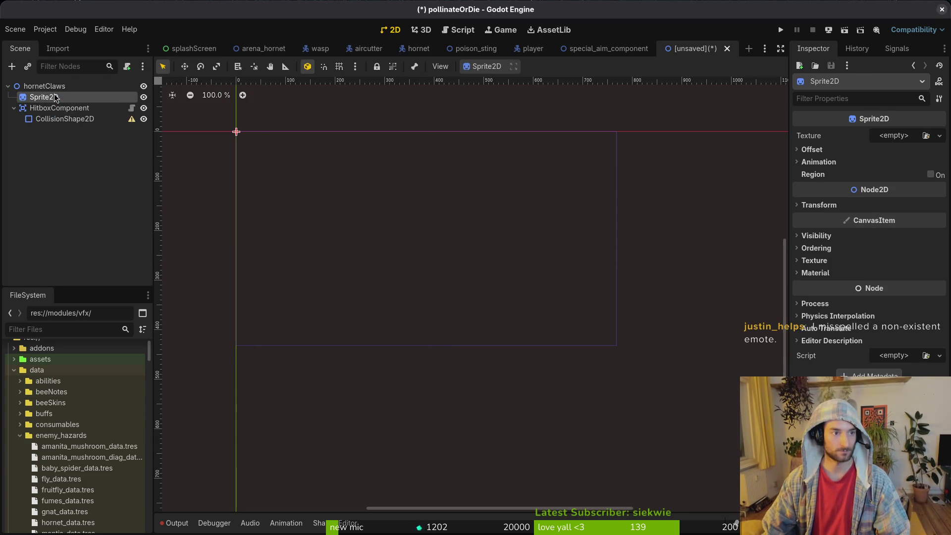
Quick Load the hornet sprite sheet as the Sprite2D texture and frame it in view
left_click(900, 142)
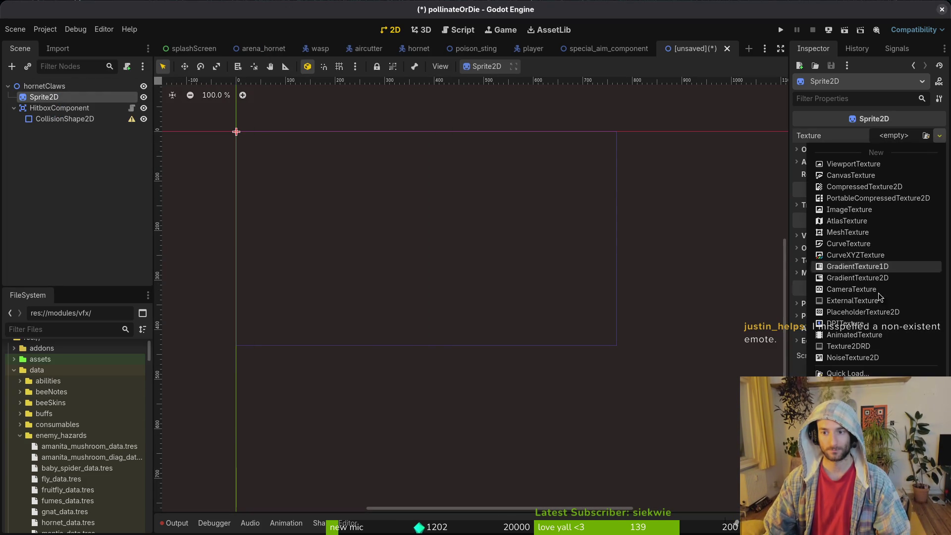
left_click(865, 372)
type("hornet")
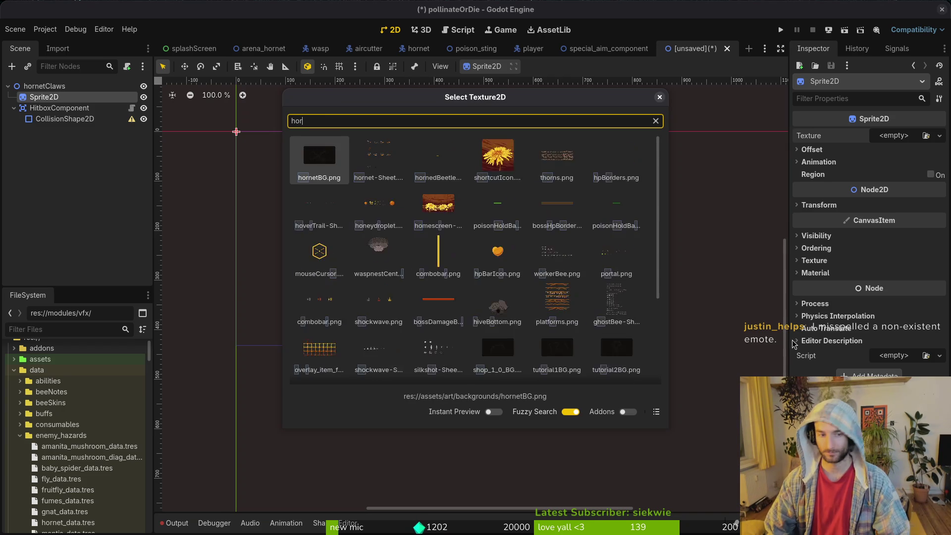
key("Right")
key("Return")
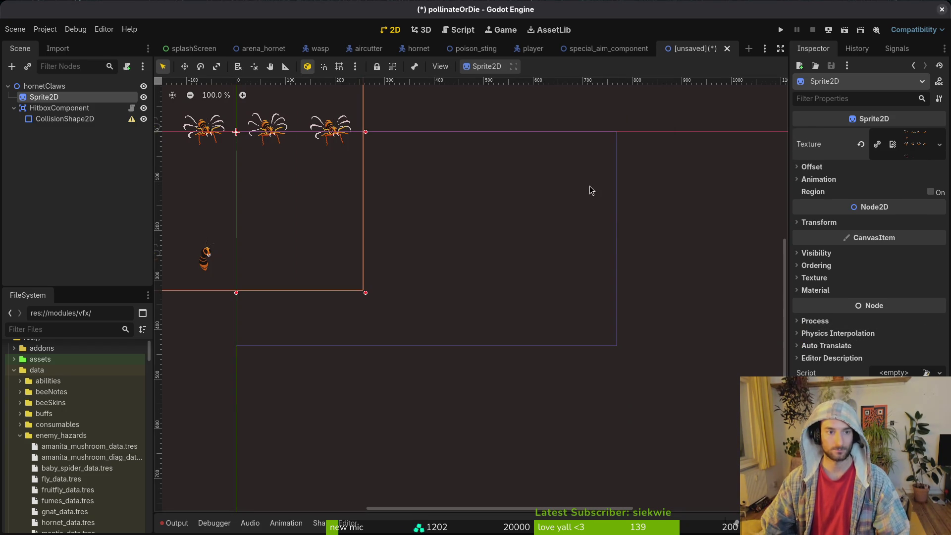
key("f")
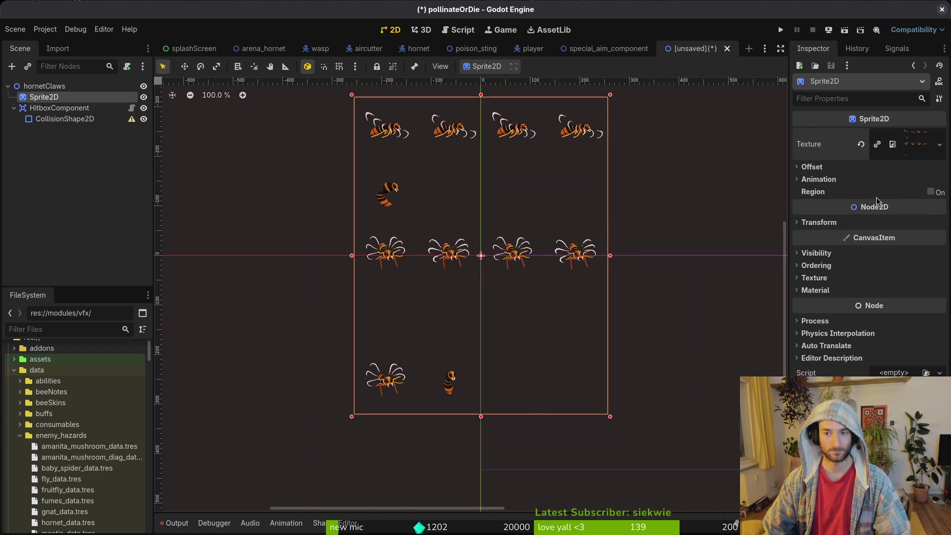
left_click_drag(559, 292, 568, 304)
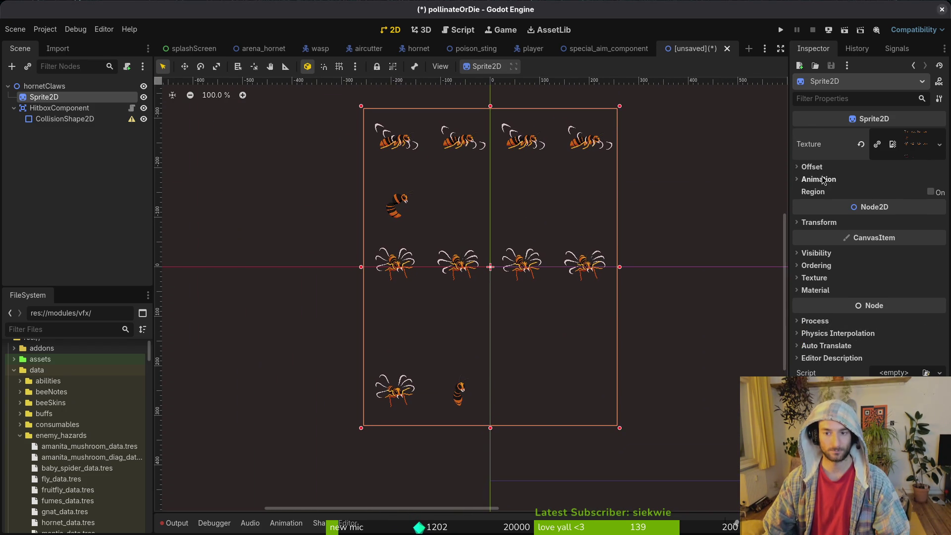
left_click(849, 180)
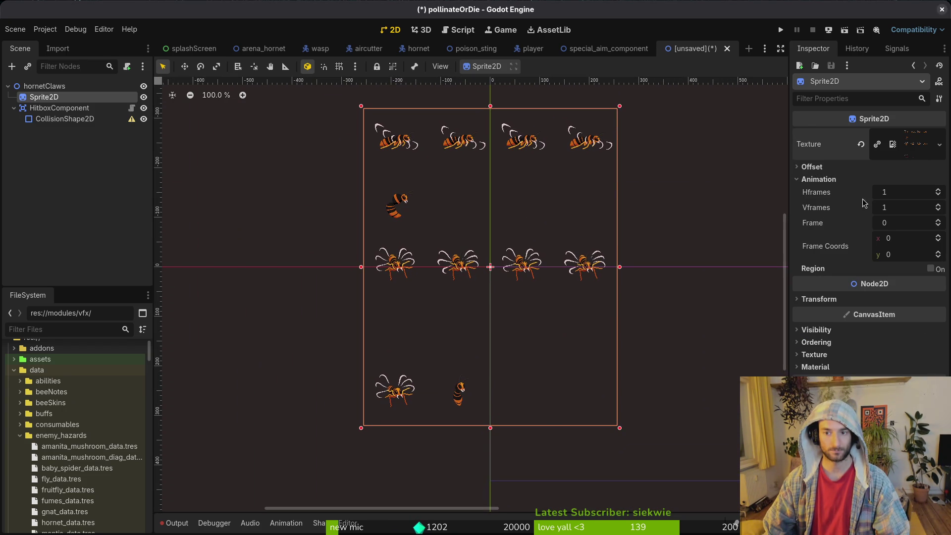
left_click(581, 268)
Quick Load hornet_data as the HitboxComponent's owner and save the scene under a new name
key("ctrl+s")
key("Escape")
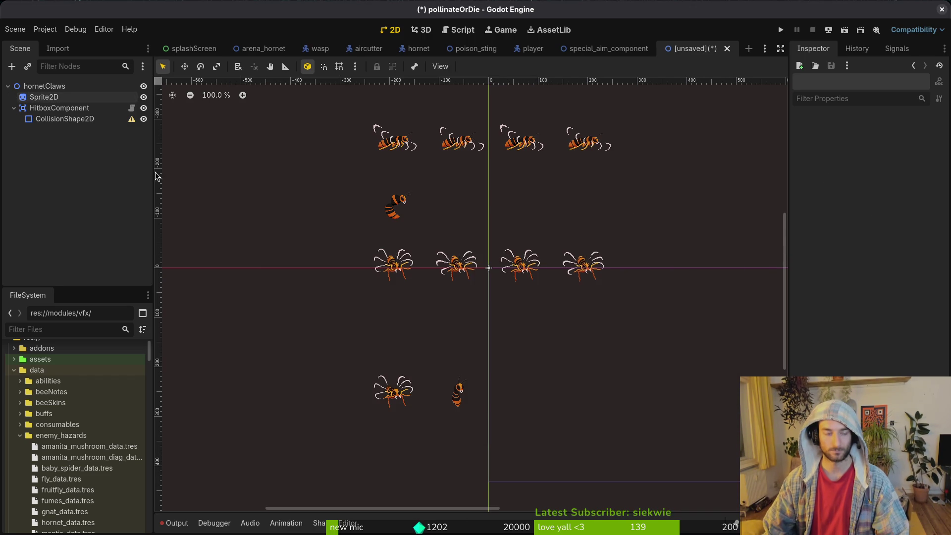
left_click(13, 108)
left_click(59, 108)
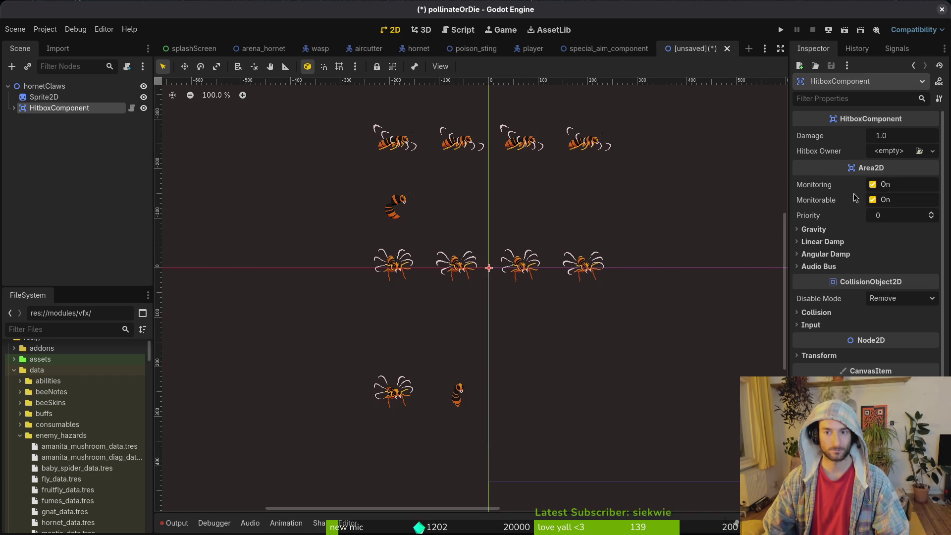
left_click(889, 151)
left_click(858, 186)
type("horn")
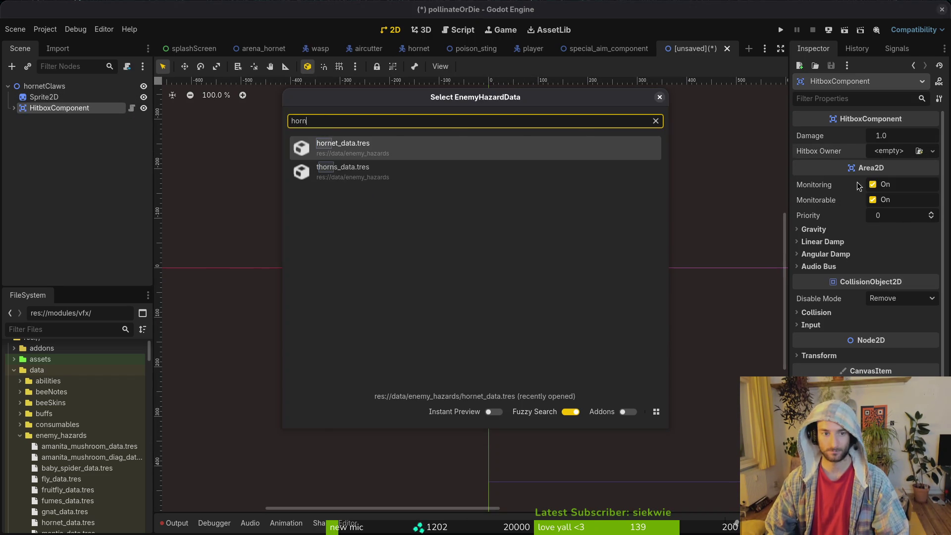
key("Return")
key("ctrl+s")
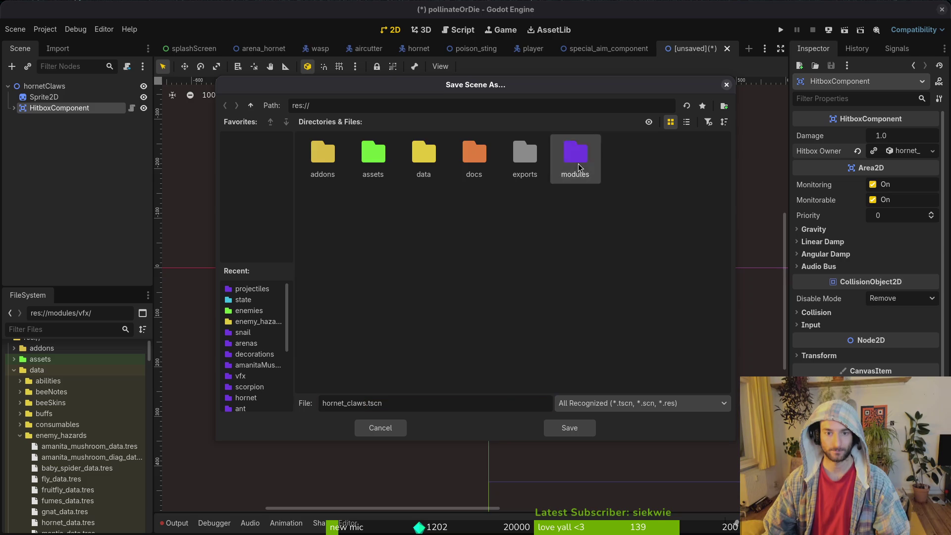
Browse to res://modules/vfx and save the scene there as hornet_claws_vfx.tscn
double_click(579, 167)
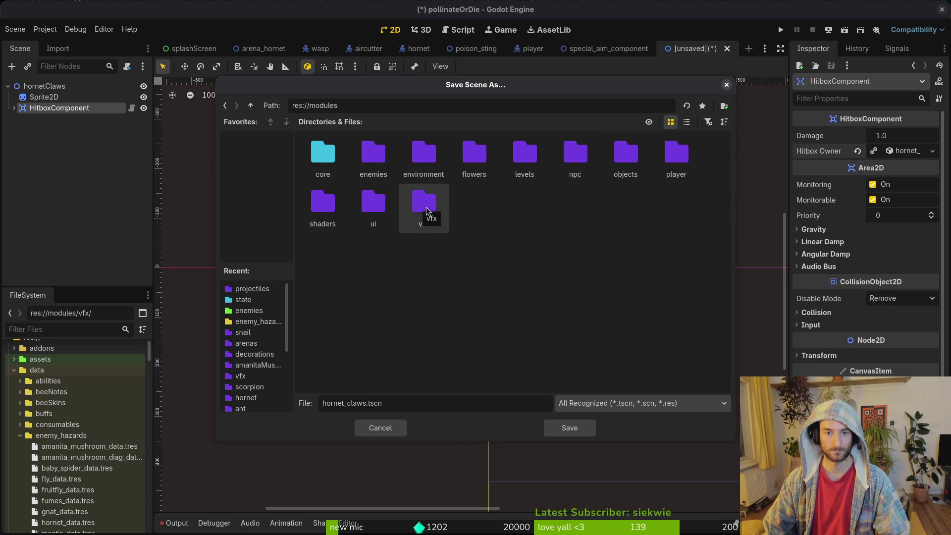
double_click(374, 163)
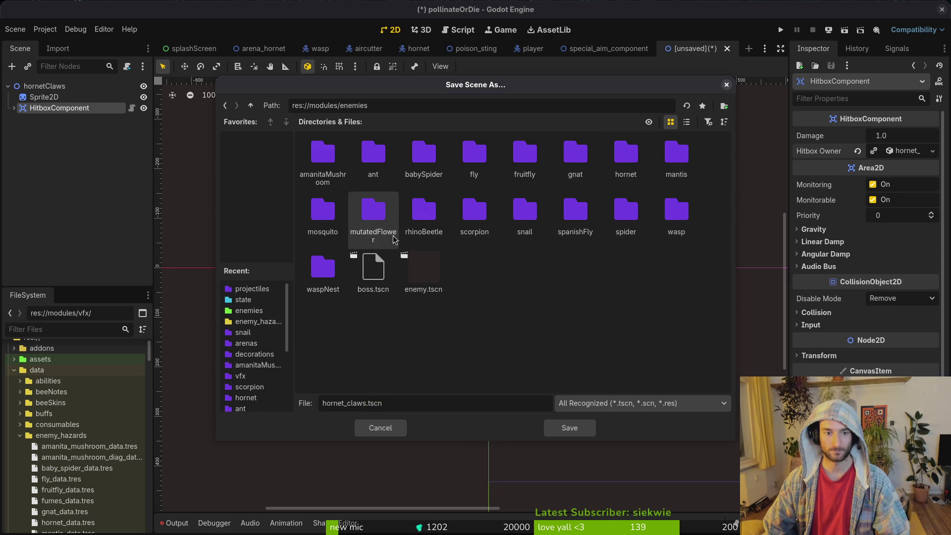
double_click(626, 212)
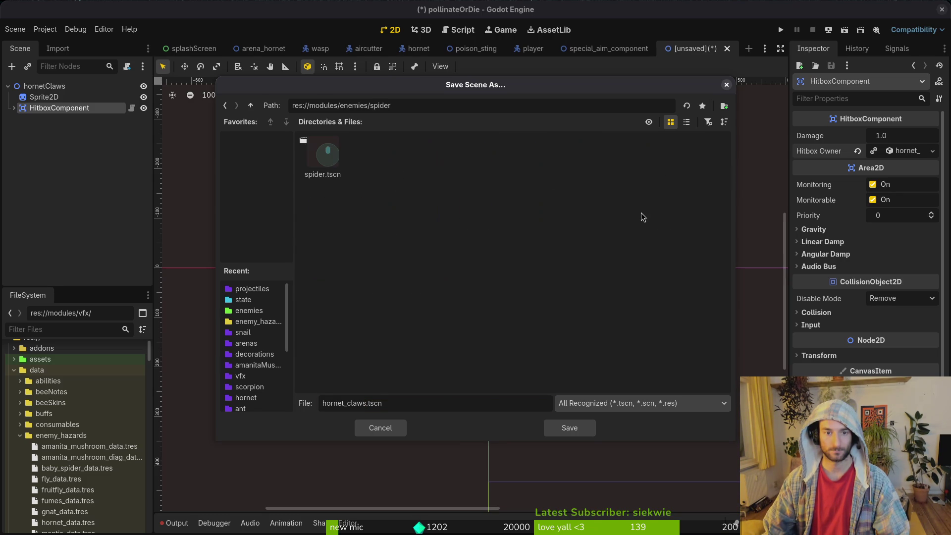
left_click(251, 106)
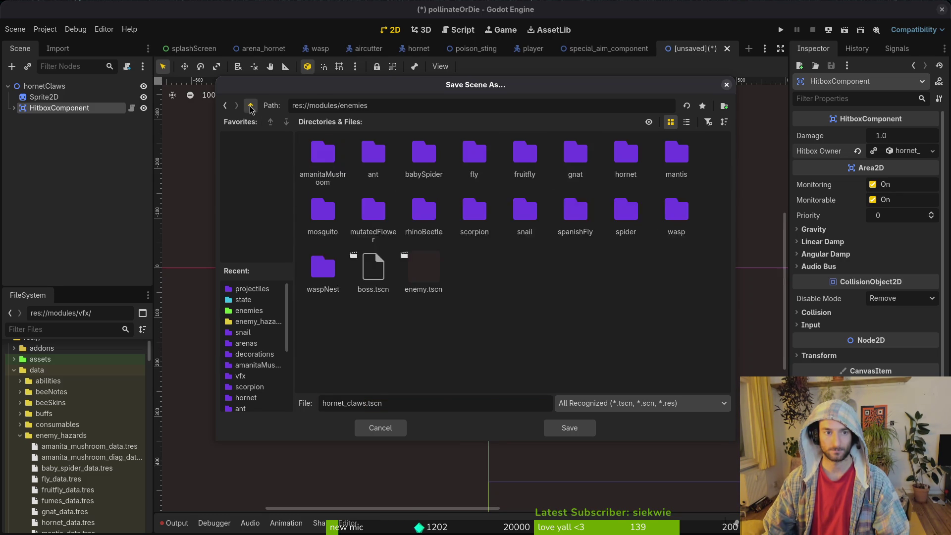
left_click(250, 106)
double_click(424, 213)
scroll(590, 288, "down", 4)
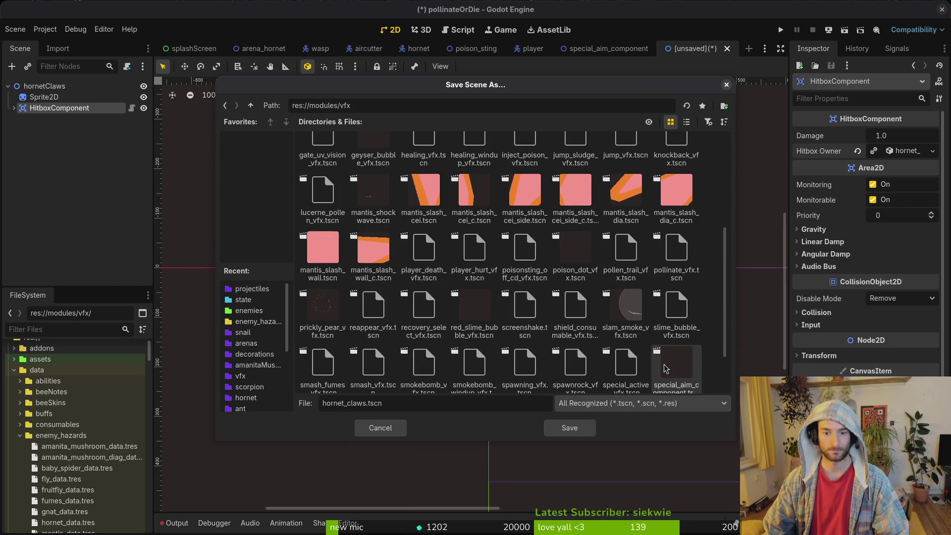
scroll(676, 367, "down", 2)
scroll(312, 379, "up", 5)
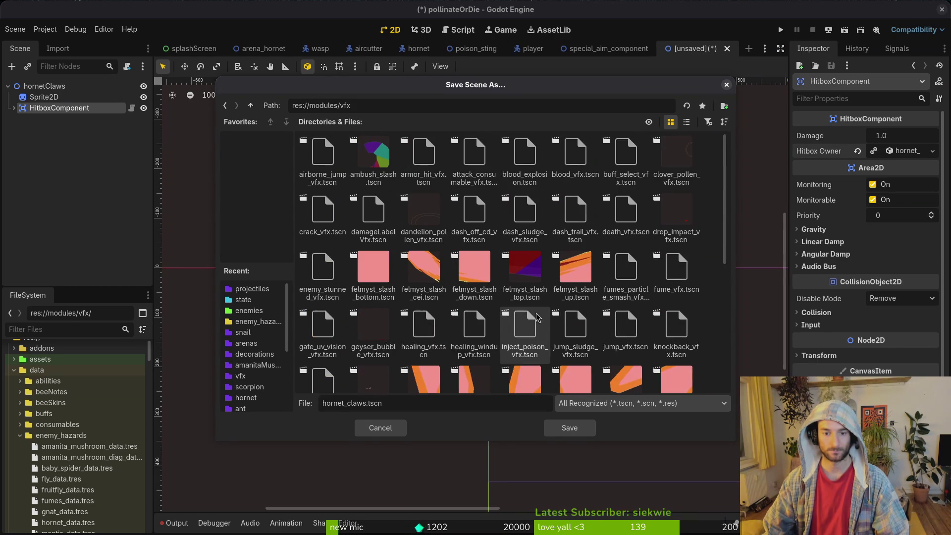
scroll(329, 330, "down", 3)
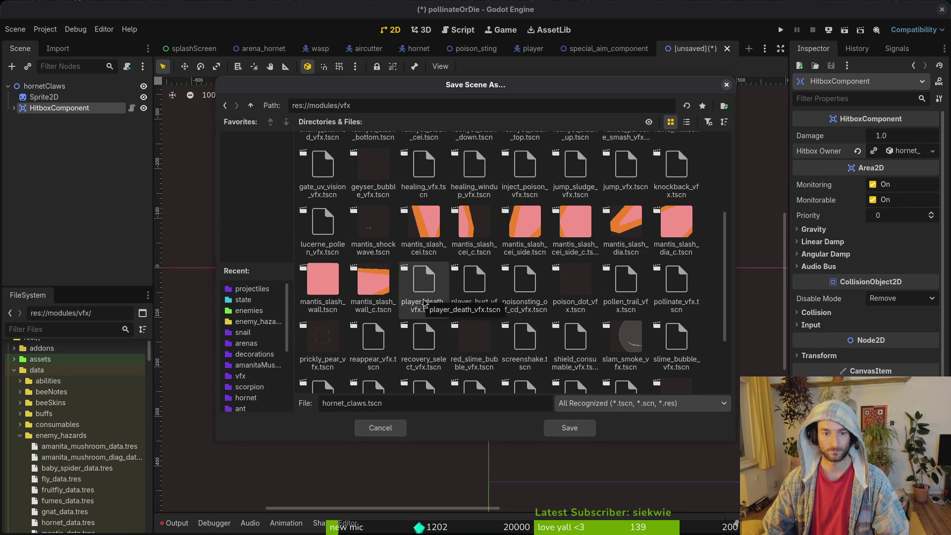
scroll(444, 247, "down", 2)
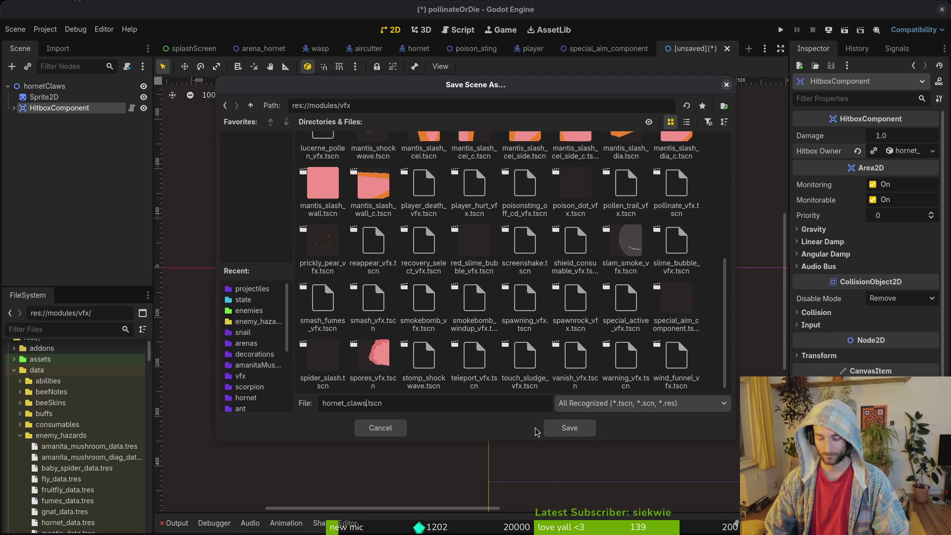
type("_vfx")
key("Return")
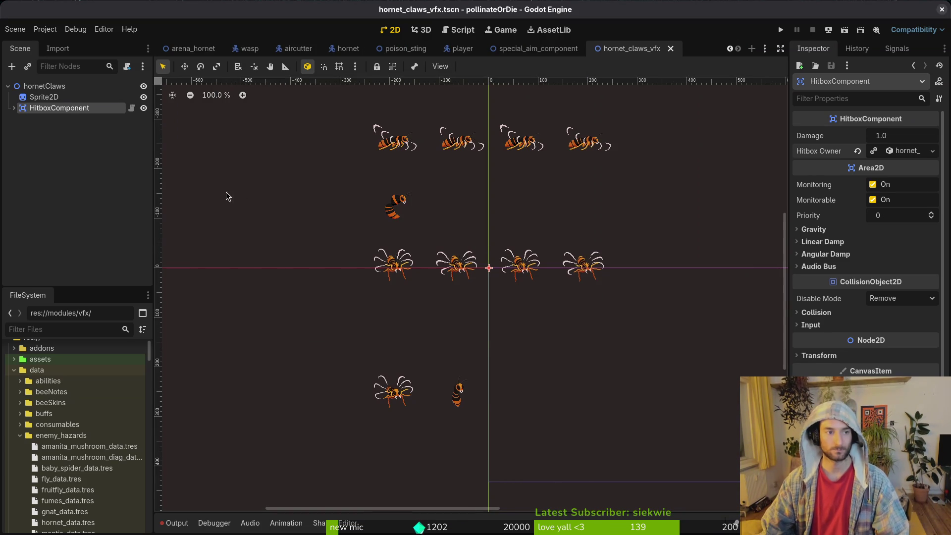
Split the Sprite2D into 4 horizontal and 5 vertical frames and save
left_click(44, 97)
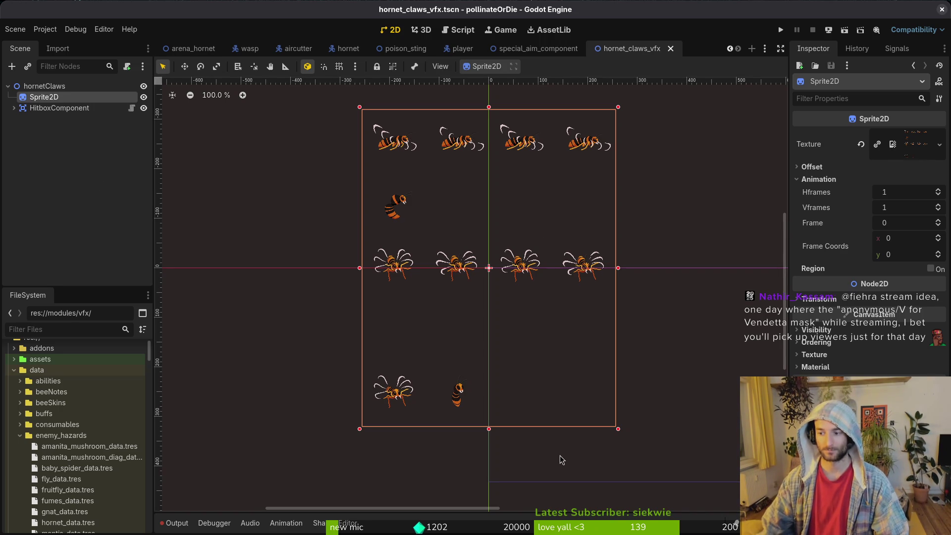
scroll(488, 232, "up", 1)
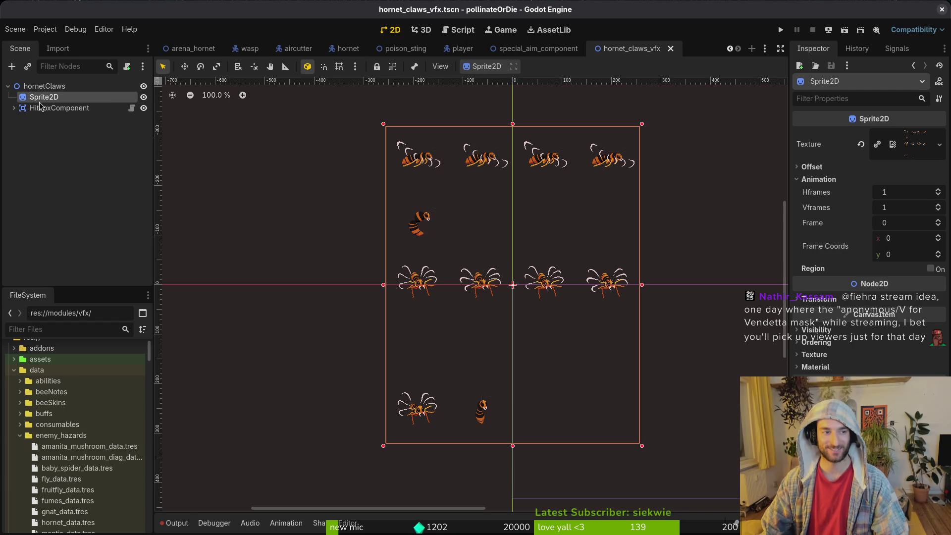
left_click(890, 194)
key("F5")
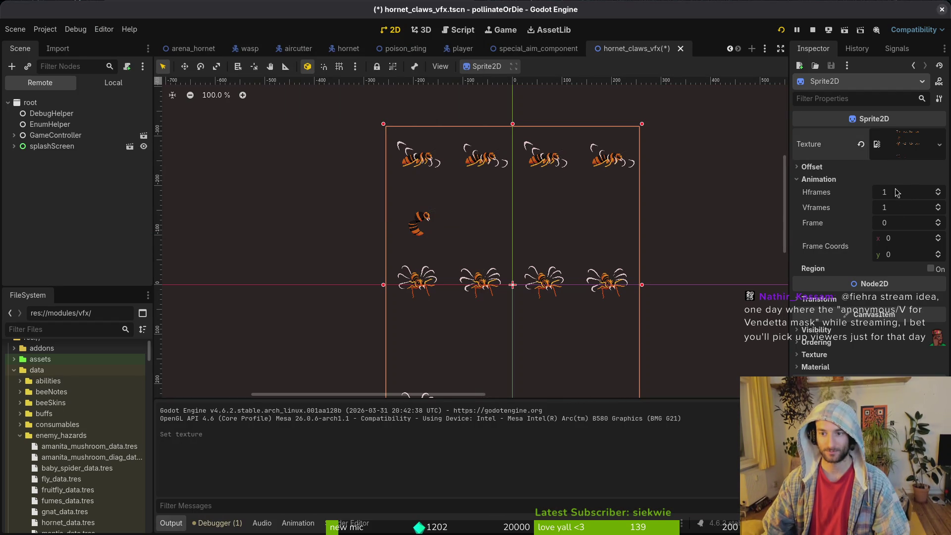
type("4")
key("Tab")
type("5")
key("Return")
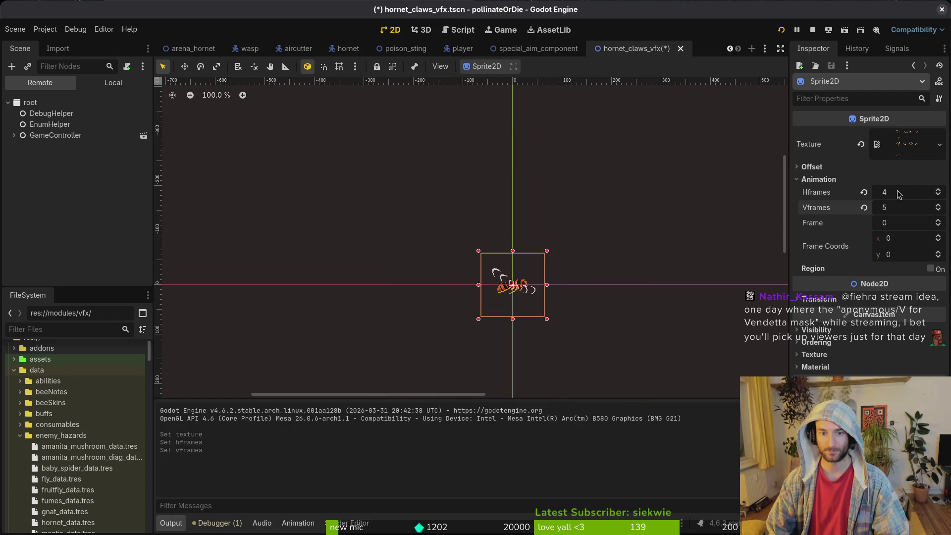
key("ctrl+s")
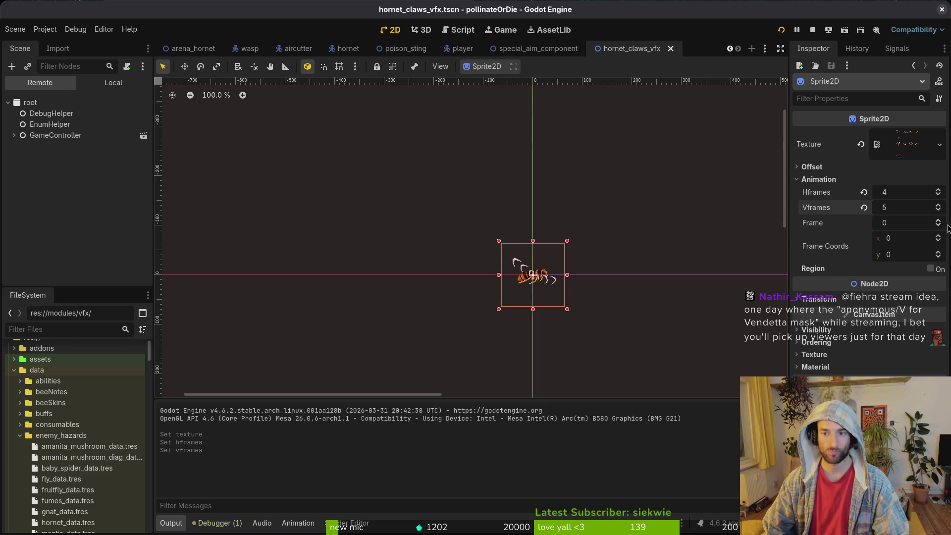
Reset the sprite frame to 0, show the Local scene tree, save, and switch to Aseprite
scroll(939, 223, "up", 4)
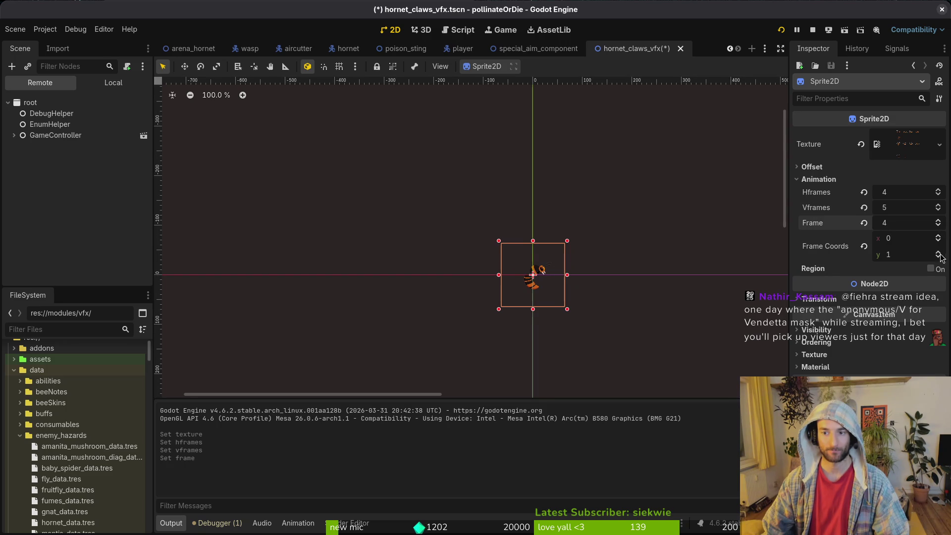
left_click(864, 223)
scroll(939, 256, "up", 2)
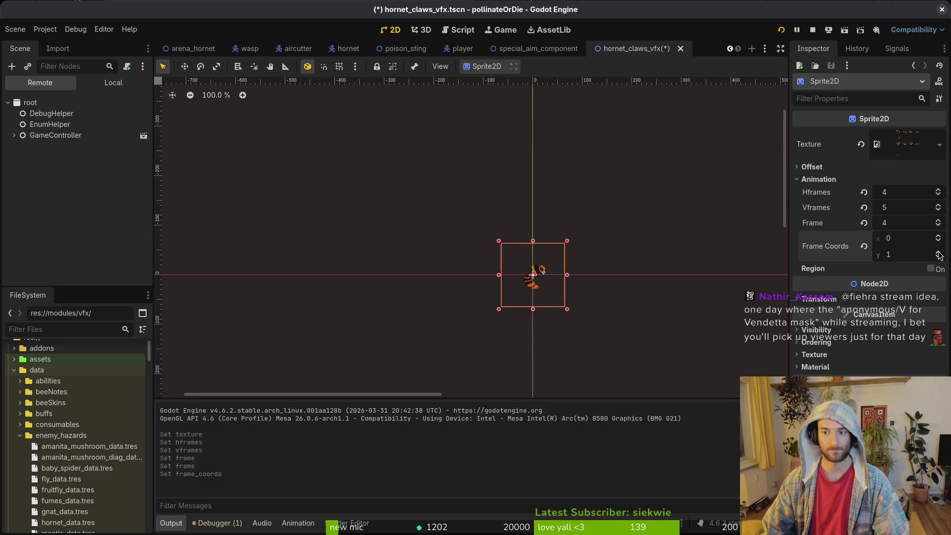
scroll(626, 286, "up", 1)
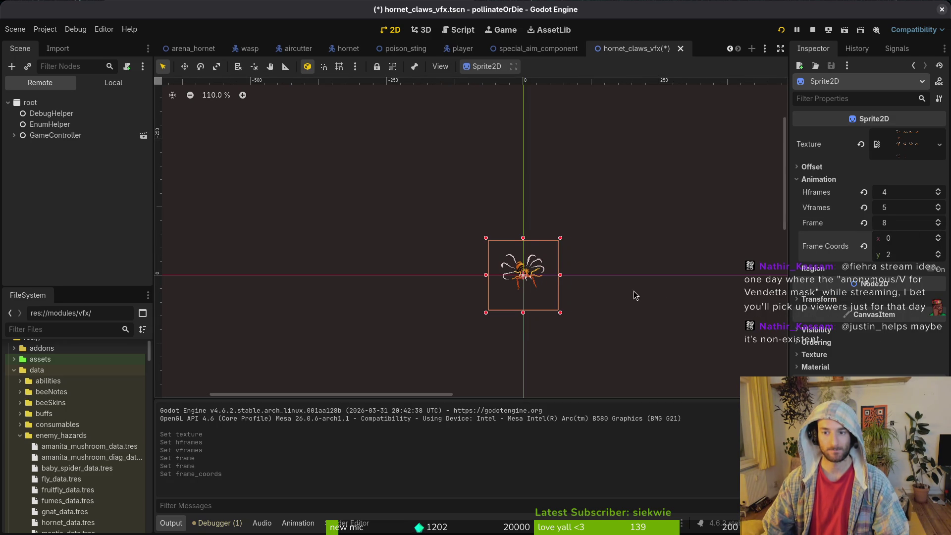
scroll(517, 317, "left", 3)
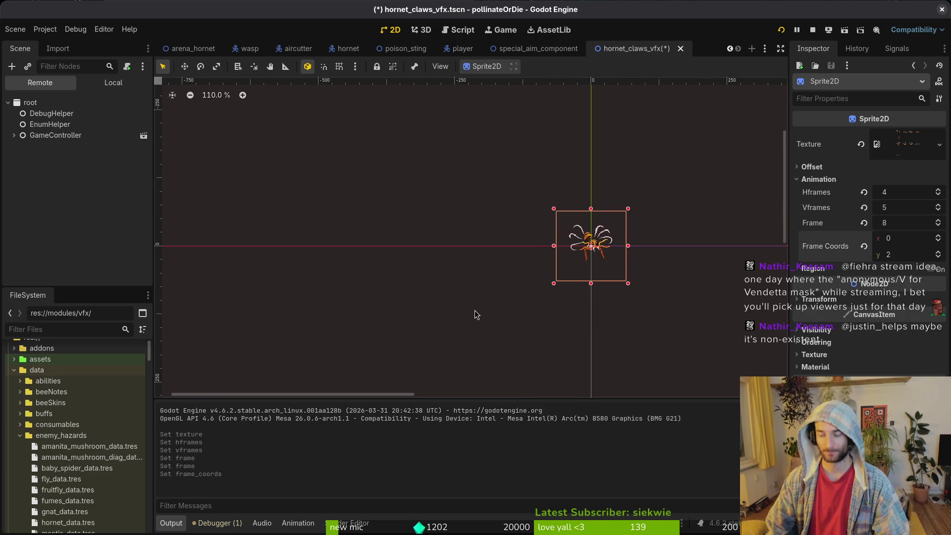
left_click(113, 83)
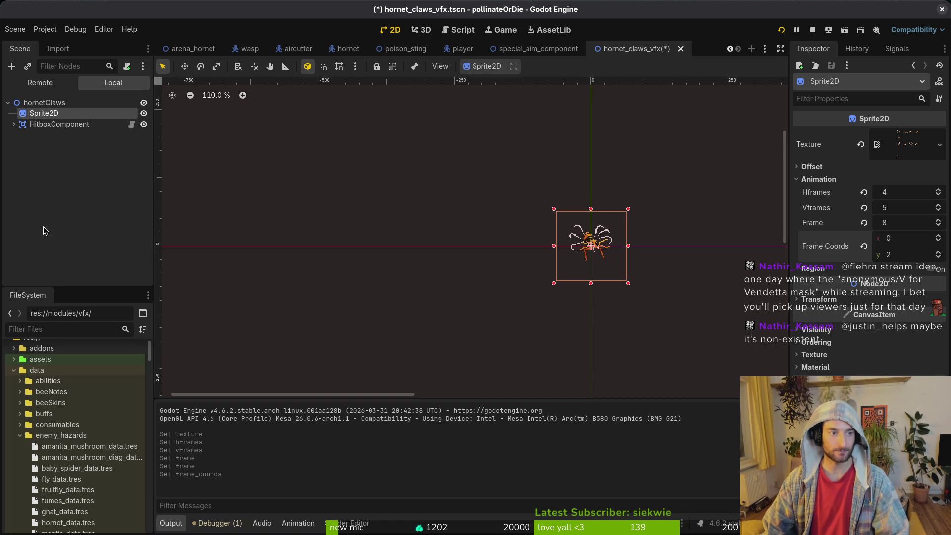
scroll(511, 240, "right", 1)
scroll(511, 239, "right", 3)
key("ctrl+s")
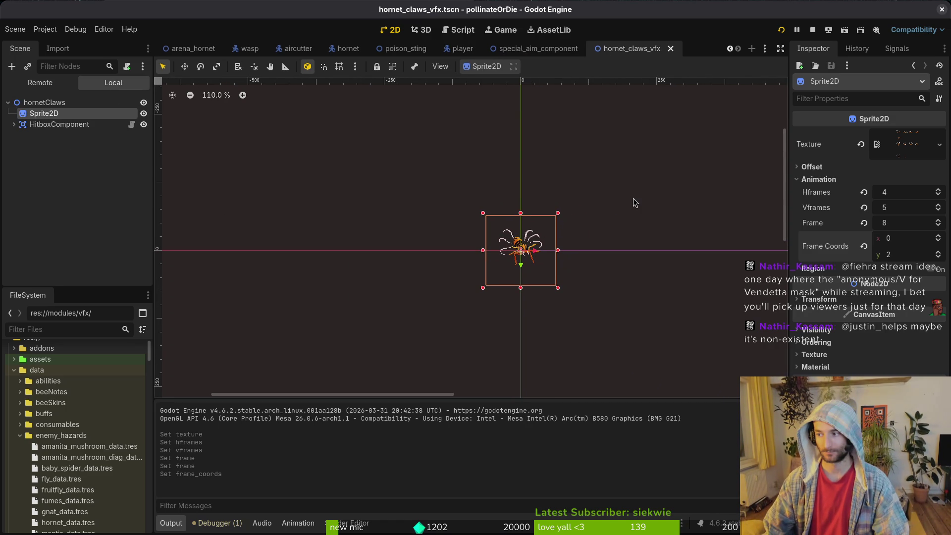
key("alt+Tab")
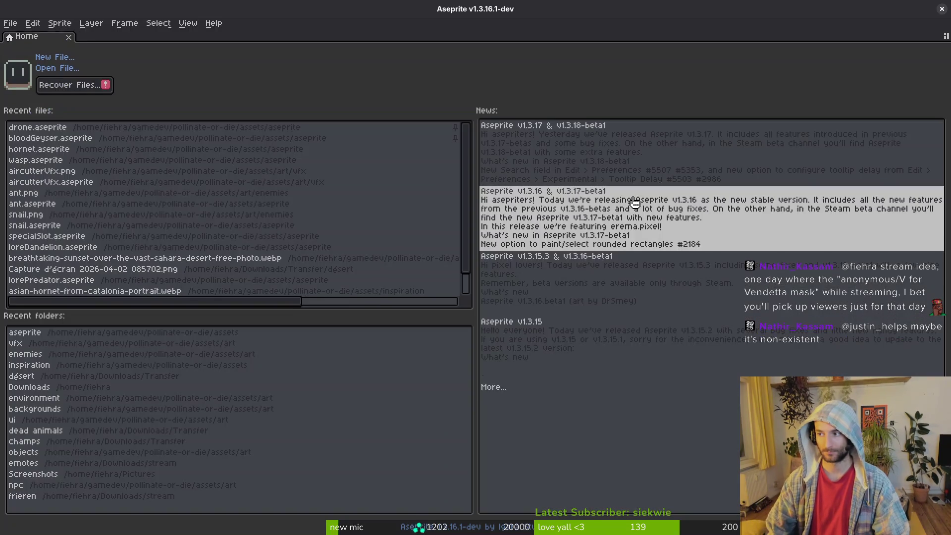
Open hornet.aseprite from the recent files and close the running game window
left_click(77, 149)
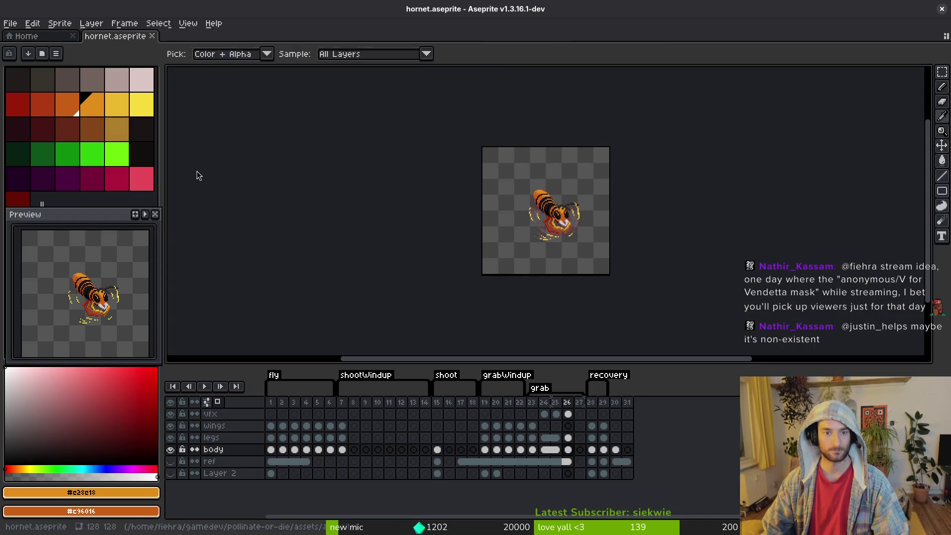
left_click(471, 9)
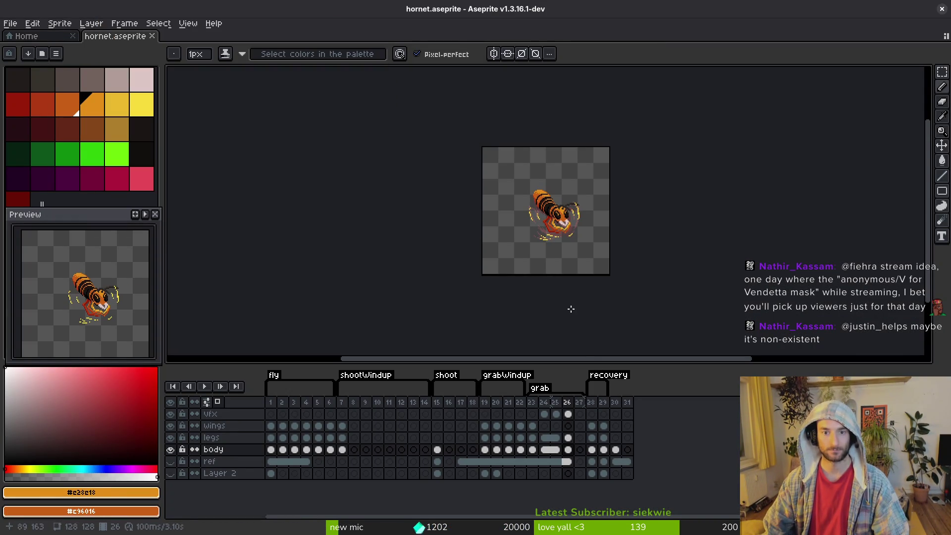
key("alt+Tab")
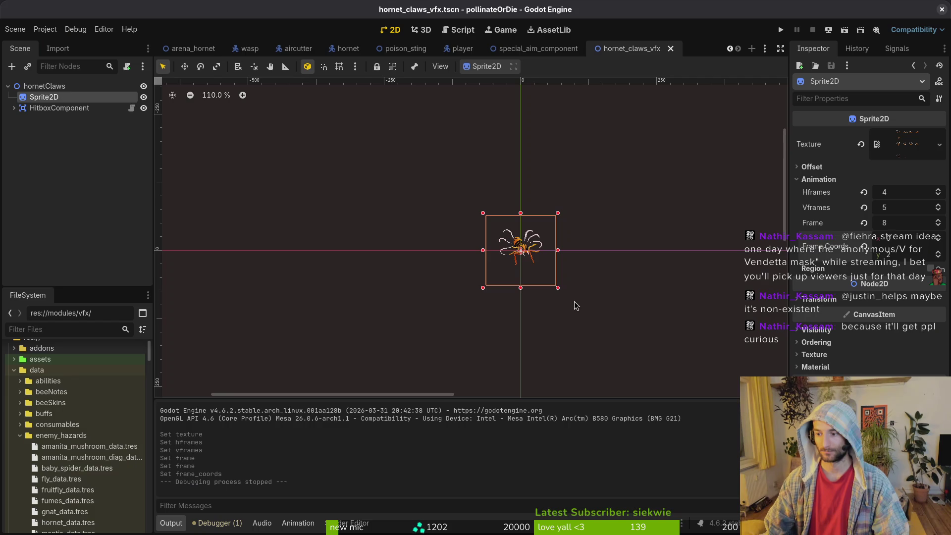
key("alt+Tab")
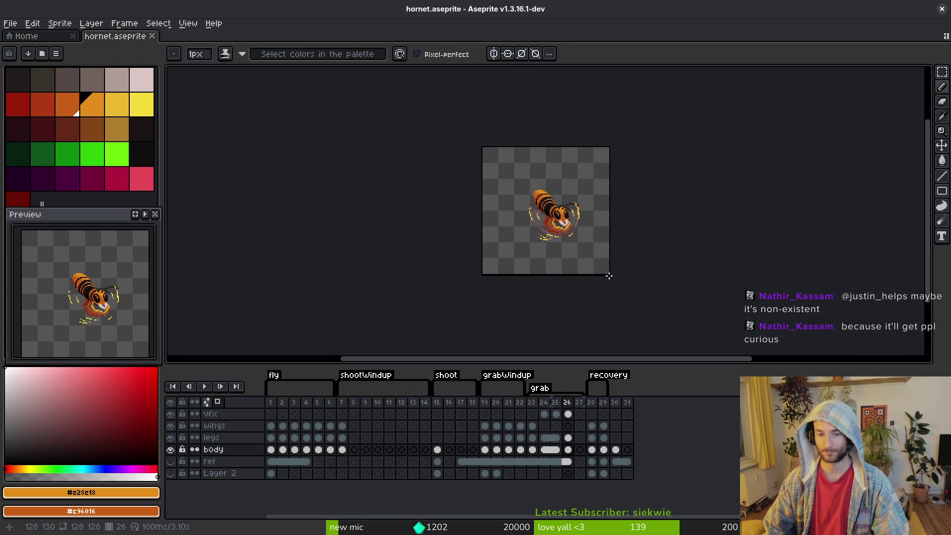
Check the sprite sheet export preview, then select timeline frames 13 and 14
key("ctrl+e")
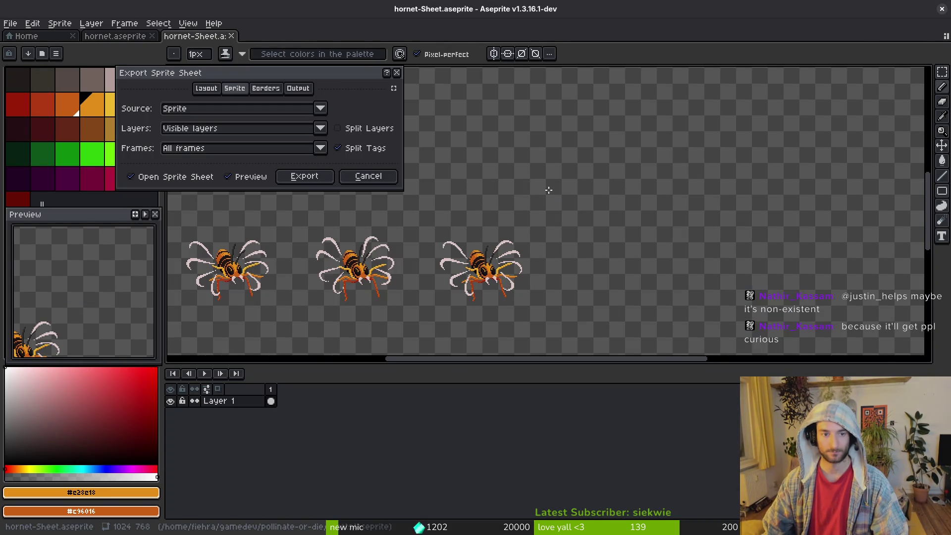
scroll(536, 220, "up", 4)
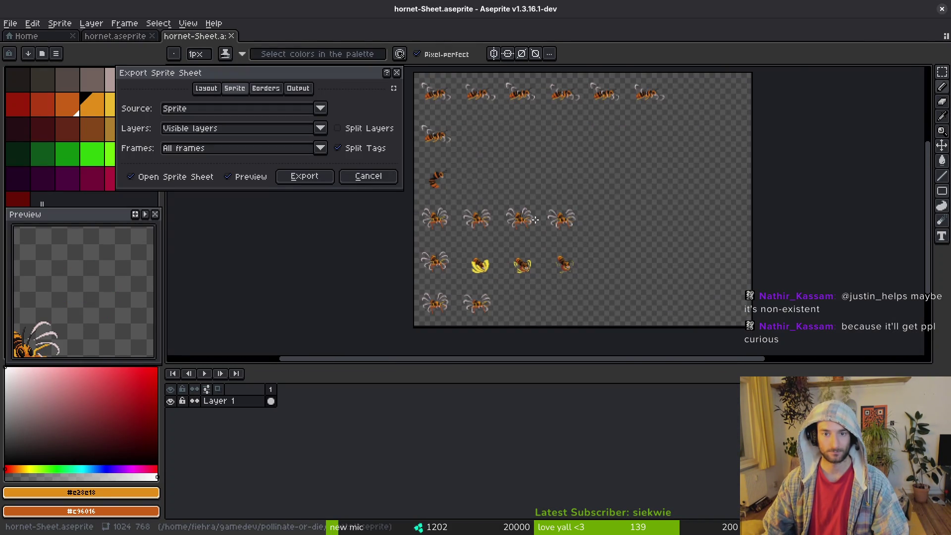
left_click(306, 178)
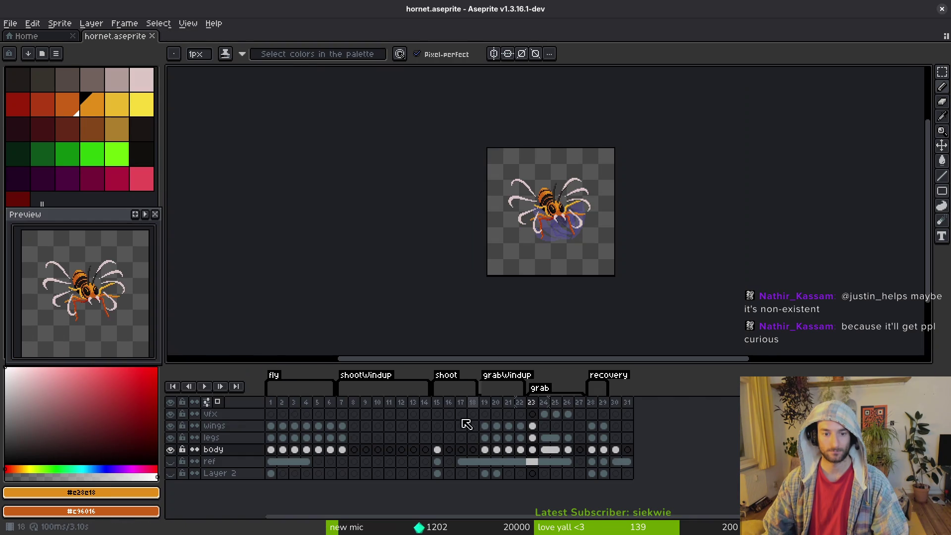
left_click_drag(402, 402, 424, 407)
left_click(424, 407)
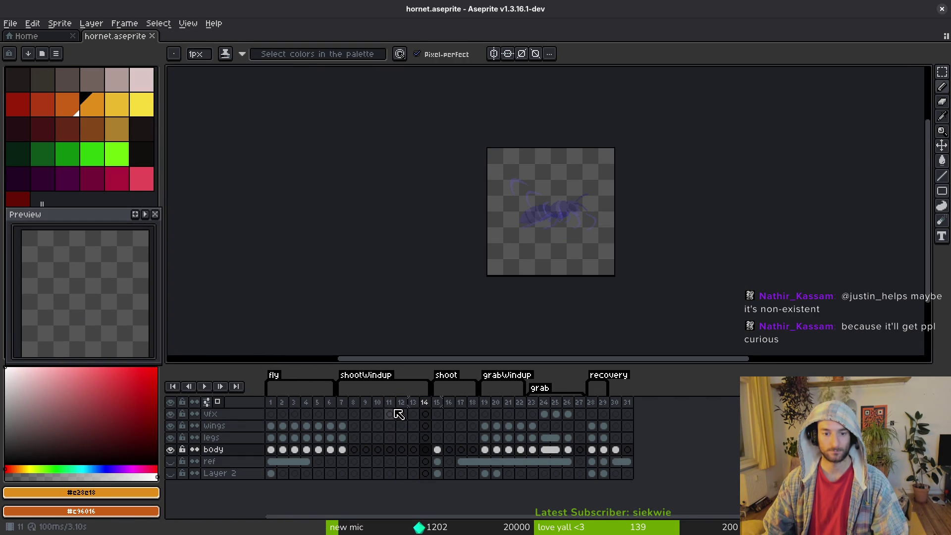
key("ctrl+e")
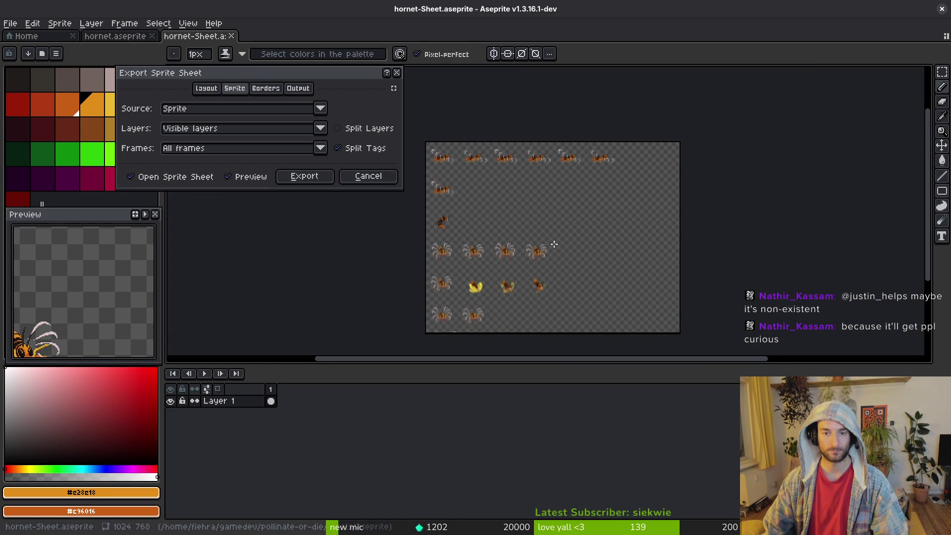
key("Escape")
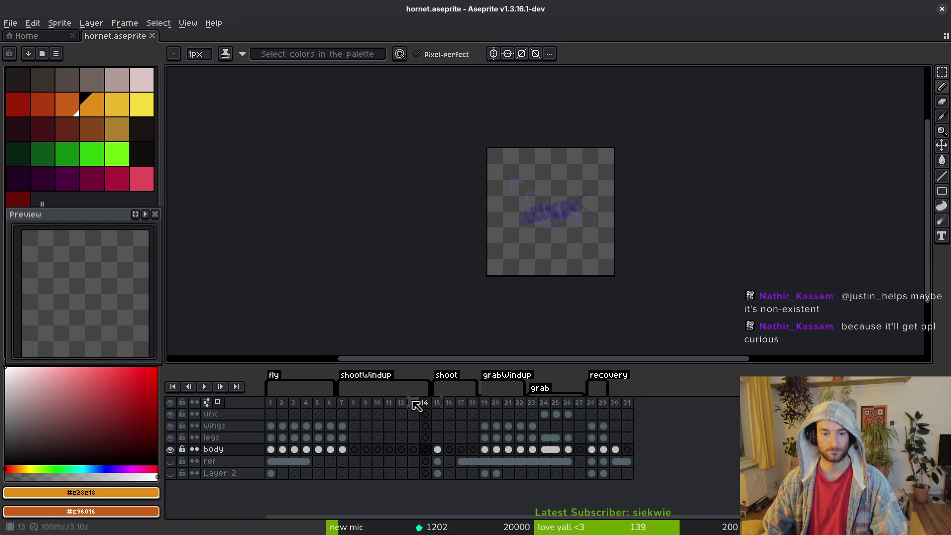
left_click_drag(413, 402, 424, 402)
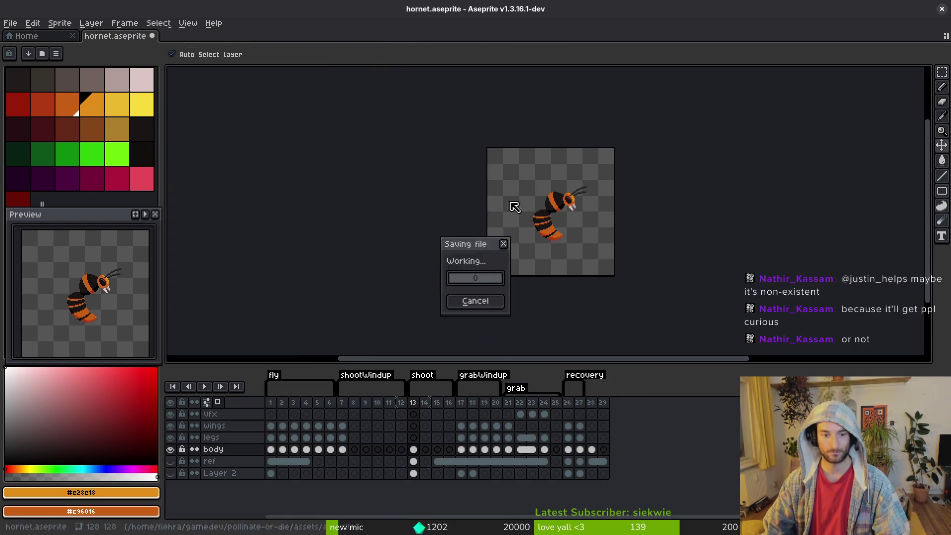
After checking the export preview, erase all body pixels on frame 28
key("ctrl+e")
scroll(574, 199, "up", 1)
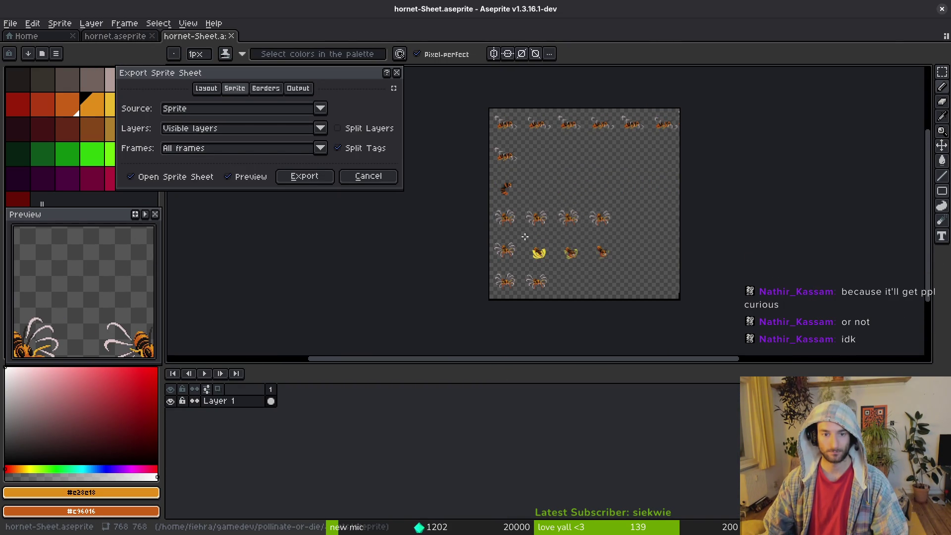
key("Escape")
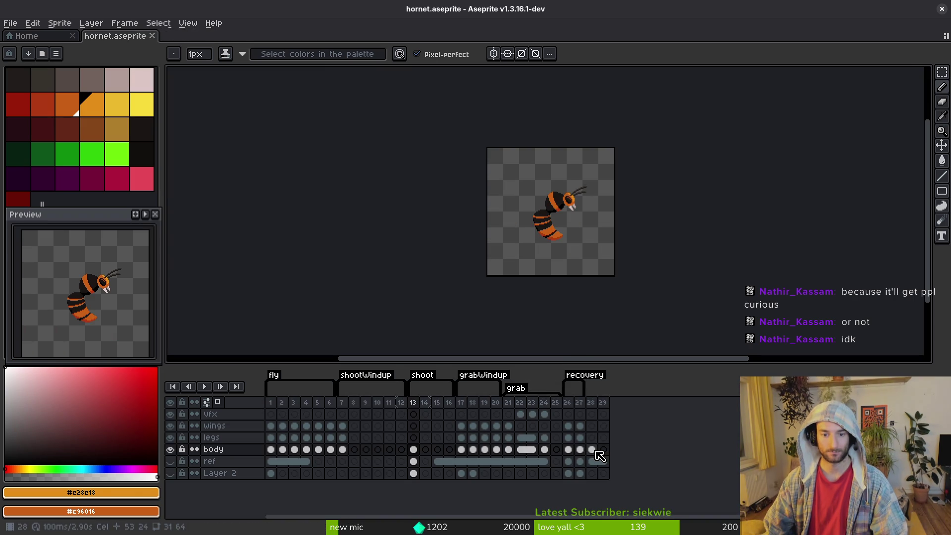
left_click(592, 449)
key("m")
left_click_drag(482, 133, 639, 305)
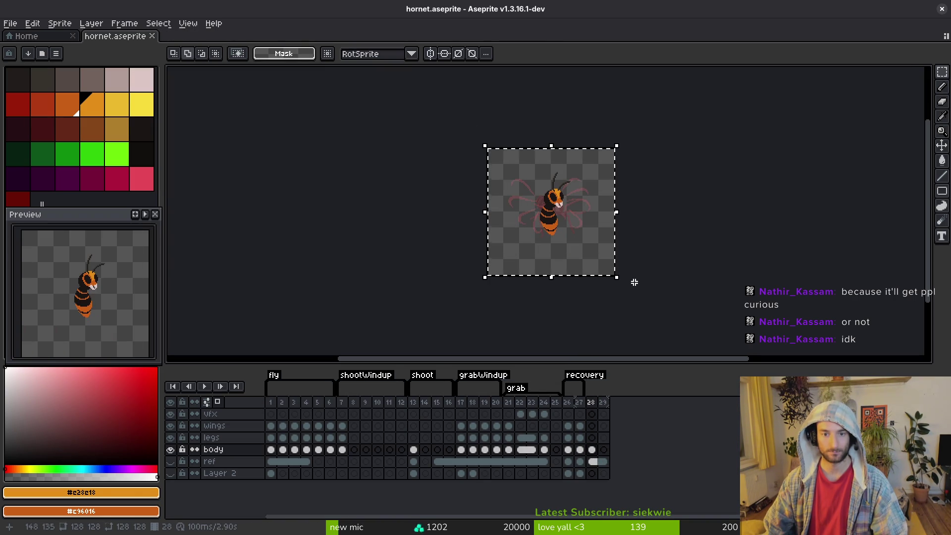
key("Delete")
Copy the hornet body from frame 27 into frame 28 and save hornet.aseprite
left_click(568, 449)
left_click(580, 449)
key("ctrl+c")
key("Right")
key("ctrl+v")
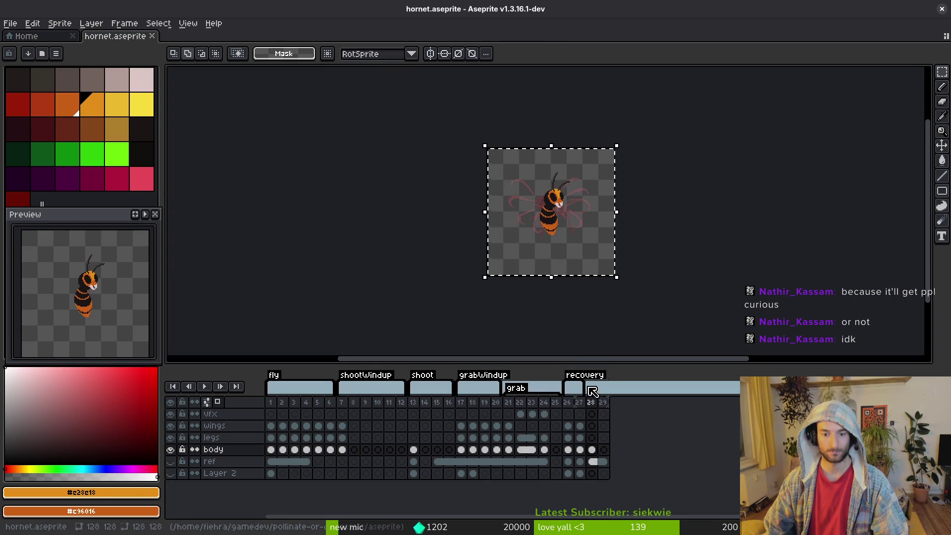
key("ctrl+d")
key("ctrl+s")
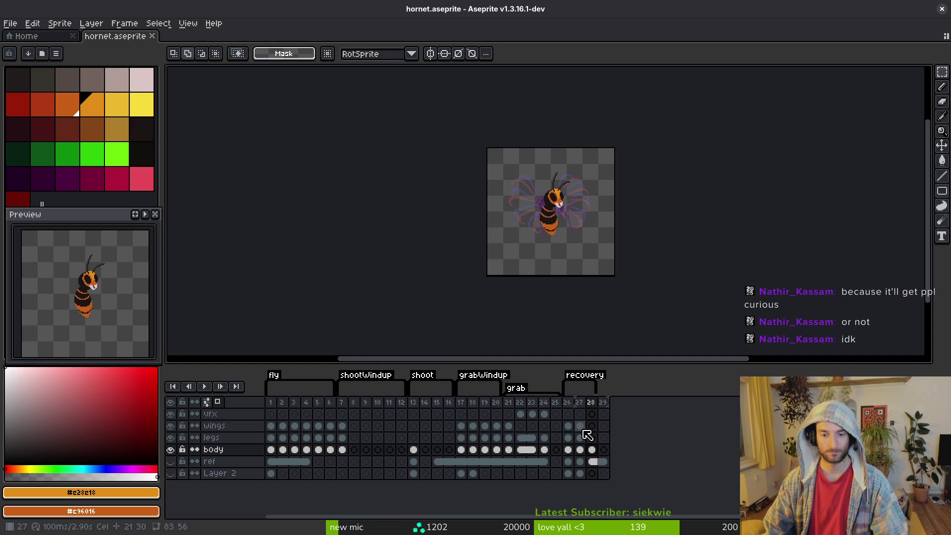
left_click(582, 427)
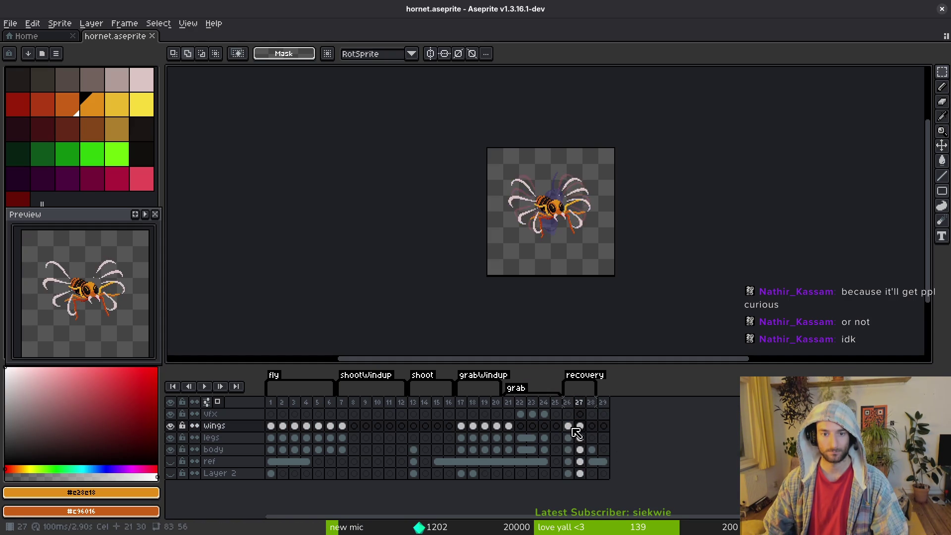
key("ctrl+e")
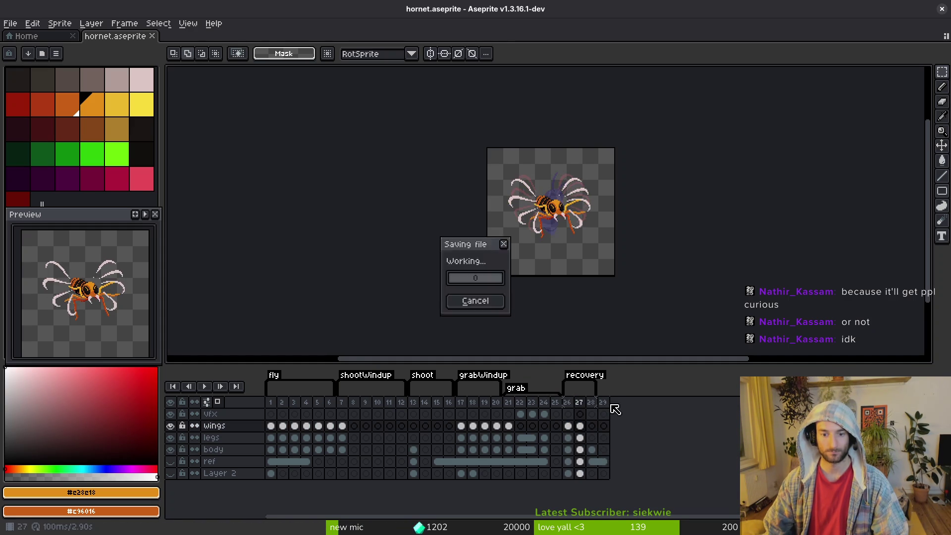
Inspect the Export Sprite Sheet preview of all hornet frames, then close it without exporting
scroll(555, 294, "up", 5)
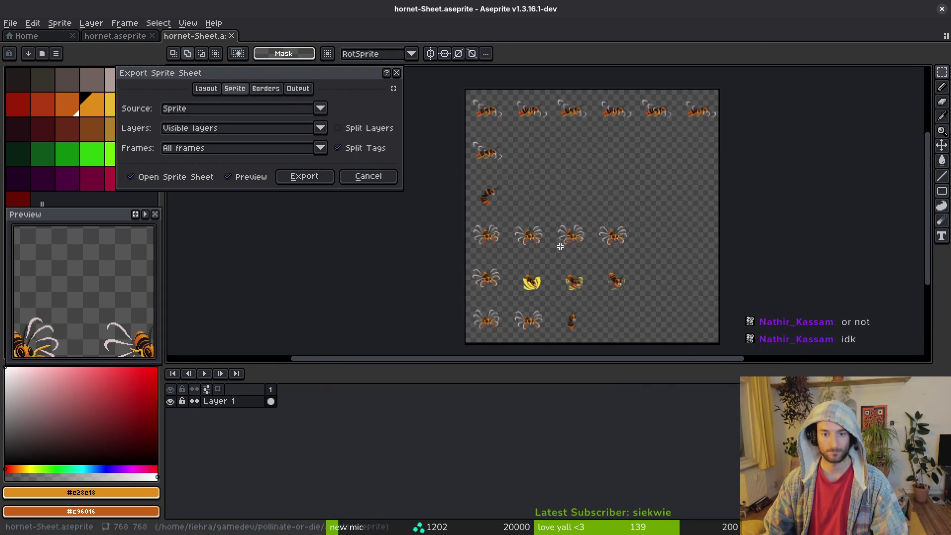
scroll(617, 196, "down", 3)
scroll(606, 229, "up", 2)
scroll(605, 229, "left", 1)
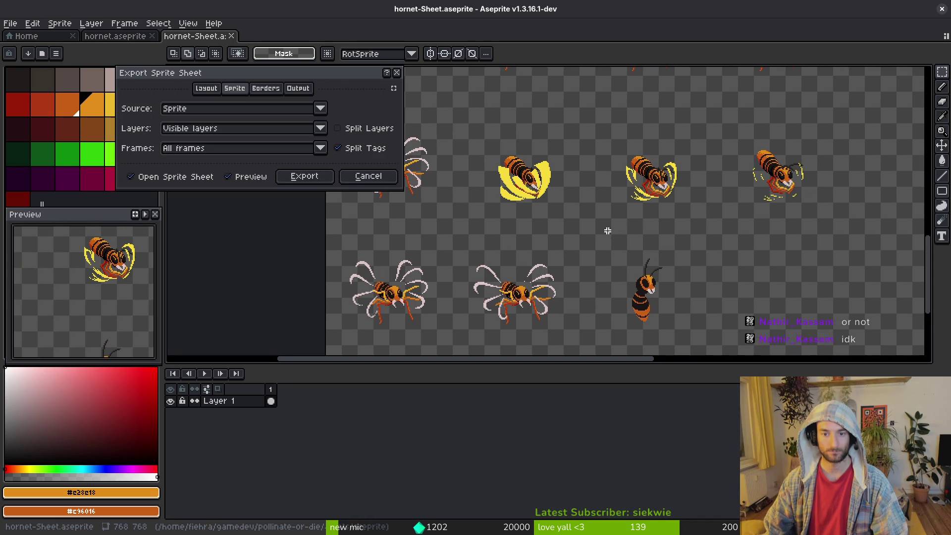
scroll(602, 248, "up", 1)
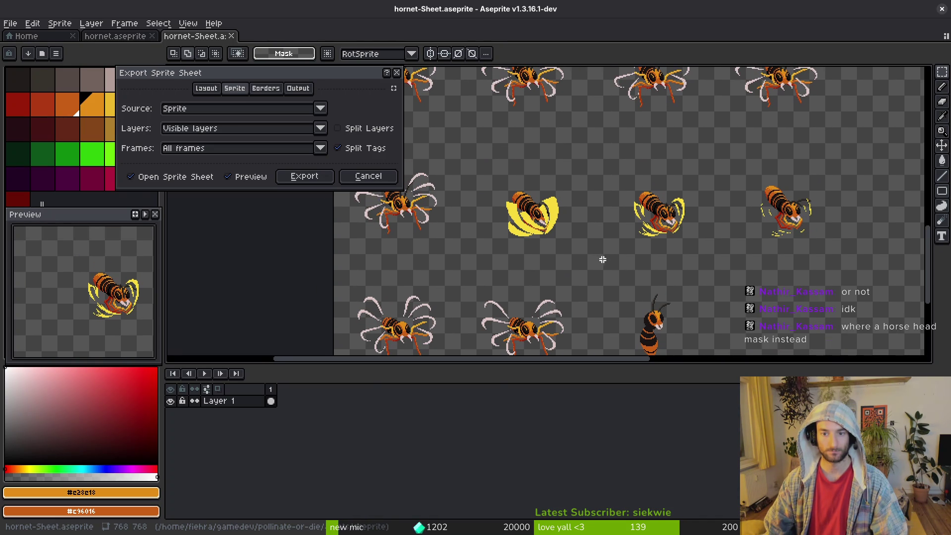
scroll(611, 246, "down", 2)
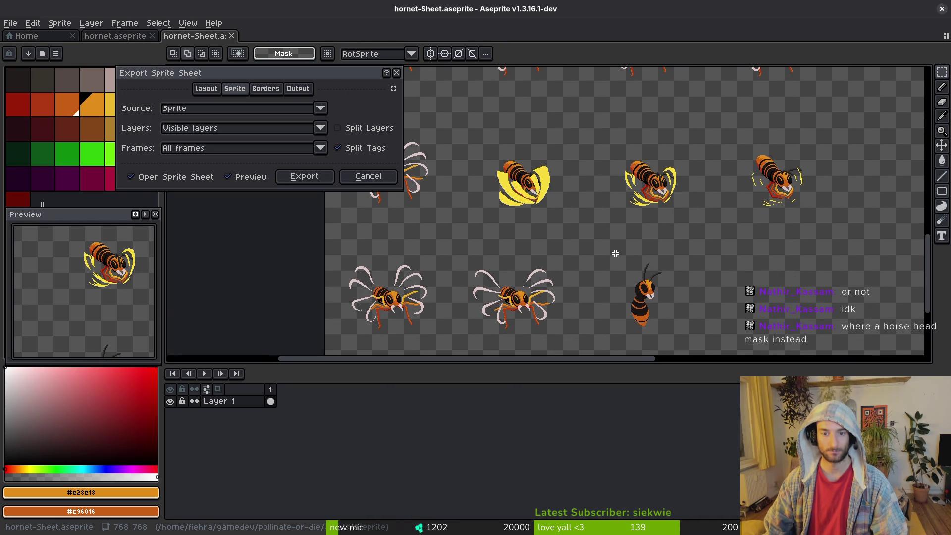
scroll(603, 242, "down", 2)
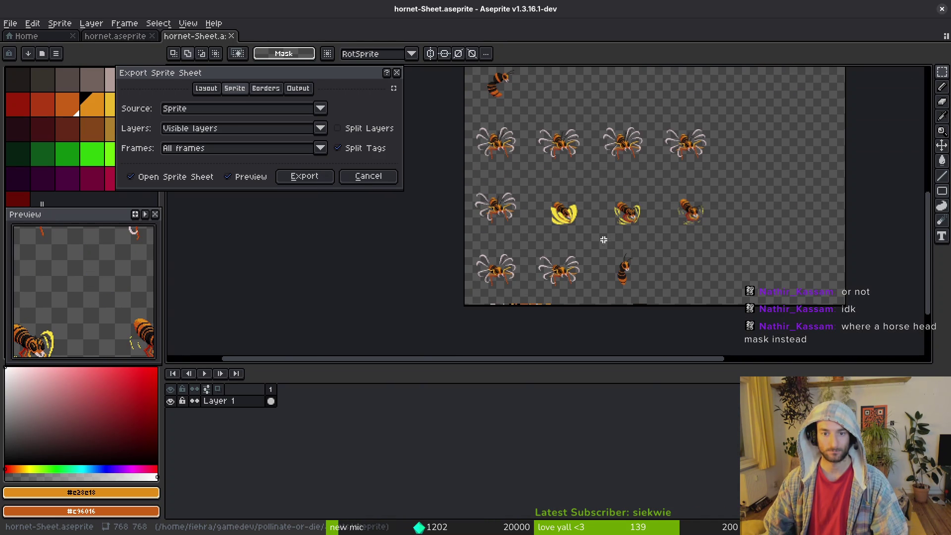
scroll(597, 231, "up", 2)
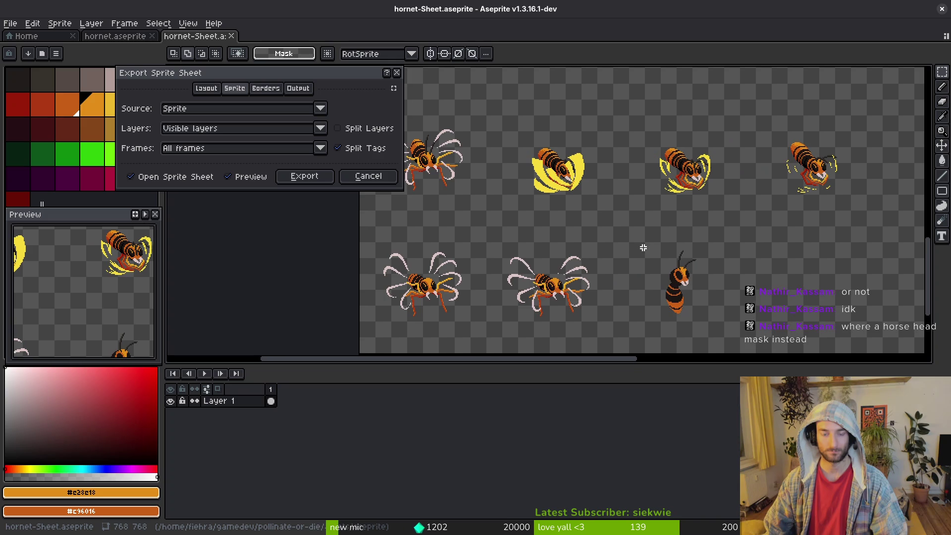
left_click_drag(613, 230, 663, 275)
scroll(618, 262, "down", 2)
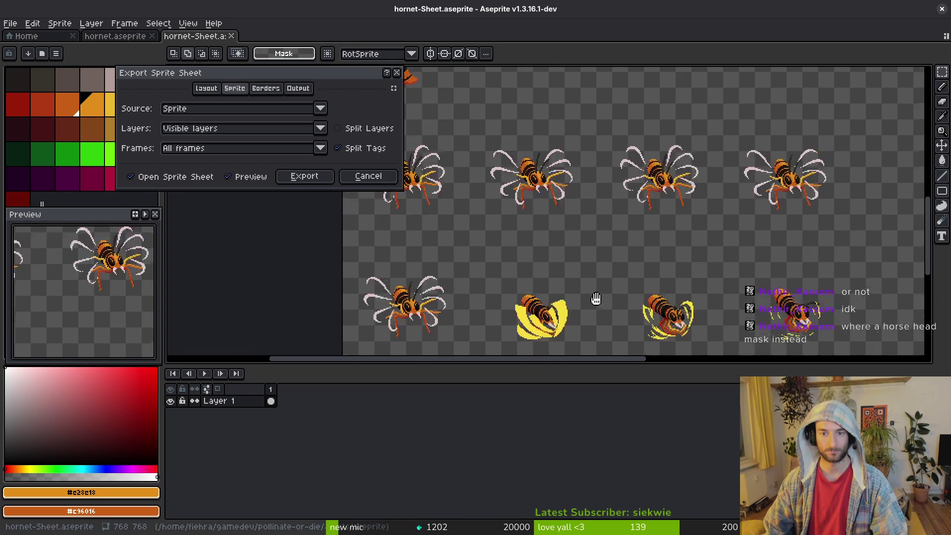
scroll(572, 175, "up", 2)
left_click_drag(572, 176, 567, 148)
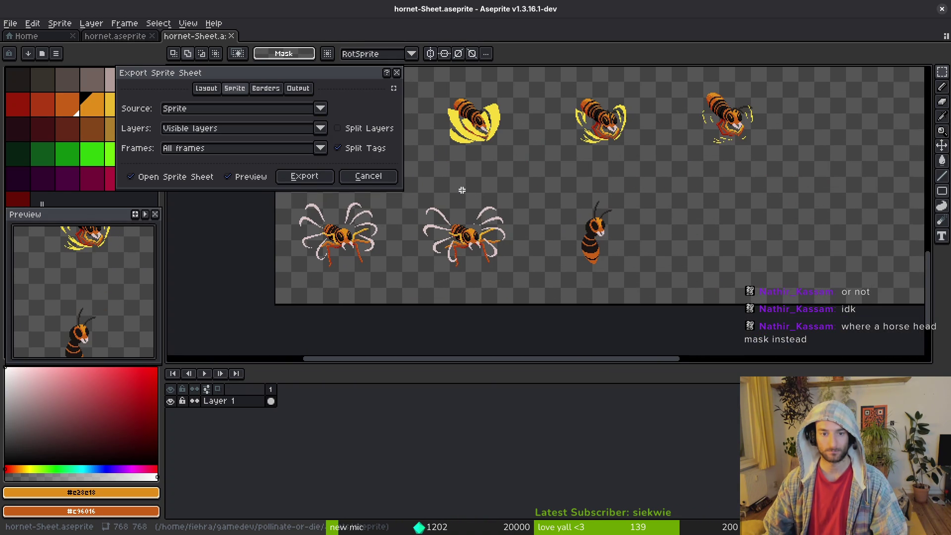
left_click(349, 174)
Save hornet.aseprite and move to frame 24, centring the hornet in view
key("ctrl+s")
scroll(594, 271, "up", 3)
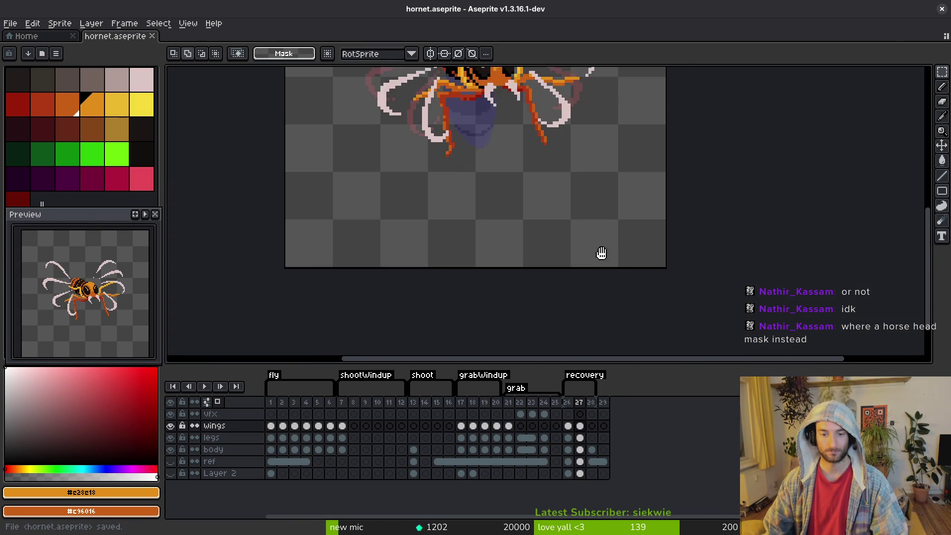
key("i")
key("Left")
key("Left")
left_click_drag(563, 190, 601, 272)
key("m")
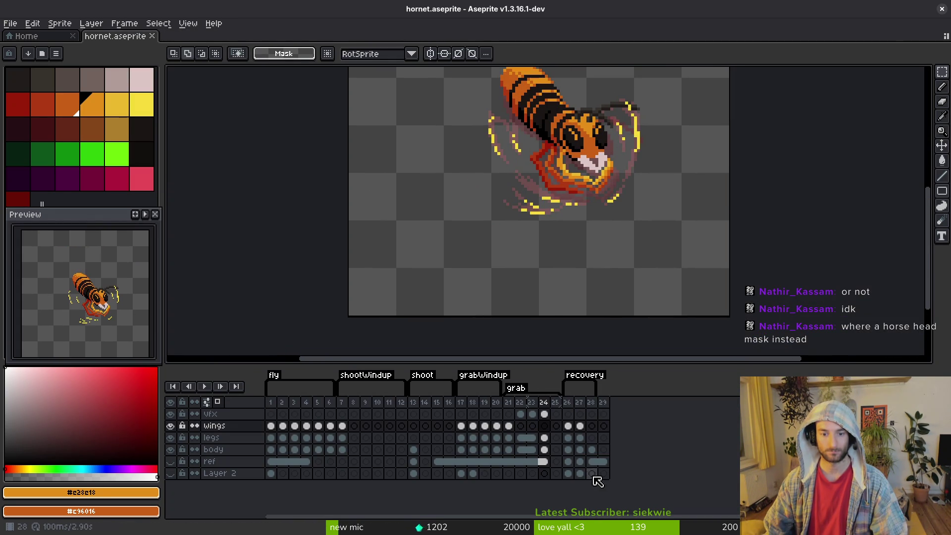
Place frame 28's curled body on frame 24 and reposition it to fit
mouse_move(592, 450)
left_mouse_down()
mouse_move(541, 462)
mouse_move(544, 449)
left_mouse_up()
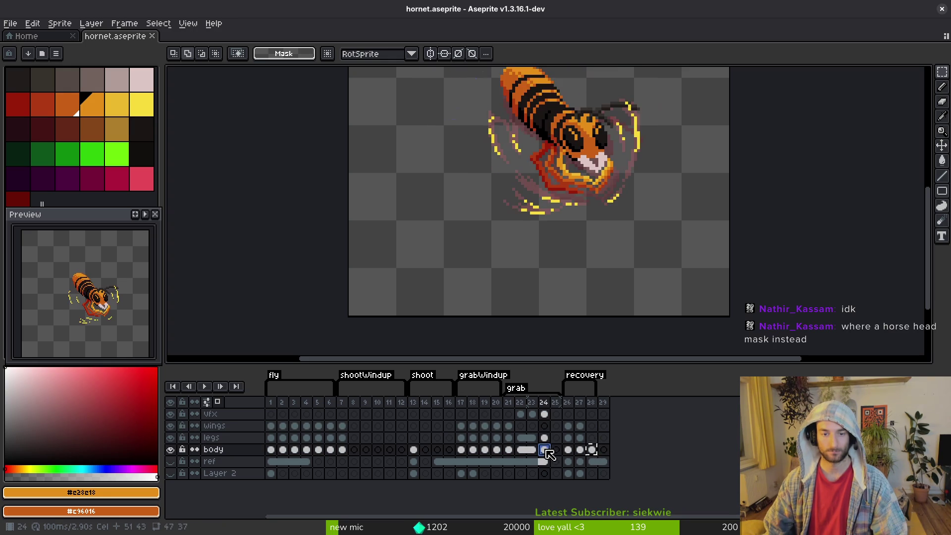
scroll(566, 192, "up", 3)
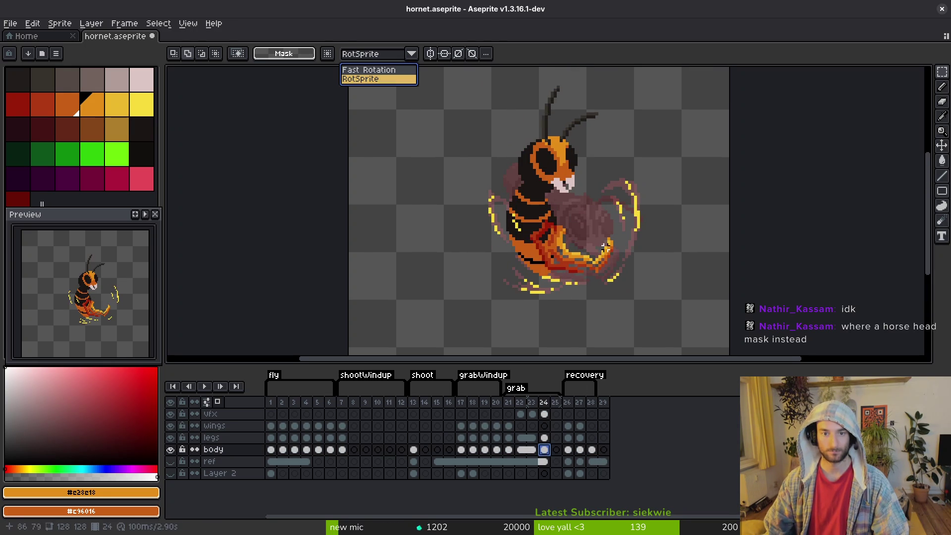
scroll(519, 294, "down", 2)
mouse_move(434, 68)
left_mouse_down()
mouse_move(671, 299)
mouse_move(574, 173)
left_mouse_up()
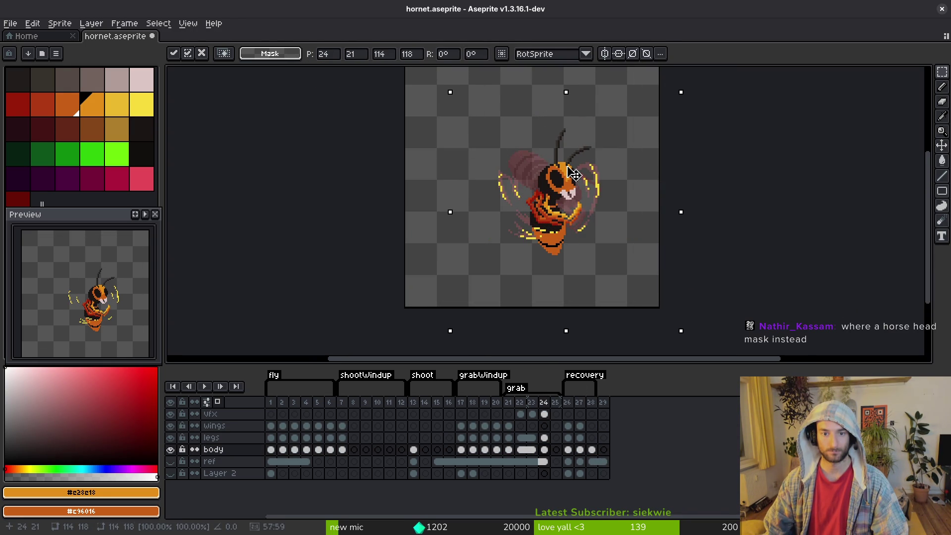
key("i")
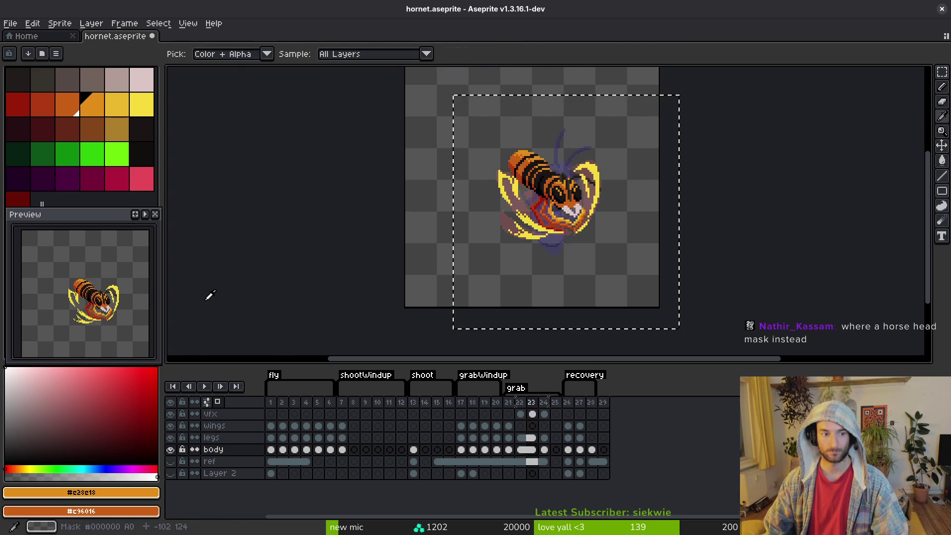
Compare frame 24 against frame 23, then reopen the sprite sheet export settings
key("Left")
key("Right")
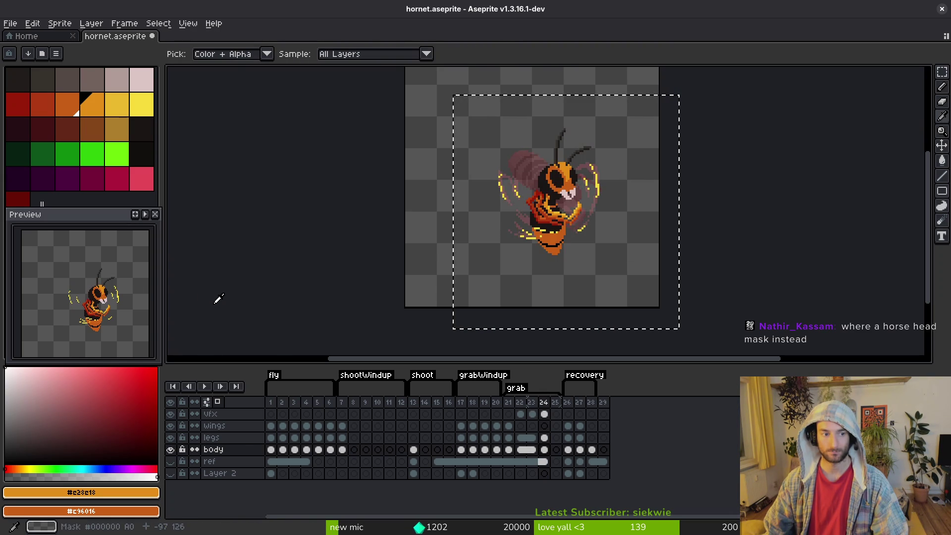
key("Left")
key("Right")
key("Left")
key("Right")
key("Left")
key("Left")
key("Right")
key("Right")
key("Left")
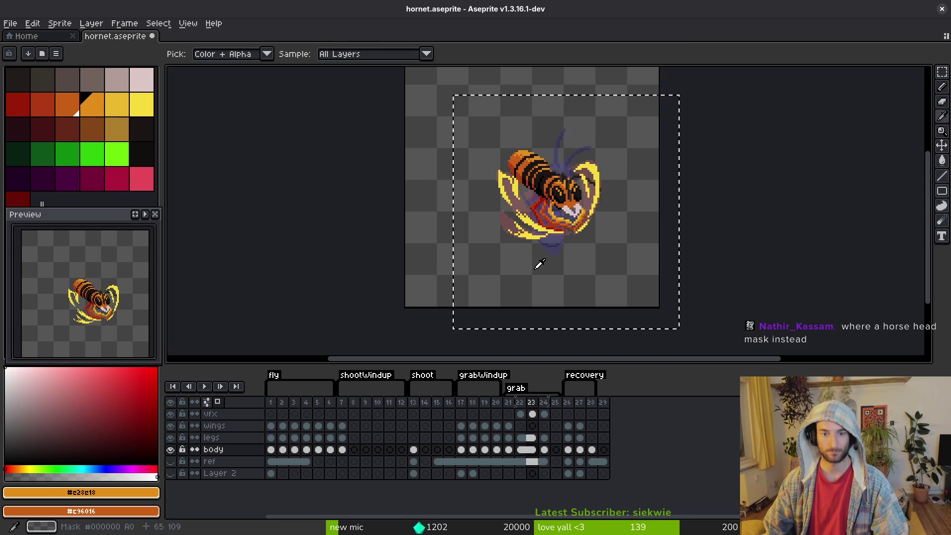
key("ctrl+e")
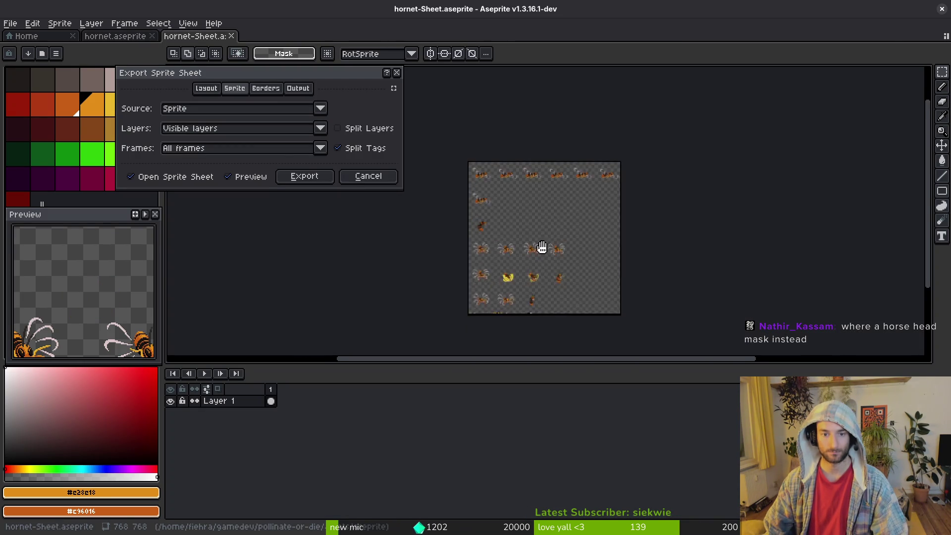
Export the sheet over assets/art/enemies/hornet-Sheet.png, confirming the overwrite, then return to Godot
left_click(316, 179)
key("ctrl+alt+shift+s")
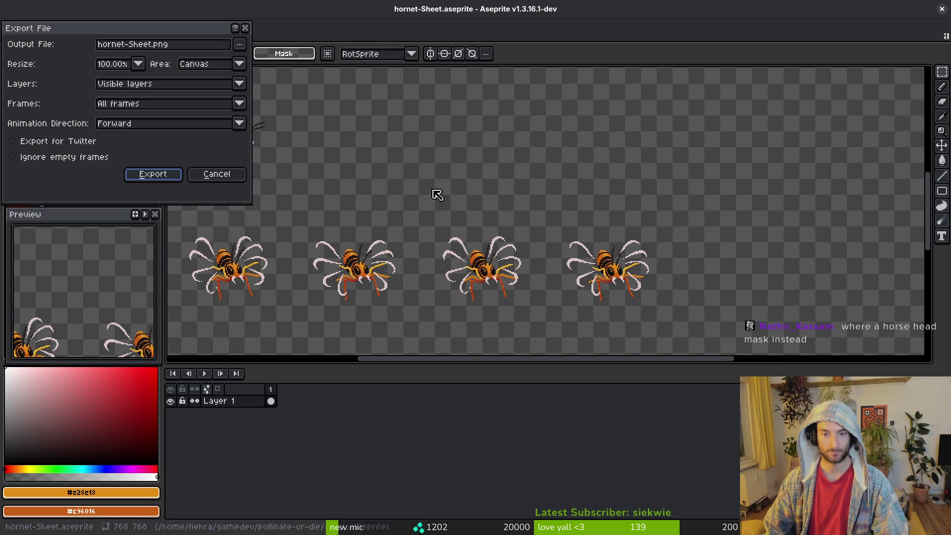
left_click(239, 44)
left_click(269, 59)
left_click(147, 94)
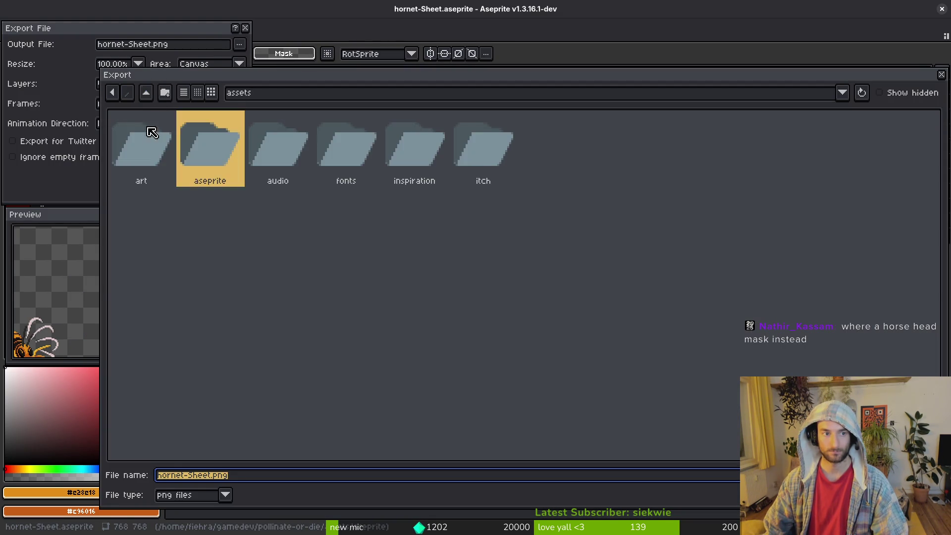
double_click(155, 147)
double_click(406, 137)
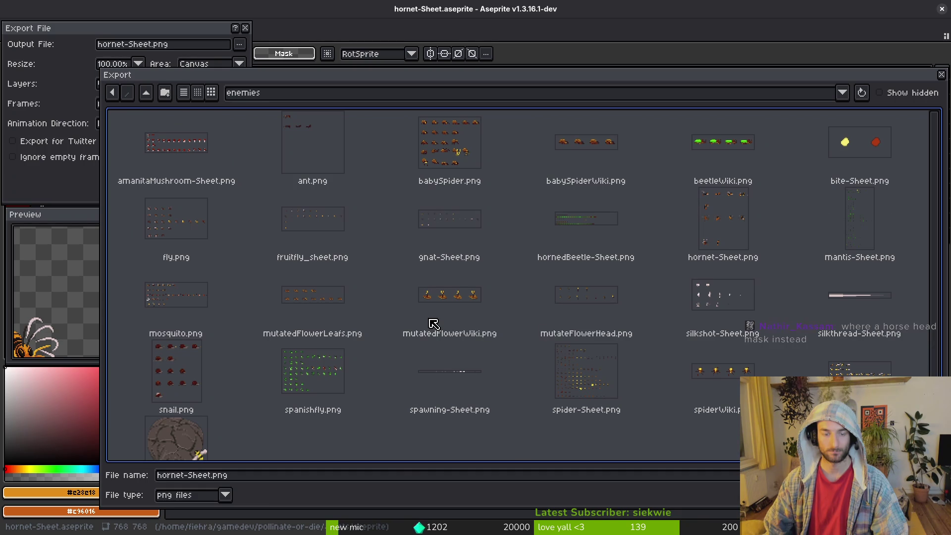
left_click(699, 224)
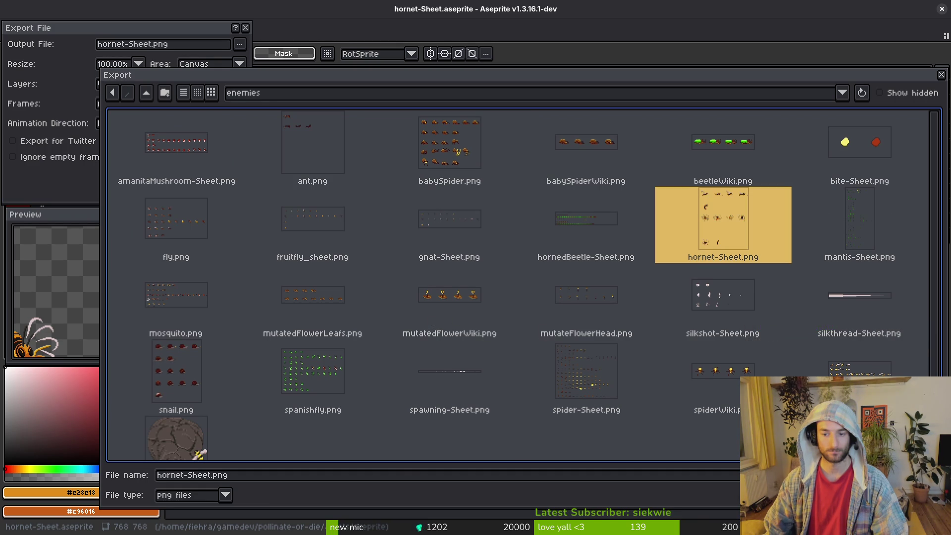
key("Return")
left_click(432, 300)
key("Return")
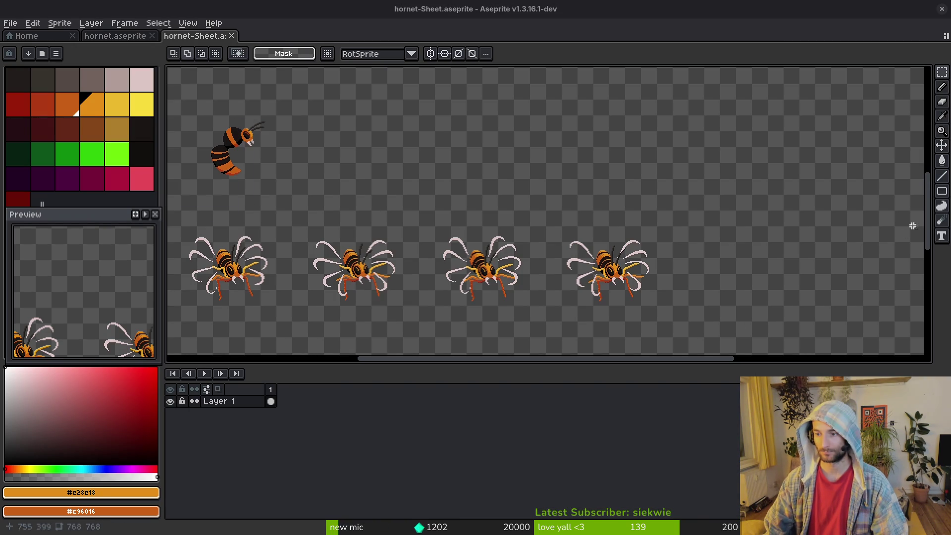
key("alt+Tab")
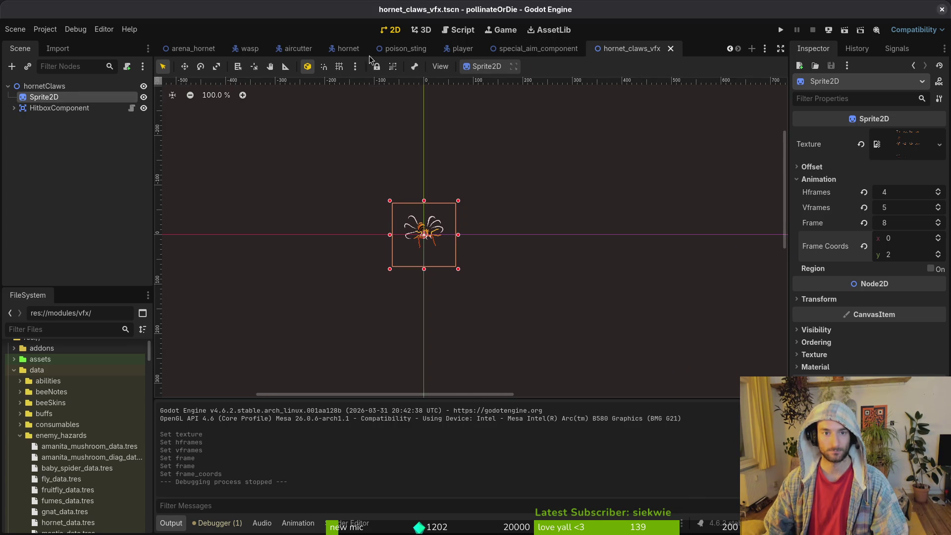
In hornet.tscn, set the Sprite2D's Hframes and Vframes to 6 and save
left_click(346, 48)
left_click(51, 120)
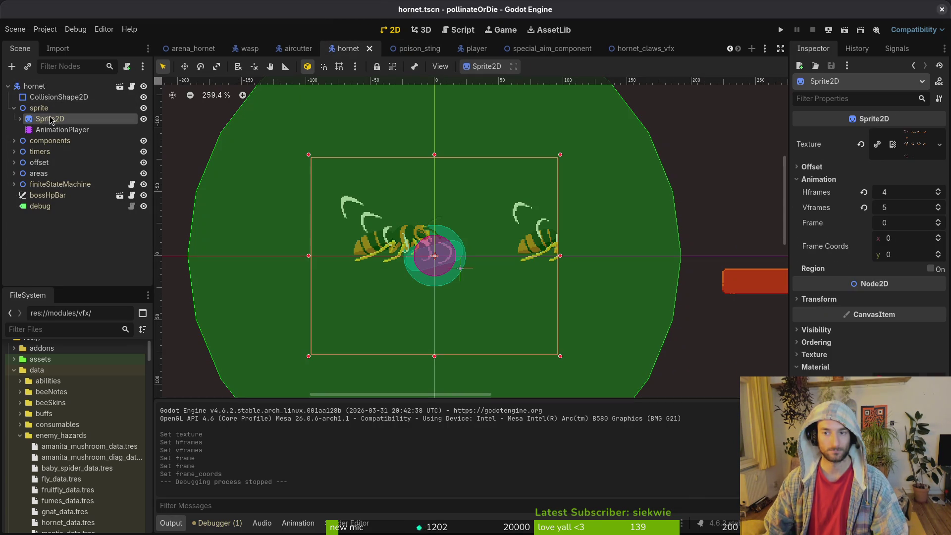
left_click(913, 195)
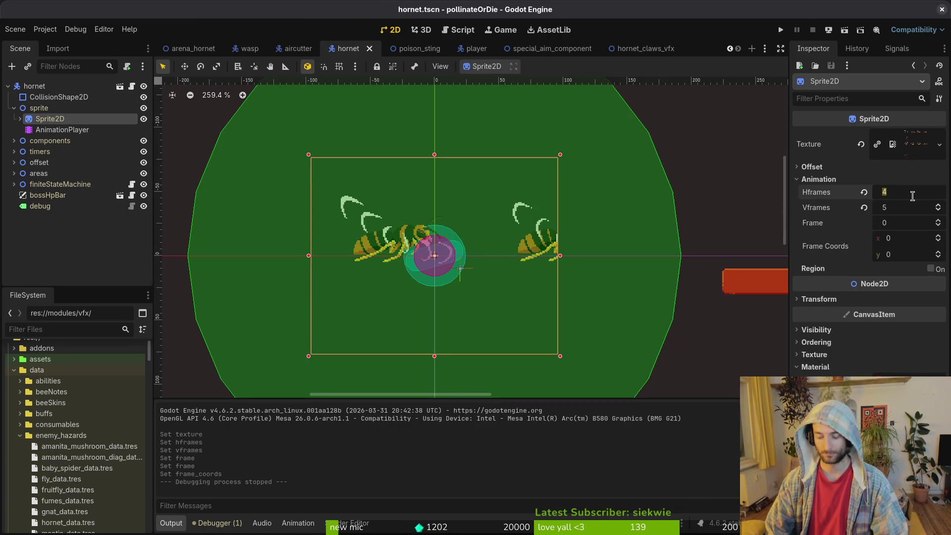
type("6")
key("Tab")
type("6")
key("Return")
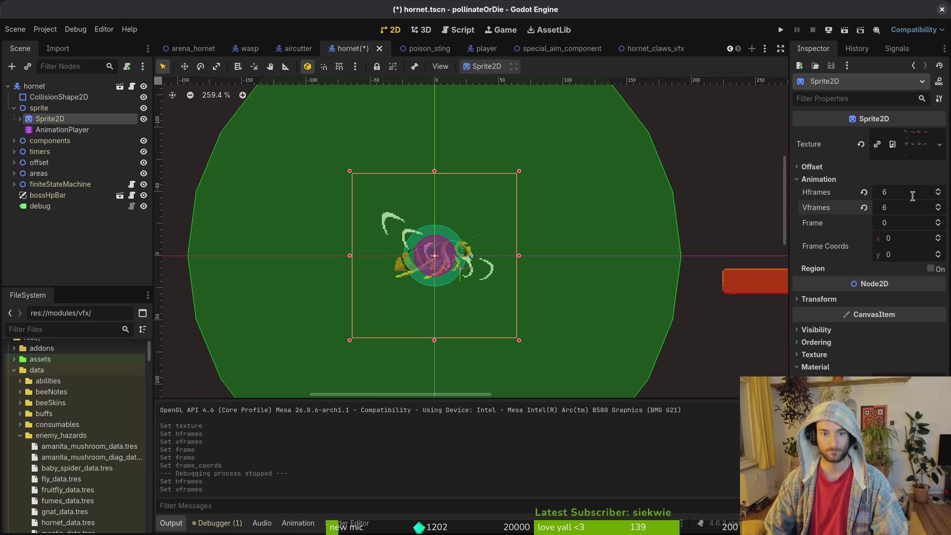
key("ctrl+s")
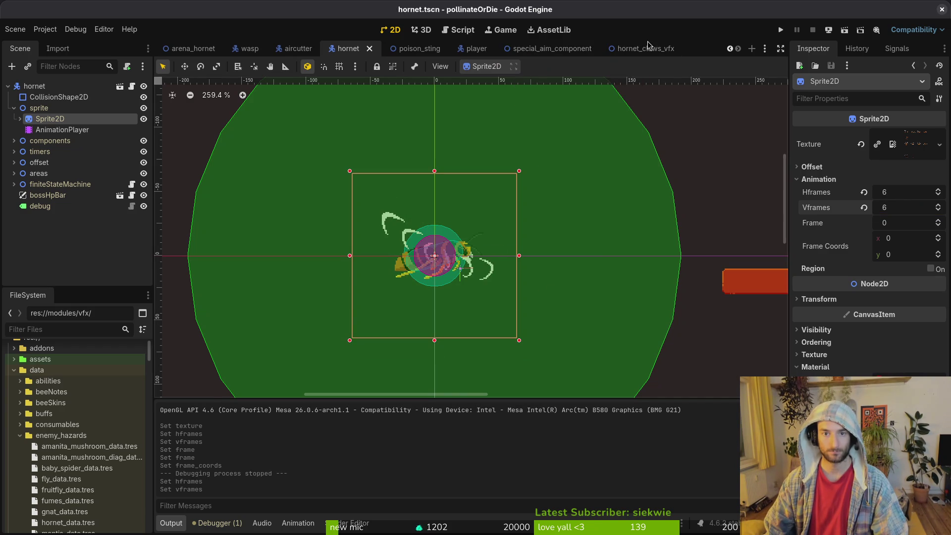
In hornet_claws_vfx, set the claw sprite's Hframes and Vframes to 6 and save
left_click(646, 48)
left_click(902, 193)
type("6")
key("Tab")
type("6")
key("Return")
key("ctrl+s")
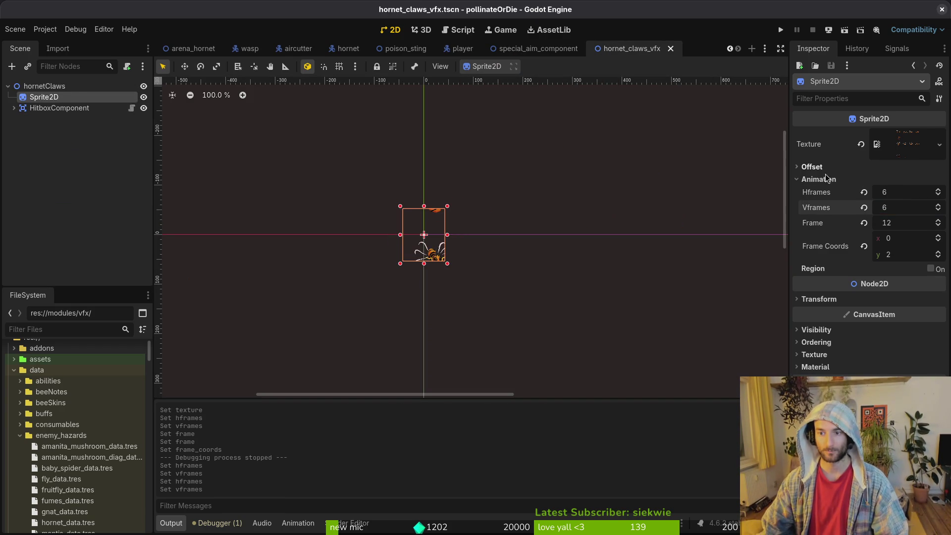
Reset the claw sprite to frame 0, then save both the hornet and hornet_claws_vfx scenes
scroll(431, 287, "up", 9)
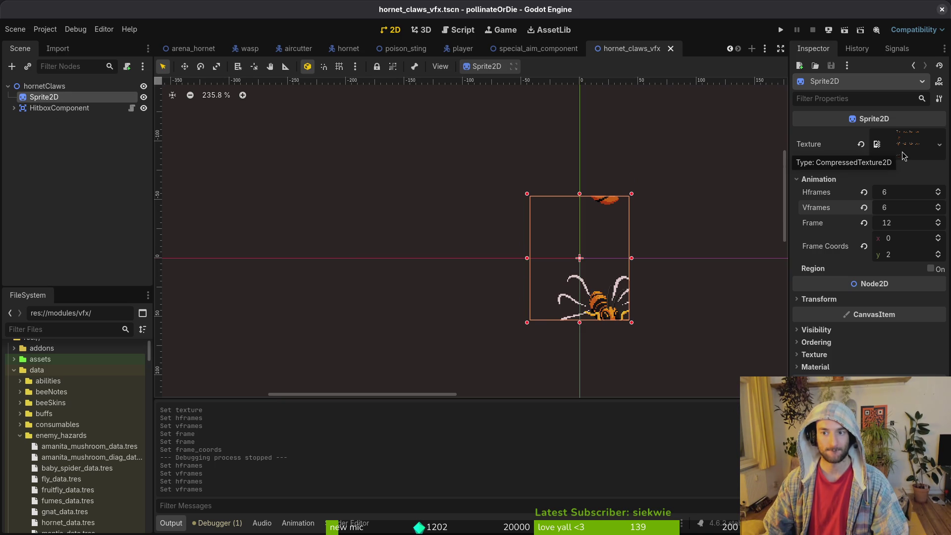
left_click(863, 222)
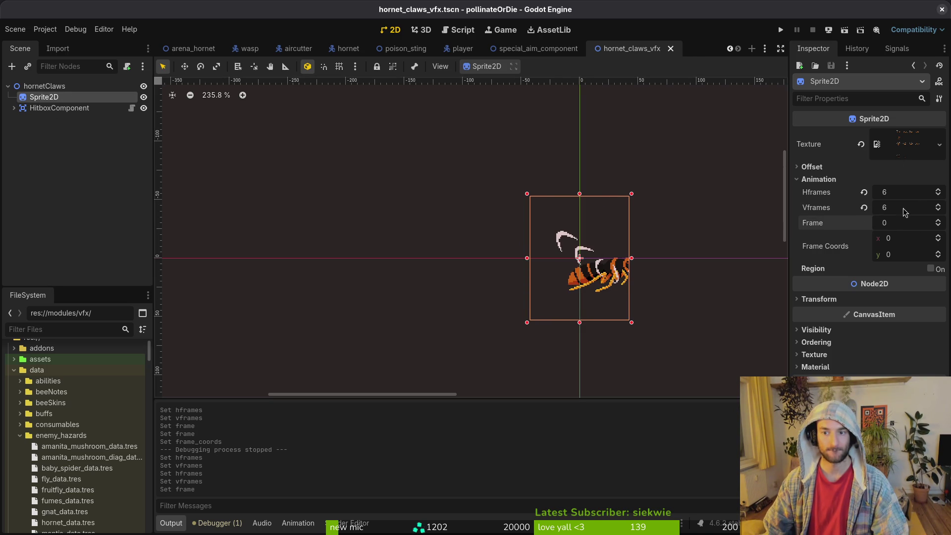
left_click(539, 48)
left_click(632, 48)
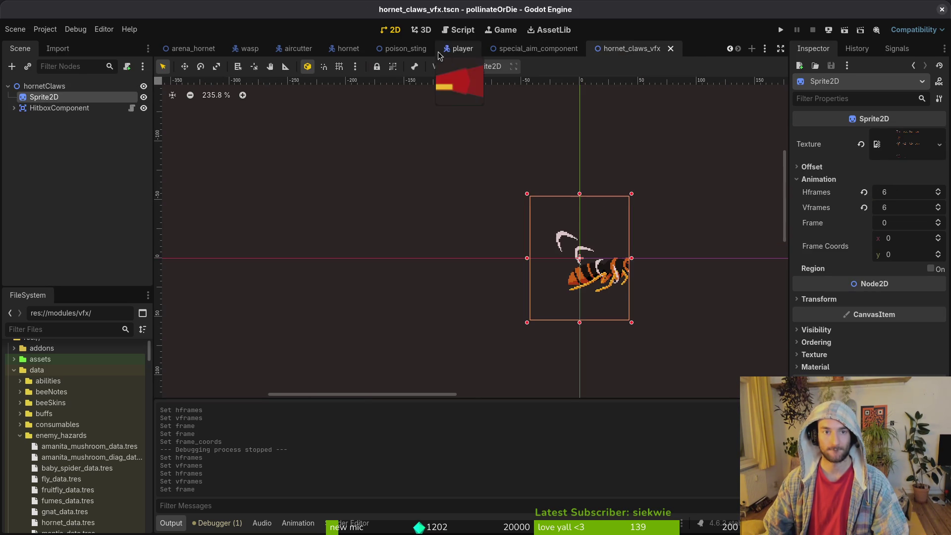
left_click(348, 48)
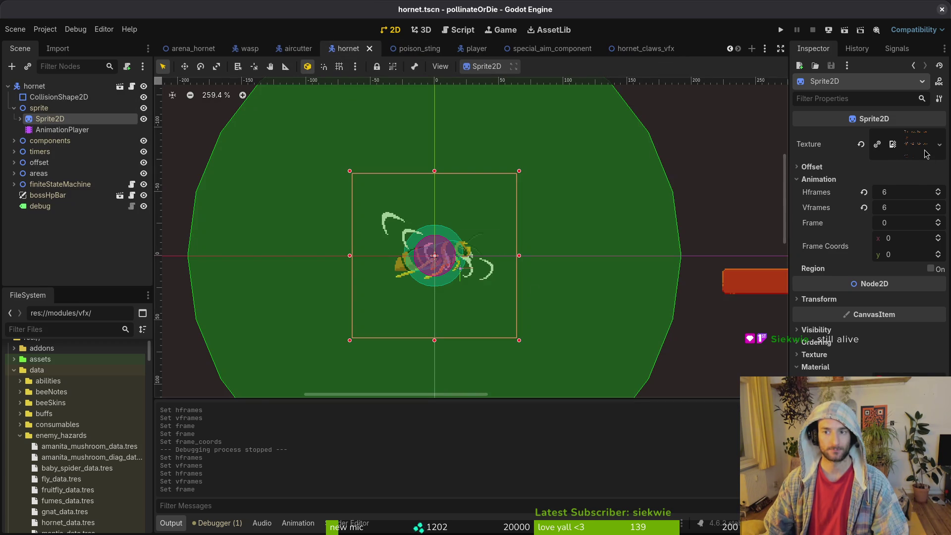
key("ctrl+s")
left_click(628, 48)
key("ctrl+s")
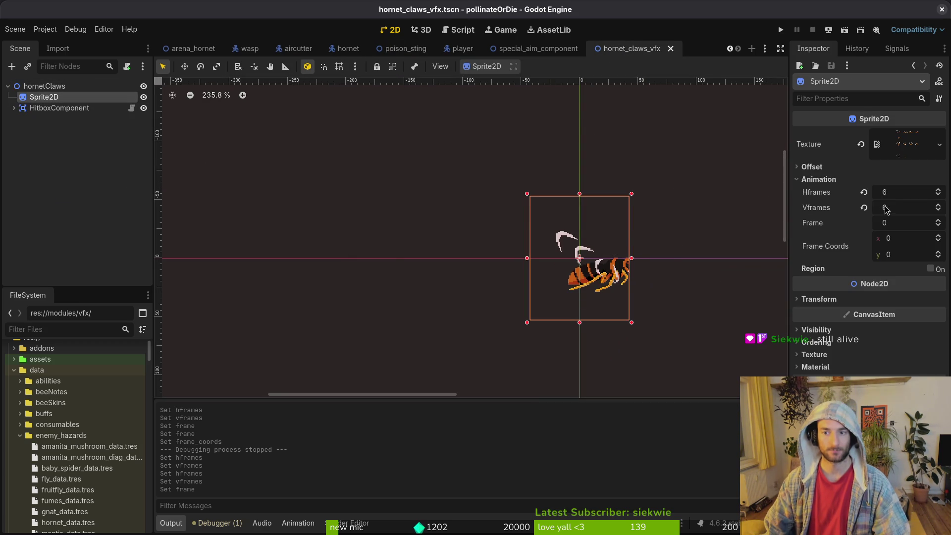
Set the claw sprite's Vframes and Hframes back to 1
double_click(886, 209)
type("1")
key("Return")
double_click(886, 192)
type("1")
key("Return")
scroll(458, 251, "down", 4)
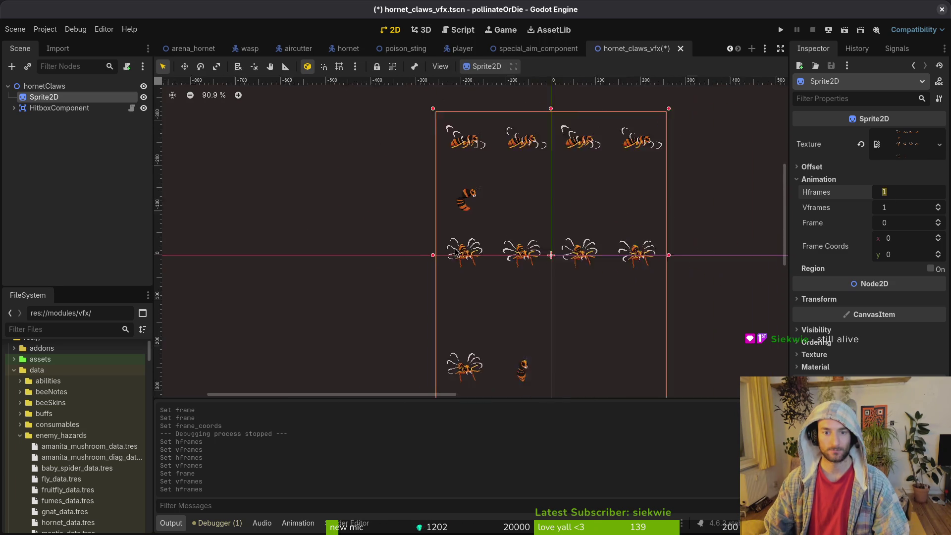
Check the sprite sheet and hornet animation file in Aseprite
key("alt+Tab")
left_click_drag(383, 281, 550, 184)
key("ctrl+Tab")
key("alt+Tab")
Quick-load hornet-Sheet.png (filter 'horn') as the Sprite2D texture and save the scene
left_click(861, 144)
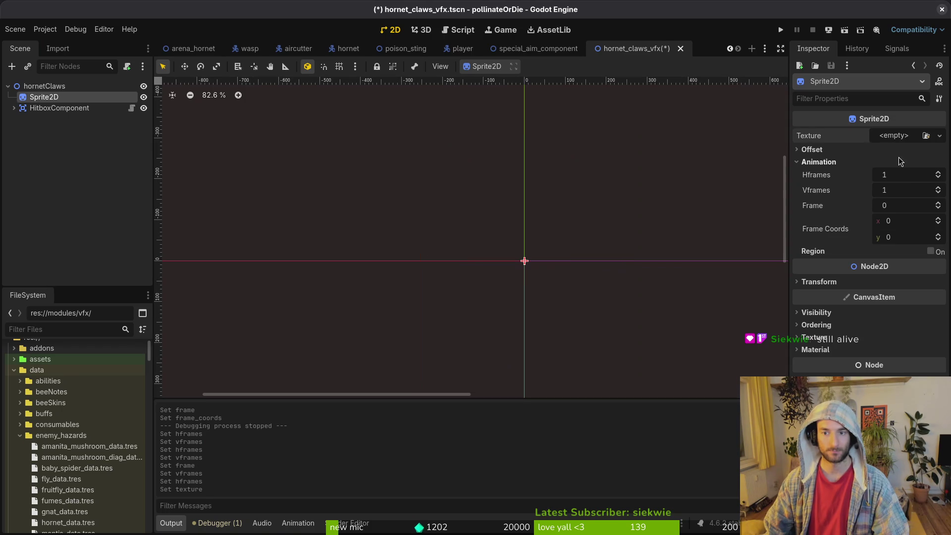
left_click(900, 134)
left_click(846, 361)
type("horn")
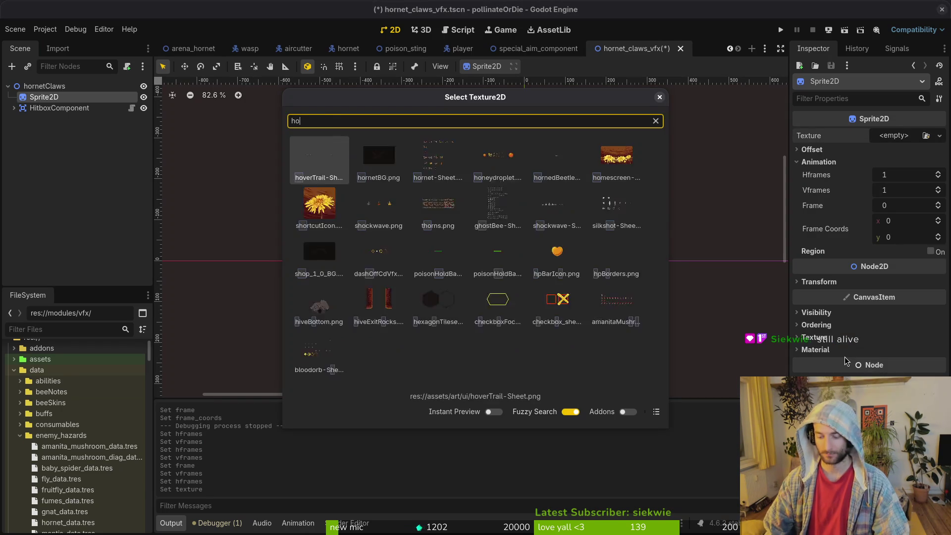
key("Right")
key("Return")
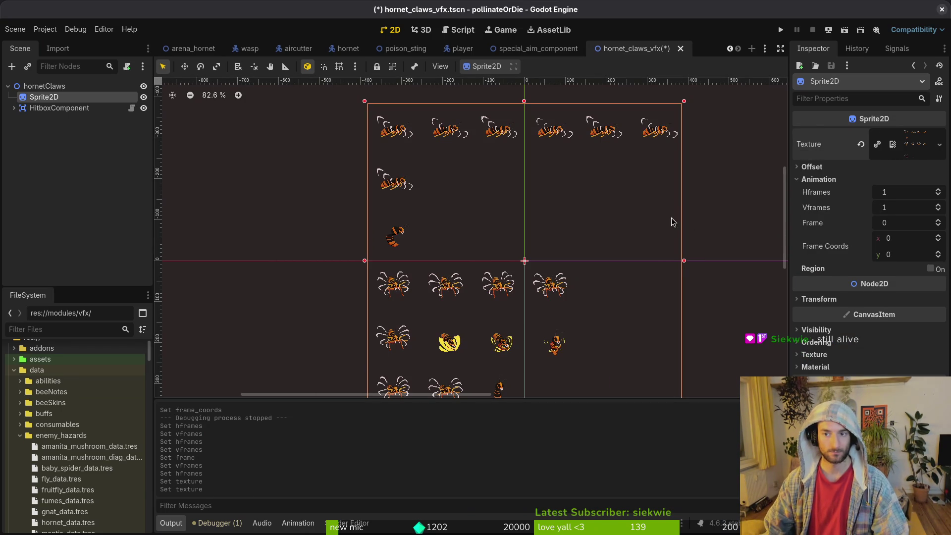
key("ctrl+s")
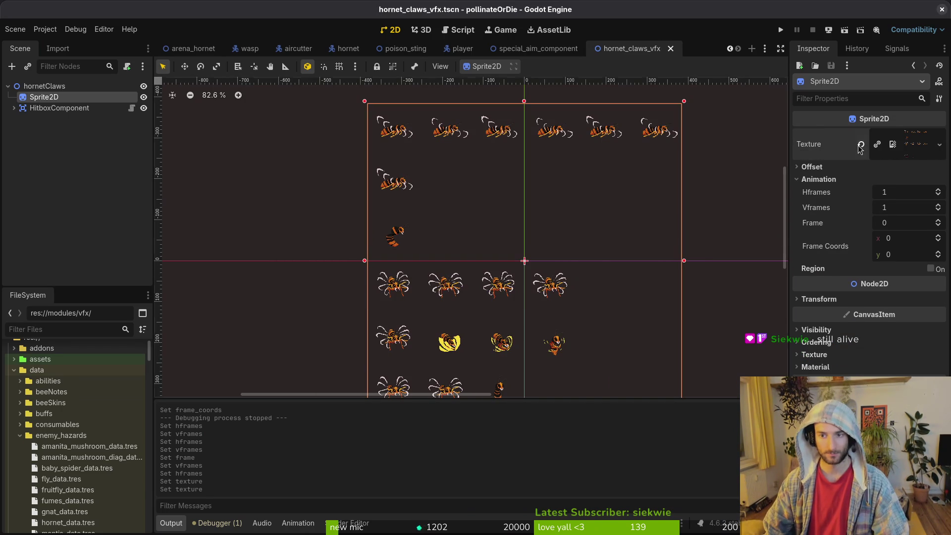
left_click(860, 145)
left_click(894, 136)
Reassign hornet-Sheet.png via Quick Load, slice it into 6×6 frames, and save
left_click(861, 372)
type("hornet")
key("Right")
key("Return")
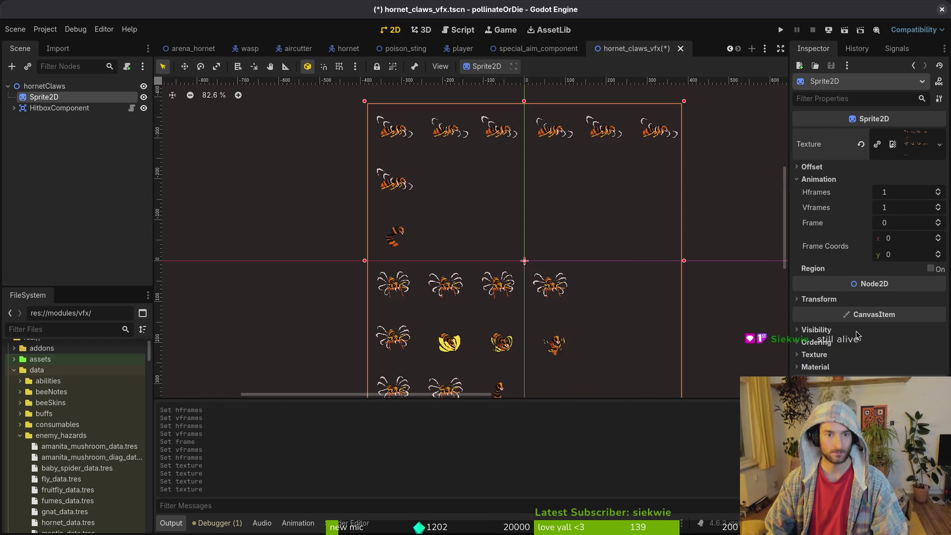
left_click(911, 193)
type("6")
key("Tab")
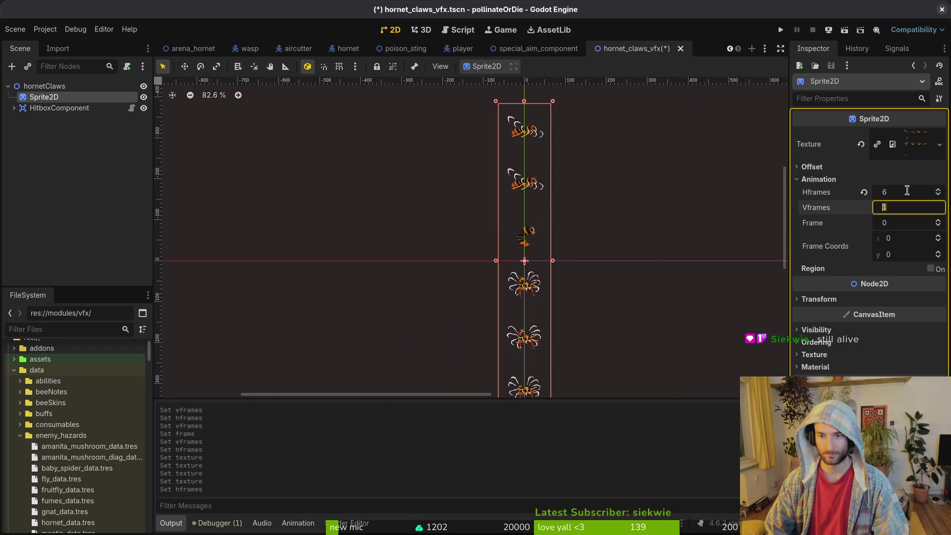
type("6")
key("Return")
key("ctrl+s")
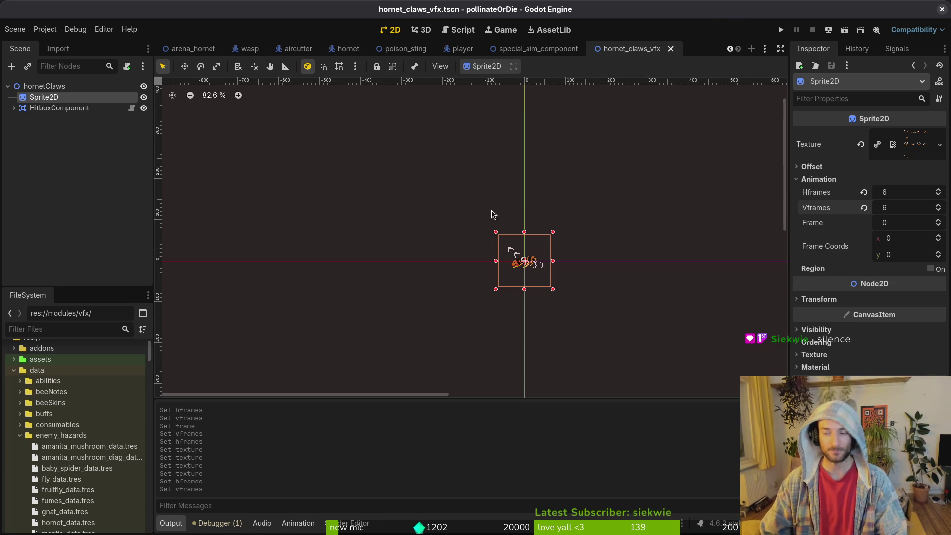
Step the claw sprite to frame 25, the yellow claw grab pose
scroll(516, 224, "down", 1)
scroll(483, 240, "up", 2)
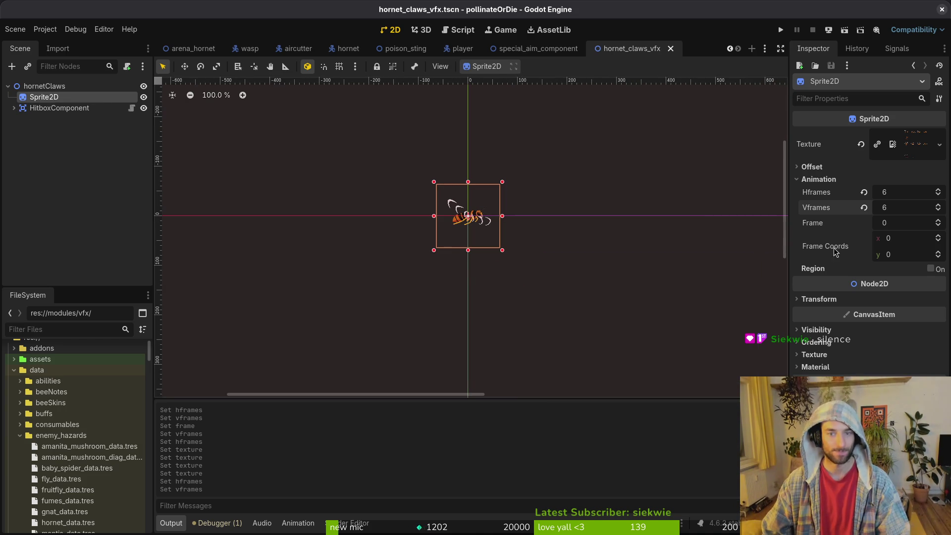
scroll(939, 255, "up", 4)
scroll(939, 254, "up", 1)
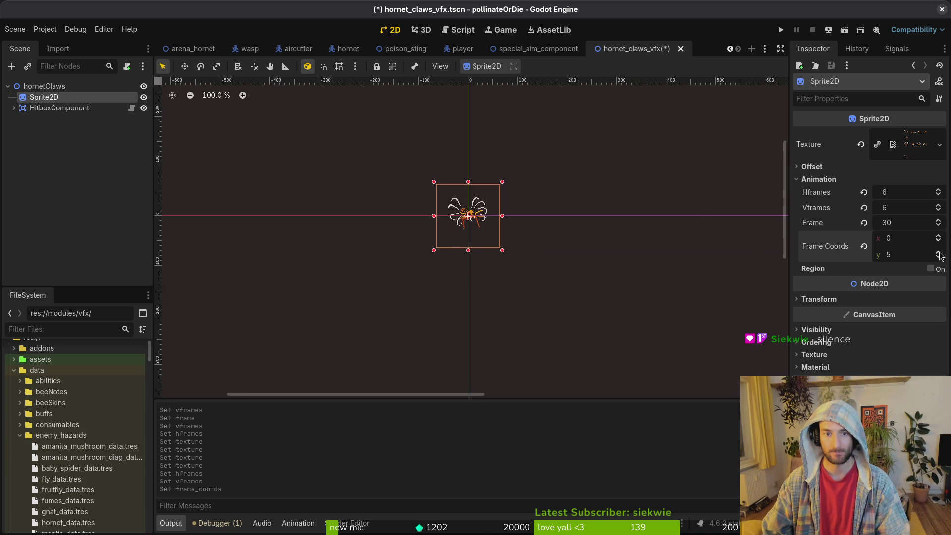
scroll(937, 226, "up", 2)
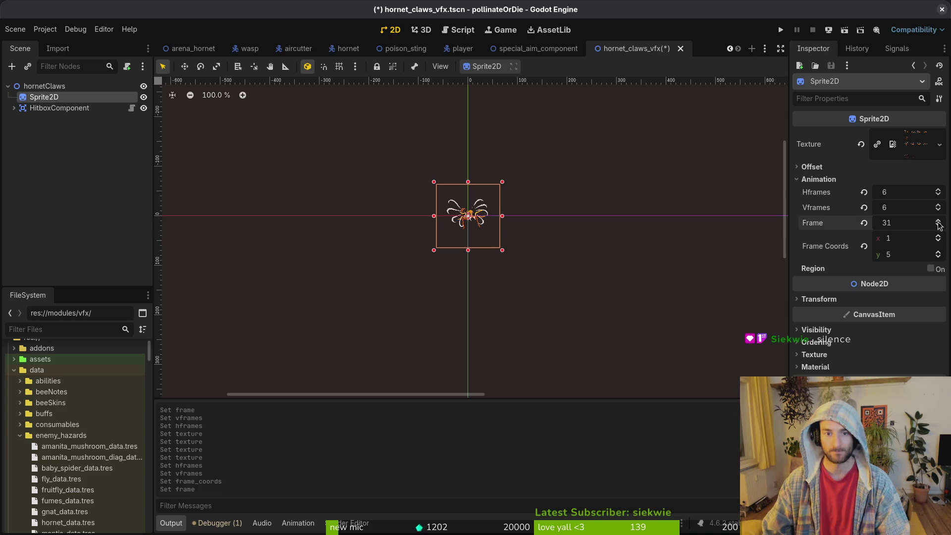
scroll(939, 254, "down", 1)
scroll(466, 223, "up", 11)
scroll(487, 233, "down", 2)
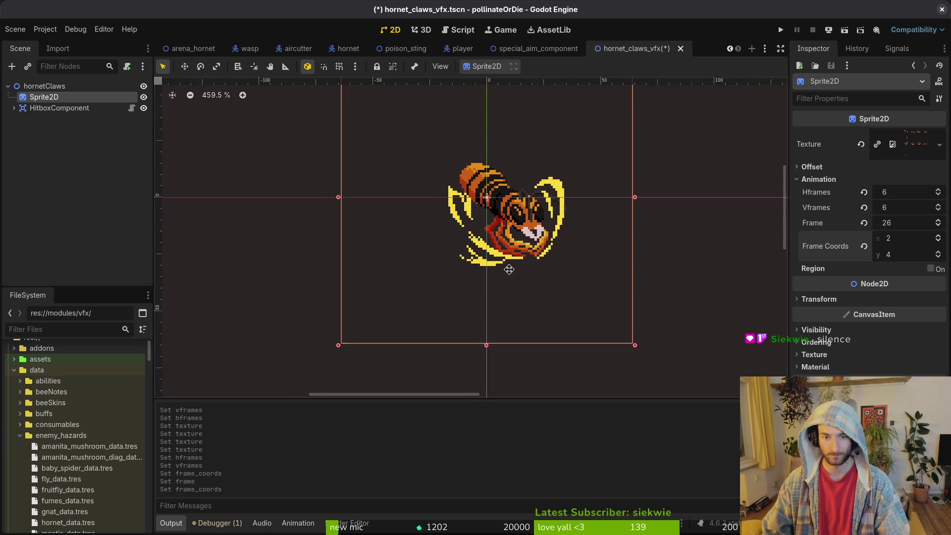
scroll(940, 243, "down", 2)
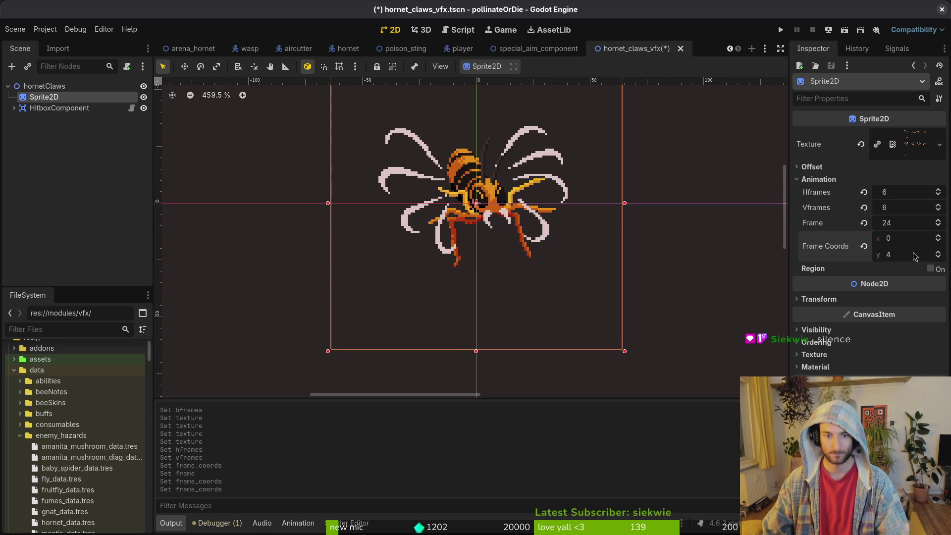
scroll(940, 240, "up", 1)
scroll(561, 274, "down", 1)
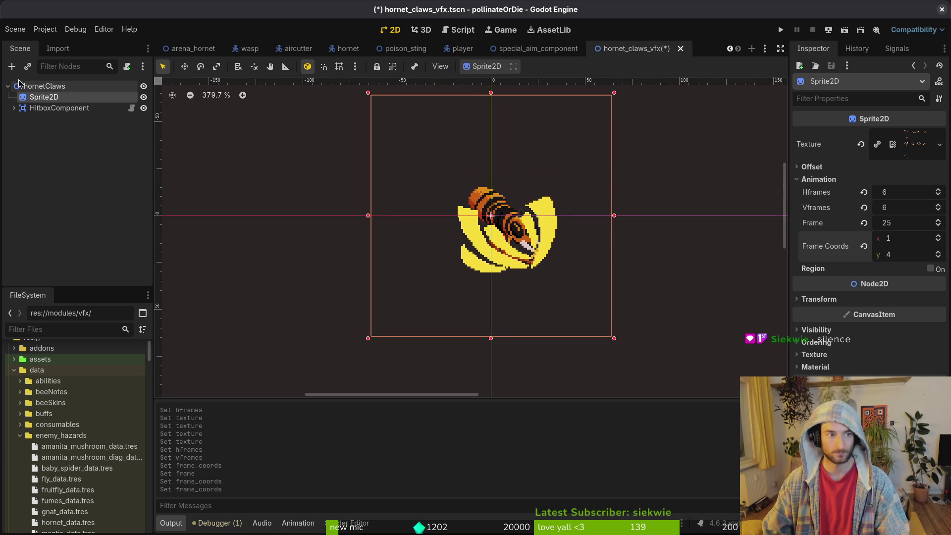
left_click(50, 108)
Give HitboxComponent's CollisionShape2D a new CapsuleShape2D
left_click(14, 108)
left_click(55, 119)
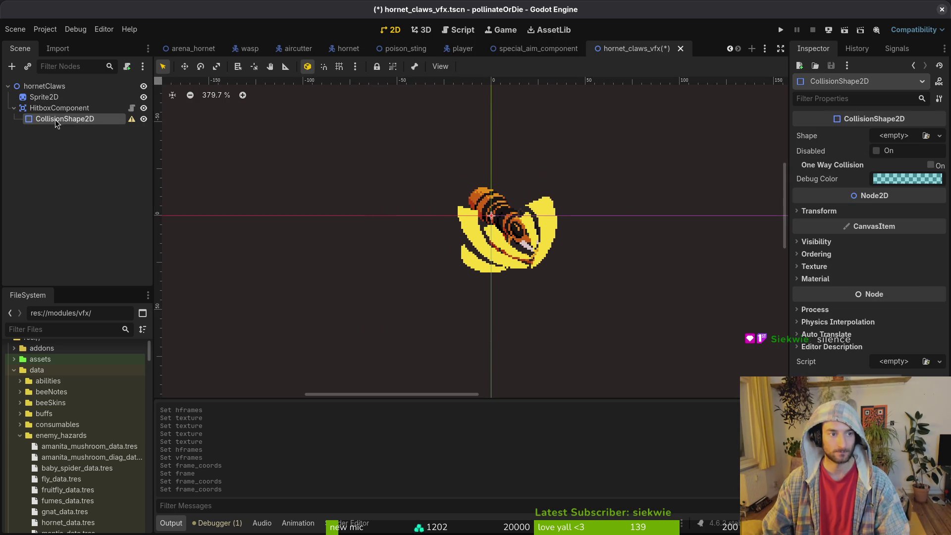
left_click(896, 137)
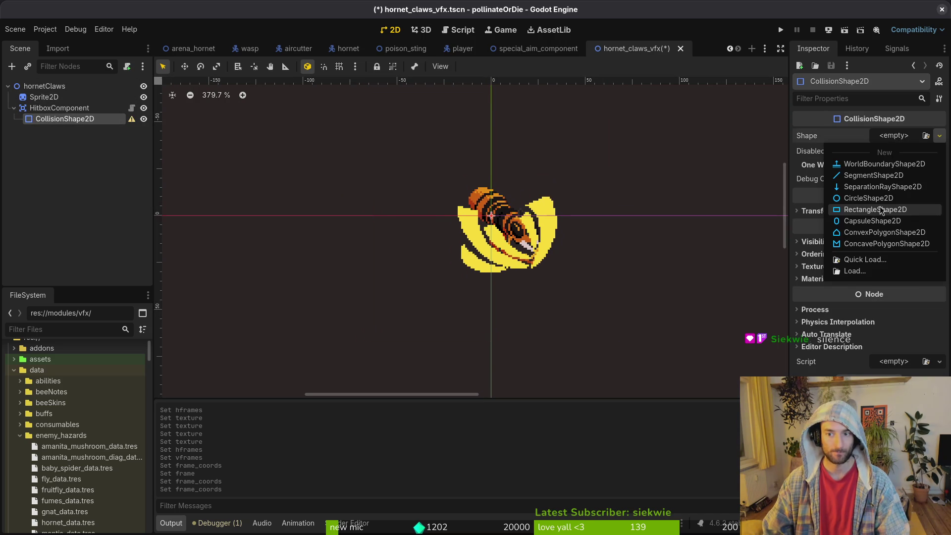
left_click(876, 221)
scroll(486, 224, "up", 4)
Rotate the capsule to about 74°, enlarge it, and place it over the claws at (8, 9)
left_click_drag(517, 253, 444, 216)
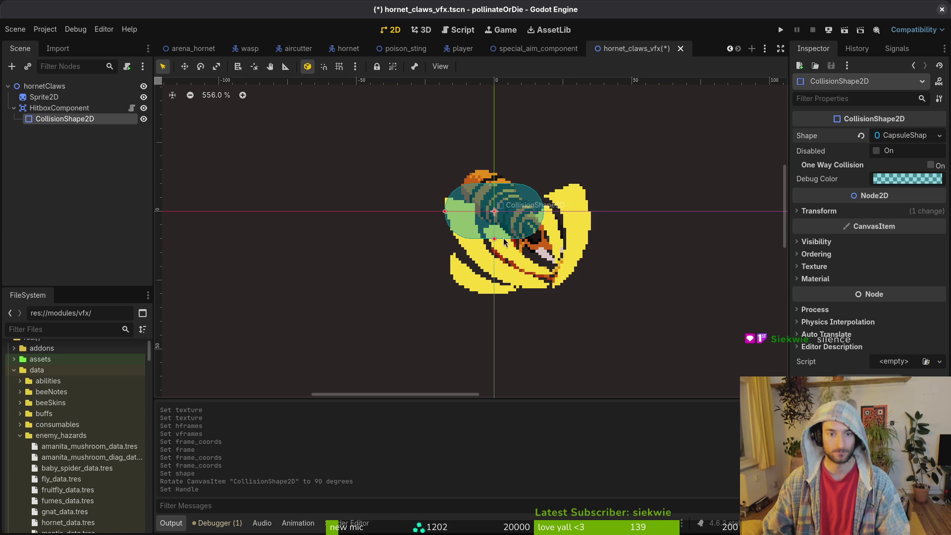
left_click_drag(494, 241, 494, 259)
mouse_move(495, 213)
left_mouse_down()
mouse_move(525, 236)
mouse_move(446, 236)
left_mouse_up()
left_click_drag(561, 256, 552, 262)
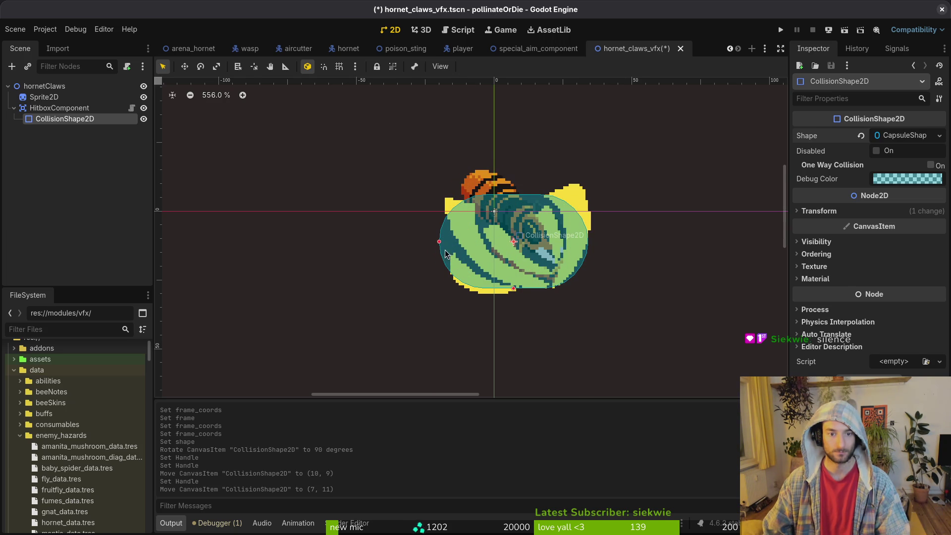
left_click_drag(513, 291, 512, 303)
left_click_drag(532, 269, 534, 260)
scroll(543, 271, "down", 2)
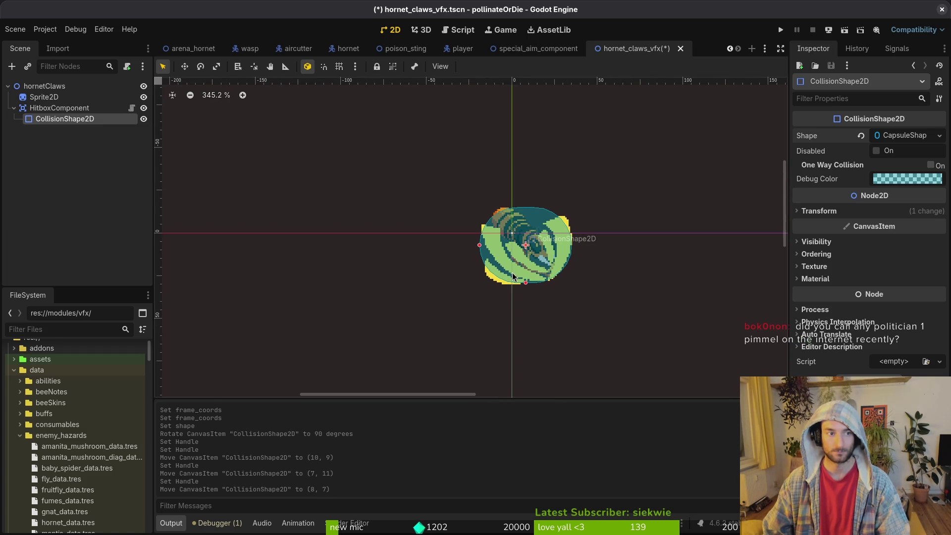
left_click(14, 108)
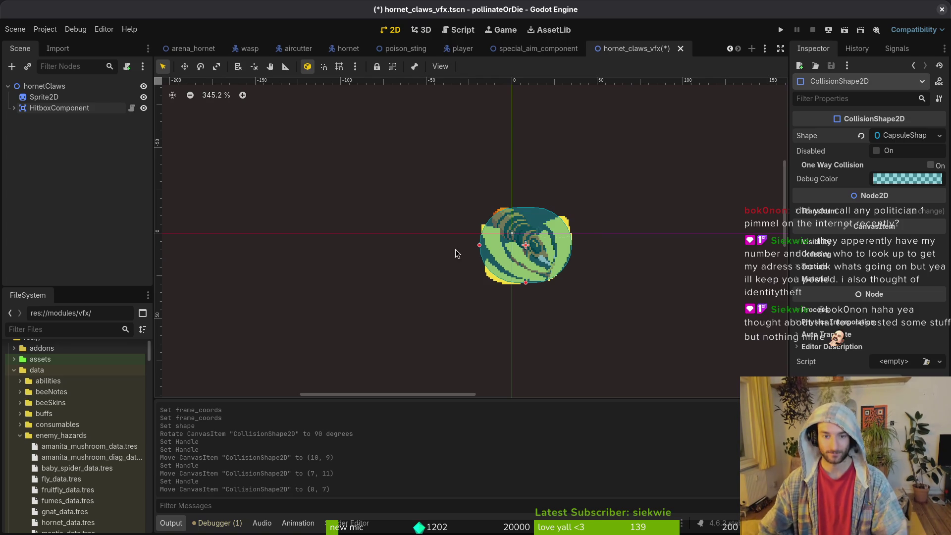
scroll(541, 247, "up", 3)
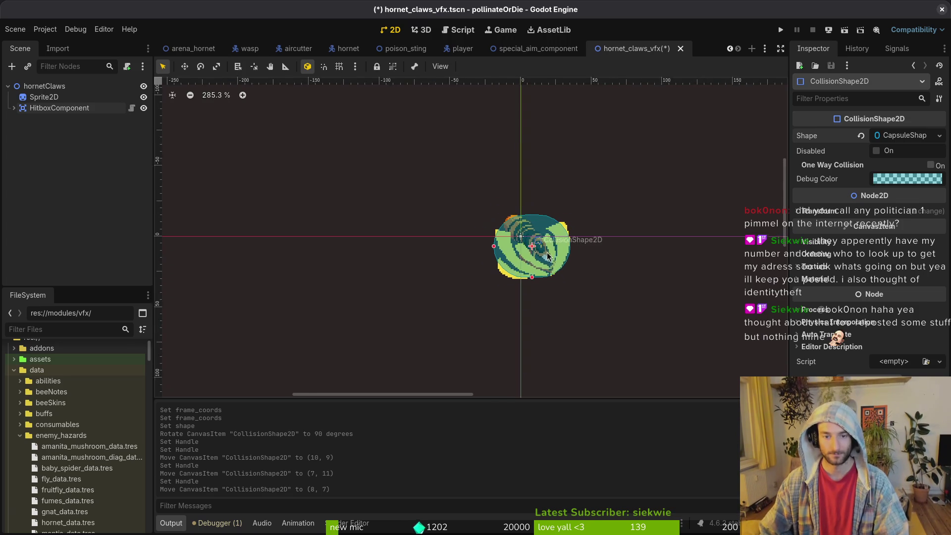
mouse_move(525, 304)
left_mouse_down()
mouse_move(505, 271)
mouse_move(537, 269)
left_mouse_up()
left_click(544, 114)
Save the scene and select the collapsed hornetClaws root node
key("ctrl+s")
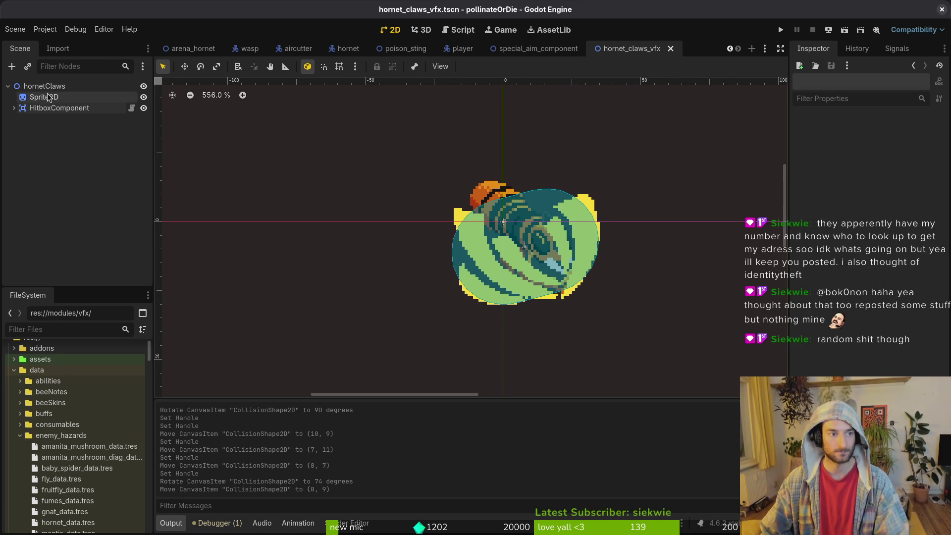
left_click(8, 86)
left_click(44, 86)
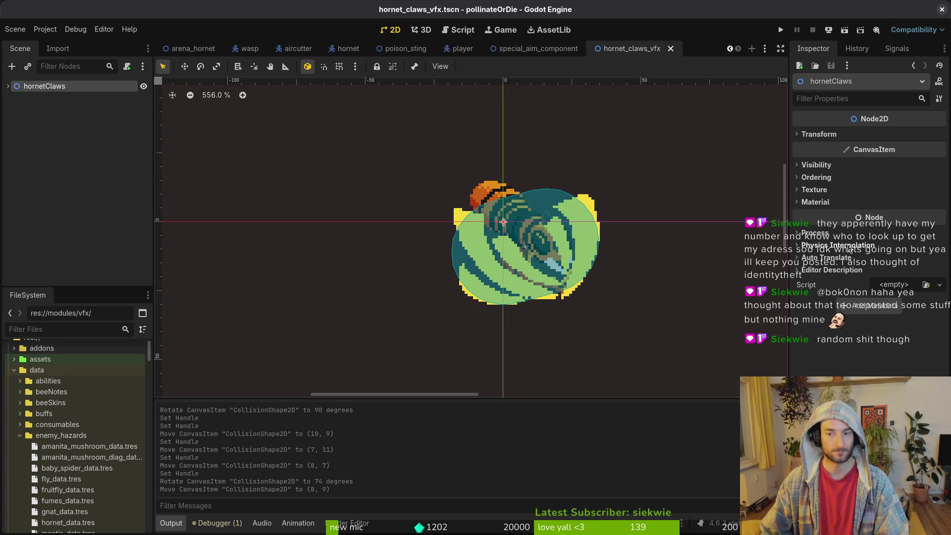
Try flipping hornetClaws' Scale x to -1, then undo back to 1.0
left_click(831, 136)
left_click(901, 195)
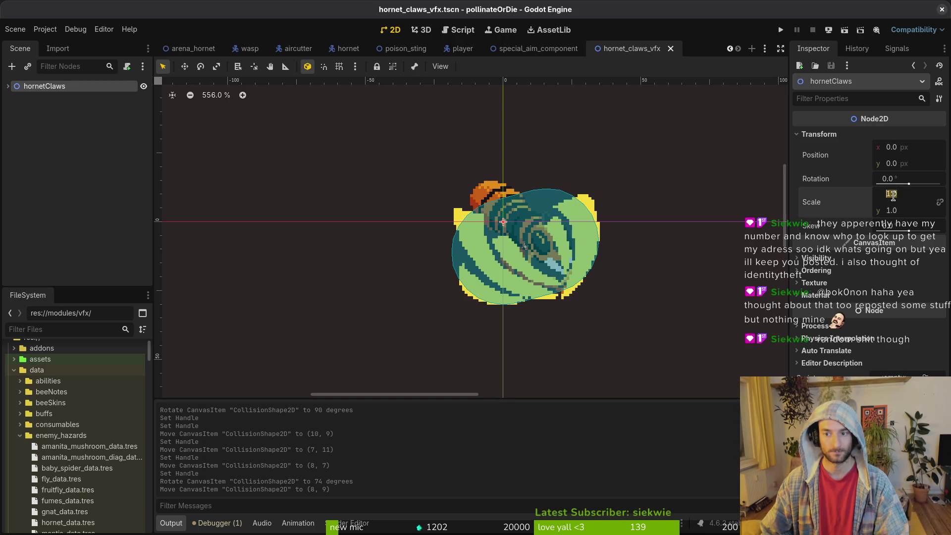
type("-1")
key("Return")
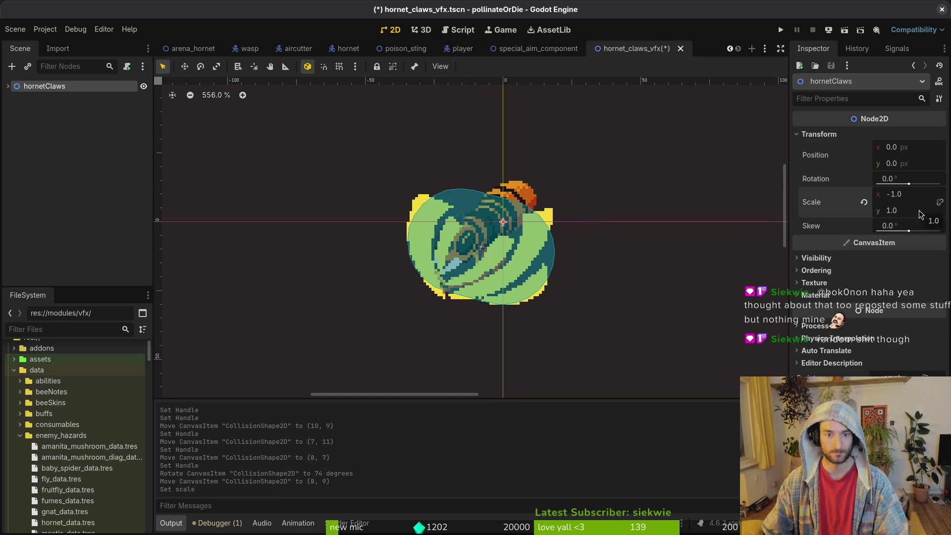
key("ctrl+z")
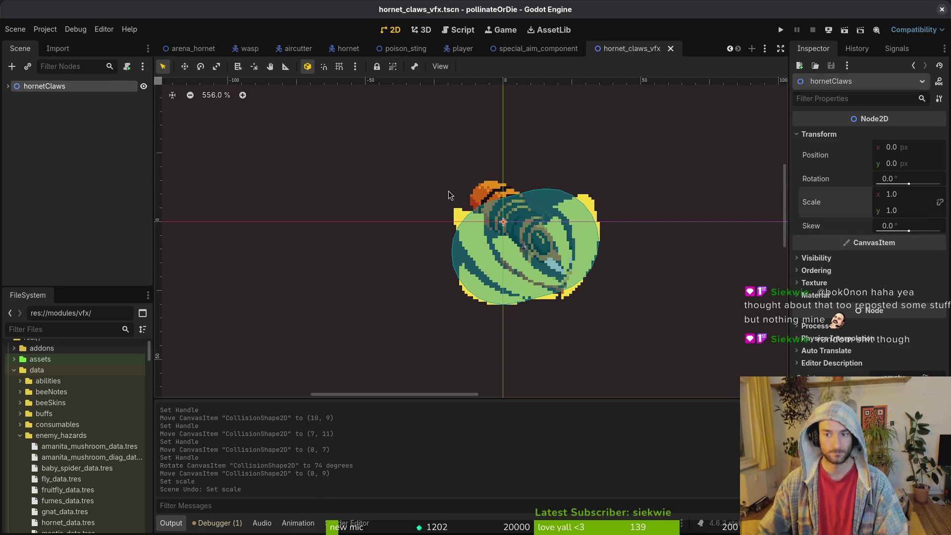
left_click(448, 191)
scroll(615, 223, "down", 3)
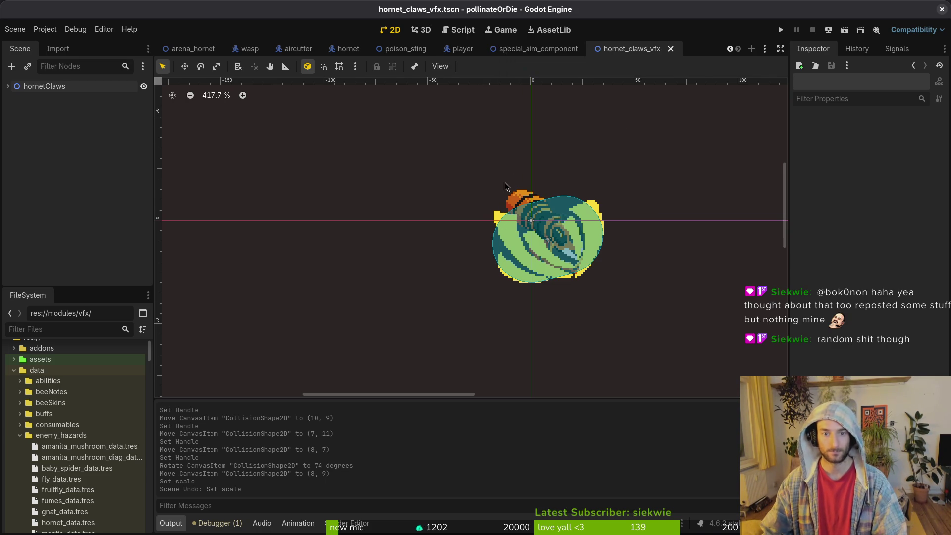
scroll(515, 220, "down", 7)
scroll(451, 241, "down", 1)
scroll(564, 259, "up", 4)
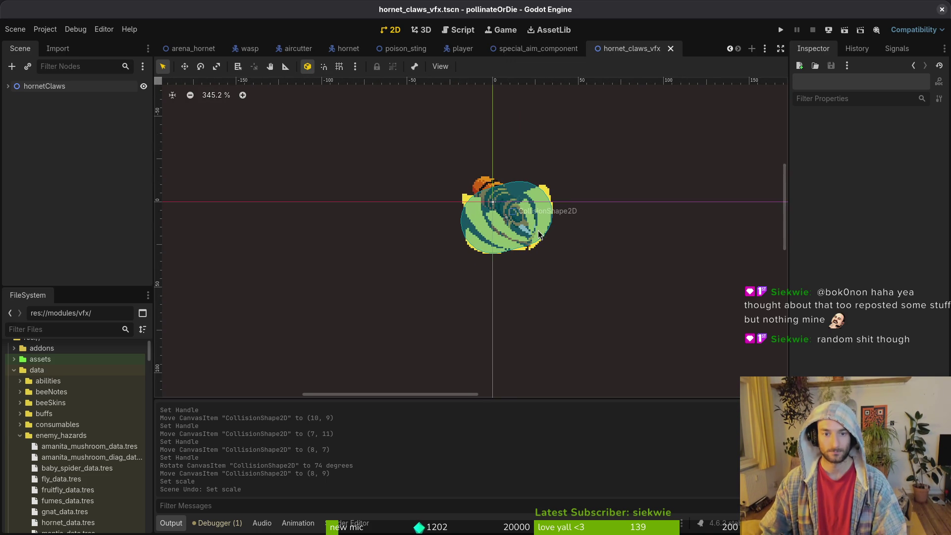
In Aseprite, advance to the grab frame and pick the yellow claw colour on the vfx layer
key("alt+Tab")
scroll(603, 295, "up", 4)
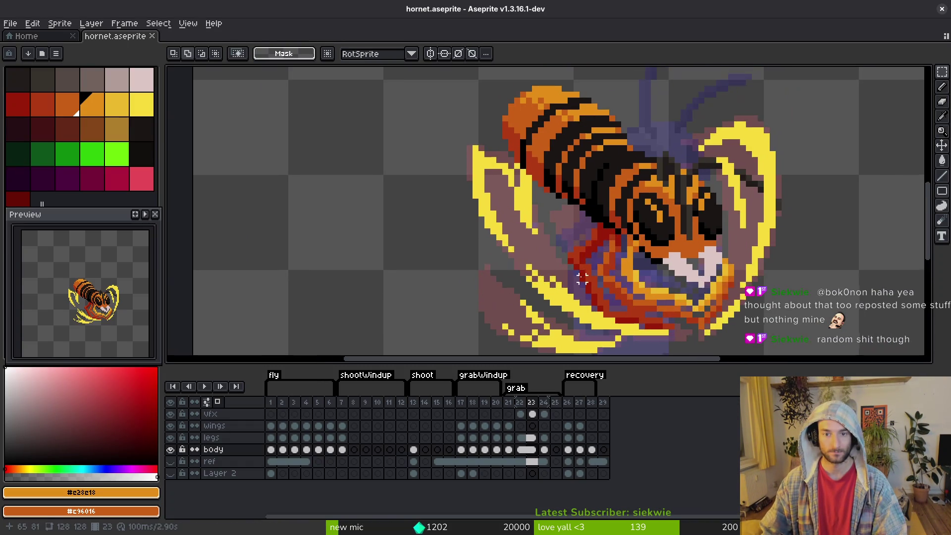
key("Right")
left_click(731, 179)
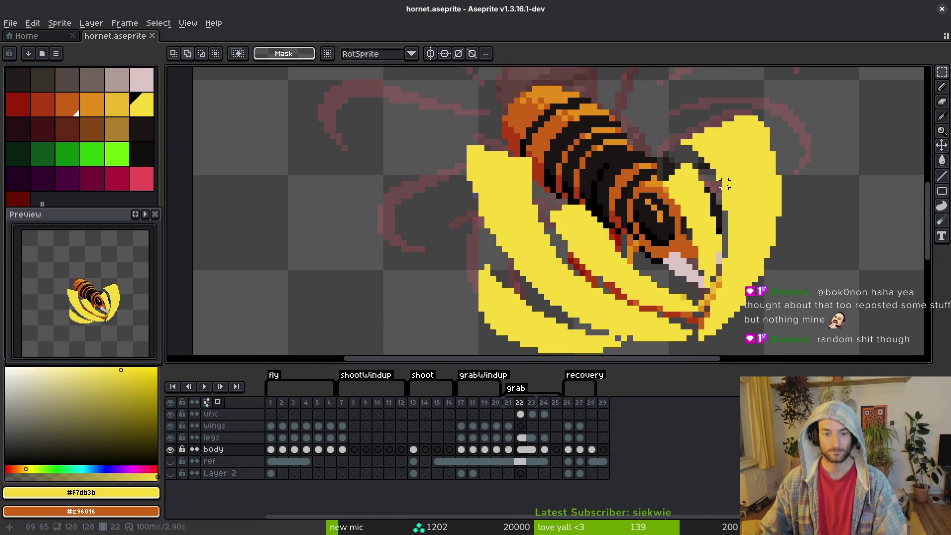
key("Up")
key("Up")
key("Up")
key("b")
scroll(683, 212, "up", 2)
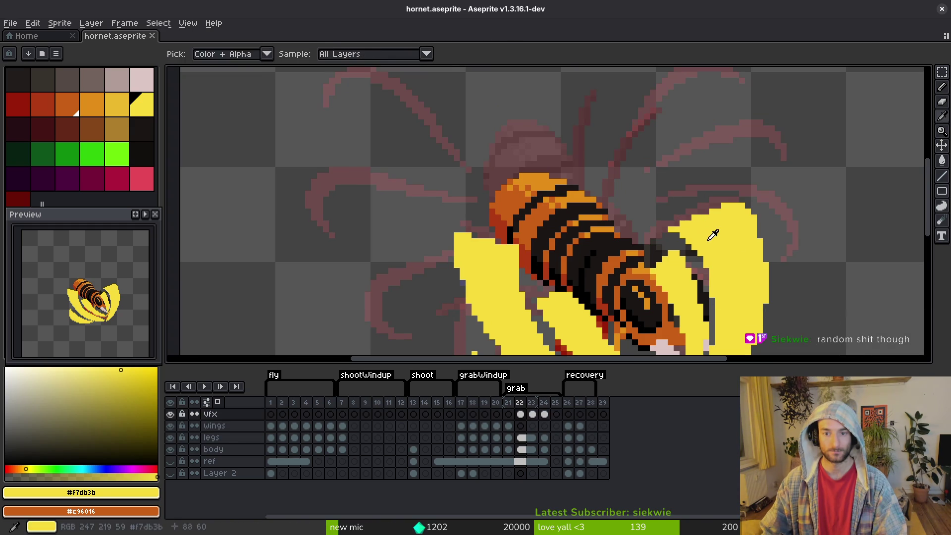
key("i")
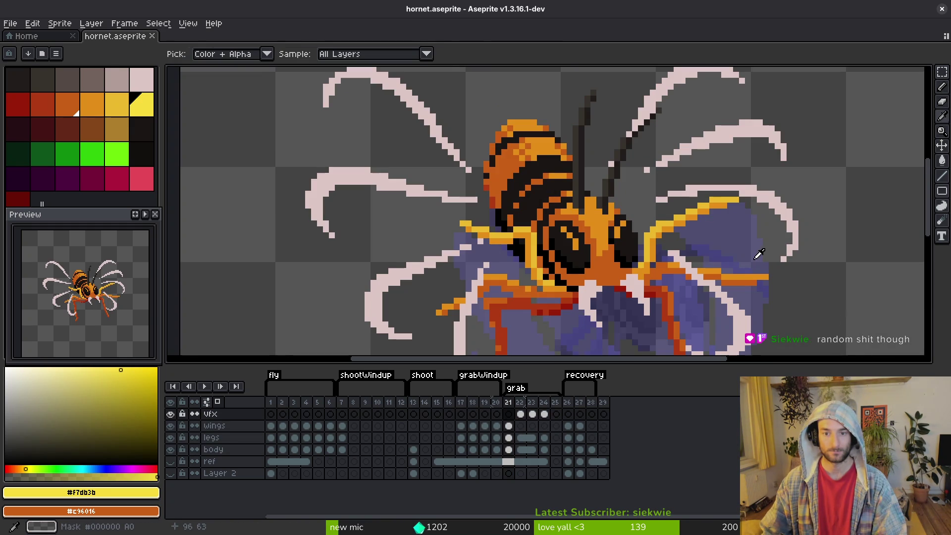
key("alt+Tab")
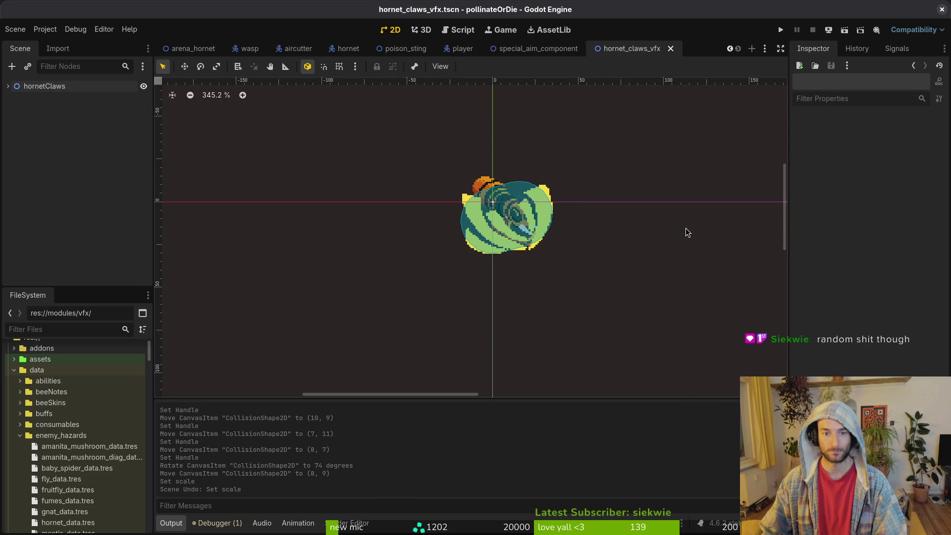
key("alt+Tab")
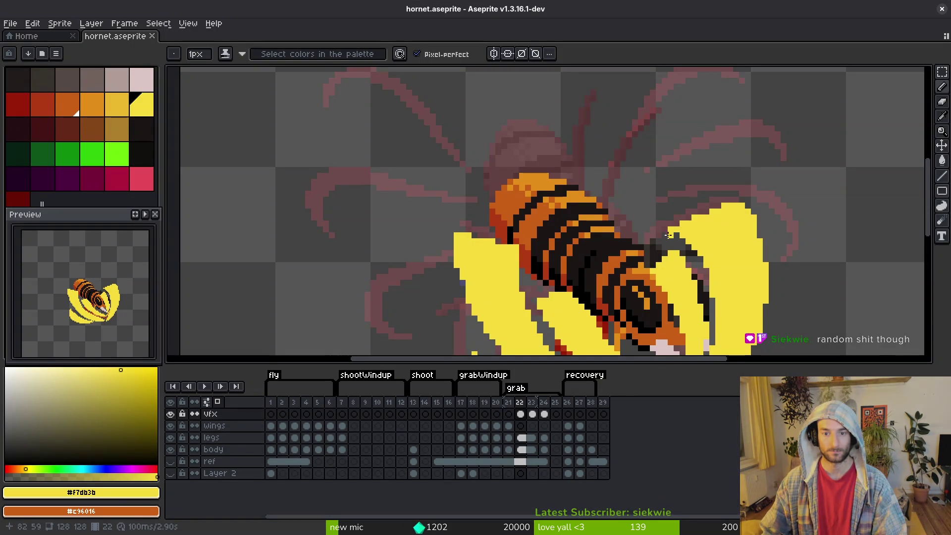
Paint yellow pixels along the right wing's left side and top, then save
left_click_drag(682, 229, 645, 218)
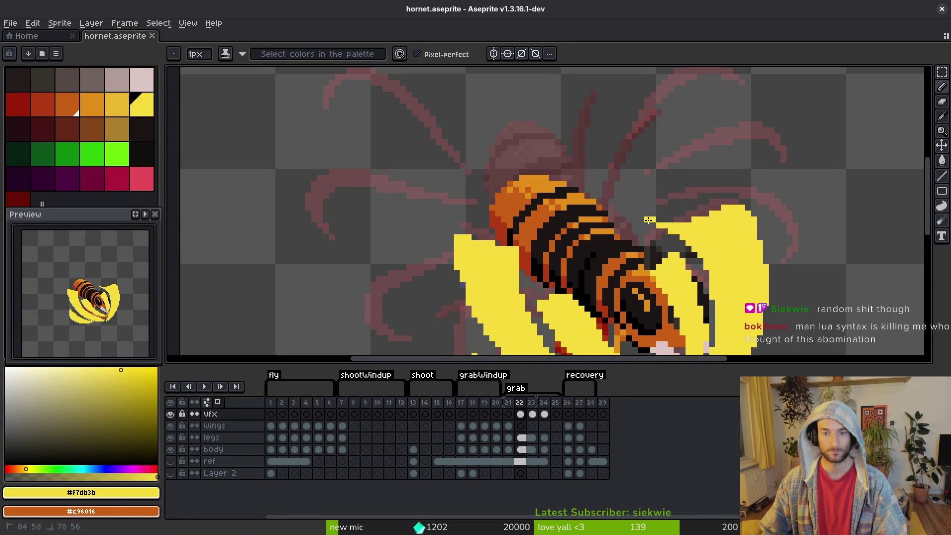
mouse_move(728, 202)
left_mouse_down()
mouse_move(681, 194)
mouse_move(631, 210)
mouse_move(673, 219)
left_mouse_up()
scroll(656, 218, "down", 1)
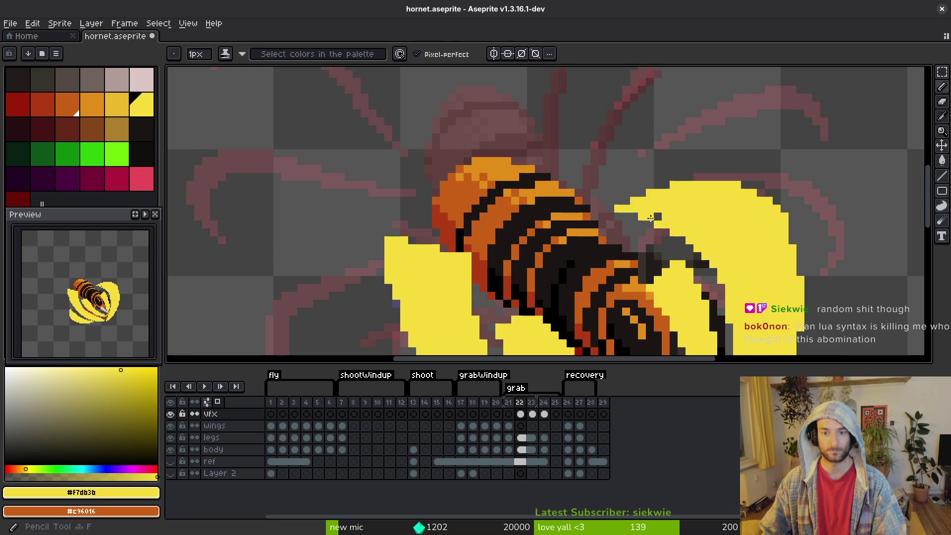
scroll(712, 198, "down", 1)
key("ctrl+s")
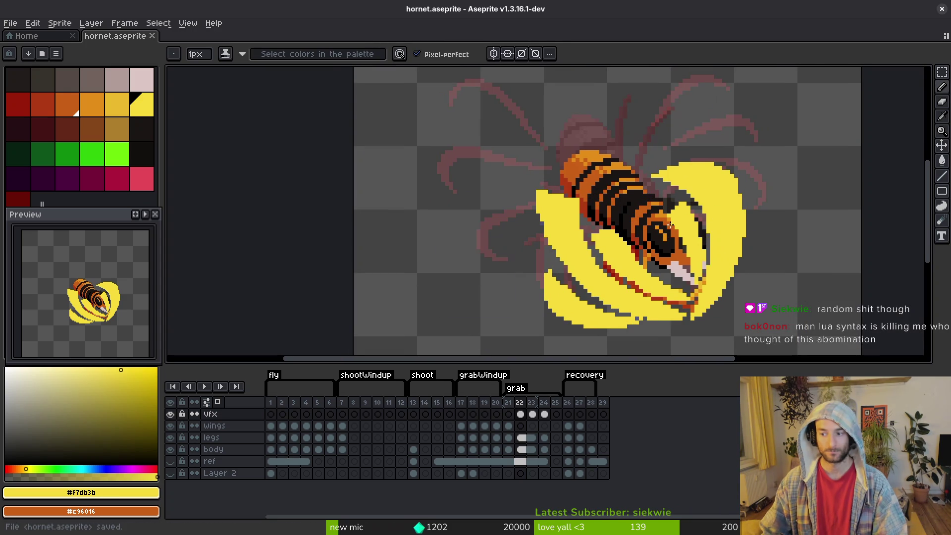
Paint yellow over the wing edge and recolour stray yellow pixels dark mauve
scroll(673, 217, "up", 1)
scroll(673, 217, "up", 3)
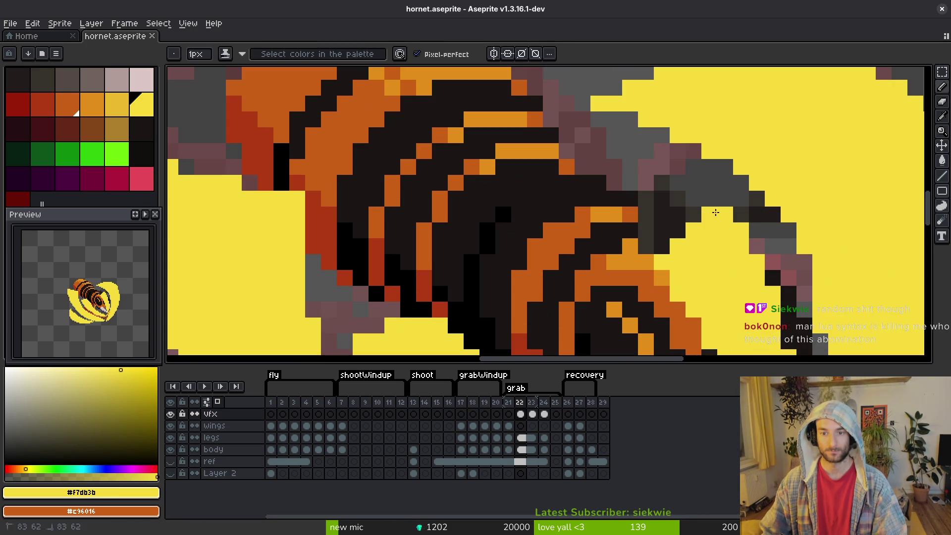
mouse_move(592, 133)
left_mouse_down()
mouse_move(663, 237)
mouse_move(632, 186)
mouse_move(688, 218)
mouse_move(664, 184)
mouse_move(693, 213)
left_mouse_up()
left_click(582, 135)
left_click(598, 152)
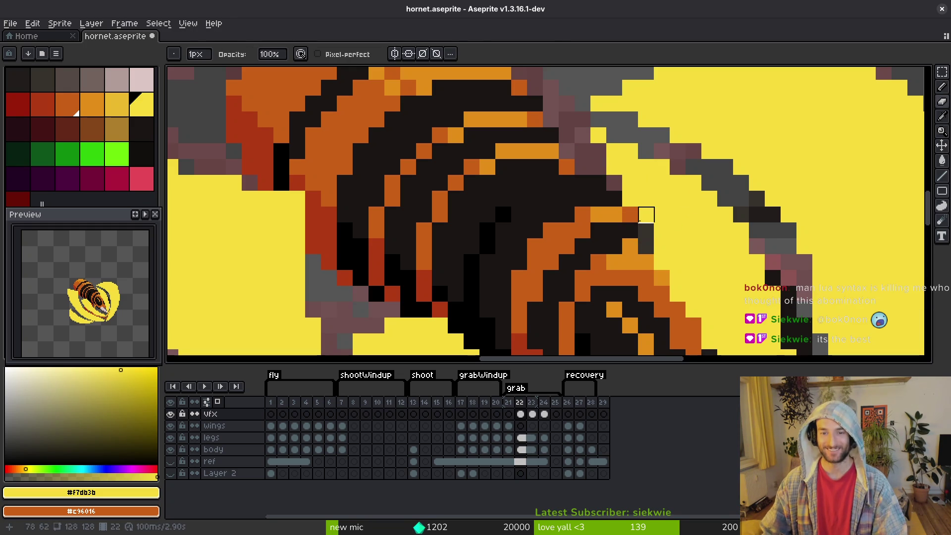
key("b")
key("b")
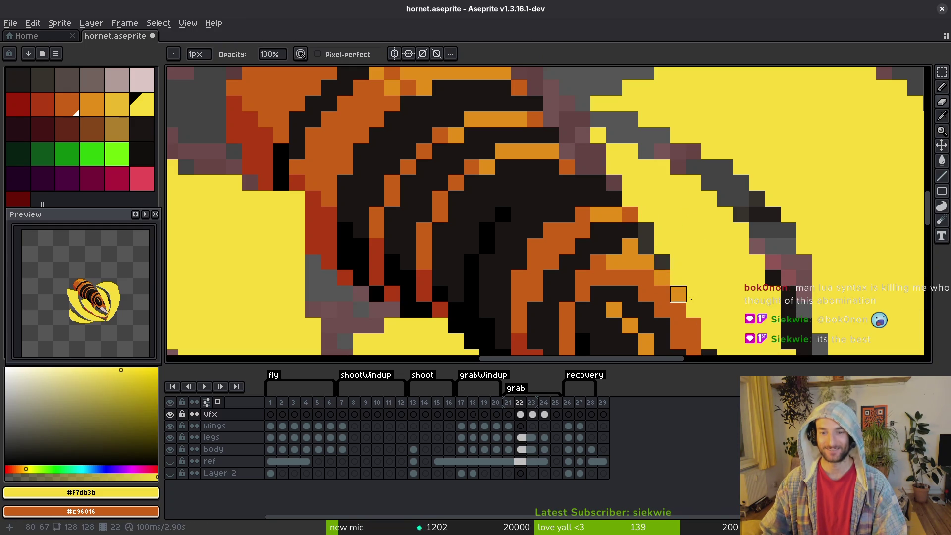
scroll(658, 261, "down", 4)
left_click_drag(743, 316, 737, 296)
key("b")
scroll(647, 295, "up", 5)
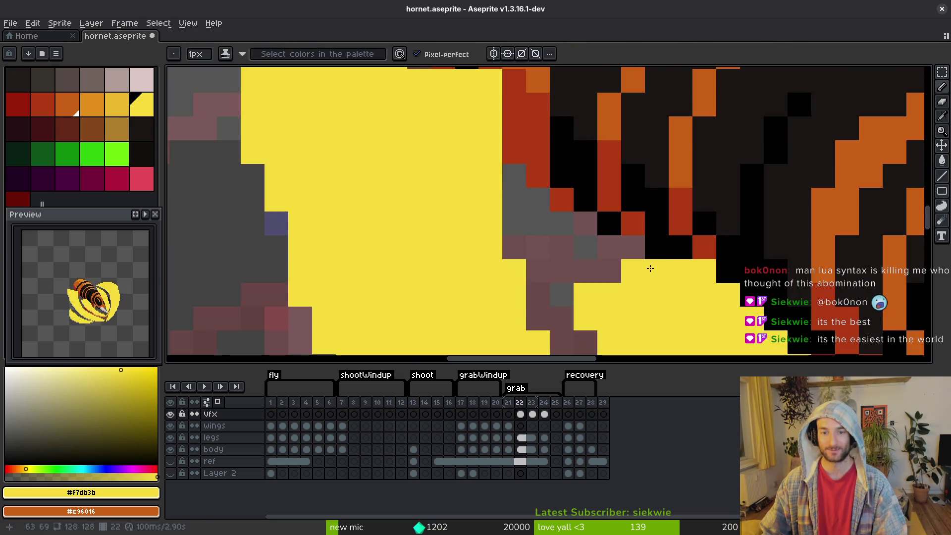
Add a yellow column beside the wing and save hornet.aseprite
key("alt+Tab")
key("alt+Tab")
scroll(632, 286, "down", 1)
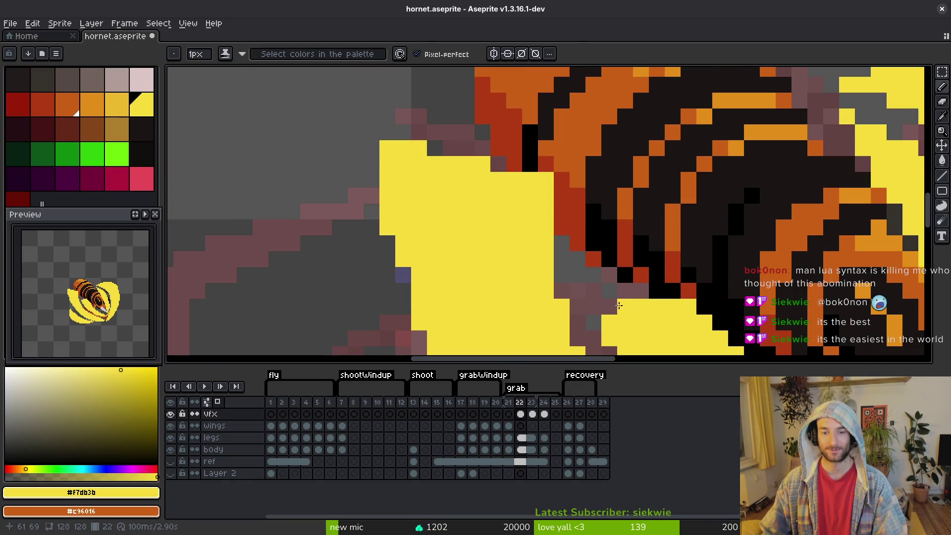
mouse_move(596, 300)
left_mouse_down()
mouse_move(593, 229)
mouse_move(609, 166)
mouse_move(622, 158)
mouse_move(677, 290)
left_mouse_up()
key("g")
key("g")
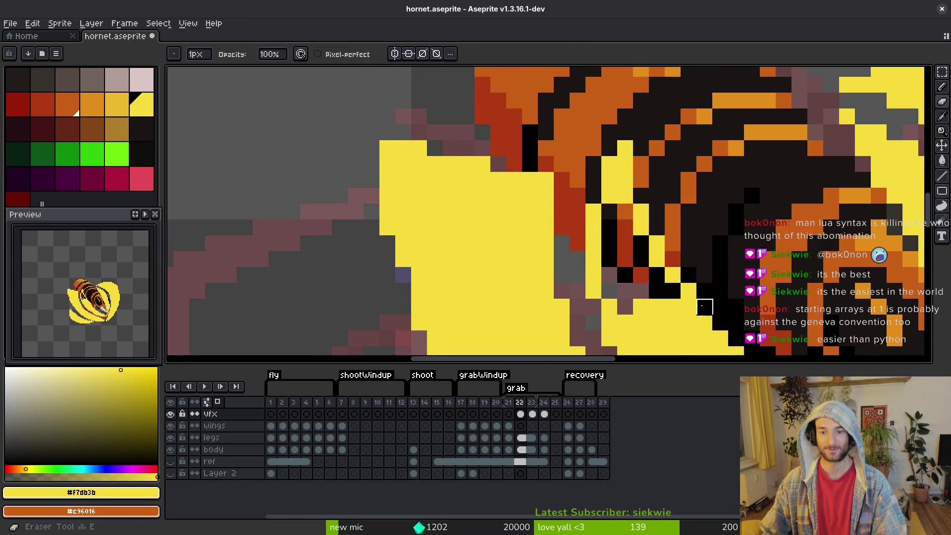
scroll(679, 322, "down", 6)
scroll(653, 309, "up", 2)
key("b")
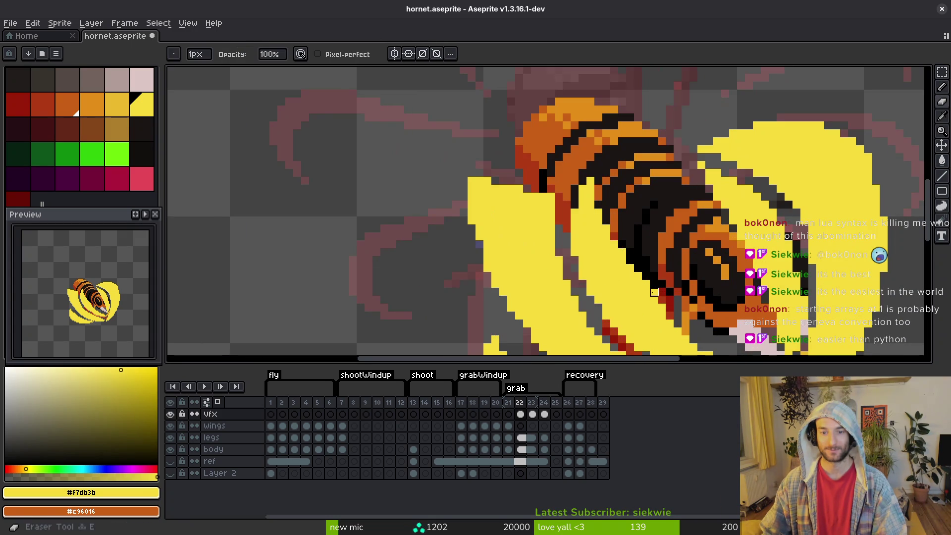
scroll(654, 292, "down", 1)
scroll(687, 304, "down", 2)
key("ctrl+s")
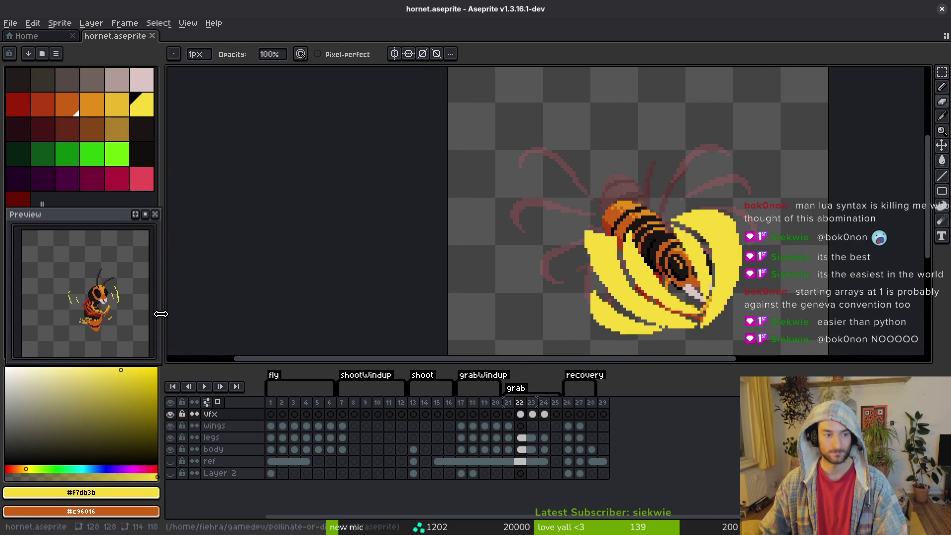
key("Left")
key("Left")
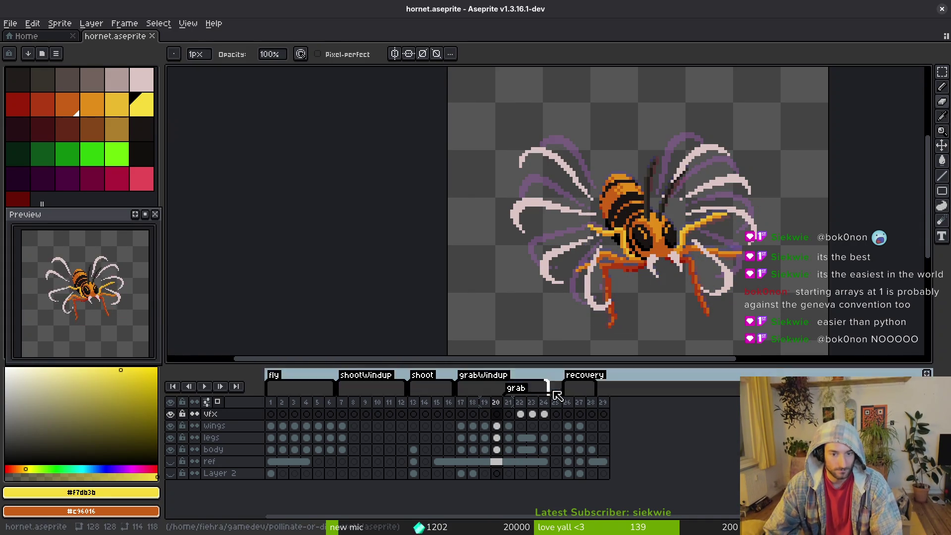
Jump to frame 17 where grabWindup begins, then return to Godot's claws scene
left_click(465, 412)
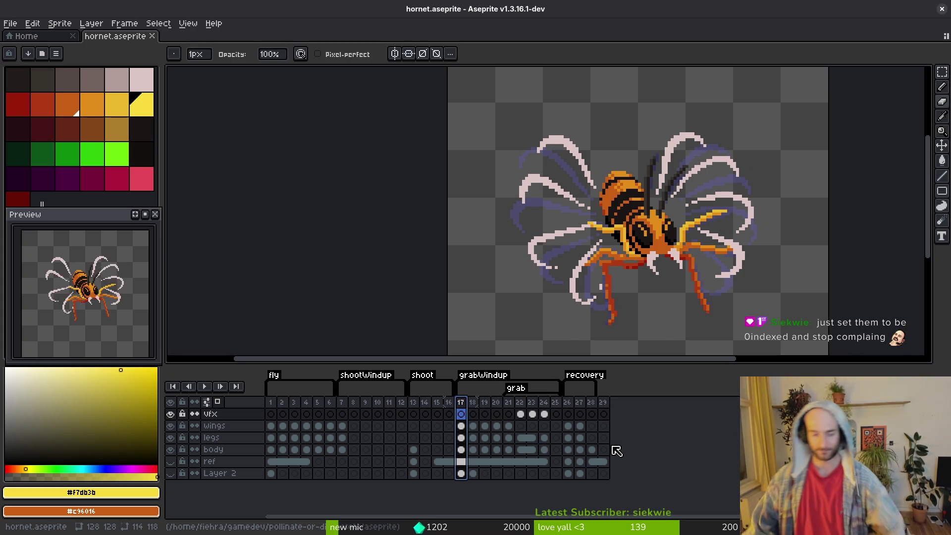
key("alt+Tab")
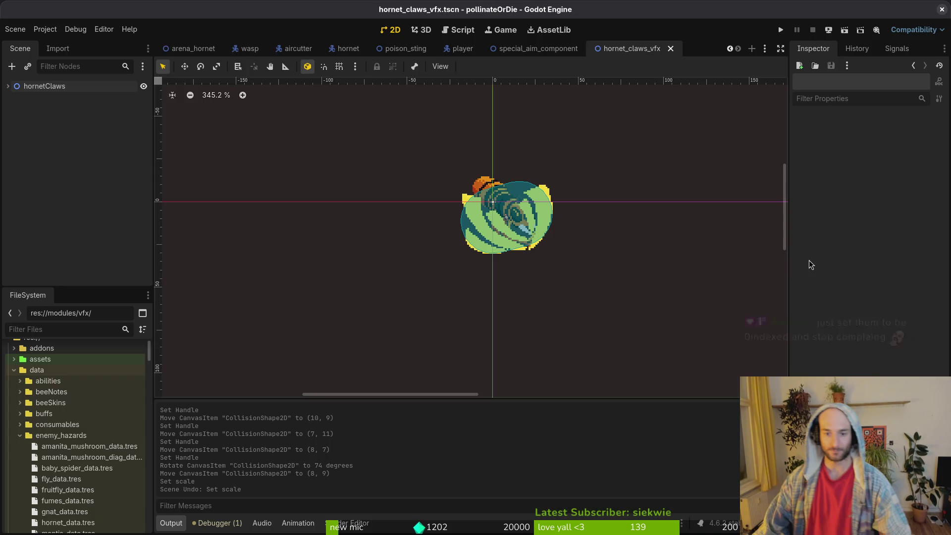
key("alt+Tab")
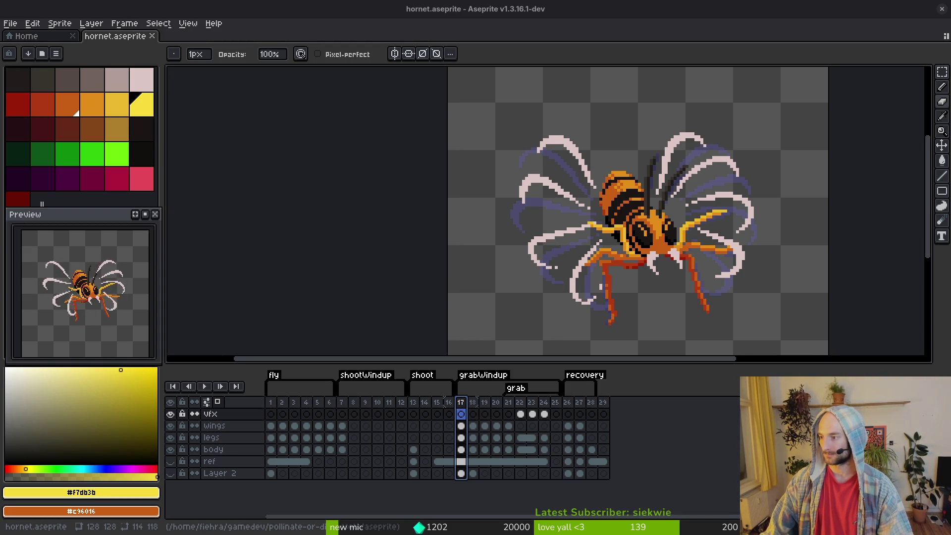
key("alt+Tab")
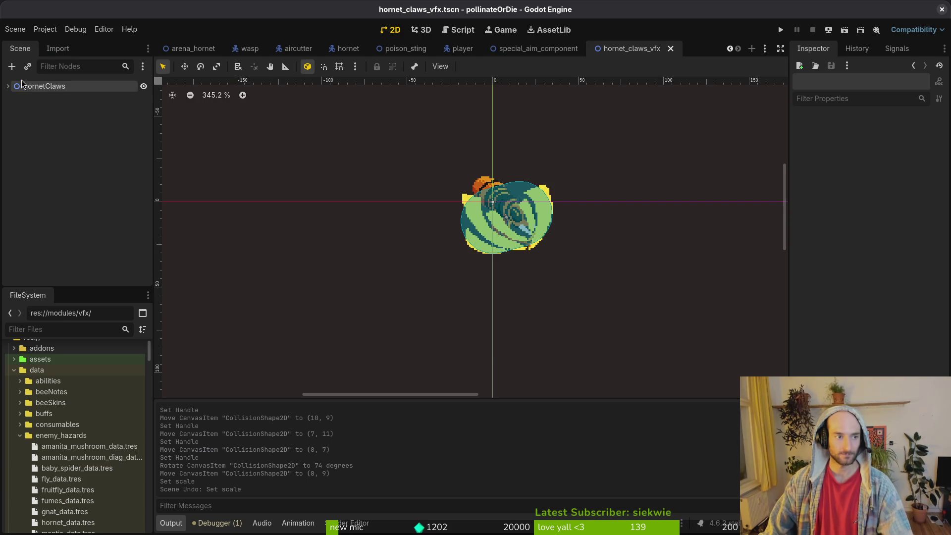
Select the hornetClaws HitboxComponent and remove it from collision layer 1
left_click(8, 87)
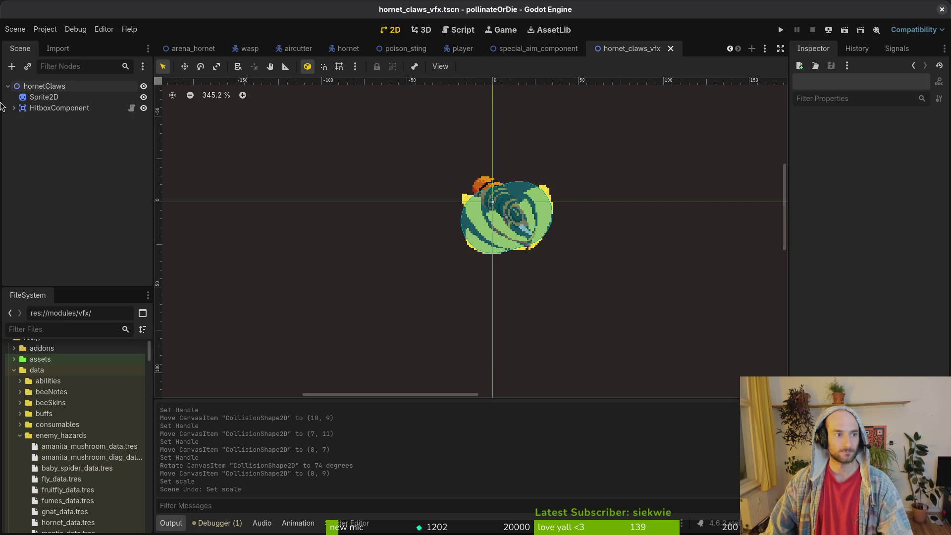
left_click(8, 86)
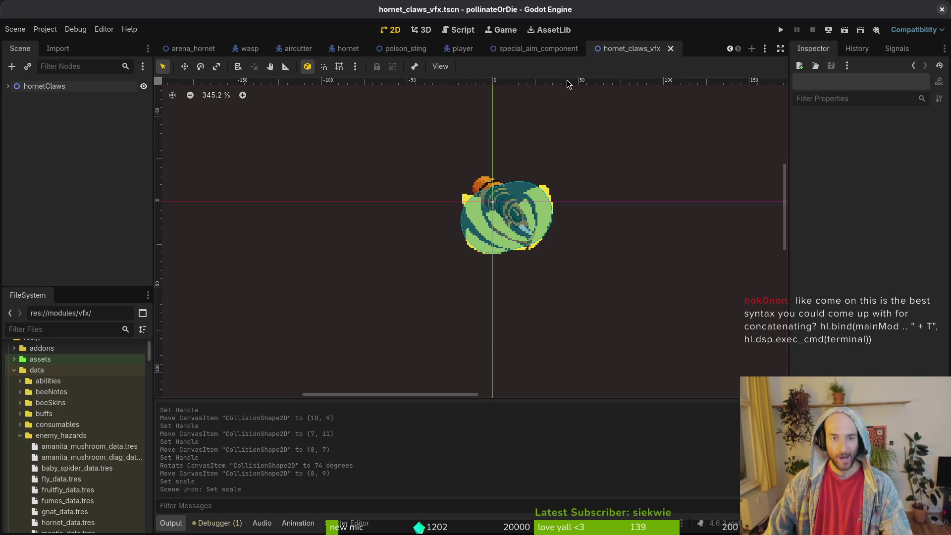
left_click(8, 86)
left_click(46, 108)
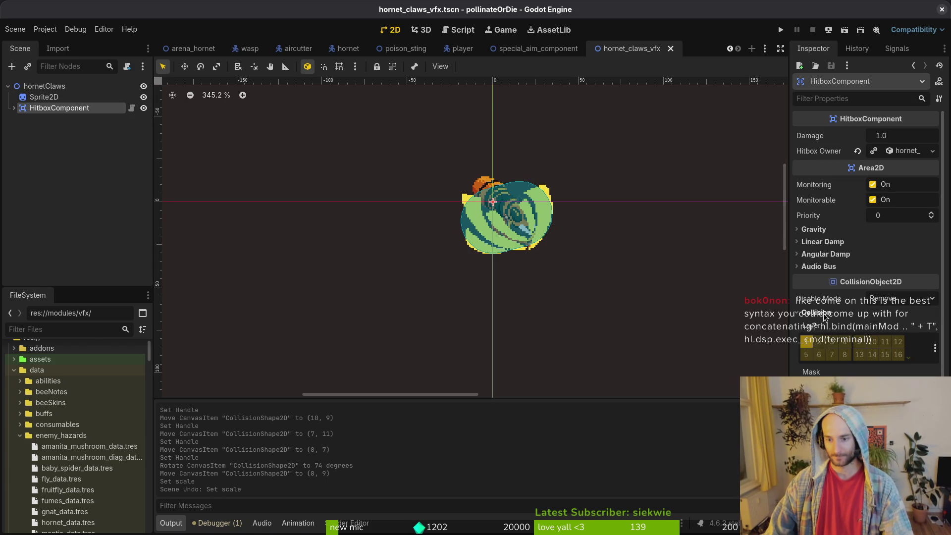
left_click(805, 341)
Change the hitbox's collision mask, turn Monitorable off, and save the scene
left_click(806, 389)
left_click(873, 200)
left_click(819, 389)
key("ctrl+s")
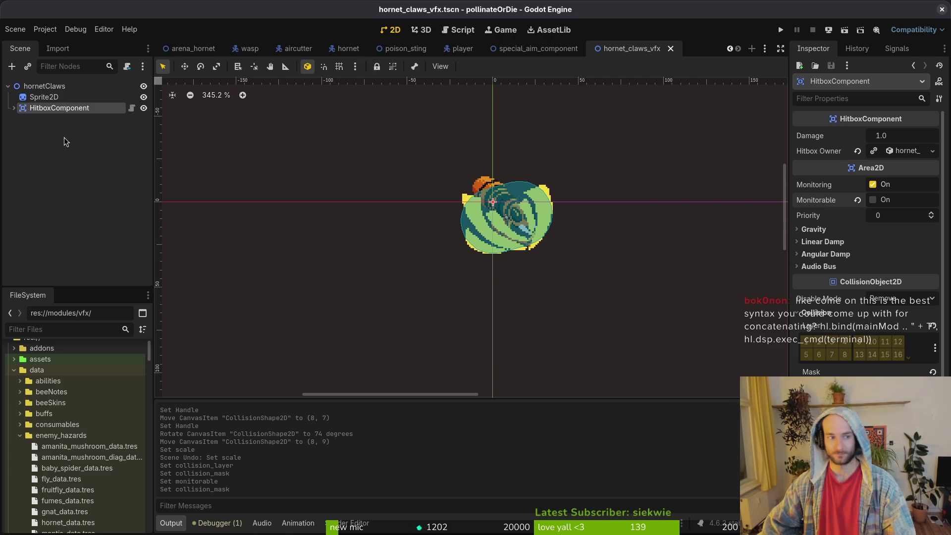
left_click(103, 227)
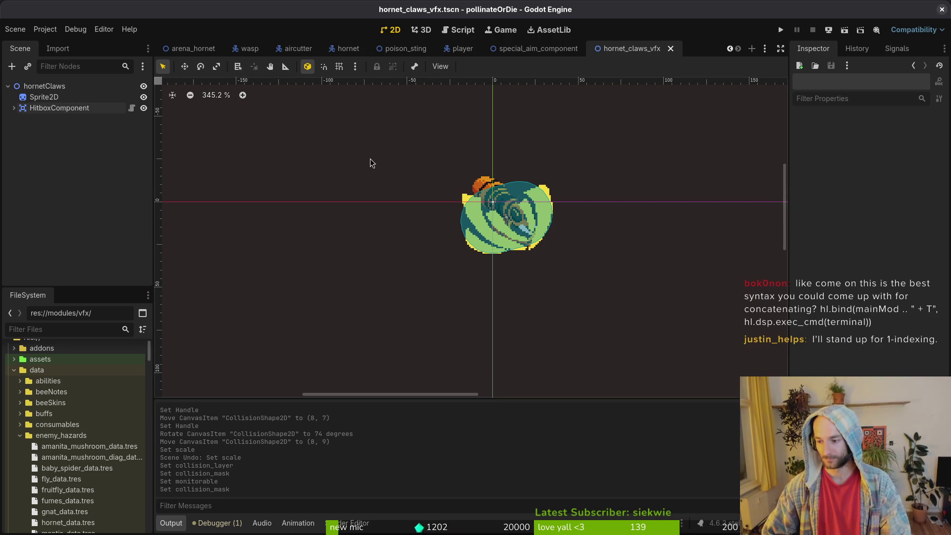
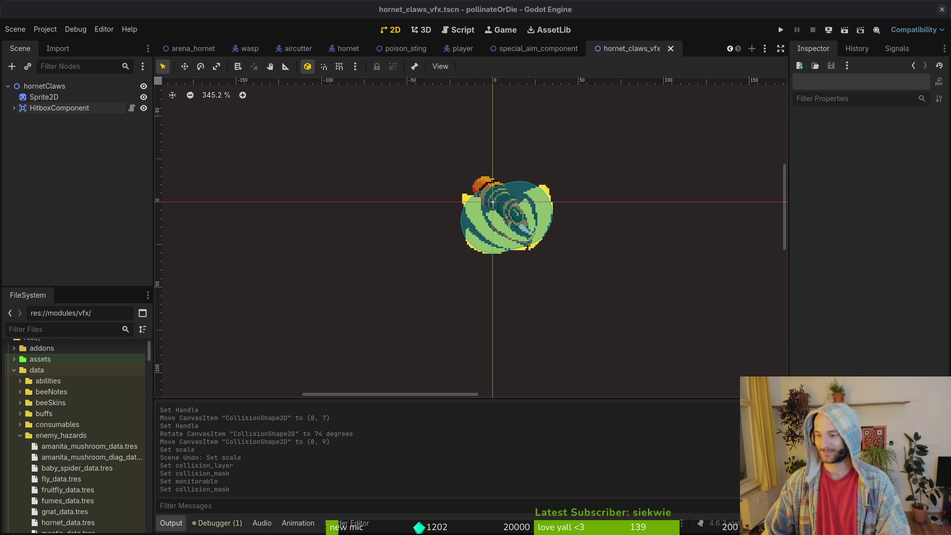
Hide the Sprite2D, make it visible again, and reselect the hornetClaws root node
left_click(143, 97)
left_click(48, 88)
left_click(50, 97)
left_click(71, 88)
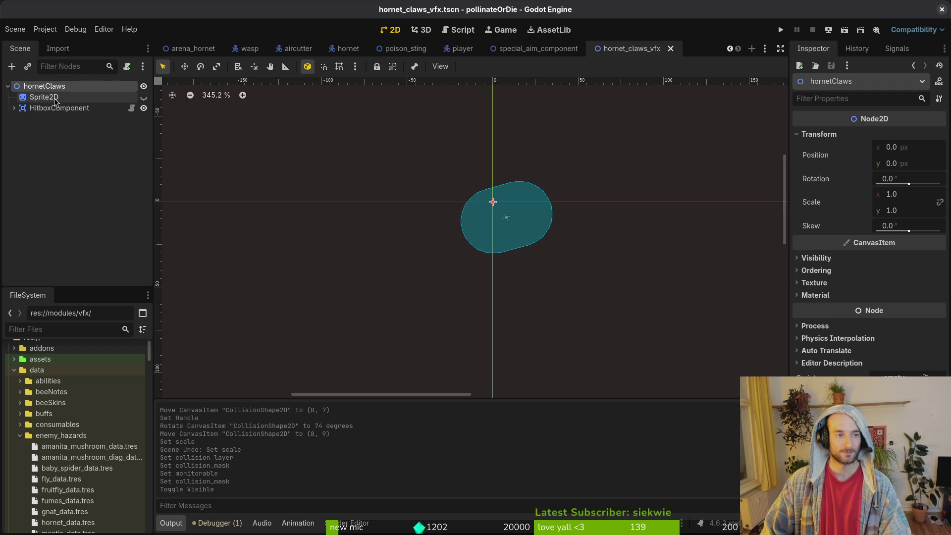
left_click(55, 98)
left_click(144, 97)
left_click(64, 88)
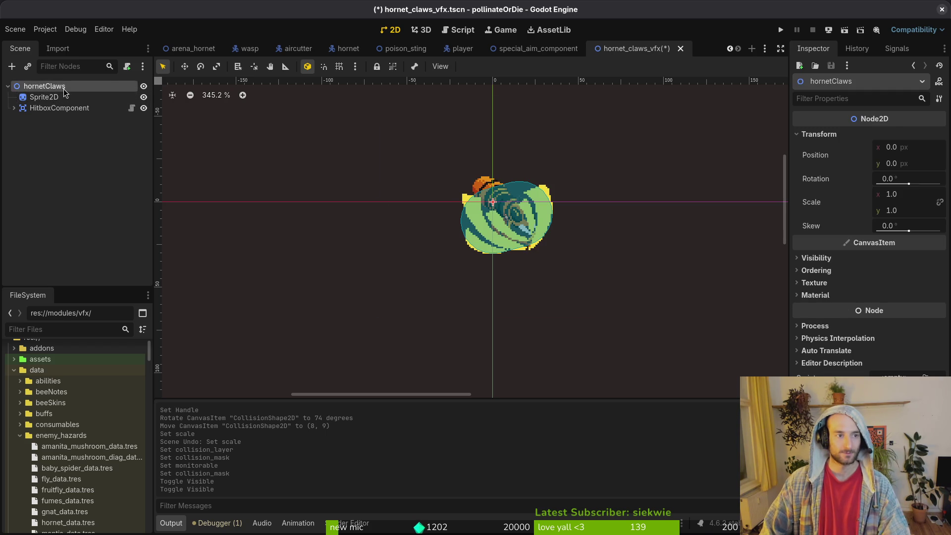
Add an AnimationPlayer child to hornetClaws, move HitboxComponent below it, and save
key("ctrl+a")
type("animationplayer")
key("Return")
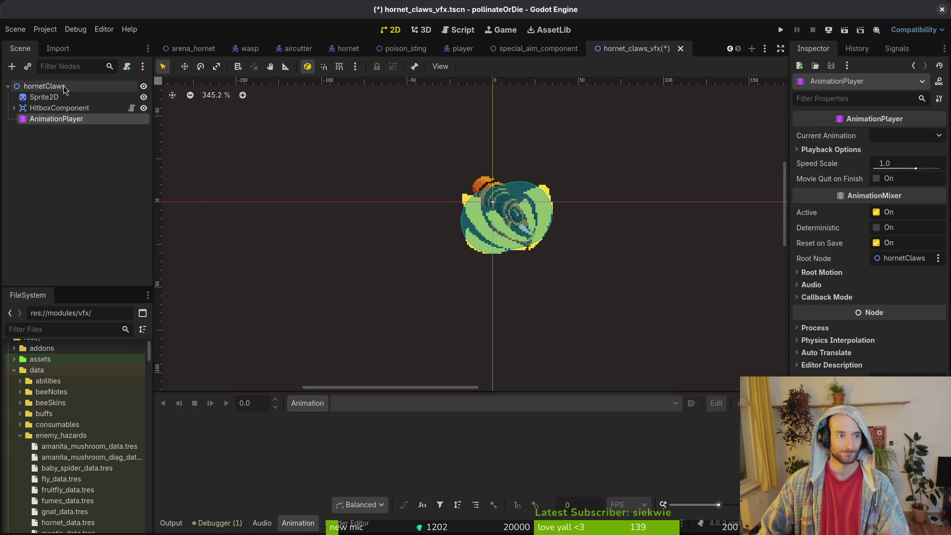
left_click_drag(55, 108, 55, 124)
key("ctrl+s")
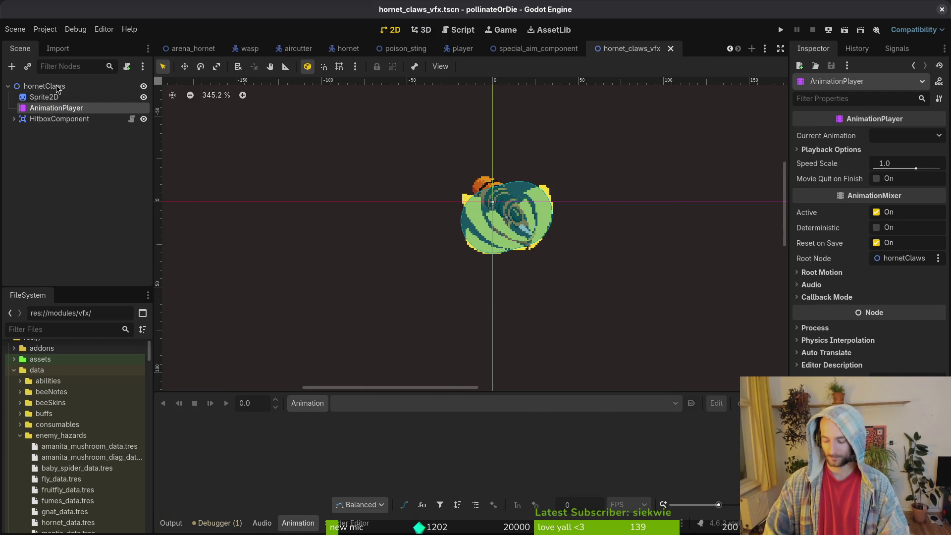
Quick-open spider_slash.tscn for reference
key("shift+alt+o")
type("spidersl")
key("Down")
key("Down")
key("Return")
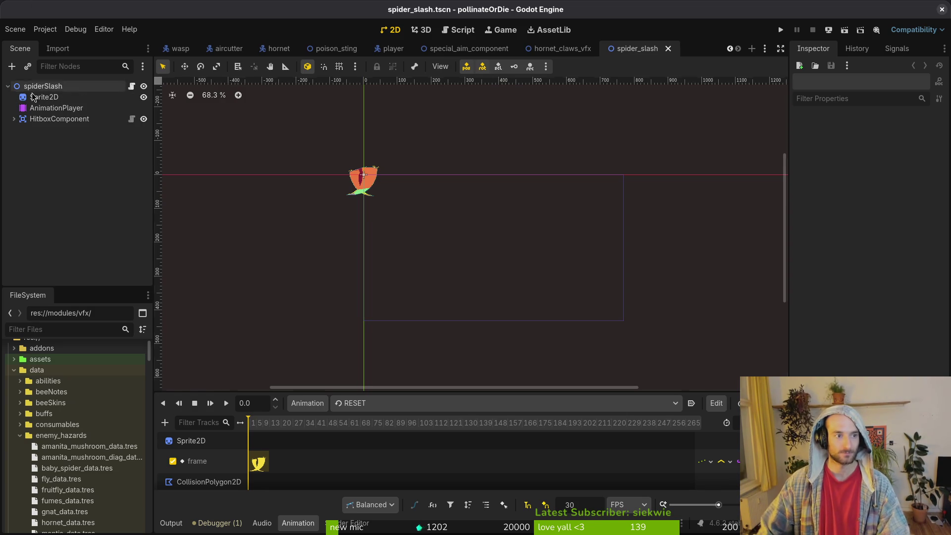
scroll(369, 192, "up", 10)
Inspect spider_slash's AnimationPlayer slash animation tracks, then return to hornet_claws_vfx
left_click(60, 98)
left_click(56, 108)
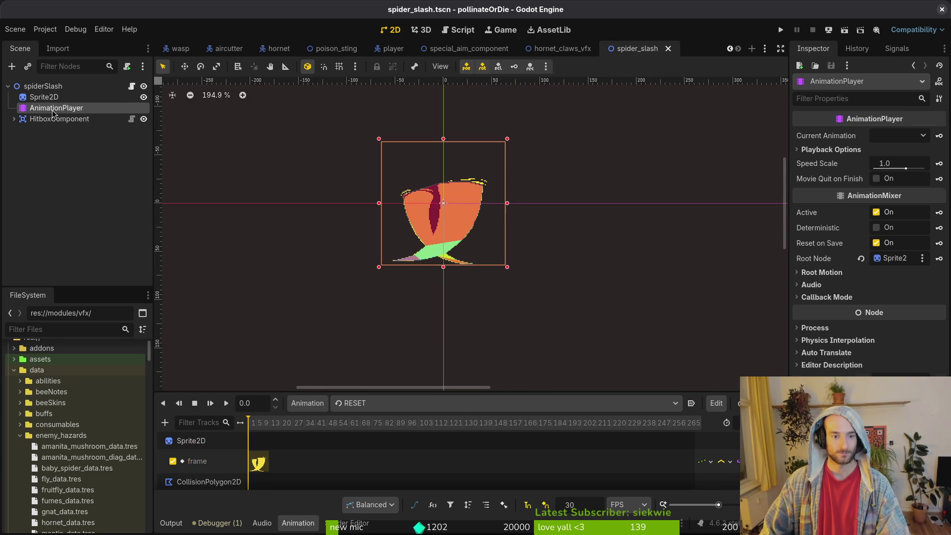
left_click(396, 403)
left_click(400, 434)
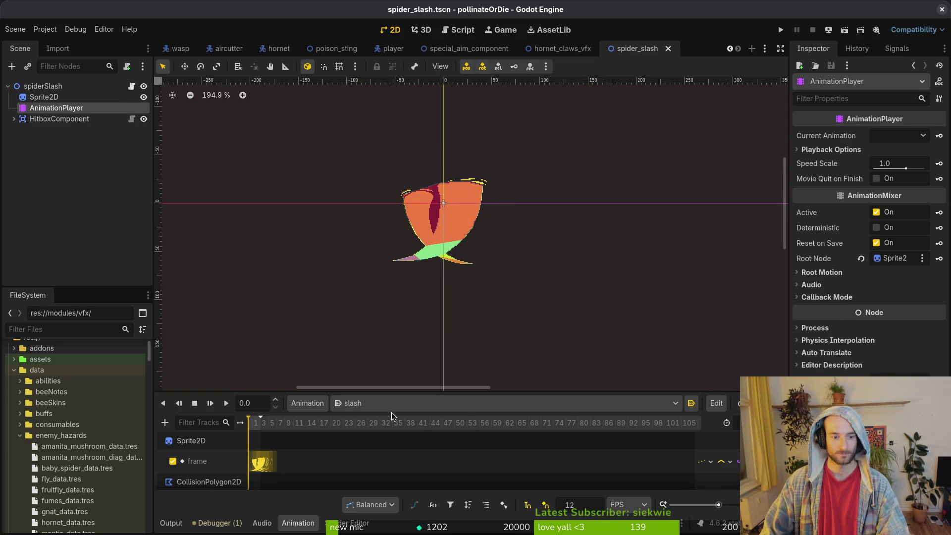
scroll(323, 460, "down", 1)
scroll(323, 461, "up", 1)
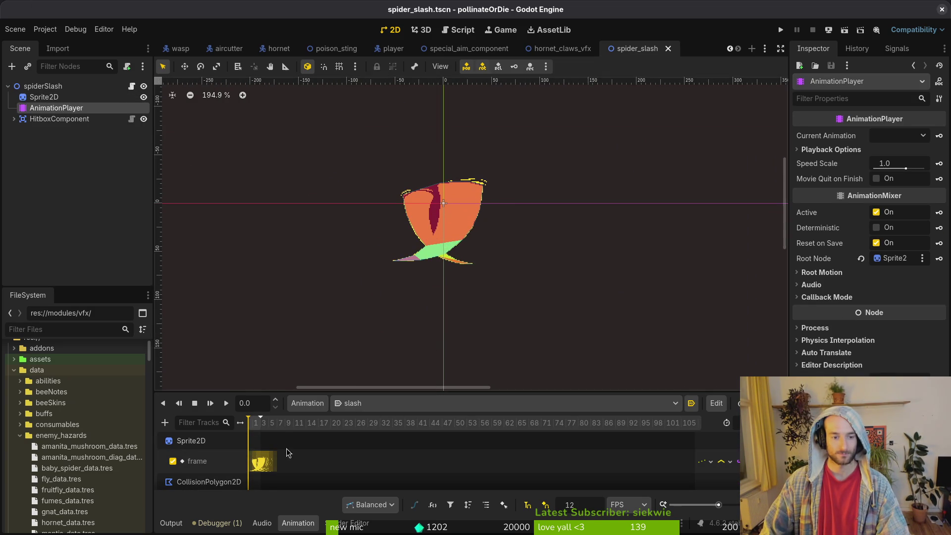
left_click(569, 49)
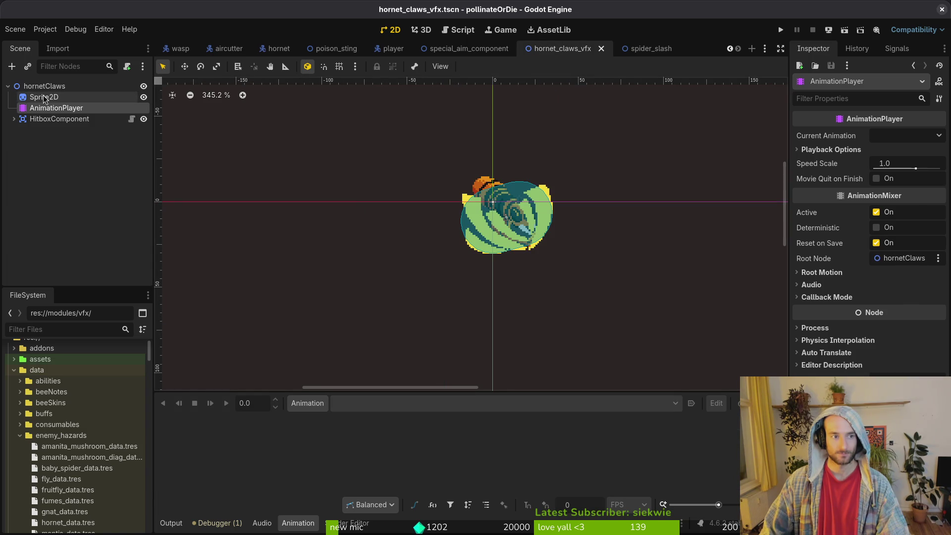
Create a new animation named 'claws', set it to autoplay on load, and save
left_click(308, 404)
left_click(322, 424)
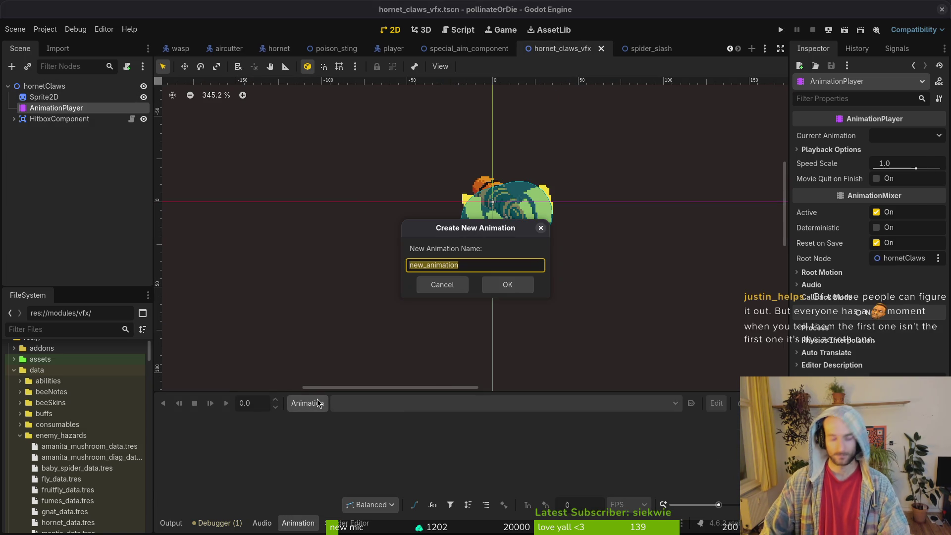
type("claws")
key("Return")
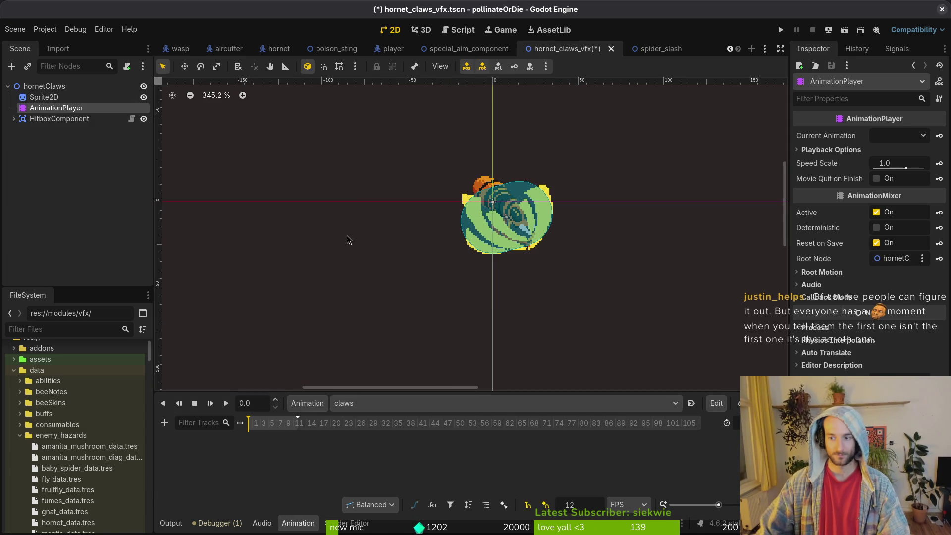
left_click(691, 403)
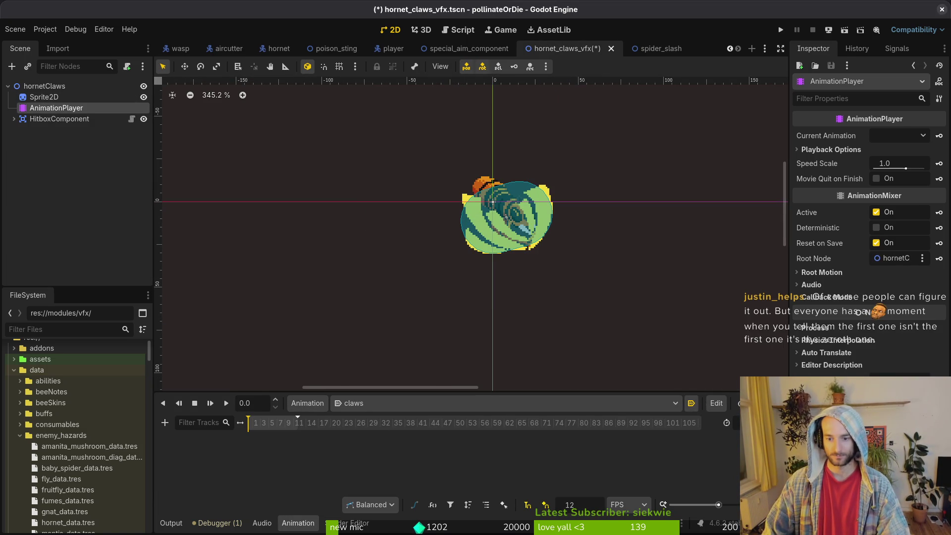
key("ctrl+s")
Select HitboxComponent's CollisionShape2D and create a track for its Disabled property
scroll(287, 433, "up", 2, "ctrl")
scroll(287, 433, "up", 1, "ctrl")
left_click(44, 97)
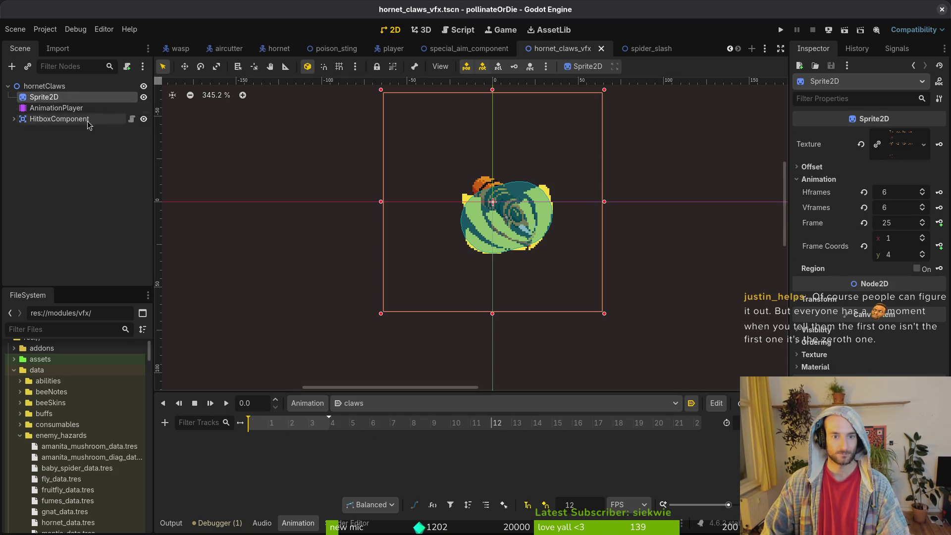
left_click(46, 109)
left_click(14, 119)
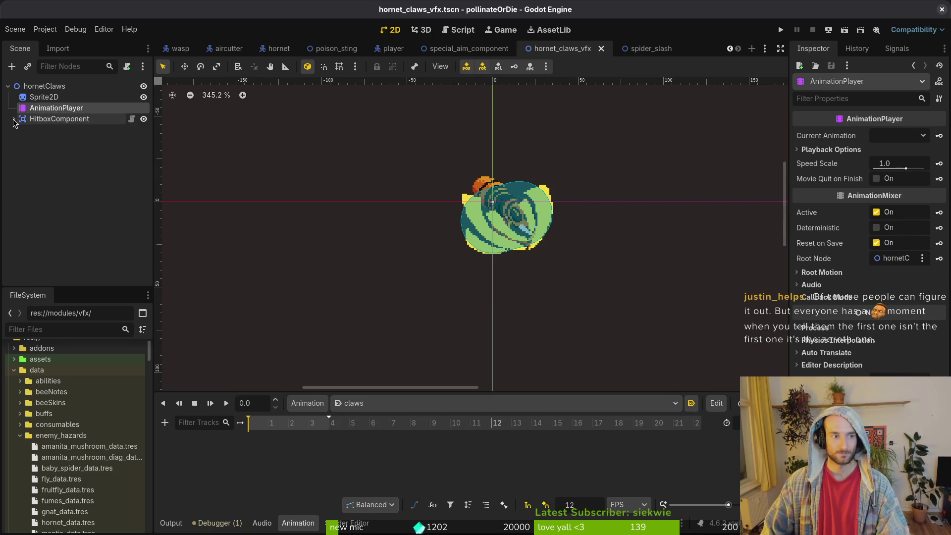
left_click(45, 129)
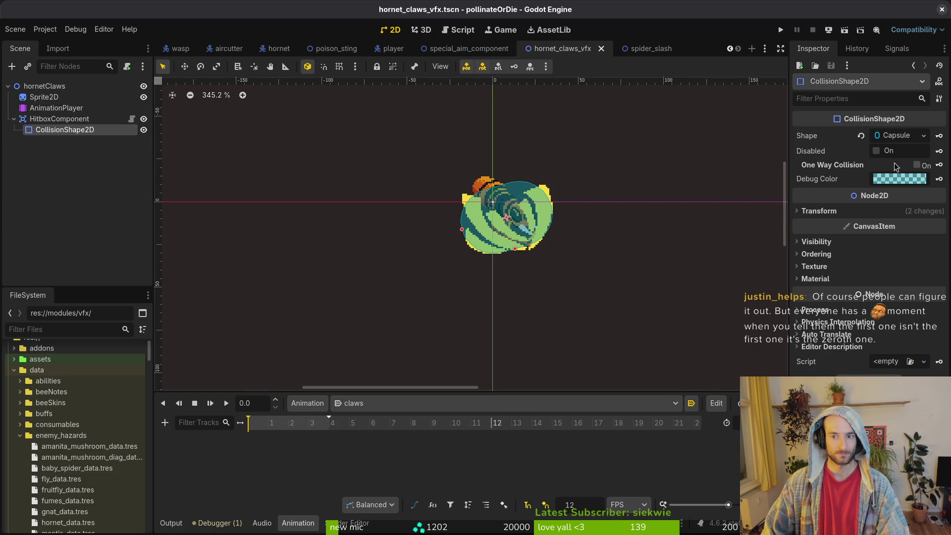
left_click(939, 150)
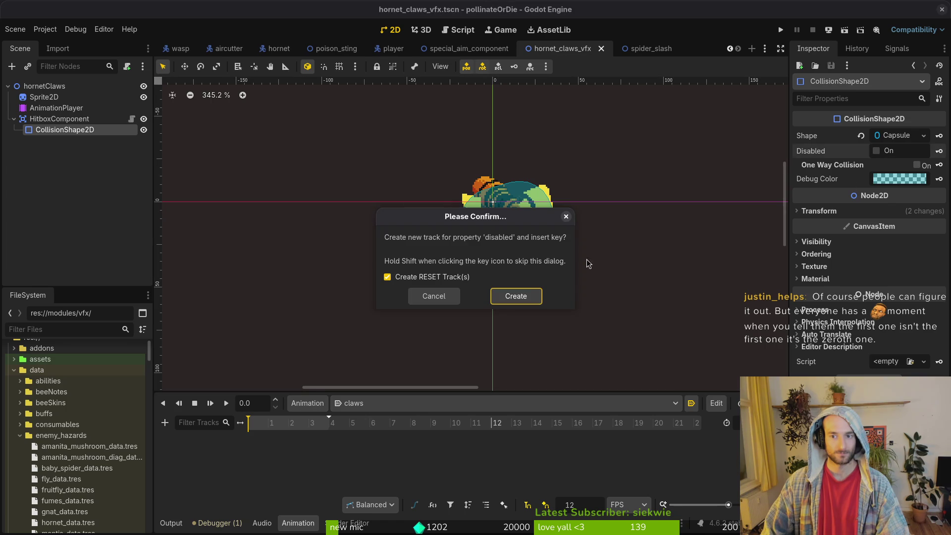
left_click(515, 297)
Key the collision shape as disabled at 0.1667 seconds and save the scene
left_click(289, 422)
left_click(882, 151)
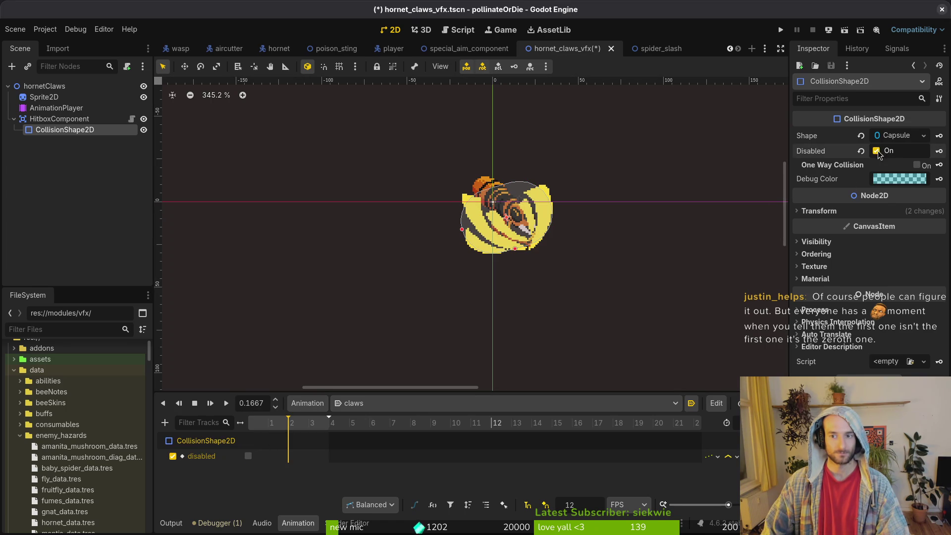
left_click(939, 150)
left_click_drag(288, 455, 269, 456)
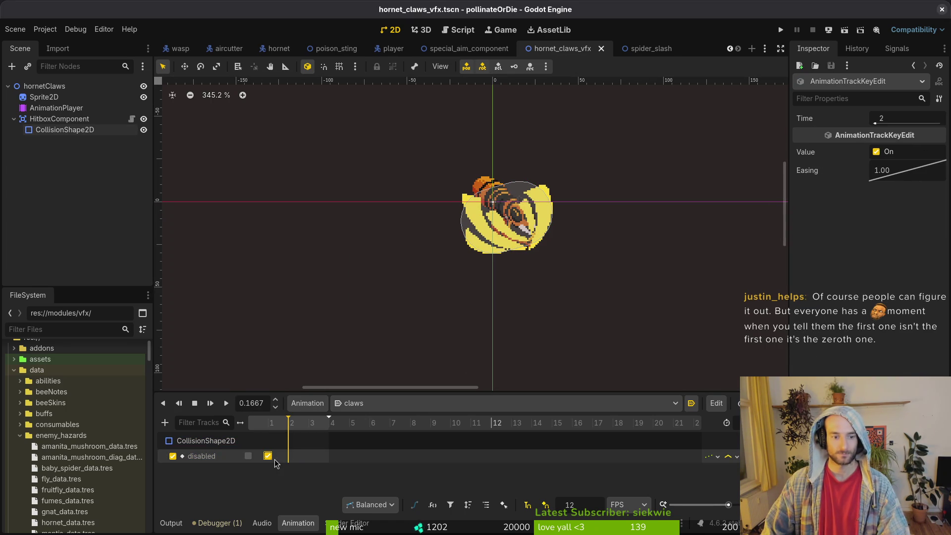
key("ctrl+s")
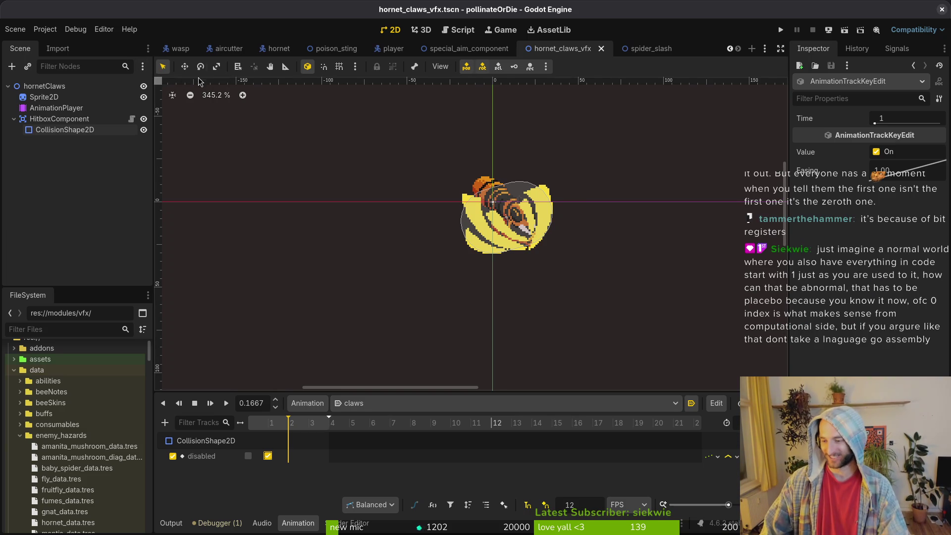
Collapse HitboxComponent, reframe the claws in the 2D viewport, and switch to Aseprite
left_click(14, 119)
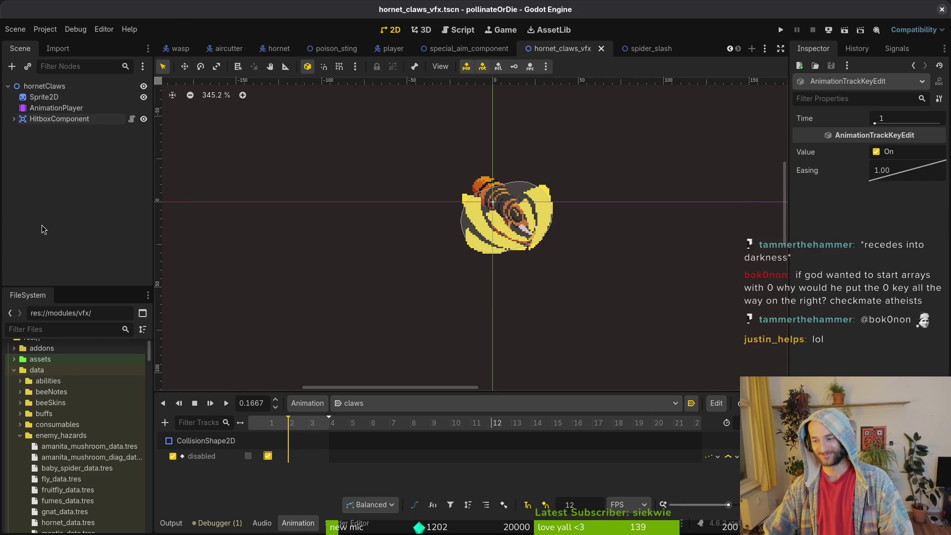
scroll(463, 211, "down", 4)
left_click_drag(486, 229, 463, 252)
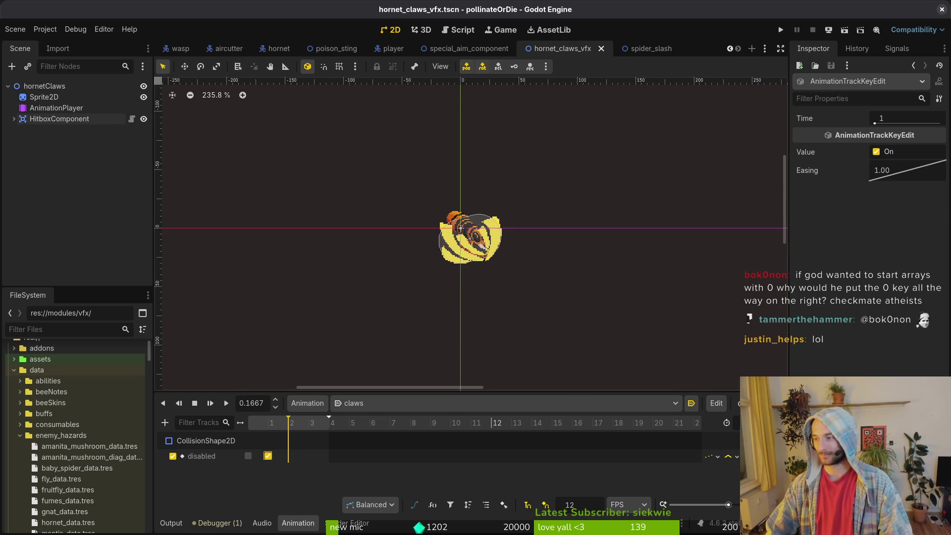
key("alt+Tab")
key("Right")
key("Right")
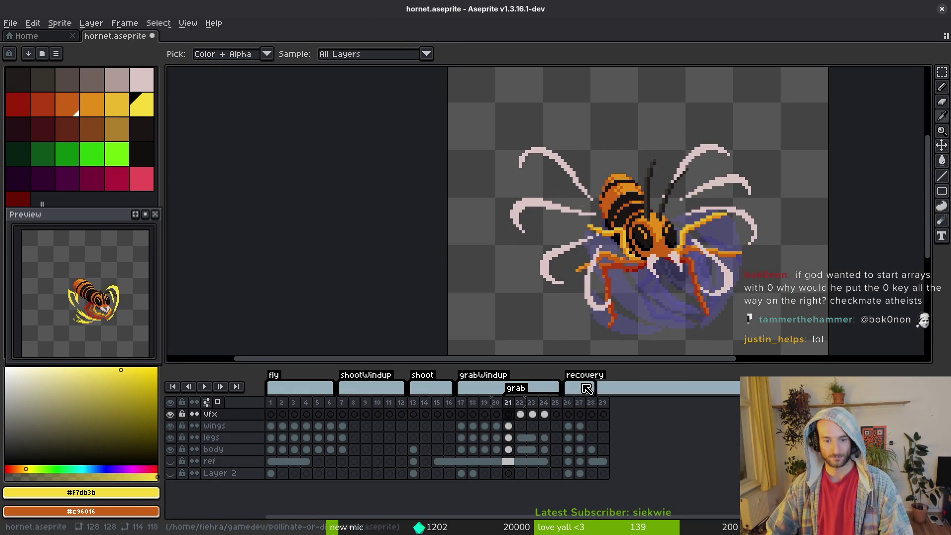
Step through the neighbouring hornet frames and delete frame 21
key("Right")
key("Left")
key("Right")
key("Right")
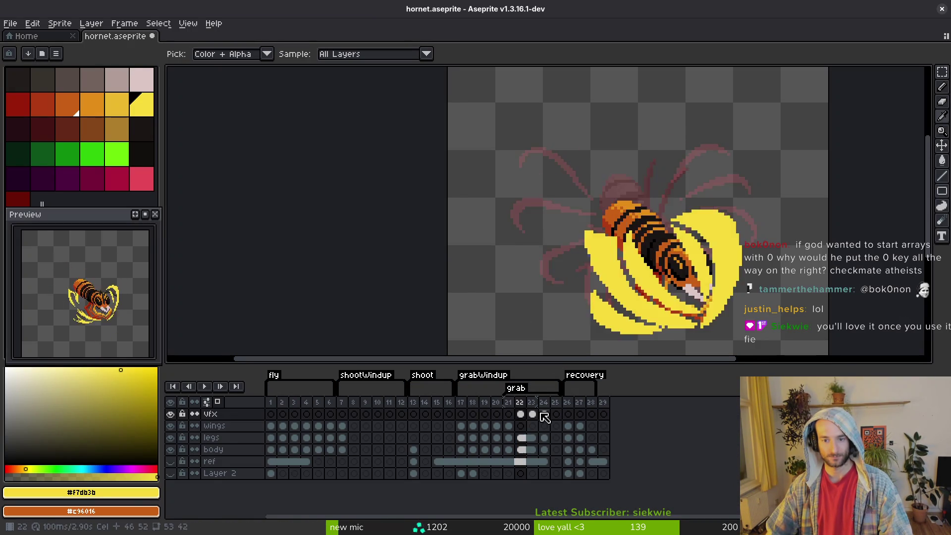
key("Left")
key("Left")
key("Right")
key("Left")
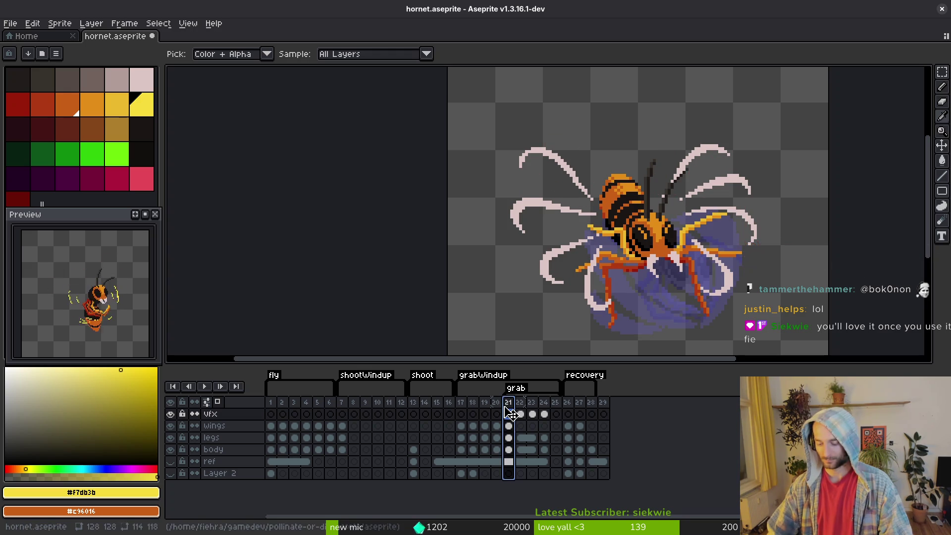
key("alt+c")
left_click(520, 413)
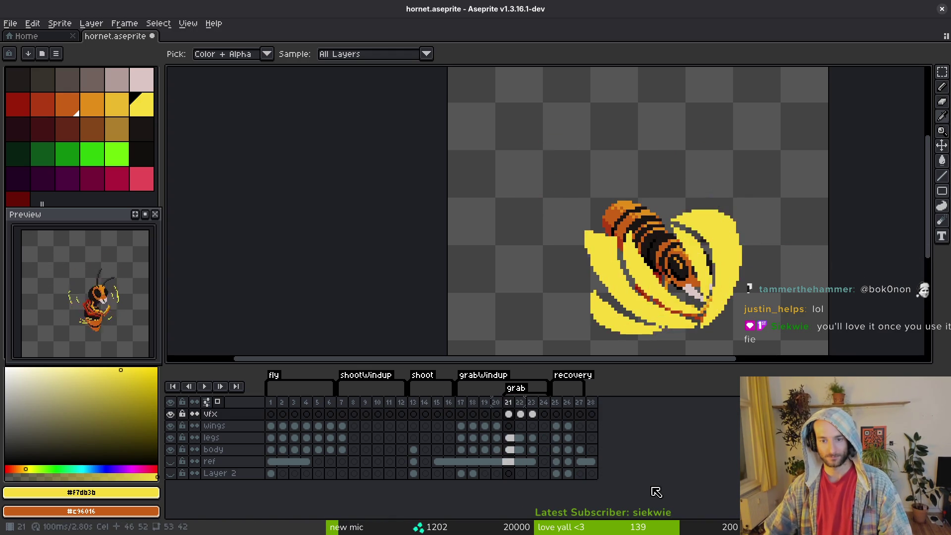
Go to frame 23, hide the legs and body layers, and open the sprite sheet export
key("Right")
left_click(548, 426)
left_click(533, 414)
left_click(170, 437)
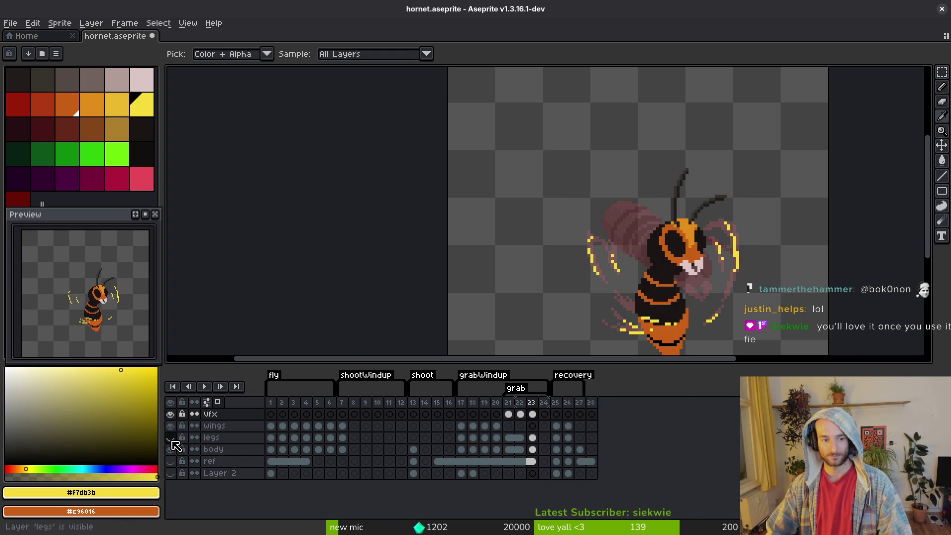
left_click(170, 449)
key("b")
scroll(633, 248, "down", 2)
left_click_drag(633, 247, 527, 173)
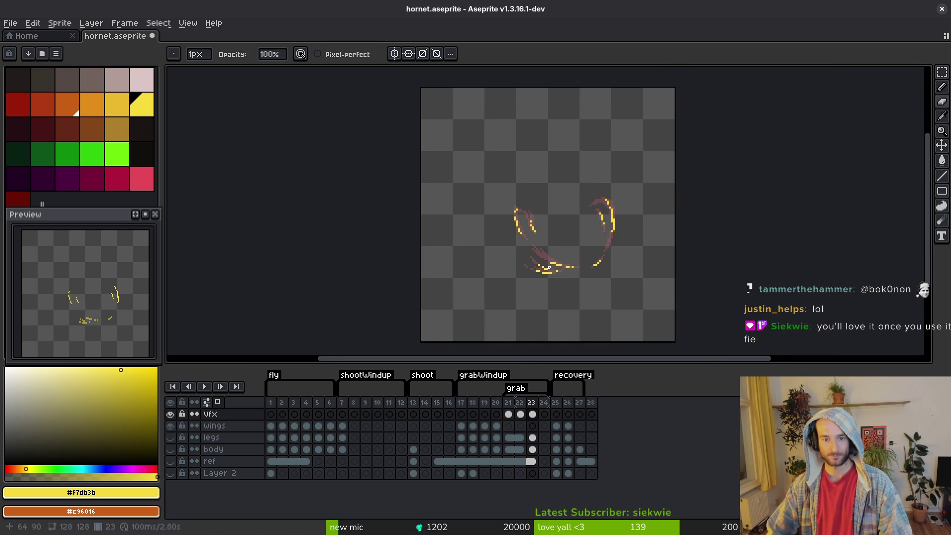
key("ctrl+e")
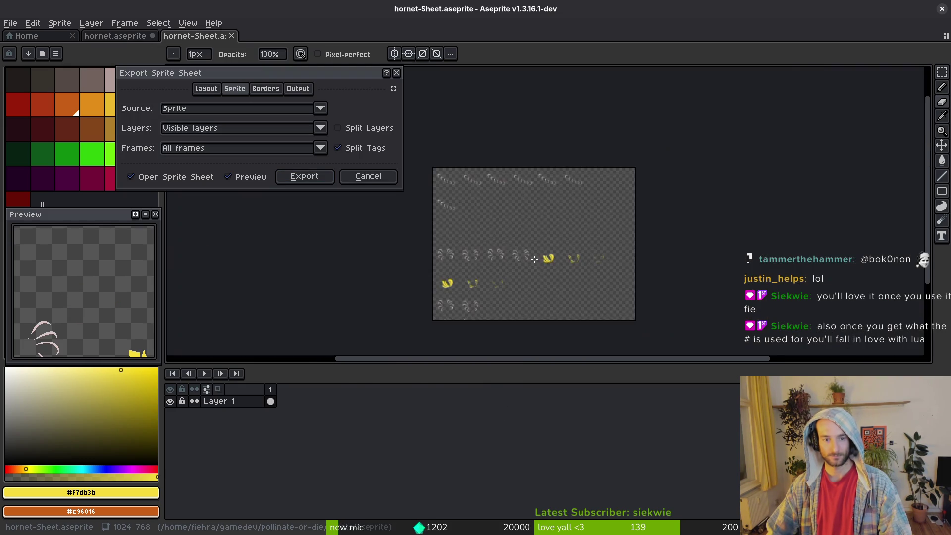
Hide the wings layer and generate a sprite sheet of only selected frames 21–23
key("Escape")
left_click(170, 426)
left_click_drag(508, 402, 531, 402)
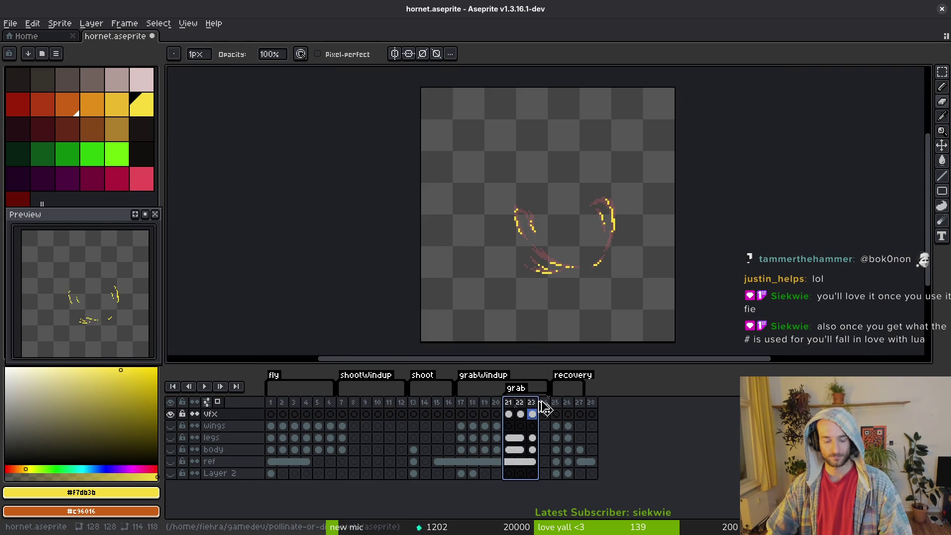
key("ctrl+e")
left_click(243, 149)
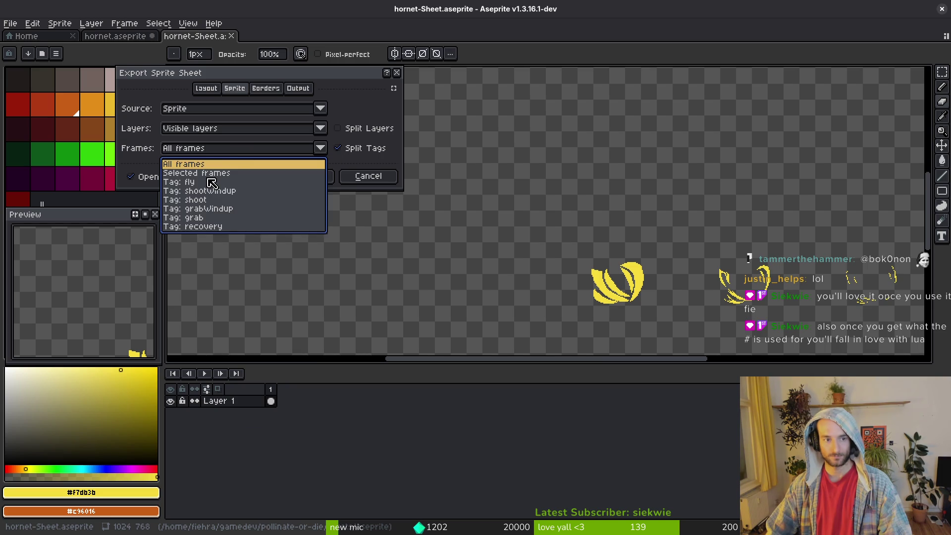
left_click(213, 172)
left_click(306, 177)
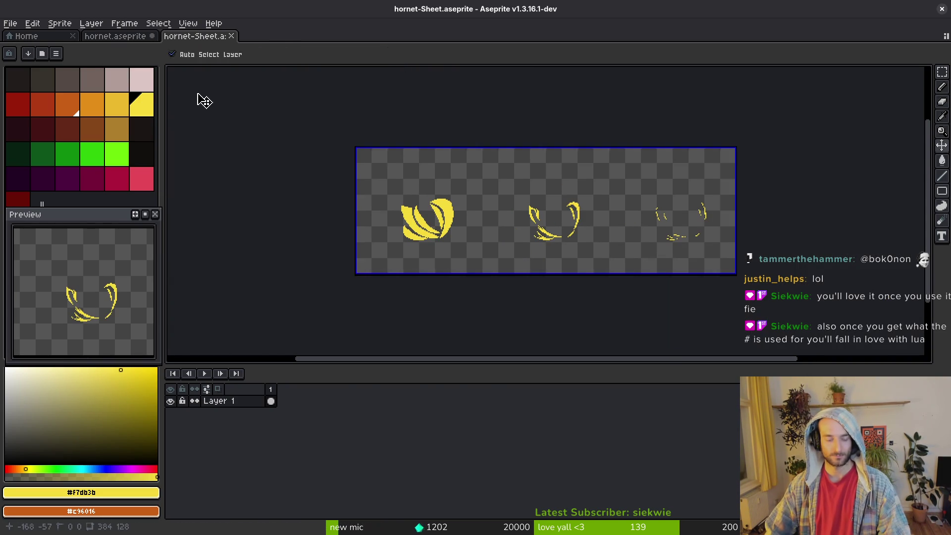
Browse the sprite sheet's output location to the art/vfx folder
key("ctrl+shift+e")
left_click(240, 45)
left_click(267, 60)
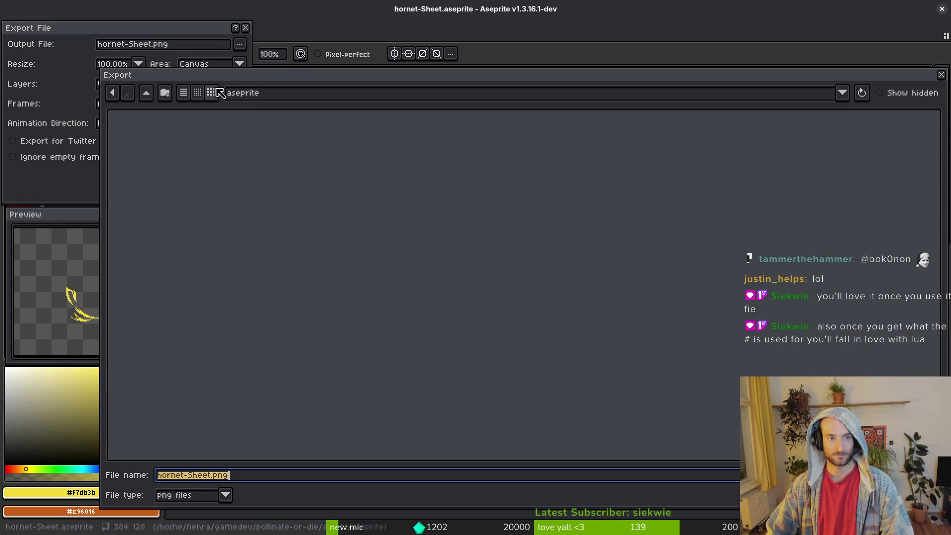
left_click(145, 92)
double_click(158, 149)
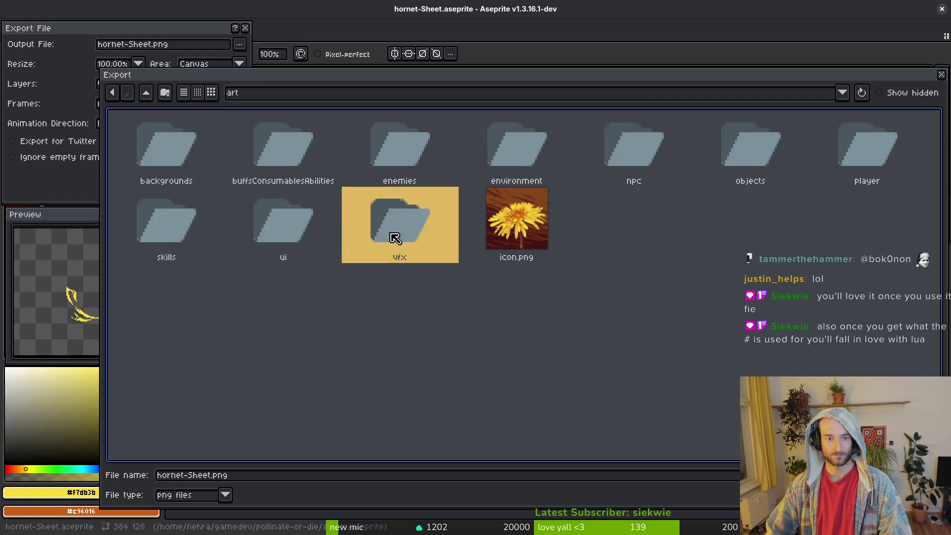
double_click(393, 240)
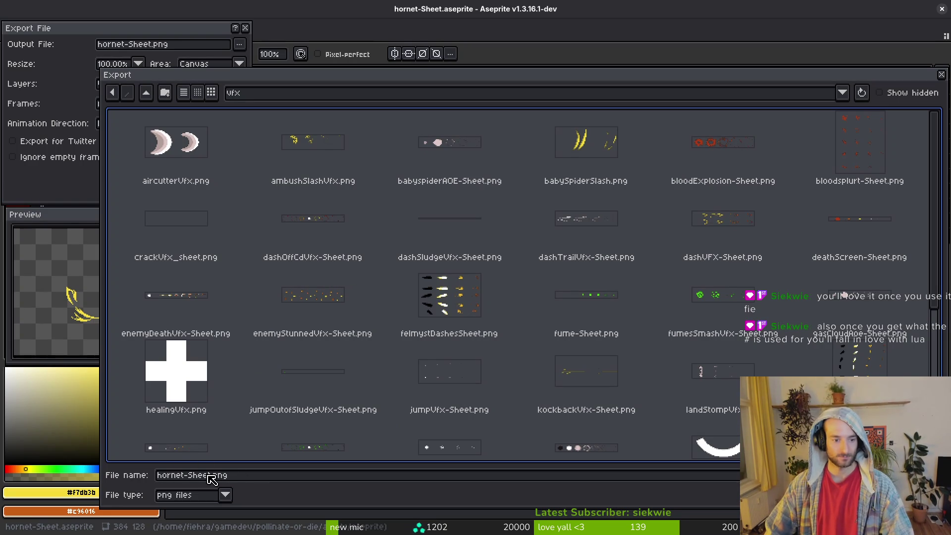
Name the file hornet-claws-vfxt.png and export the three-frame claw sheet
left_click(206, 478)
double_click(204, 477)
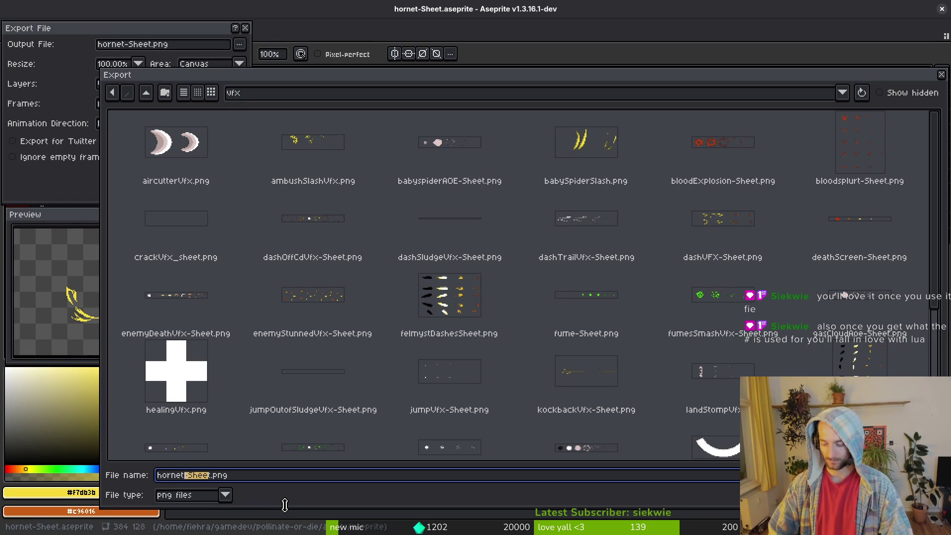
type("C")
type("_cl")
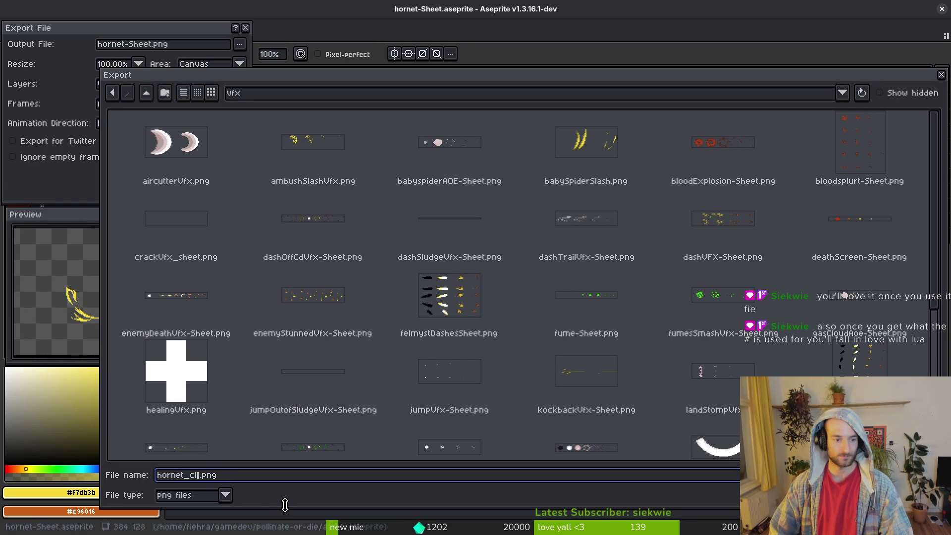
type("ws-")
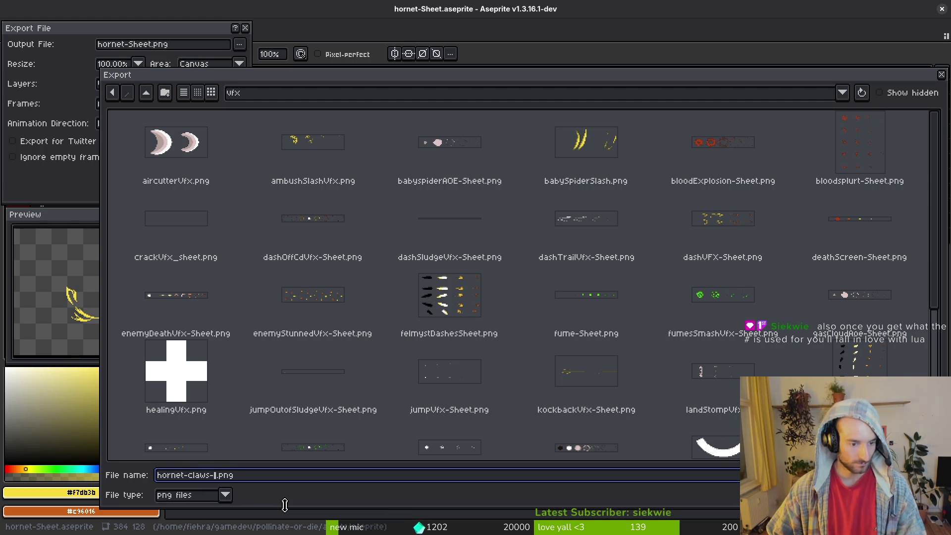
type("t")
key("Return")
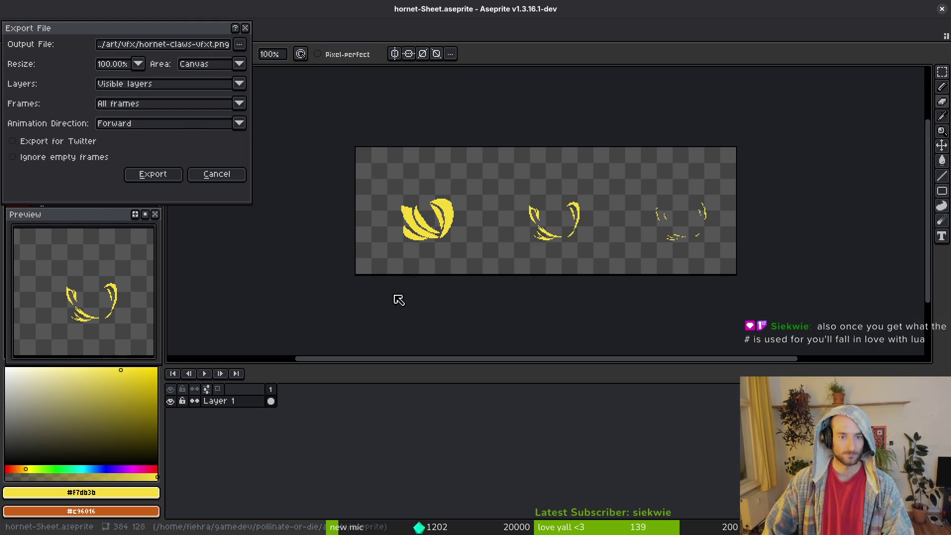
left_click(144, 176)
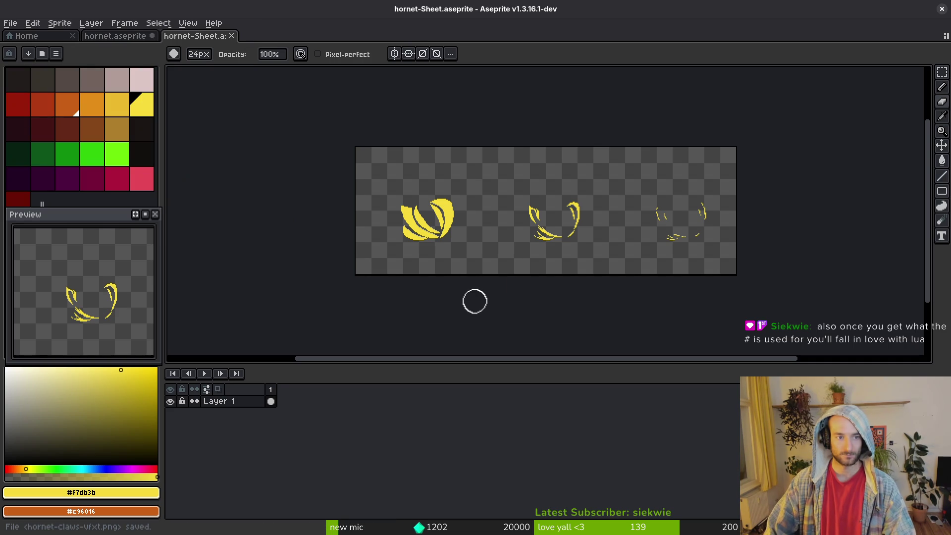
Show the body, legs and wings layers again in hornet.aseprite, then return to Godot's Sprite2D
left_click(119, 36)
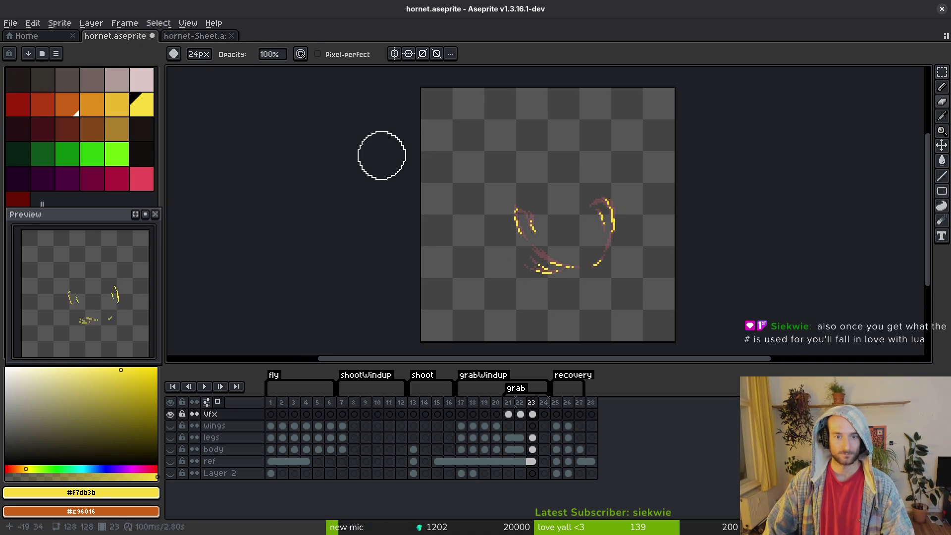
scroll(594, 257, "down", 2)
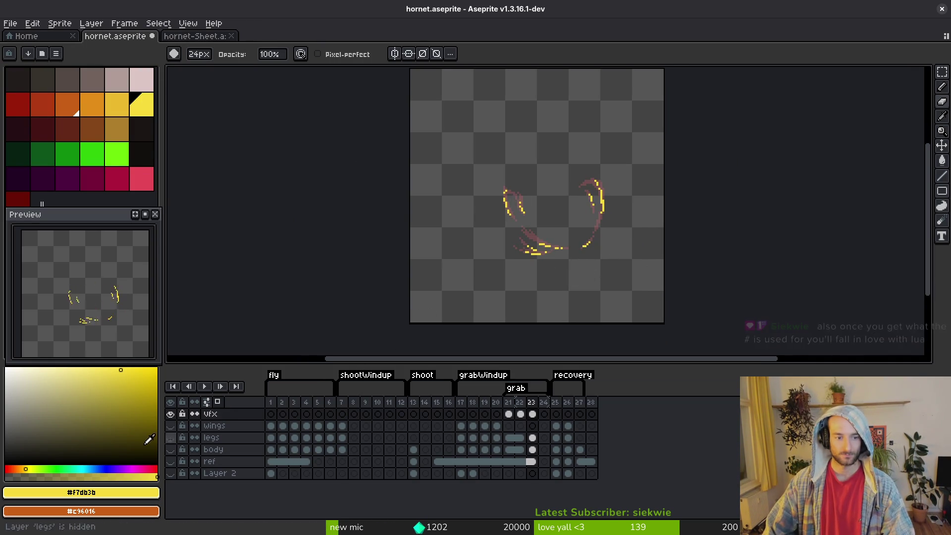
left_click(170, 449)
left_click(170, 437)
left_click(170, 425)
scroll(599, 251, "up", 1)
scroll(599, 250, "up", 2)
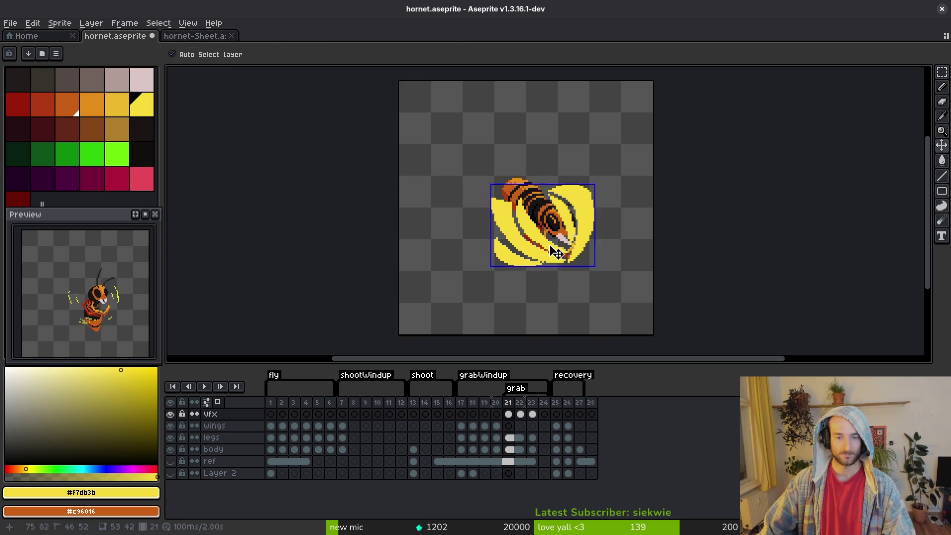
key("alt+Tab")
left_click(43, 97)
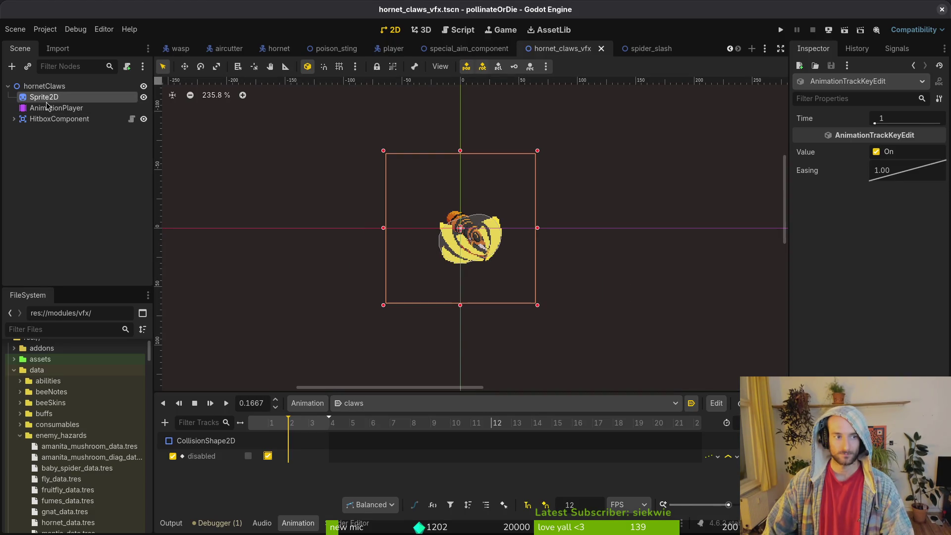
Quick-load the exported hornet claw sheet as the Sprite2D texture
left_click(890, 140)
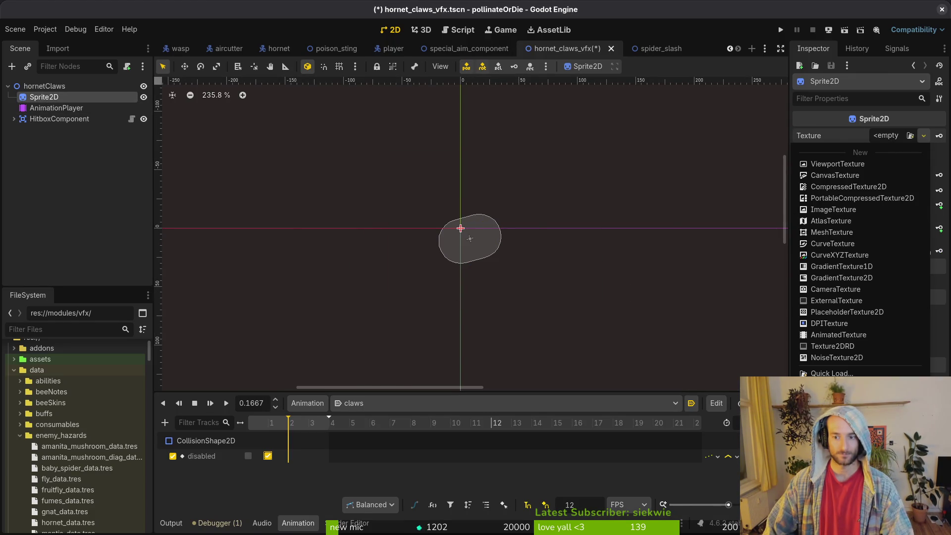
left_click(842, 373)
type("horn")
key("Right")
key("Return")
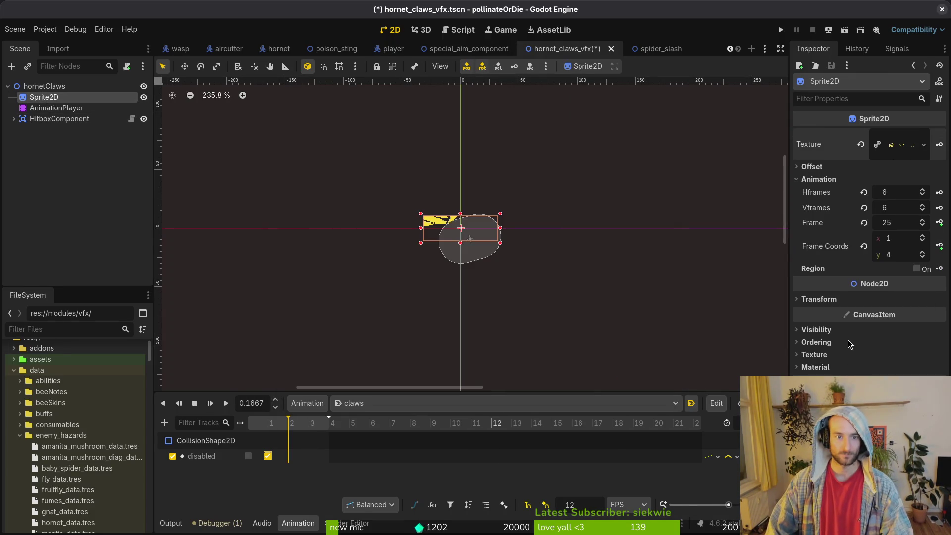
Set the sprite to 3 Hframes and 1 Vframe, save, and return the playhead to 0
left_click(898, 193)
type("3")
key("Tab")
type("1")
key("Return")
key("ctrl+s")
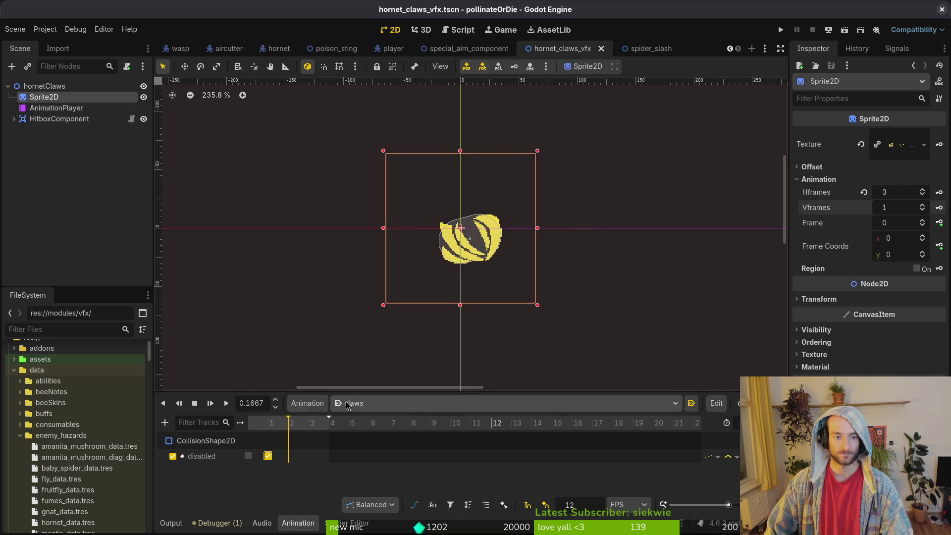
left_click_drag(284, 435, 249, 435)
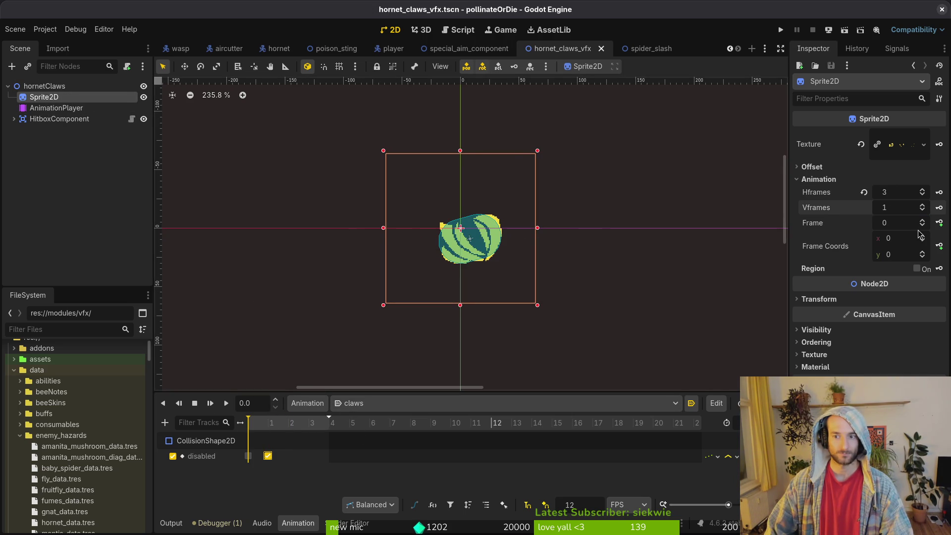
Key the Sprite2D frame property on a new claws track for frames 0–2 and save
left_click(939, 223)
left_click(511, 296)
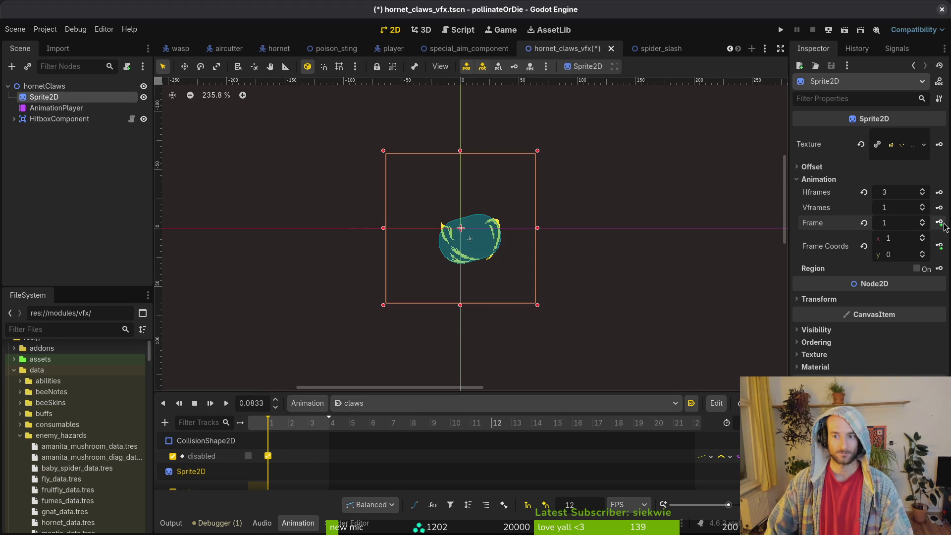
left_click(939, 223)
left_click(939, 222)
key("ctrl+s")
left_click(191, 471)
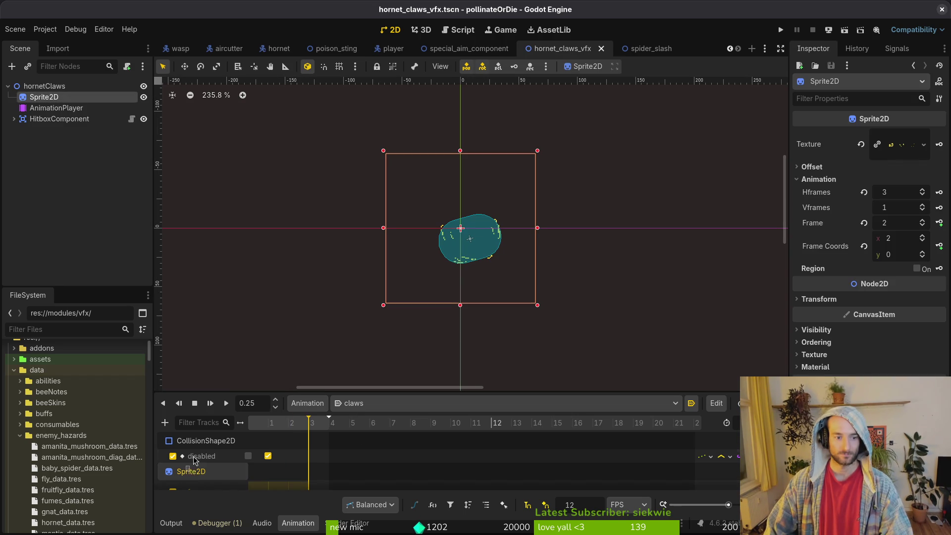
left_click_drag(381, 391, 381, 361)
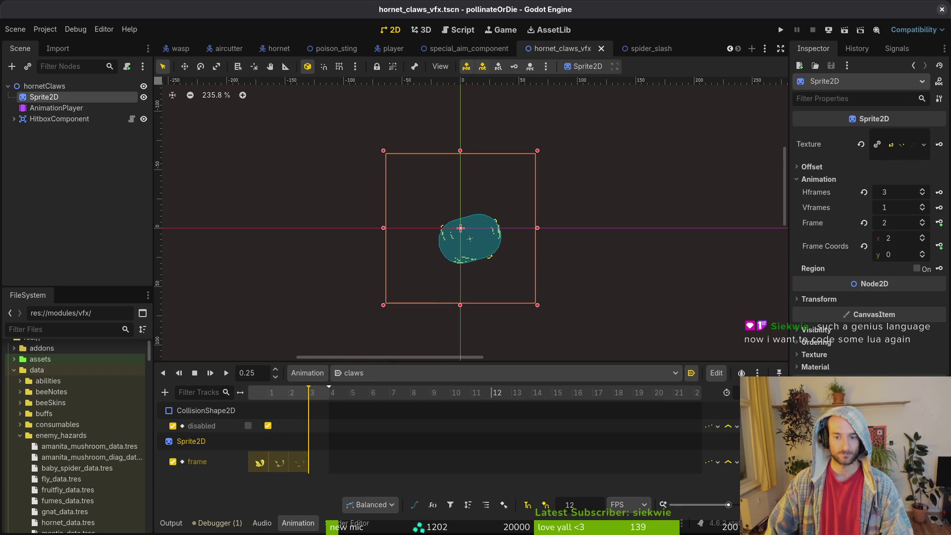
key("ctrl+s")
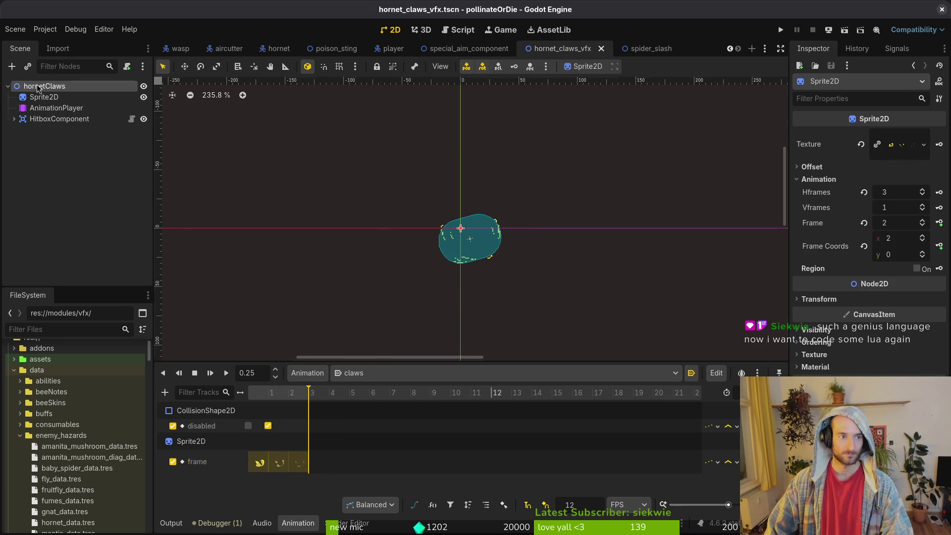
left_click(39, 88)
key("ctrl+Tab")
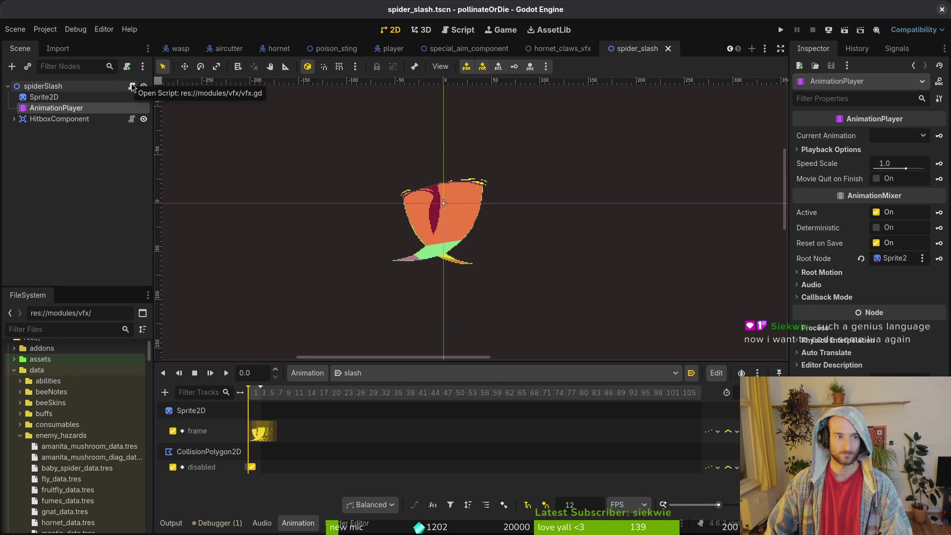
Attach the existing res://modules/vfx/vfx.gd script to hornetClaws and save the scene
left_click(561, 48)
left_click(127, 66)
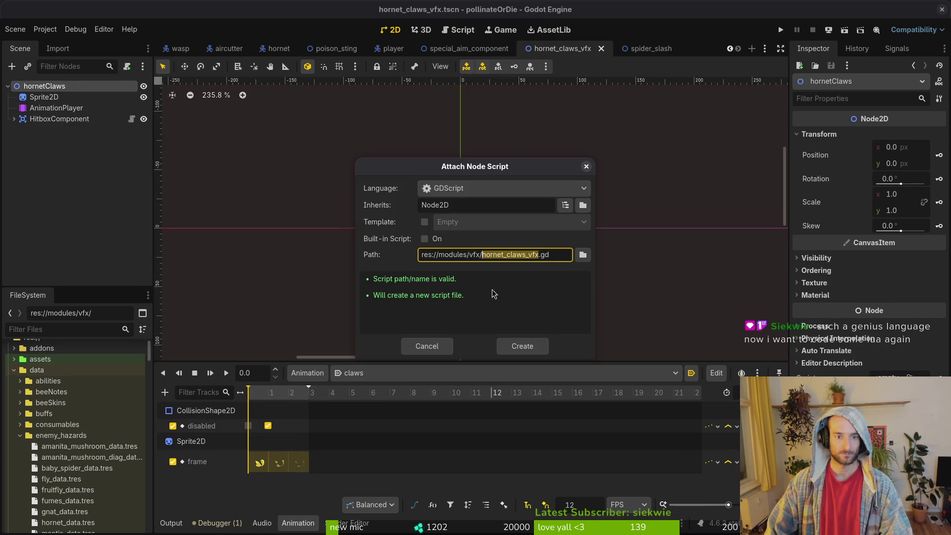
left_click(583, 255)
left_click(668, 244)
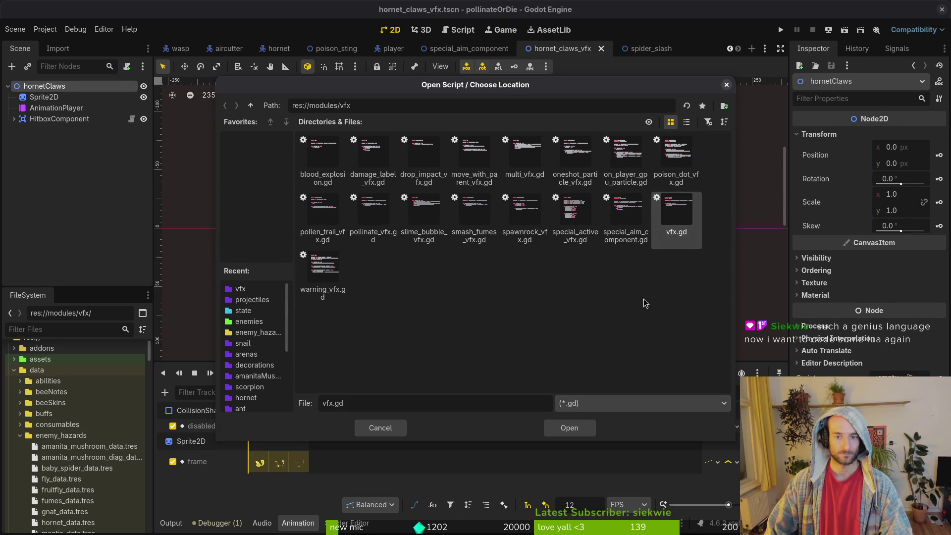
left_click(569, 427)
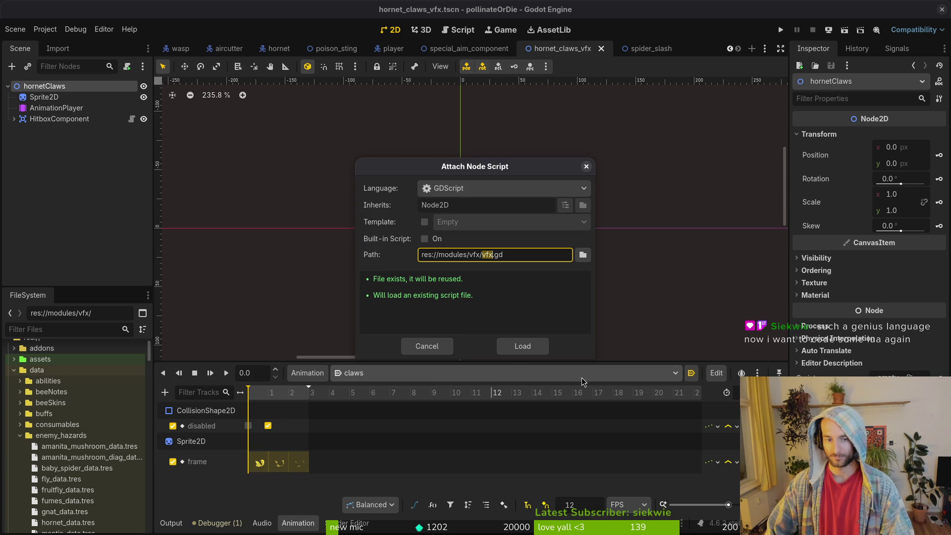
left_click(527, 350)
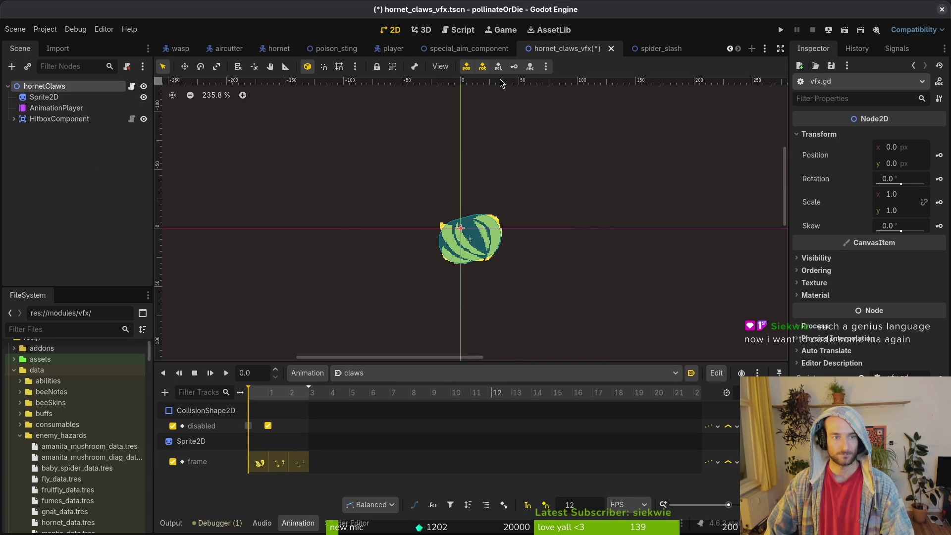
key("ctrl+s")
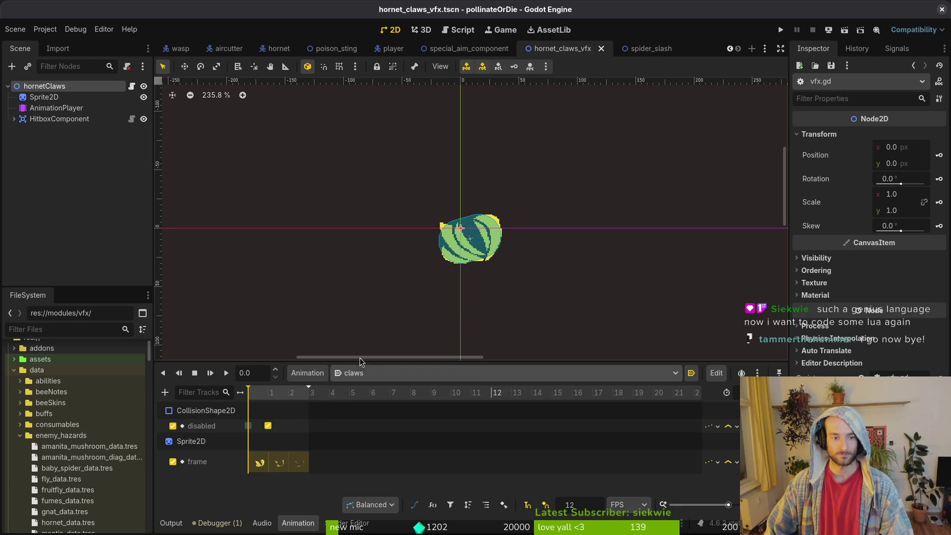
Review the scene's animations list and HitboxComponent's child nodes
left_click(478, 375)
left_click(437, 341)
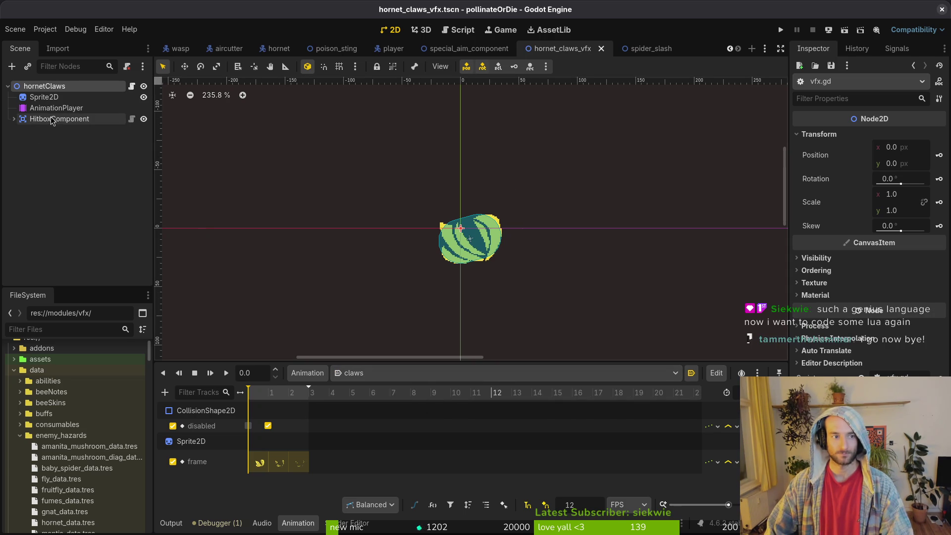
left_click(14, 119)
left_click(510, 240)
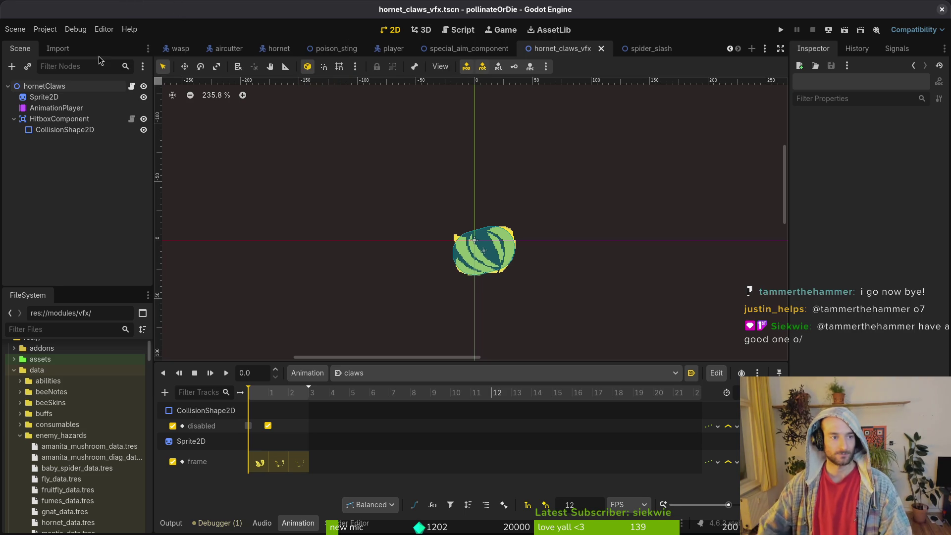
Collapse the hornetClaws node tree and switch to the hornet scene
left_click(14, 119)
left_click(8, 86)
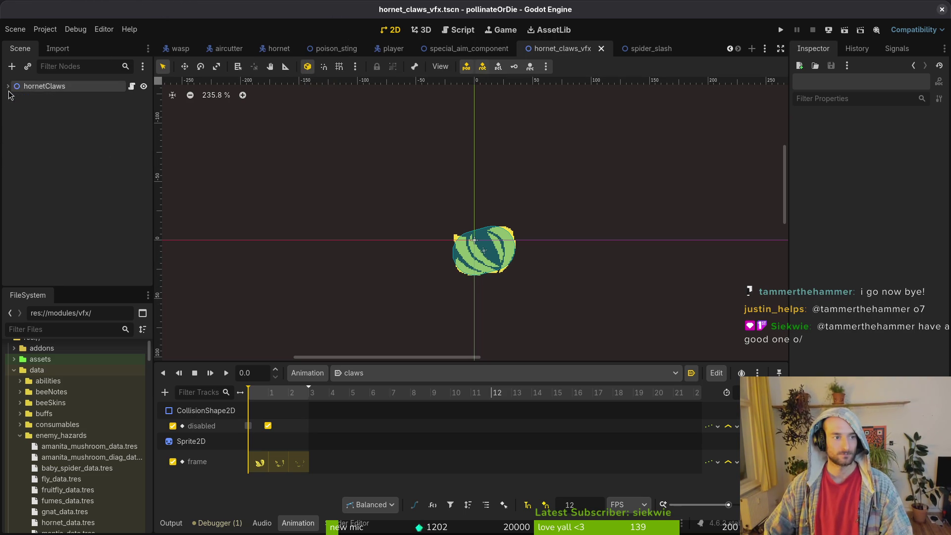
left_click(278, 48)
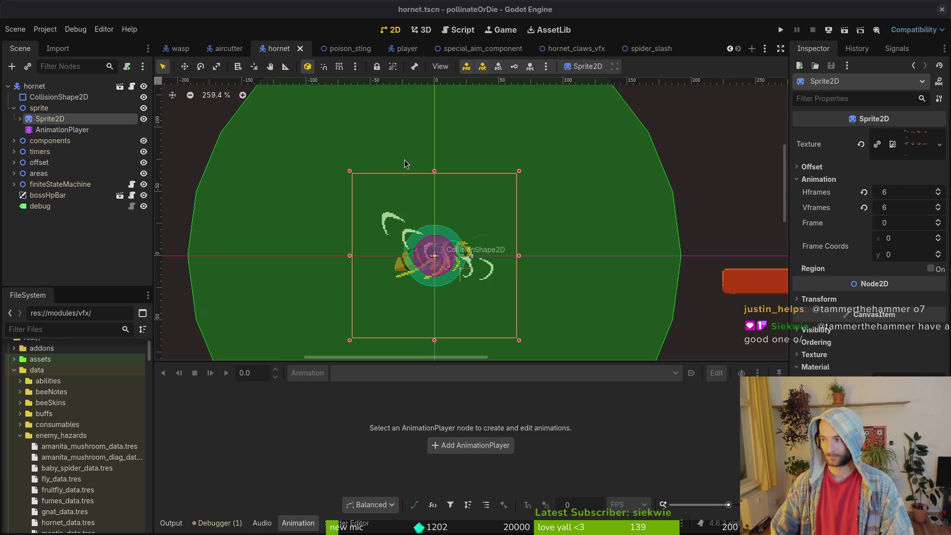
Launch Neovim in gamedev/pollinate-or-die and open the claws.gd script
key("r")
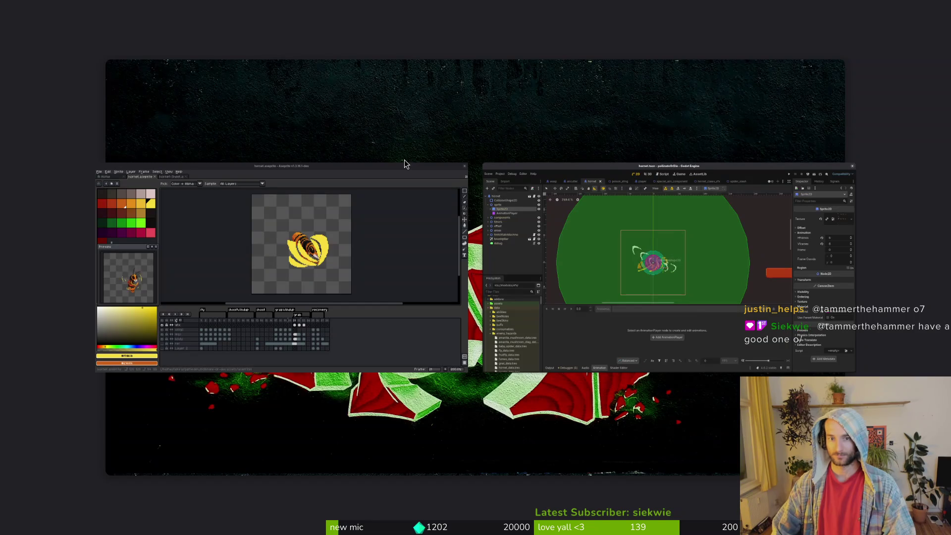
type("cd gamedev/pollinate-or-die/")
key("Return")
type("vim")
key("Return")
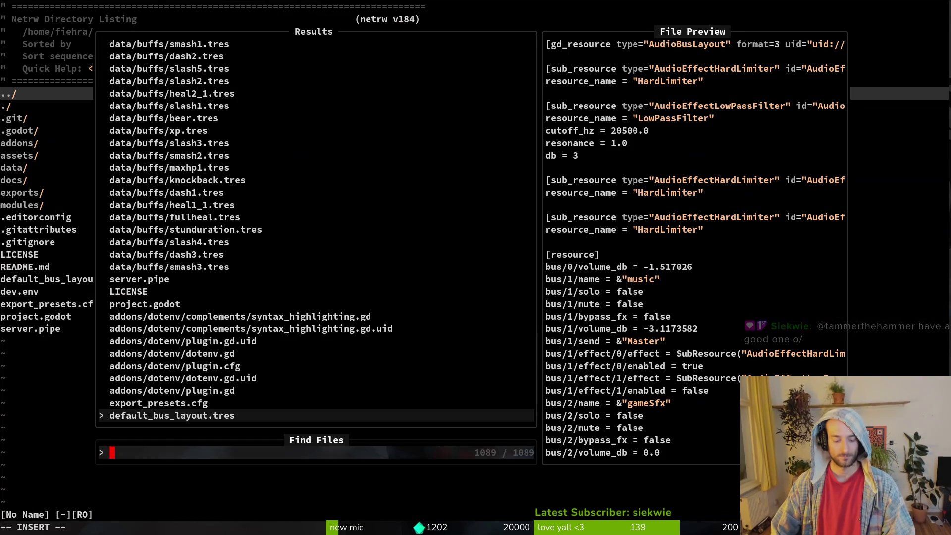
type("claws")
key("Return")
Append a 'func _instantiate_claws() -> void:' declaration at the end of claws.gd and save
key("9")
key("j")
key("G")
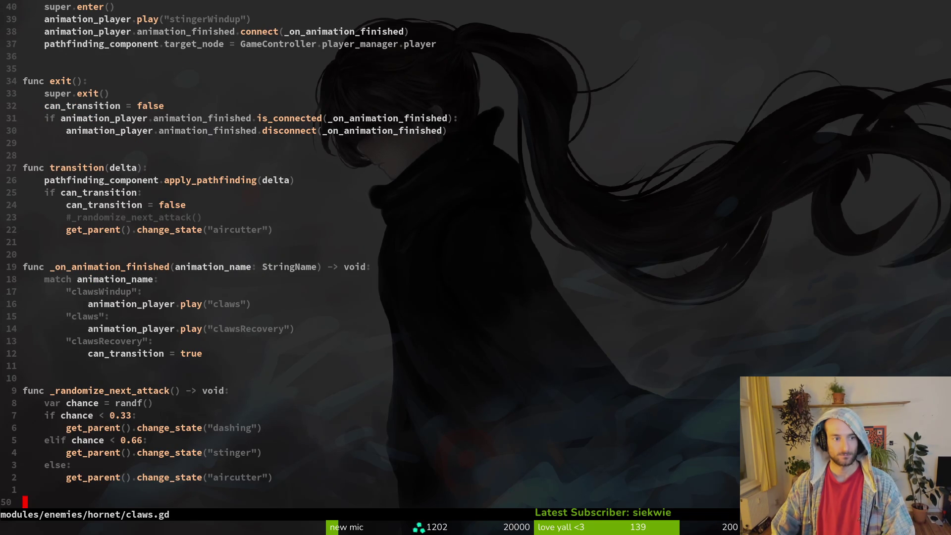
type("o")
type("func _instantiate_claws")
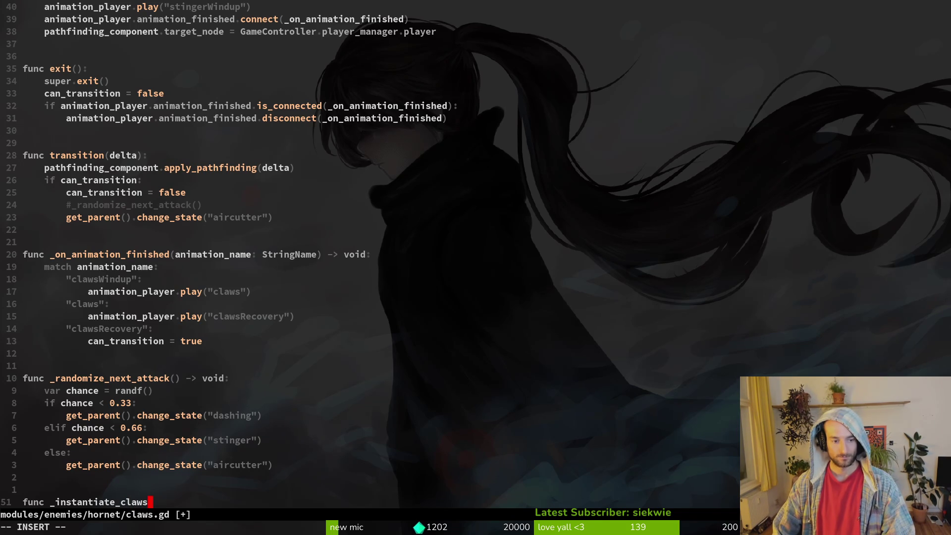
type("void:")
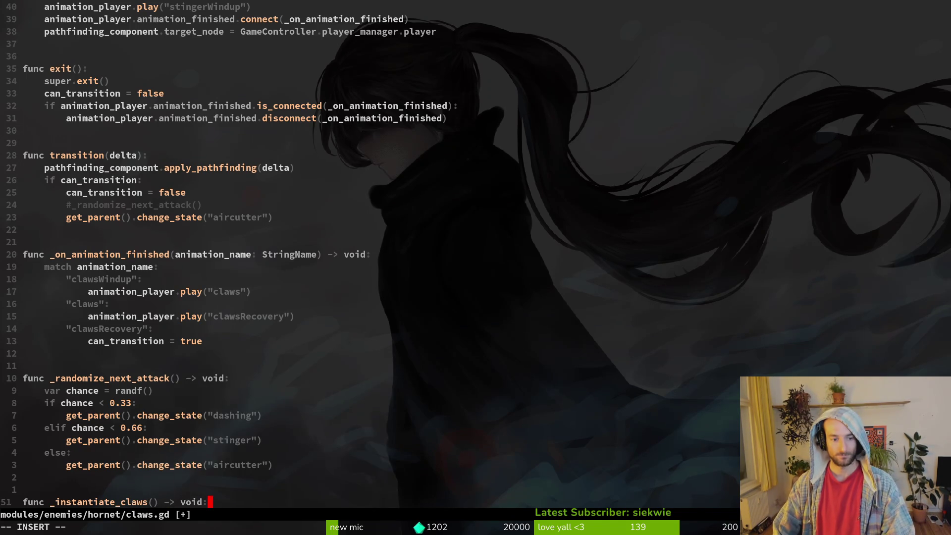
key("Return")
key("Escape")
type(":w")
key("Return")
Bring up aircutter.gd via the project file finder
key("space")
key("f")
key("f")
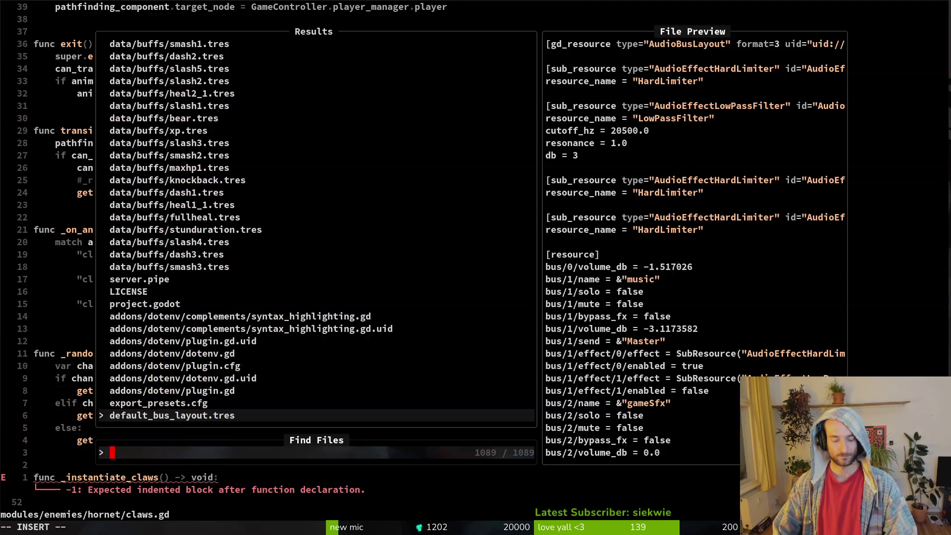
type("aircut")
key("Return")
Yank the instantiate_cut body from 'var direction_angle' downward and save aircutter.gd
key("G")
key("k")
key("k")
key("k")
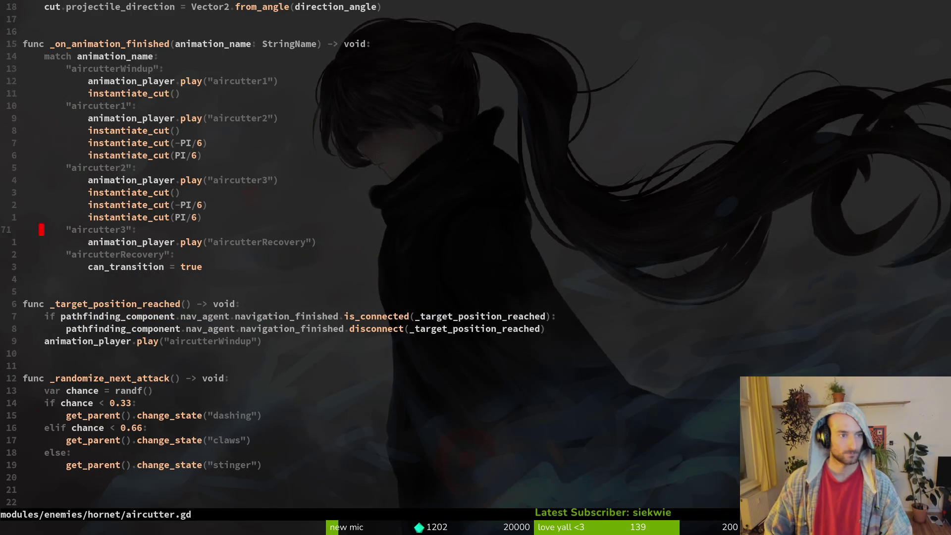
key("k")
key("k")
key("k")
key("shift+v")
key("j")
key("j")
key("j")
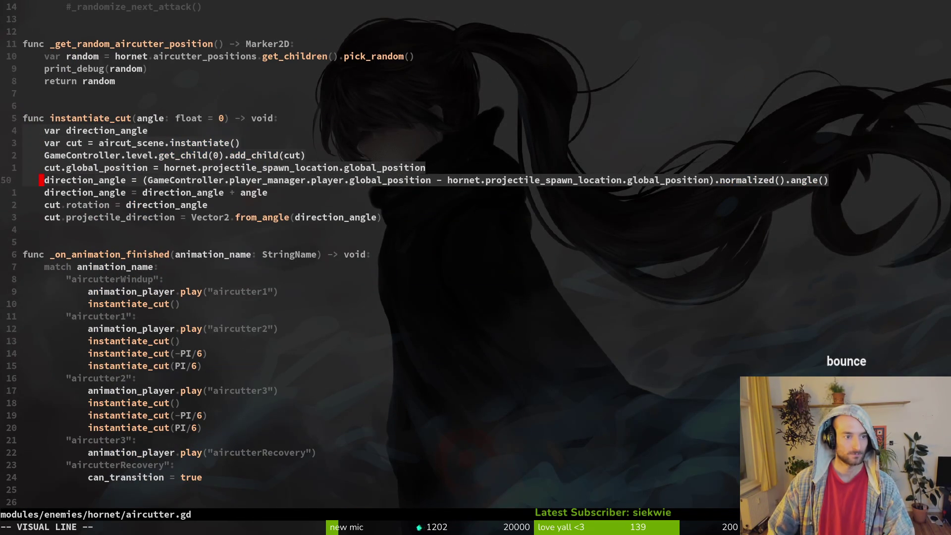
type("y")
type(":w")
key("Return")
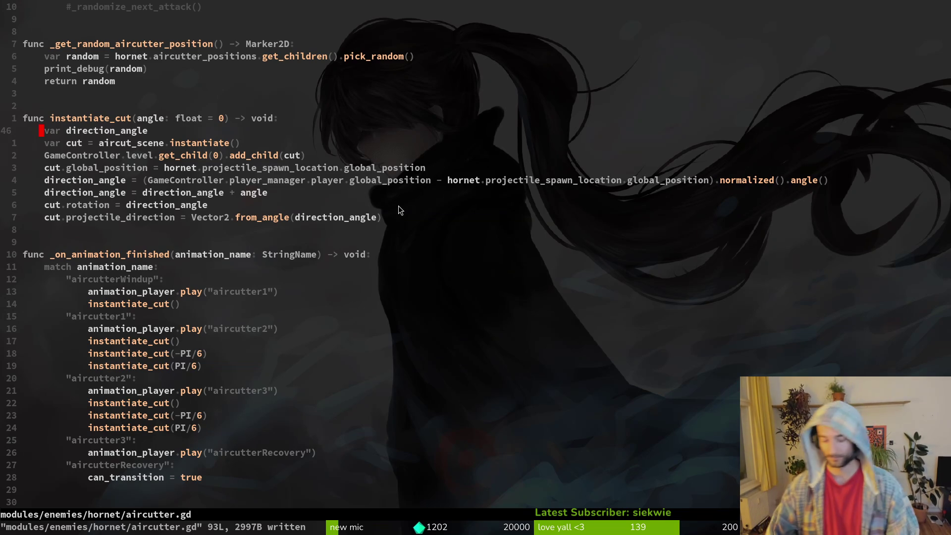
key("ctrl+6")
Paste the copied instantiate_cut body under _instantiate_claws, delete the direction_angle line, and save
key("ctrl+6")
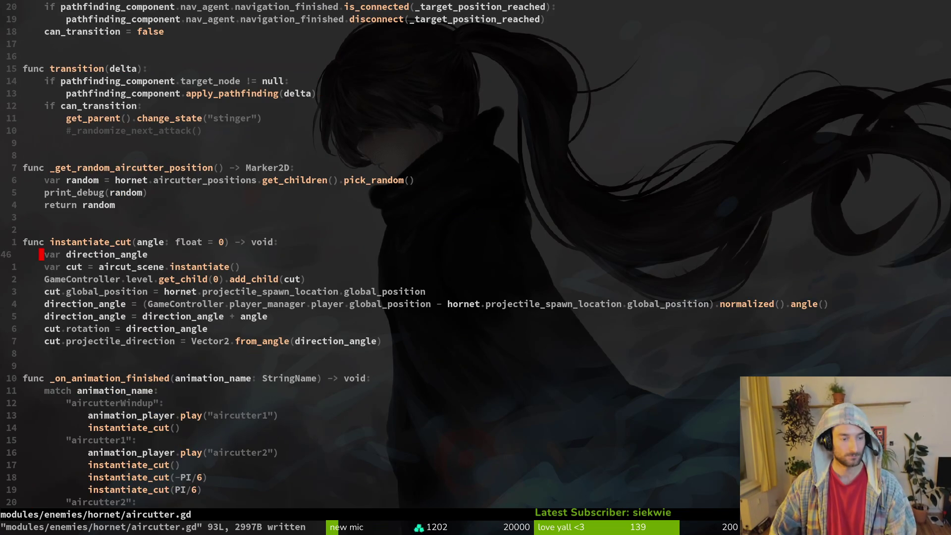
key("V")
key("j")
key("j")
key("j")
key("y")
key("ctrl+6")
key("p")
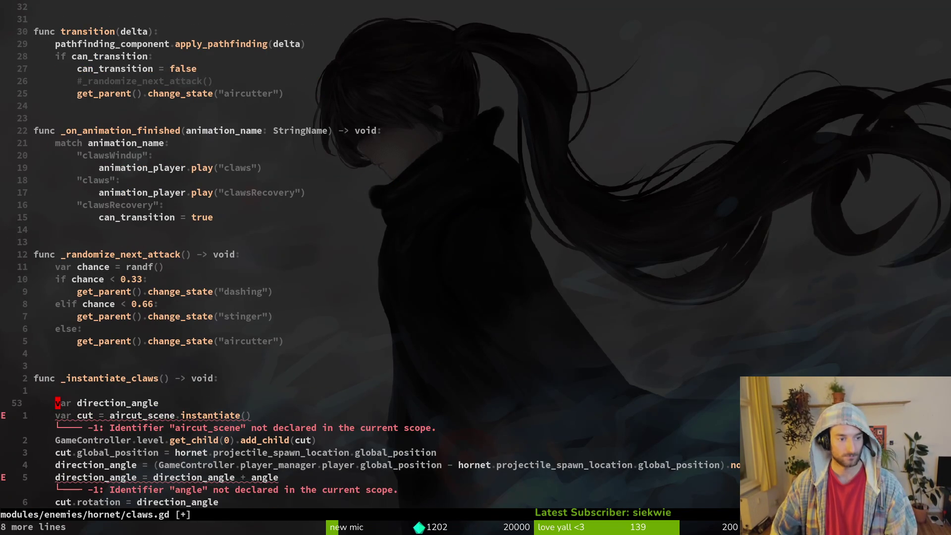
key("d")
key("d")
type(":w")
key("Return")
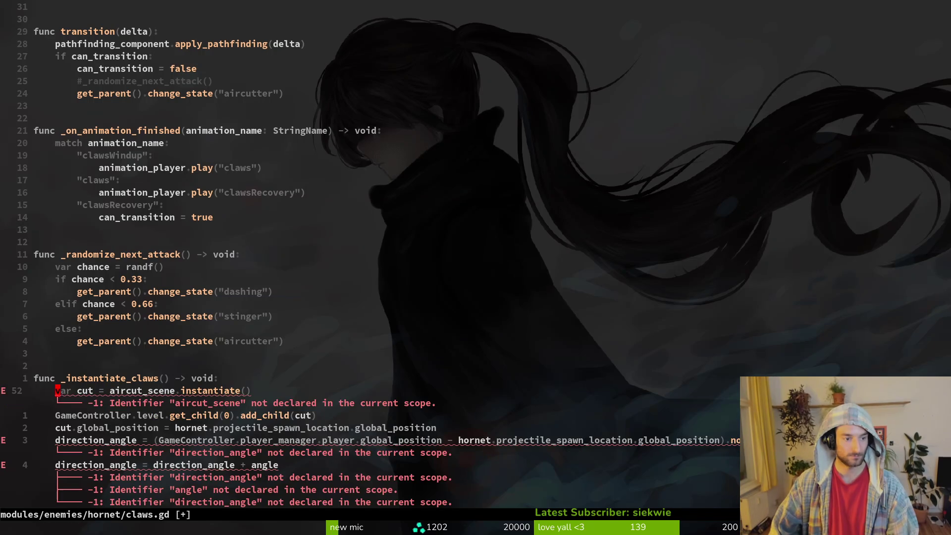
Rename aircut_scene to claws_scene and the instance variable to claws
key("j")
key("w")
key("k")
key("b")
key("b")
key("b")
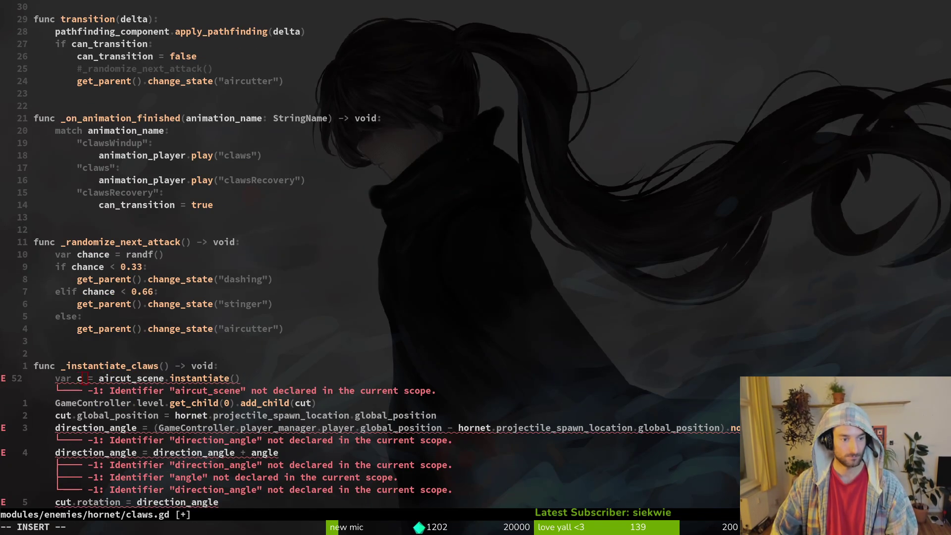
type("cwclaws")
key("Escape")
key("w")
key("w")
type("claws = claws_scene")
key("Escape")
type("j:w")
key("Return")
Pass claws to the add_child call and save claws.gd
key("c")
key("i")
key("(")
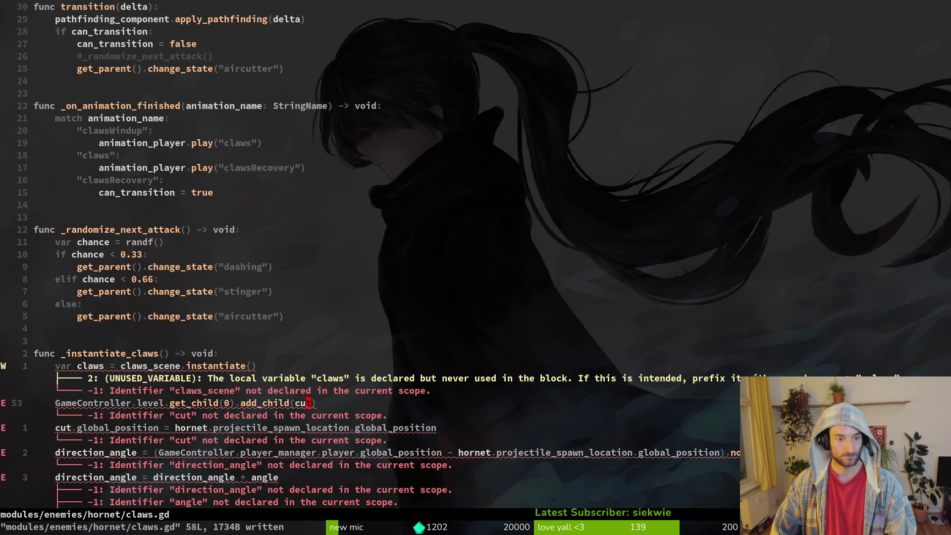
key("Escape")
type(":")
key("Escape")
type("aclaws")
key("Escape")
type(":w")
key("Return")
Replace every 'cut' with 'claws' using :%s/cut/claws and save
key("j")
key("b")
key("asciicircum")
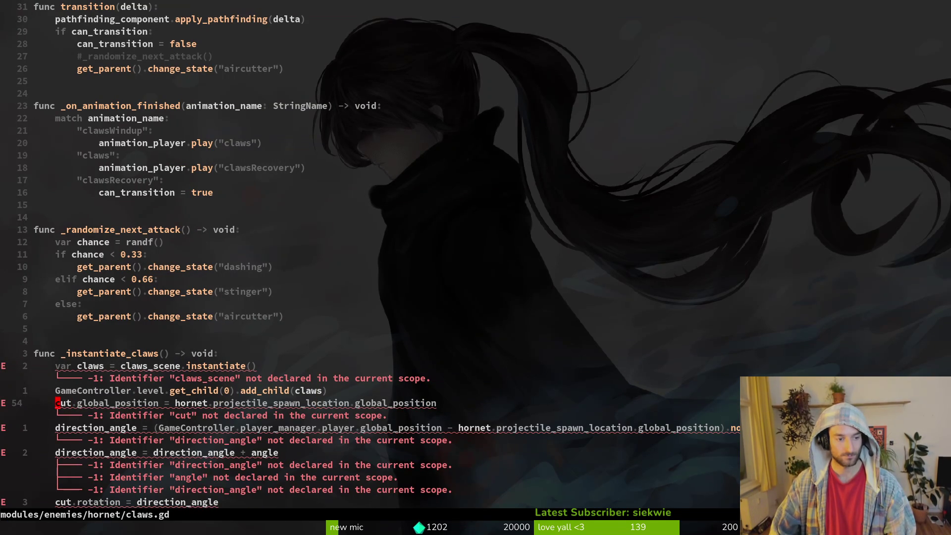
type(":%s/cut/claws")
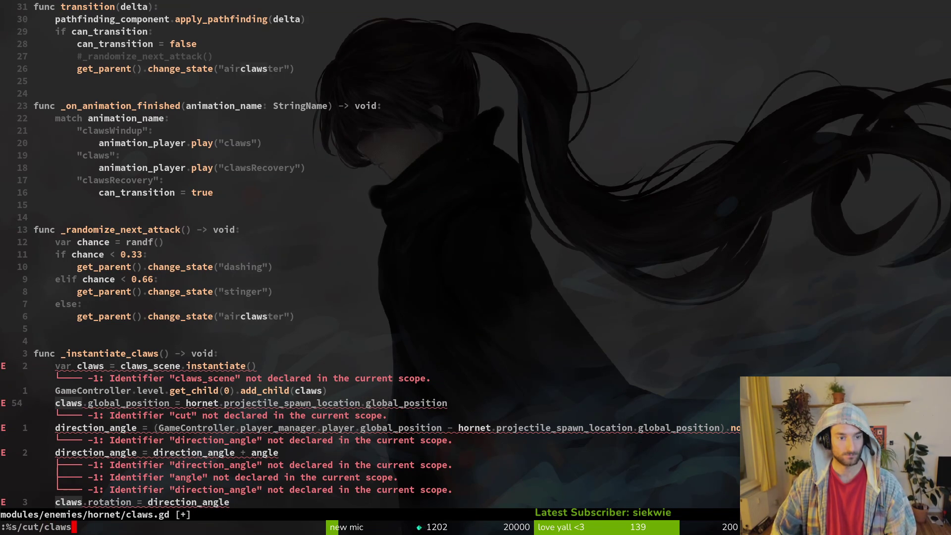
key("Return")
type("G:w")
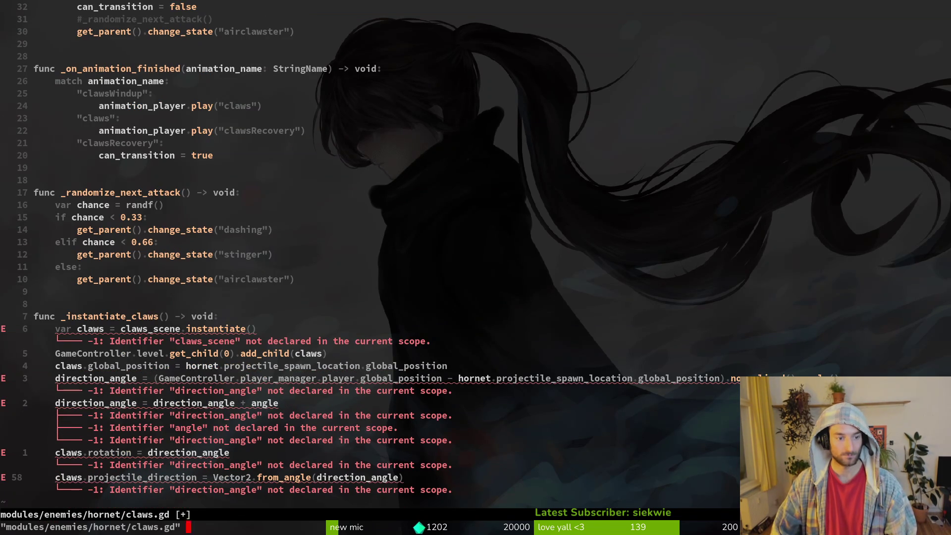
key("Return")
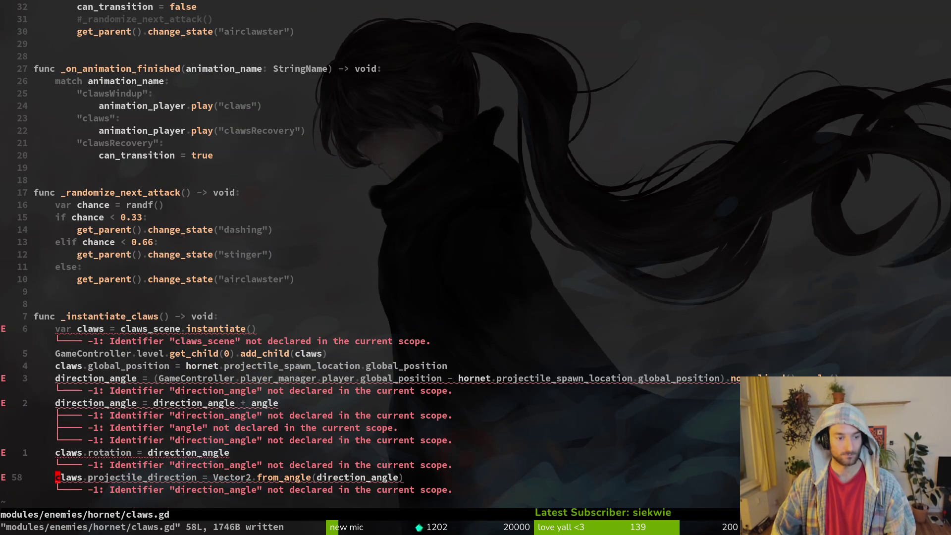
Delete the projectile_direction, rotation and remaining direction_angle lines, then save claws.gd
key("d")
key("d")
key("k")
key("j")
key("d")
key("d")
type(":w")
key("Return")
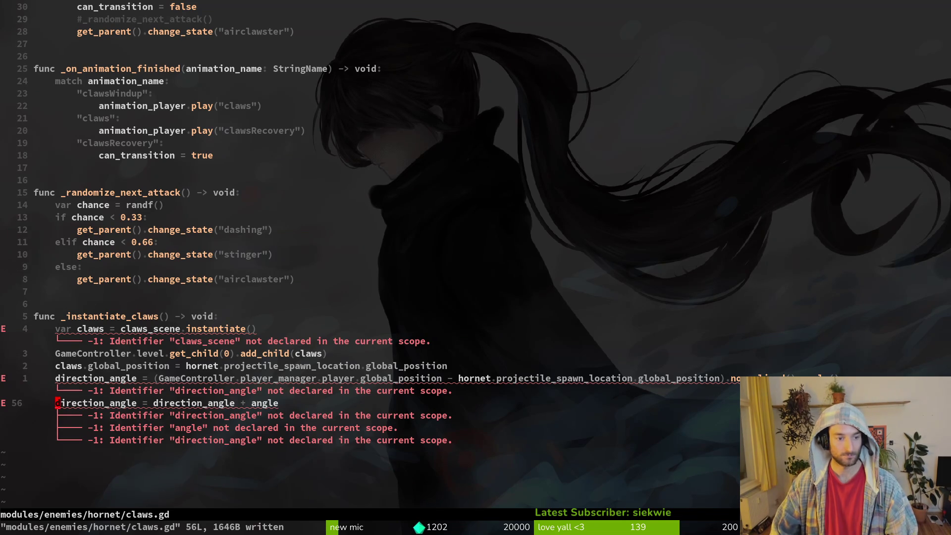
key("d")
key("d")
type("Vc:w")
key("Return")
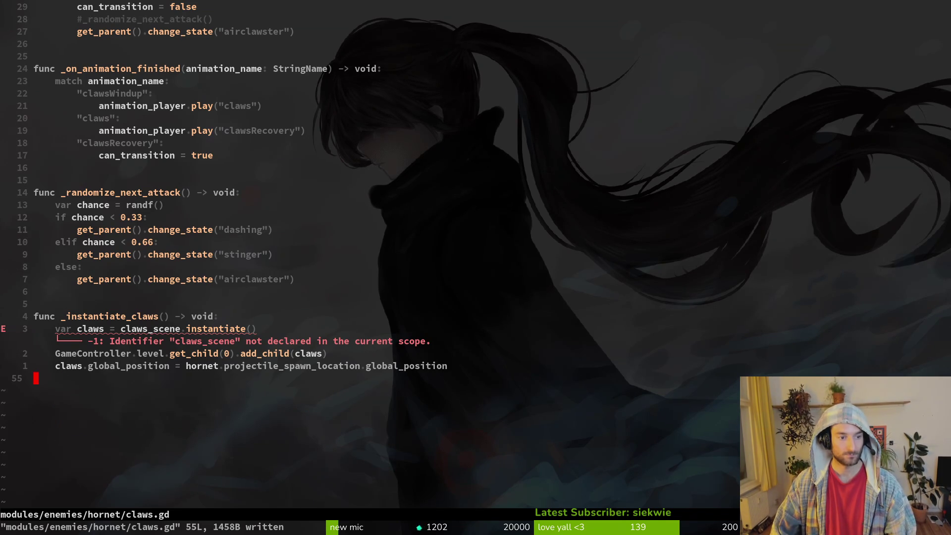
key("k")
key("k")
key("k")
key("space")
Open the spider's slashing.gd script and scroll through it
key("f")
key("f")
type("spid")
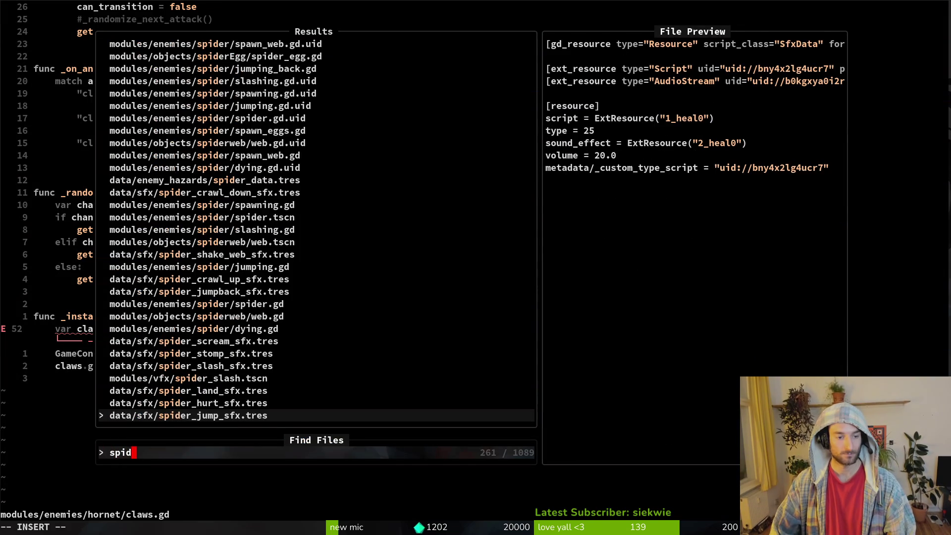
type("er/sla")
key("Return")
key("ctrl+d")
key("ctrl+u")
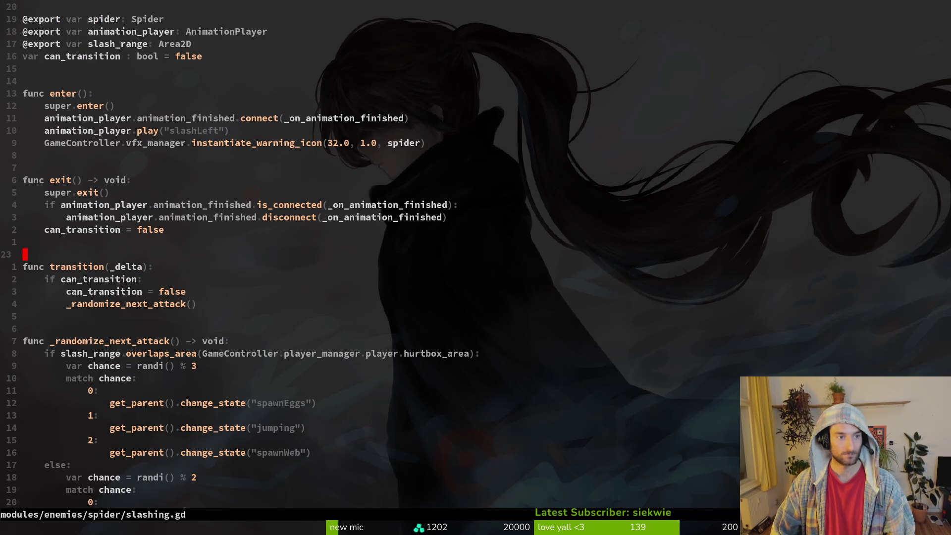
Open spider.gd, remove the extra blank line before the slash functions, and save
key("space")
key("f")
key("f")
type("spider")
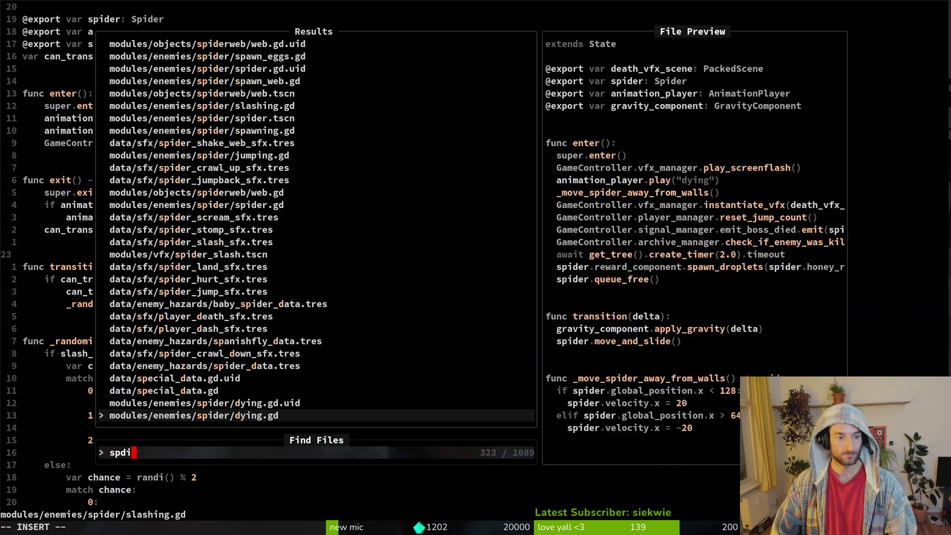
key("Return")
key("ctrl+d")
key("ctrl+d")
key("ctrl+d")
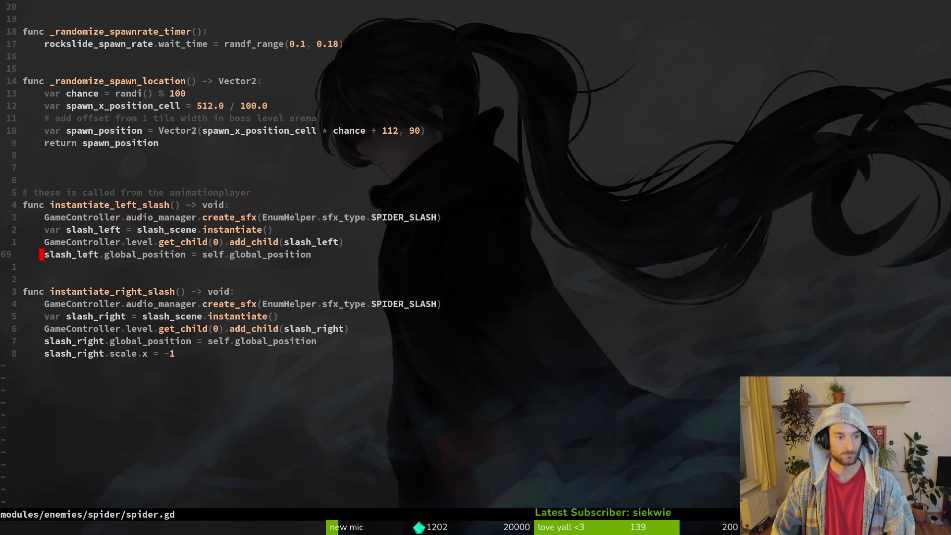
key("k")
key("k")
key("k")
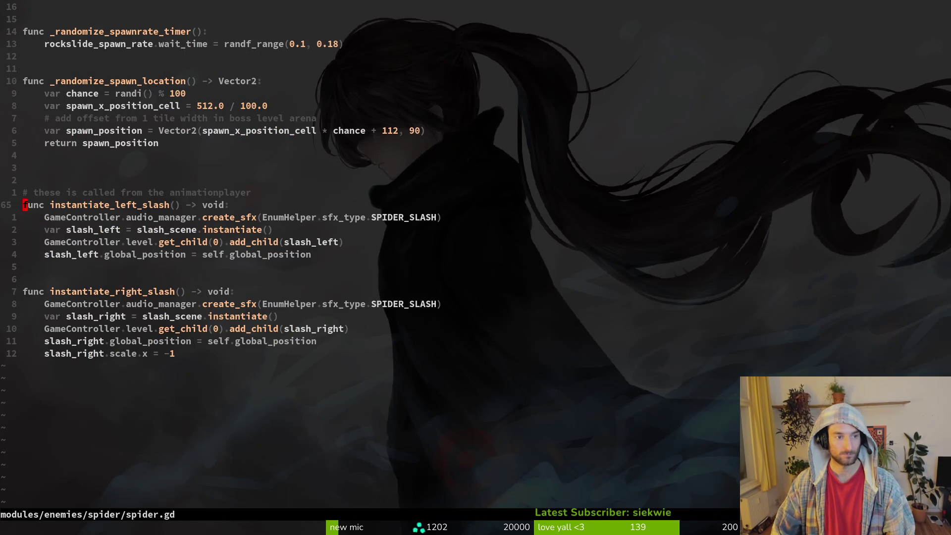
key("d")
key("d")
type(":w")
key("Return")
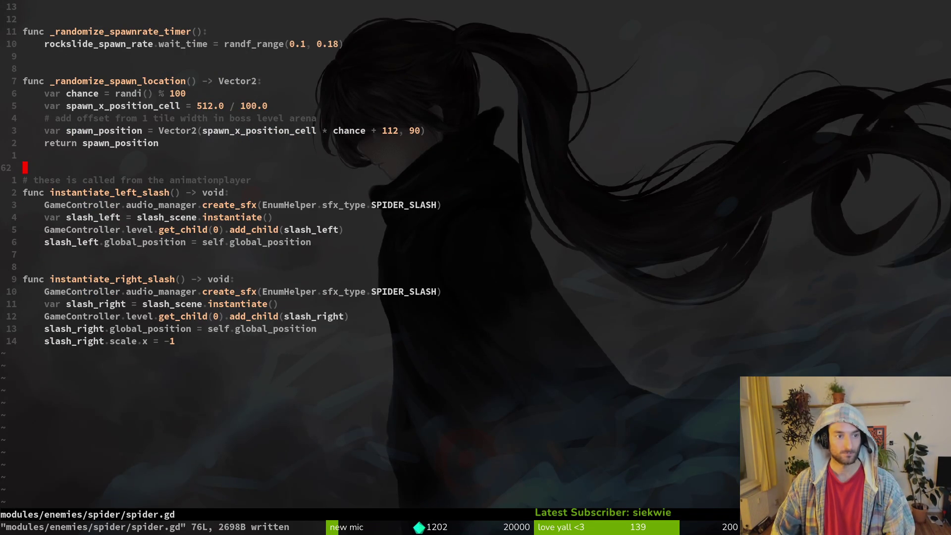
Yank the instantiate_left_slash function lines in spider.gd
key("j")
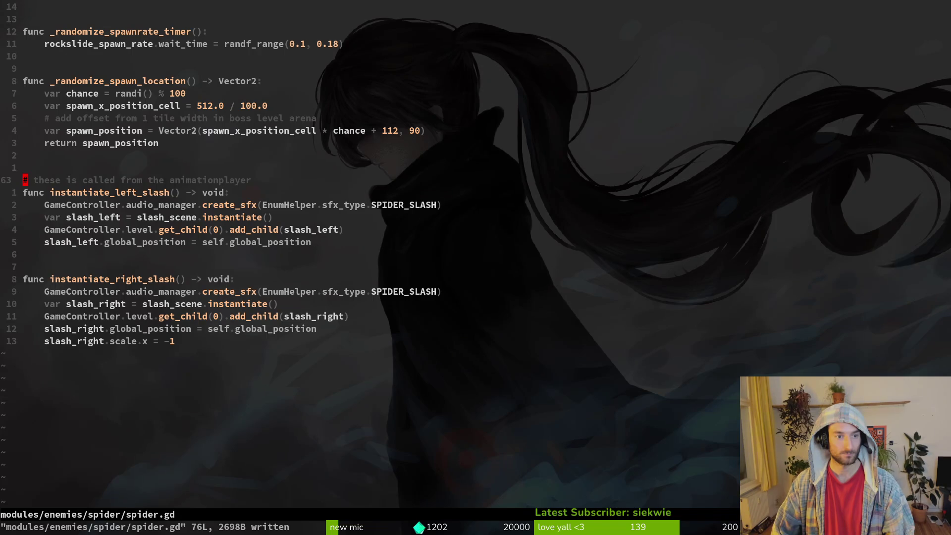
key("shift+v")
key("j")
key("j")
key("j")
key("j")
type("y:w")
key("Return")
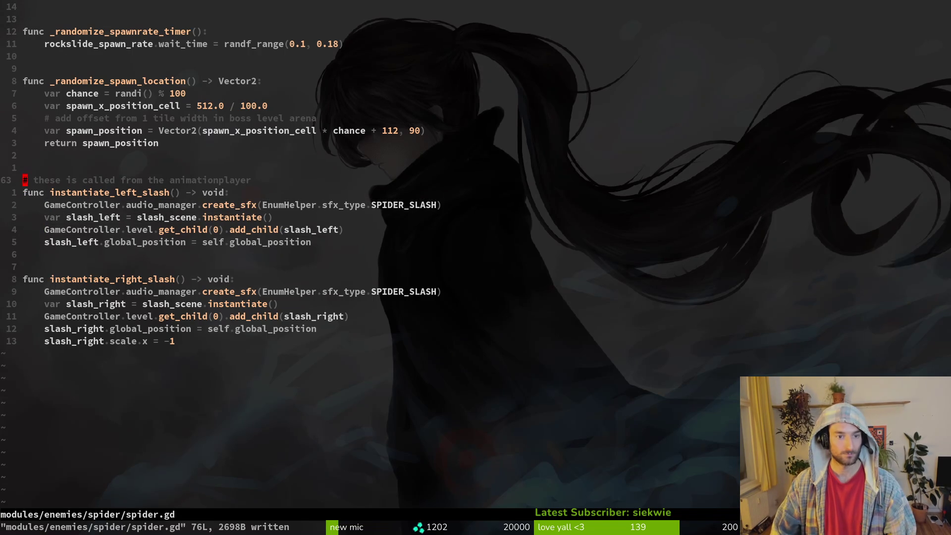
Switch back to slashing.gd and jump to its end
key("ctrl+6")
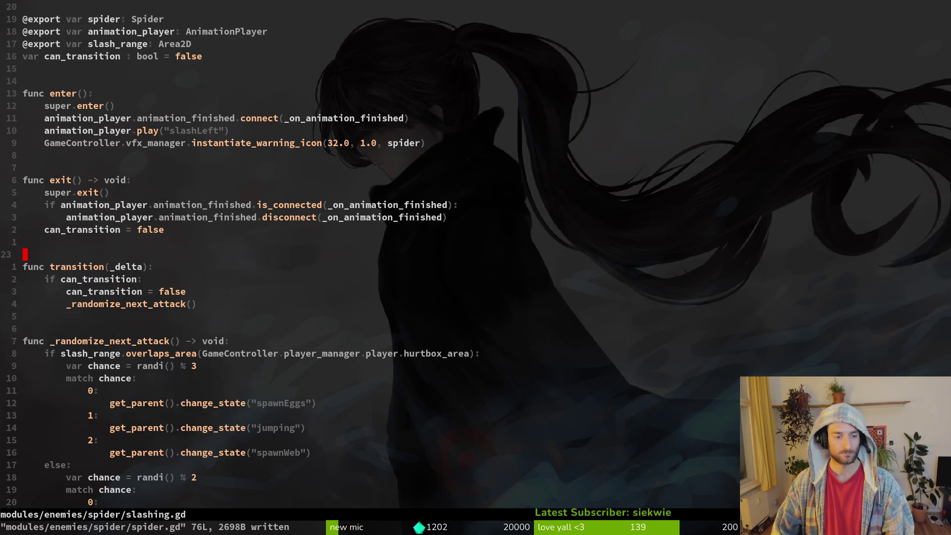
key("shift+g")
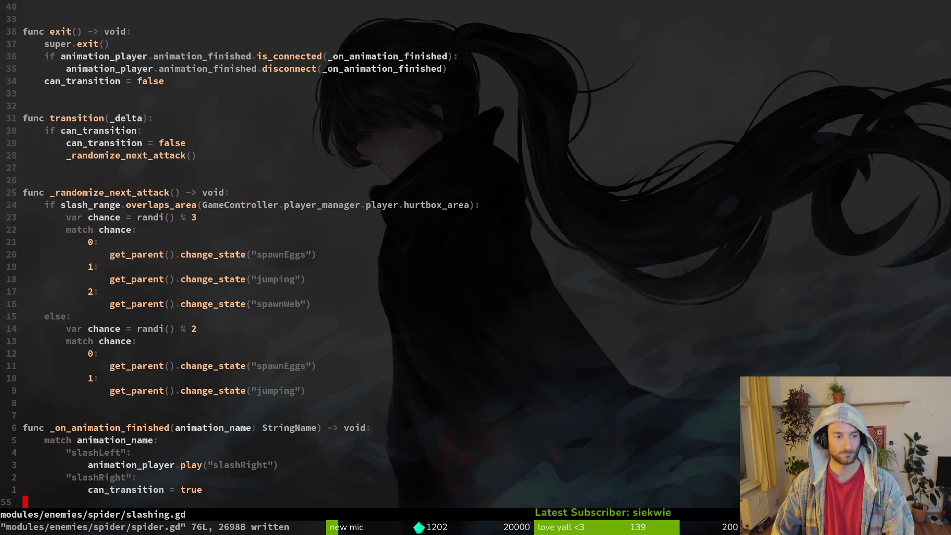
key("space")
Open claws.gd, paste the copied slash block, then undo the paste
key("f")
key("f")
type("claws")
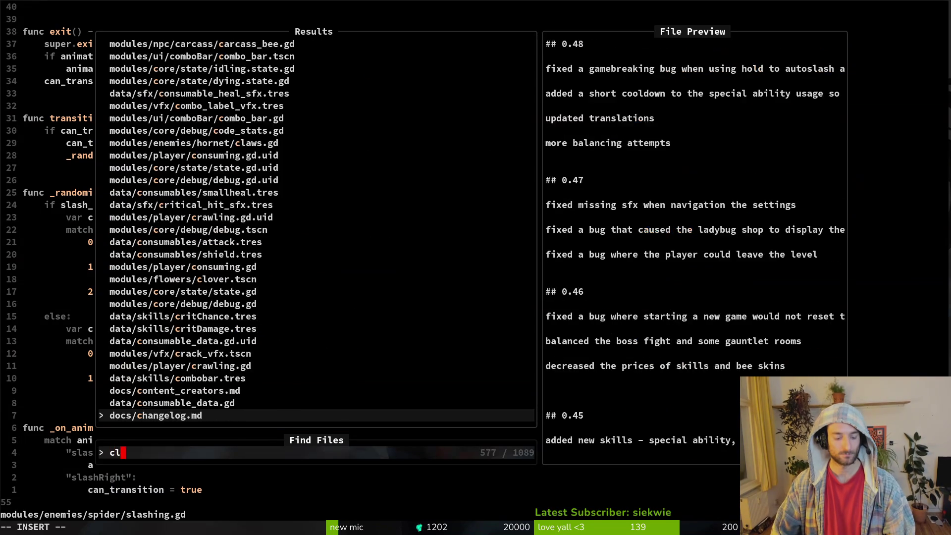
key("Return")
key("k")
key("p")
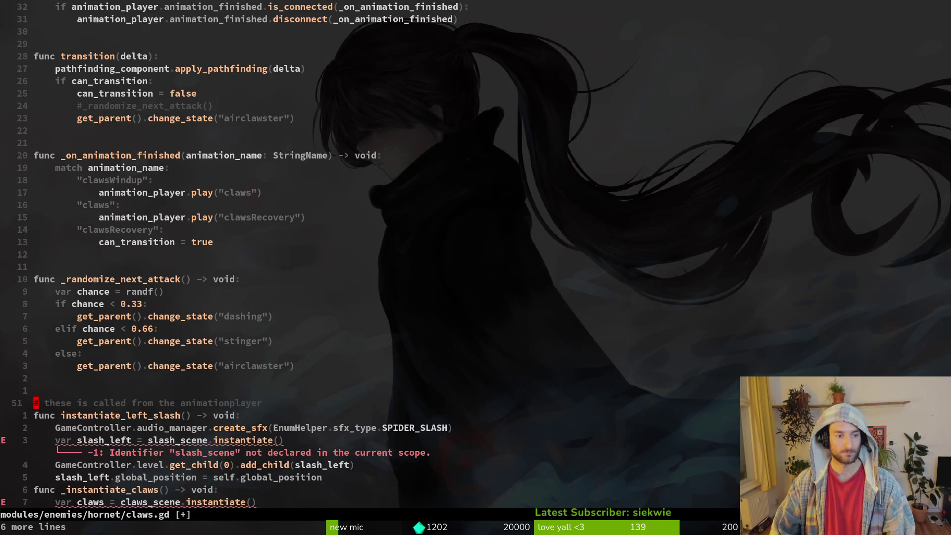
key("j")
key("j")
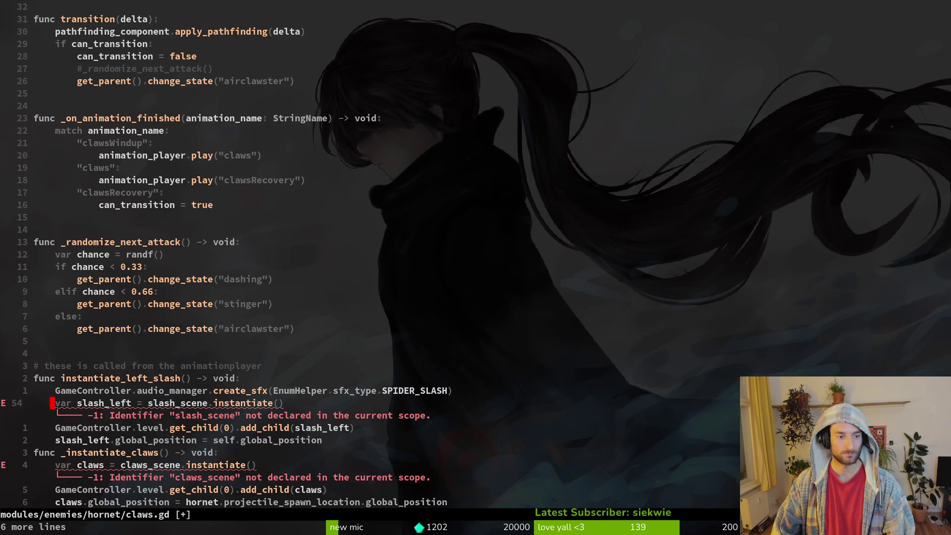
key("u")
Go to the top of claws.gd and tidy up the line below the hornet export
key("g")
key("g")
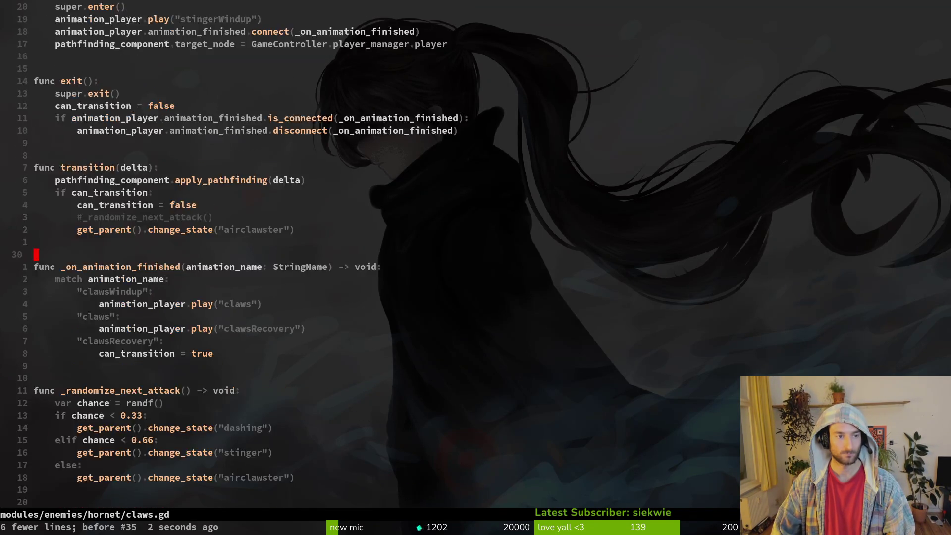
key("j")
key("j")
key("j")
key("j")
key("o")
key("Escape")
type("Op")
key("Escape")
key("k")
Duplicate the hornet export line and rename the copy to claws_scene
key("y")
key("y")
key("p")
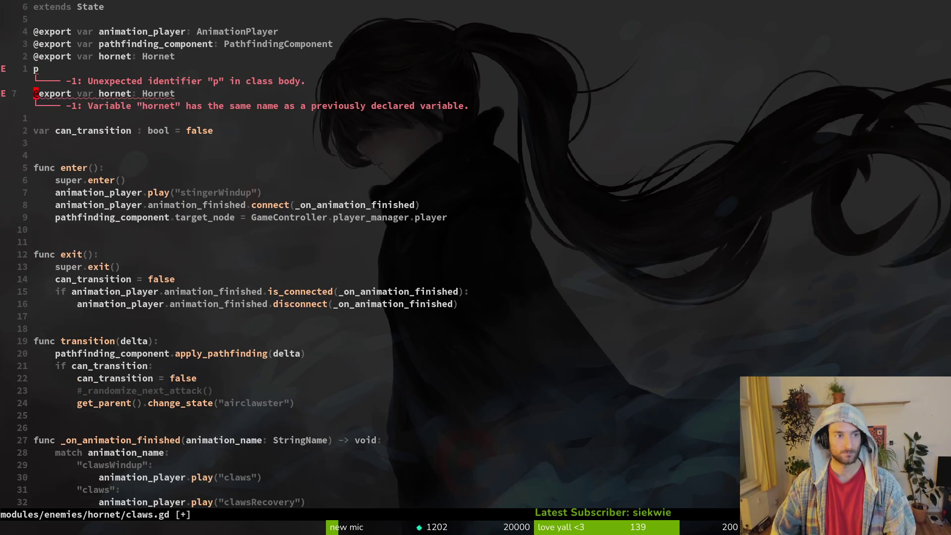
key("j")
key("d")
key("d")
key("k")
key("w")
key("w")
key("w")
type("cwclaws_scene")
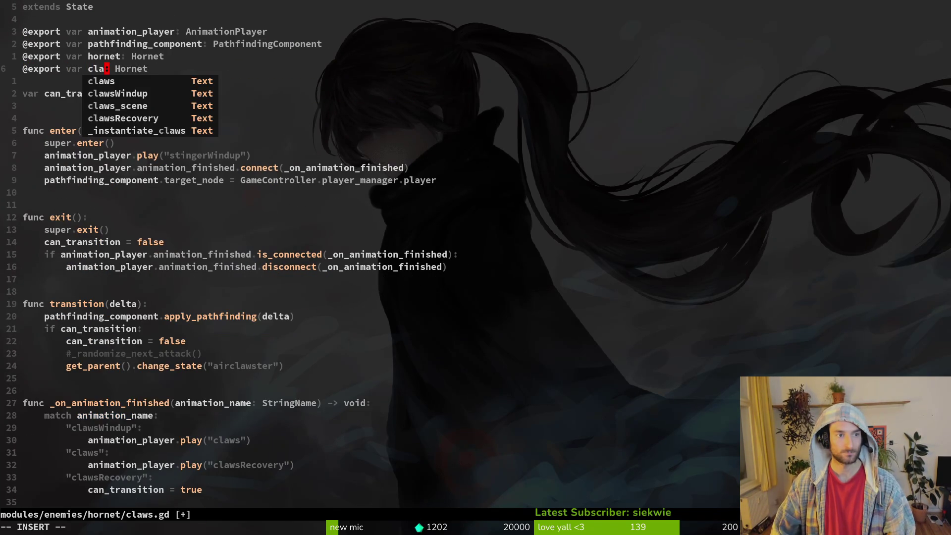
key("Escape")
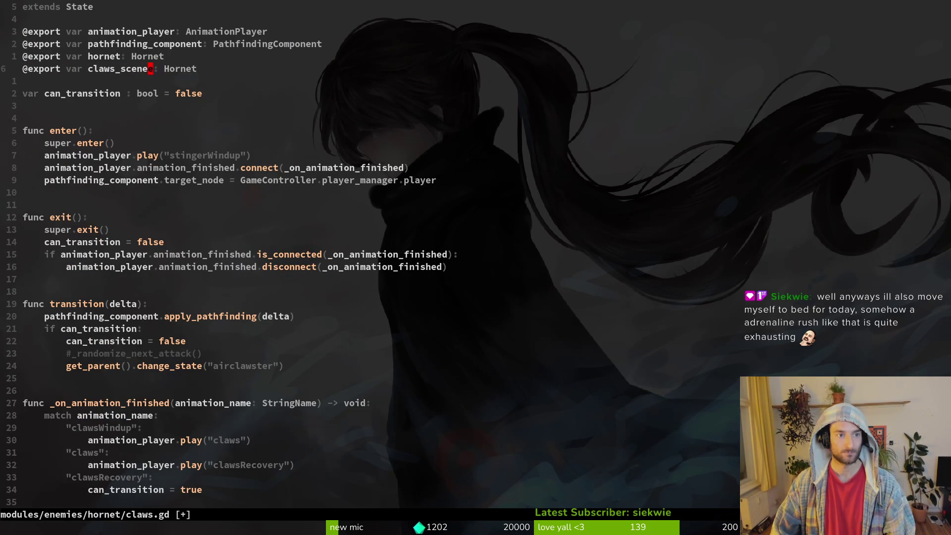
Change claws_scene's type hint from Hornet to PackedScene and save claws.gd
key("j")
key("k")
key("$")
key("c")
key("i")
key("w")
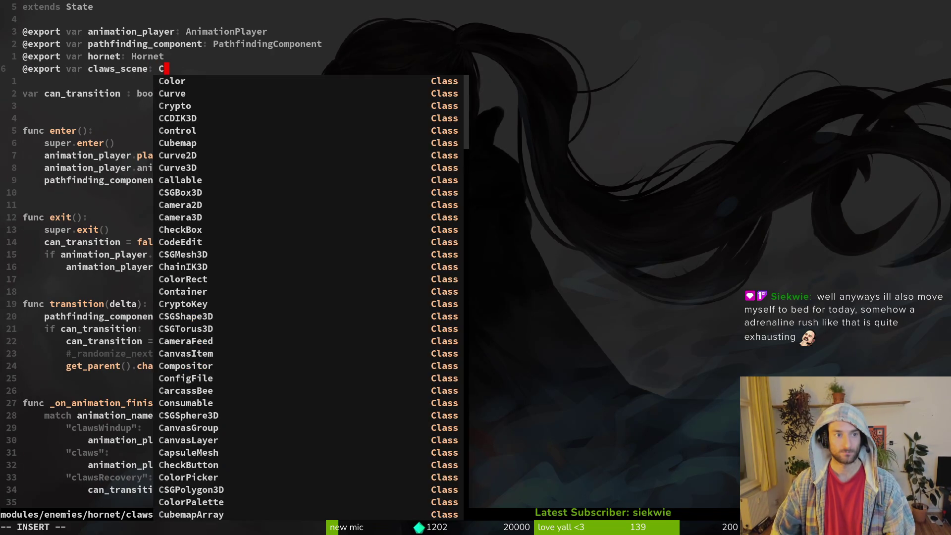
type("Pack")
key("Tab")
key("Escape")
type(":w")
key("Return")
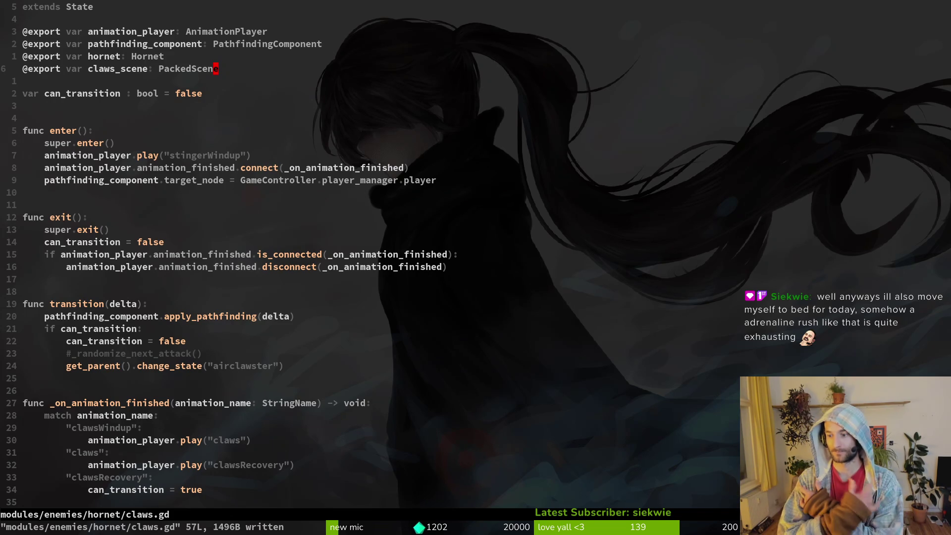
key("super")
key("super")
key("super")
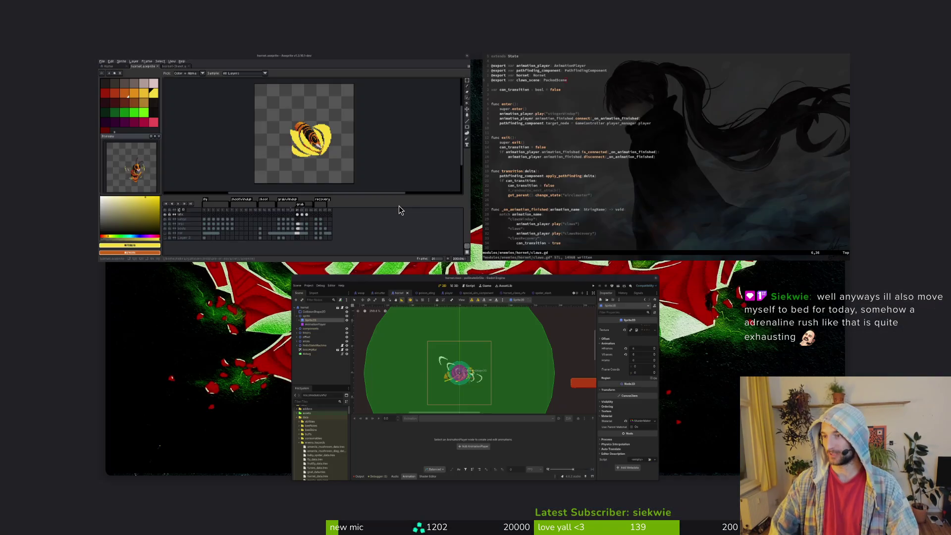
key("super")
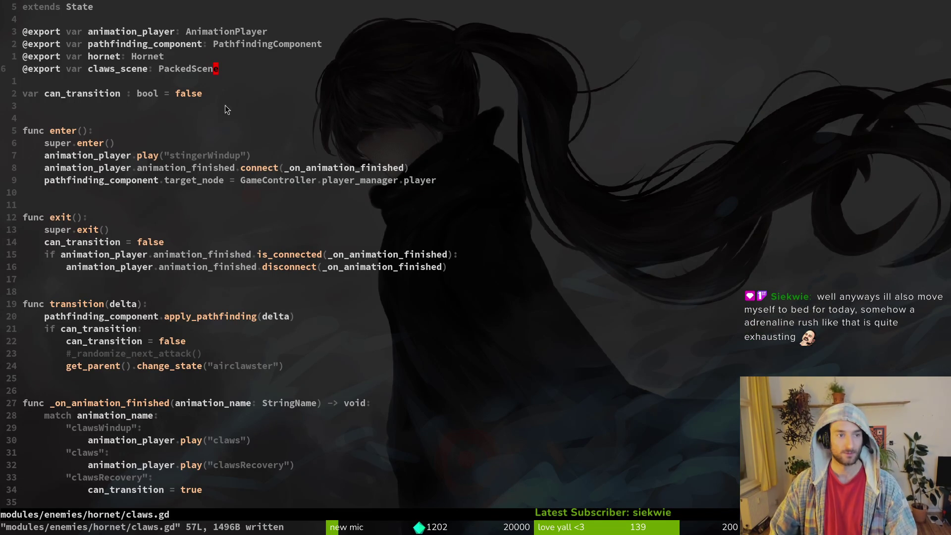
key("j")
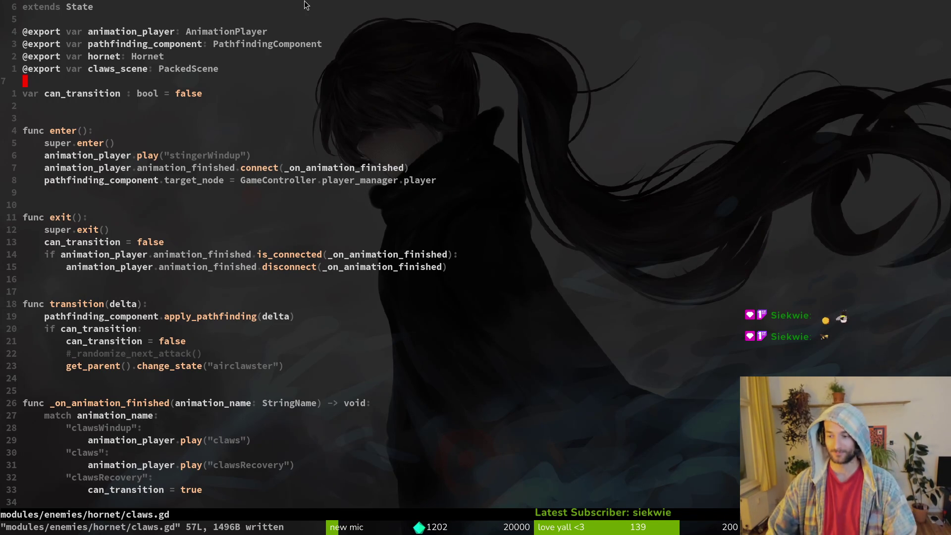
key("8")
key("j")
key("w")
key("w")
key("w")
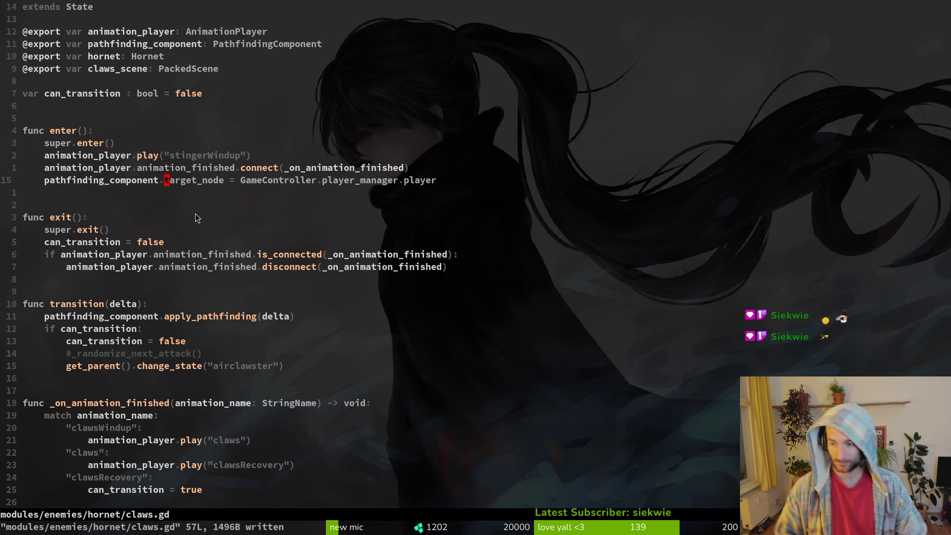
key("l")
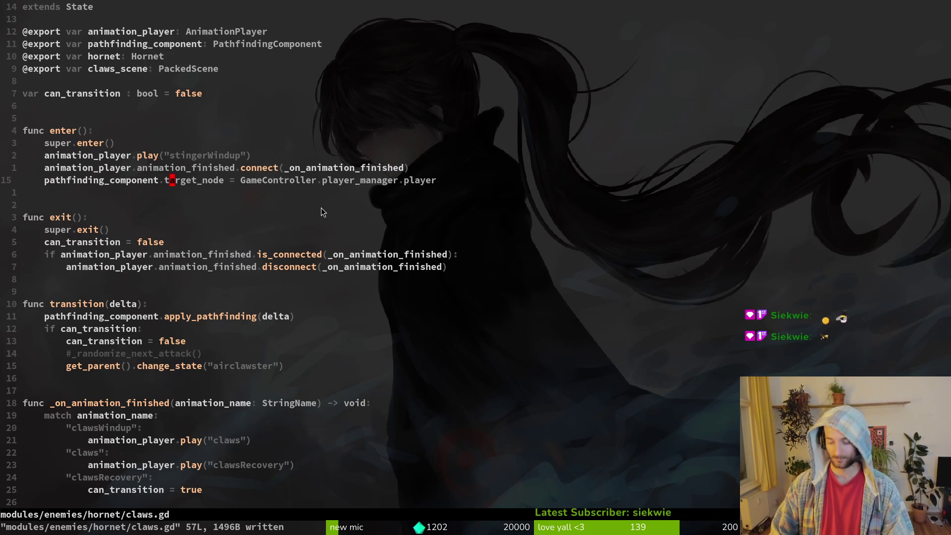
key("shift+g")
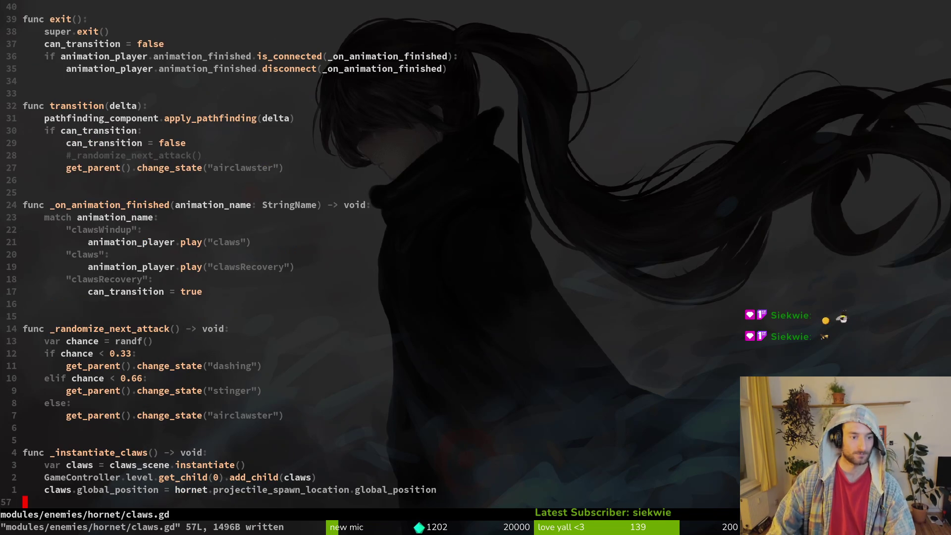
Rename the 'airclawster' state string to 'aircutter' and save
key("k")
key("k")
key("k")
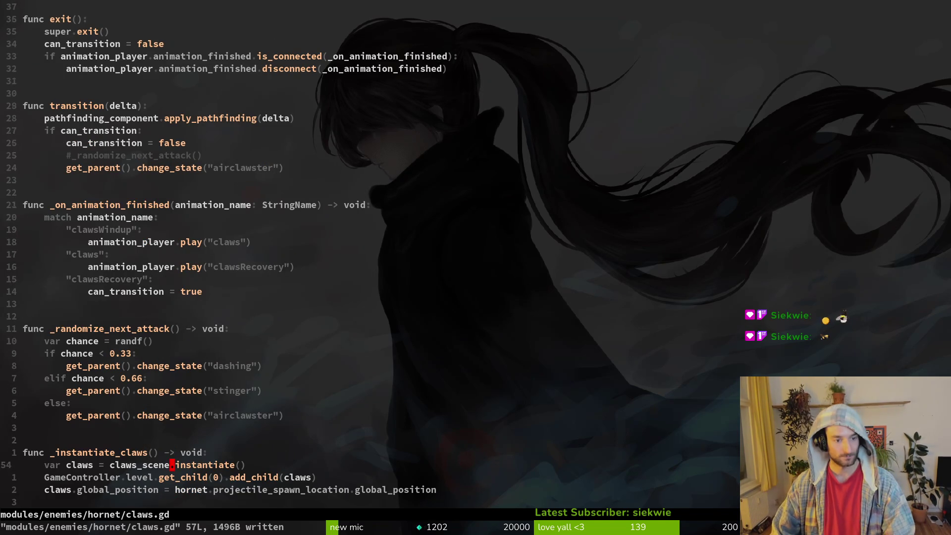
key("k")
key("w")
key("w")
key("c")
key("i")
key("quotedbl")
type("air")
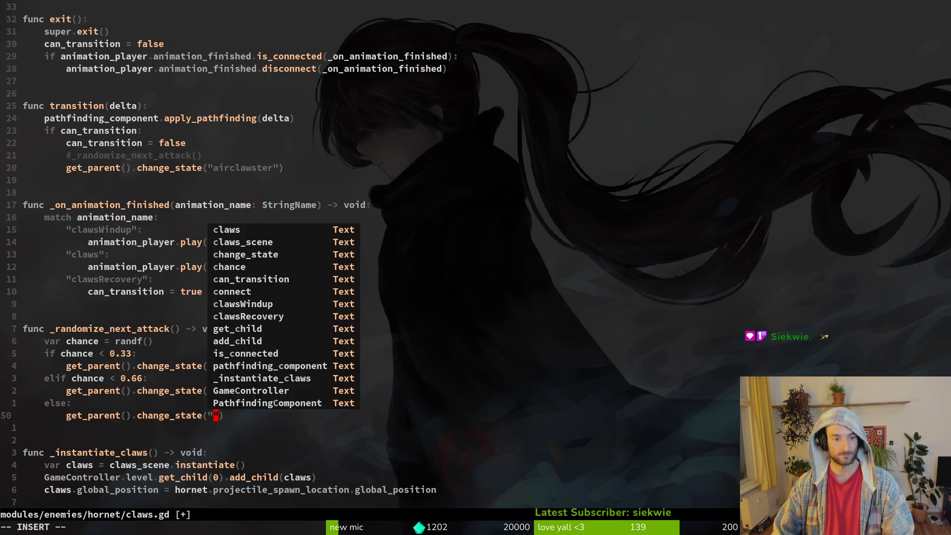
type("cutter")
type(":w")
key("Return")
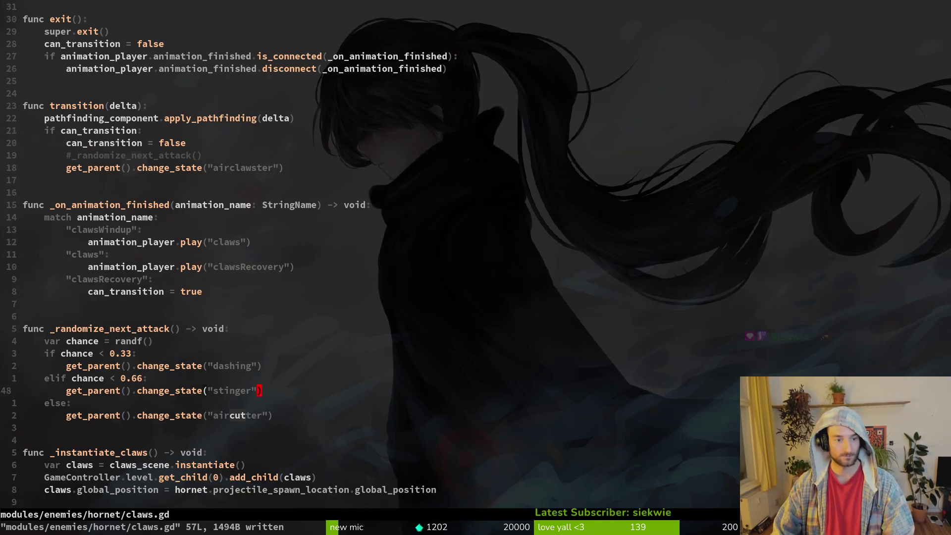
Add an 'if hornet.boss_sprite.flip_h:' check on a new last line of claws.gd
key("k")
key("k")
key("j")
key("j")
key("j")
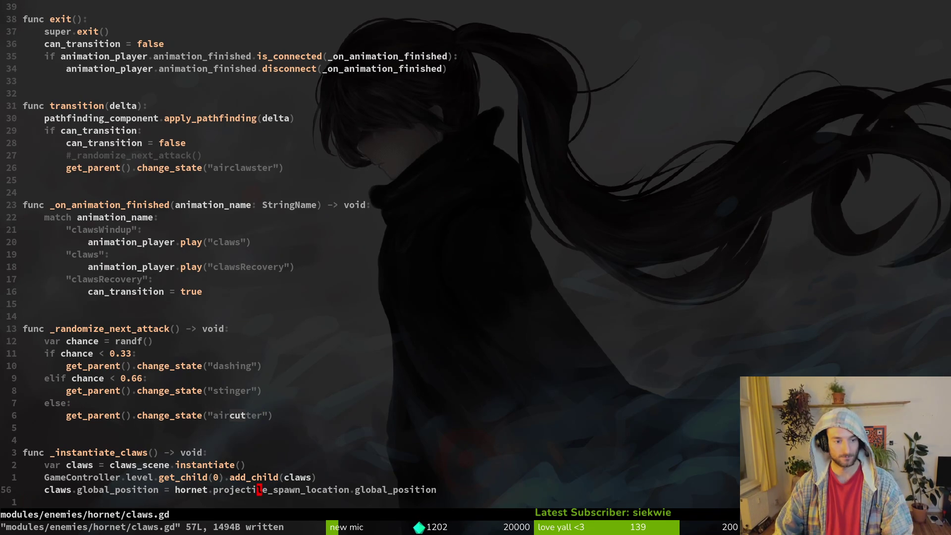
type("Oif ")
type("hornet.sp")
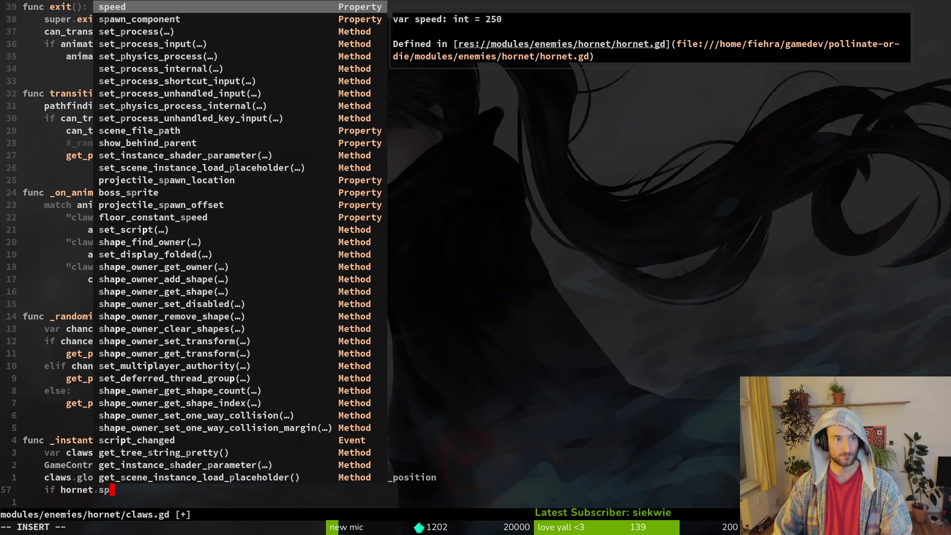
type("r")
key("Tab")
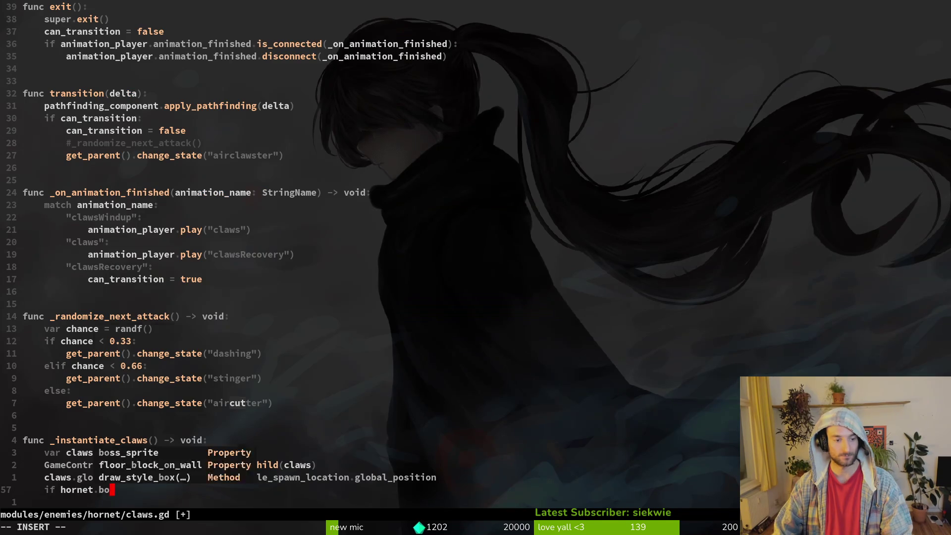
type(".fli")
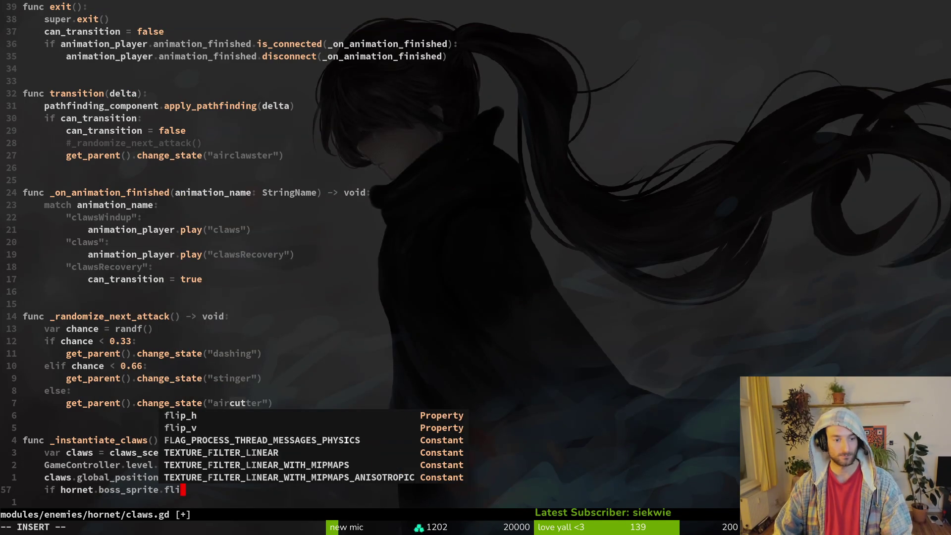
key("Tab")
type(":")
key("Escape")
Under that check, set claws.scale.x = -1 and save claws.gd
type("o")
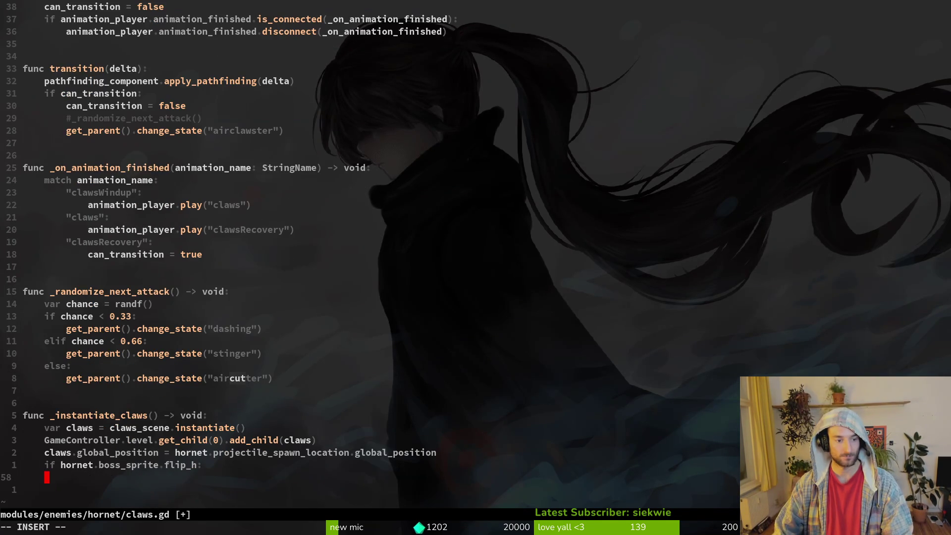
type("cla")
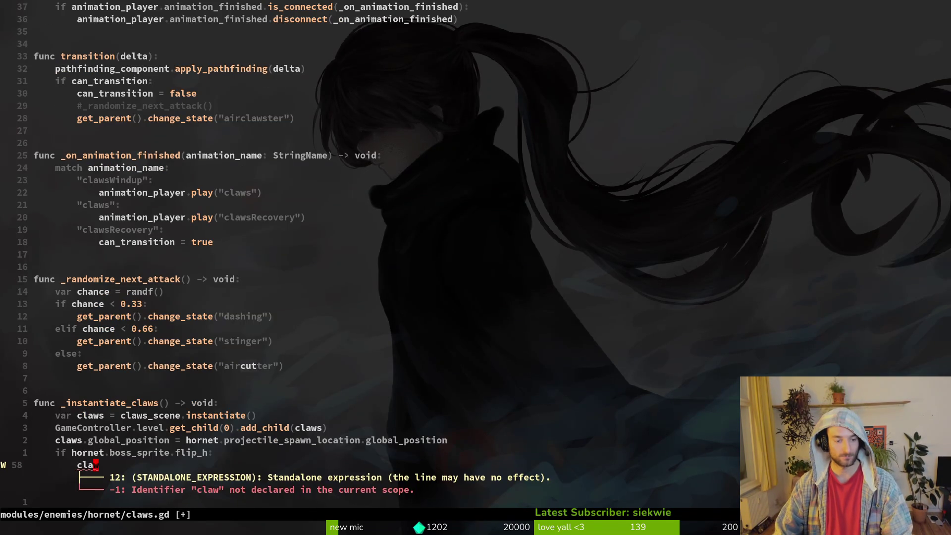
key("Escape")
key("space")
key("f")
key("f")
type("c")
key("BackSpace")
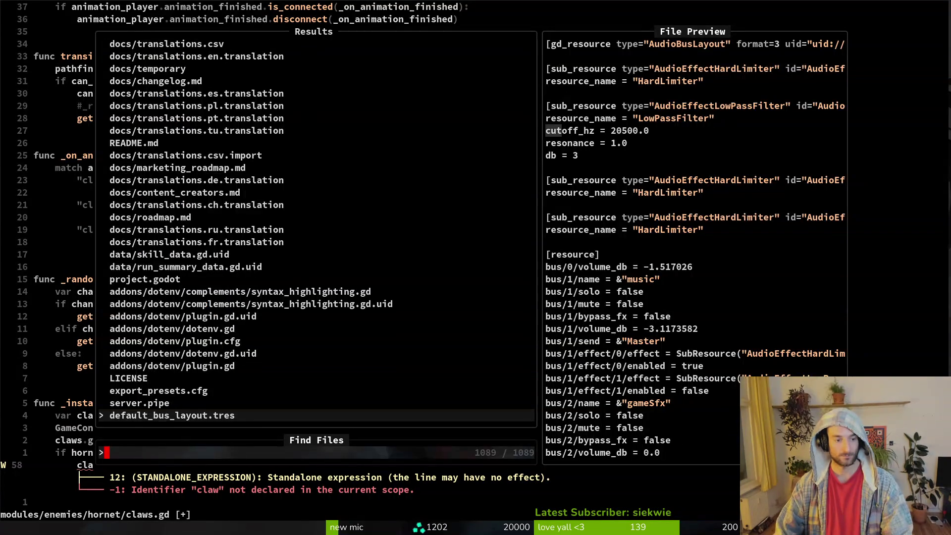
key("Escape")
type("Aws")
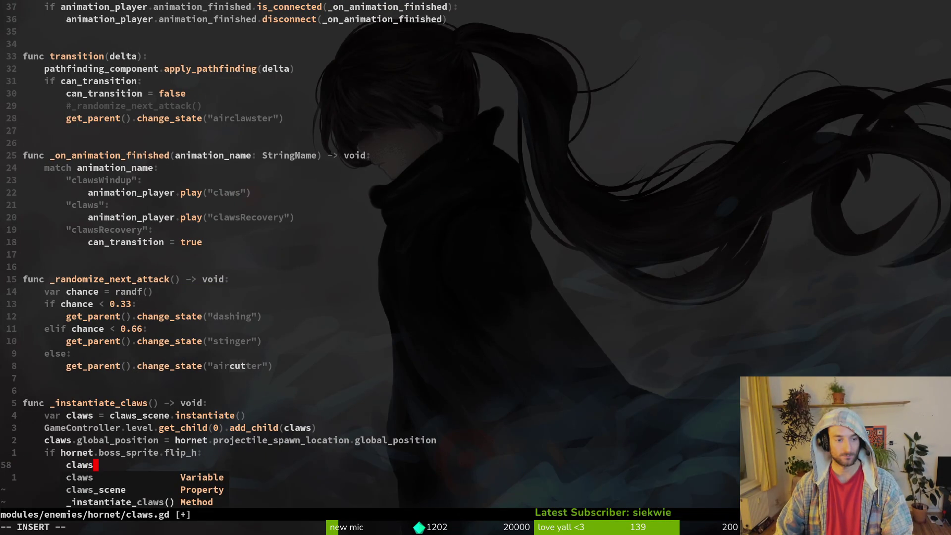
type(".")
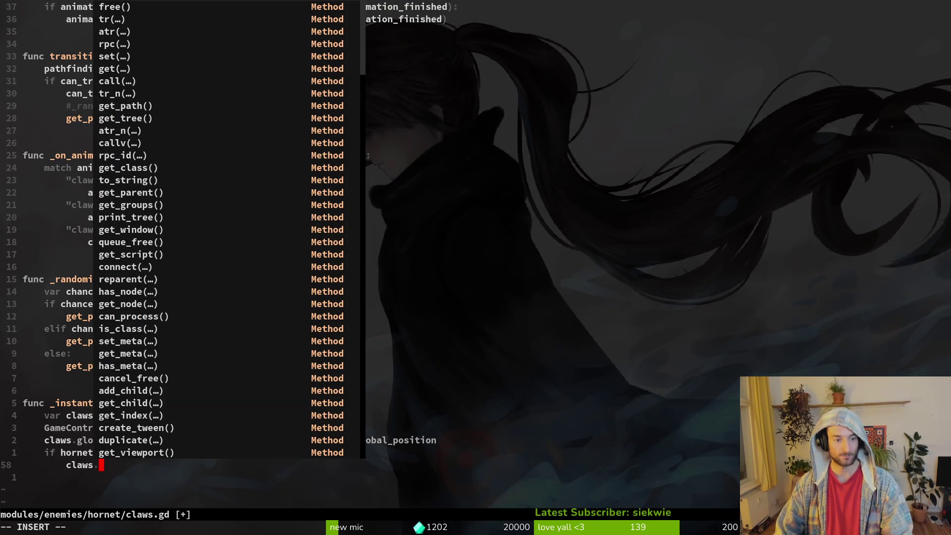
type("scale")
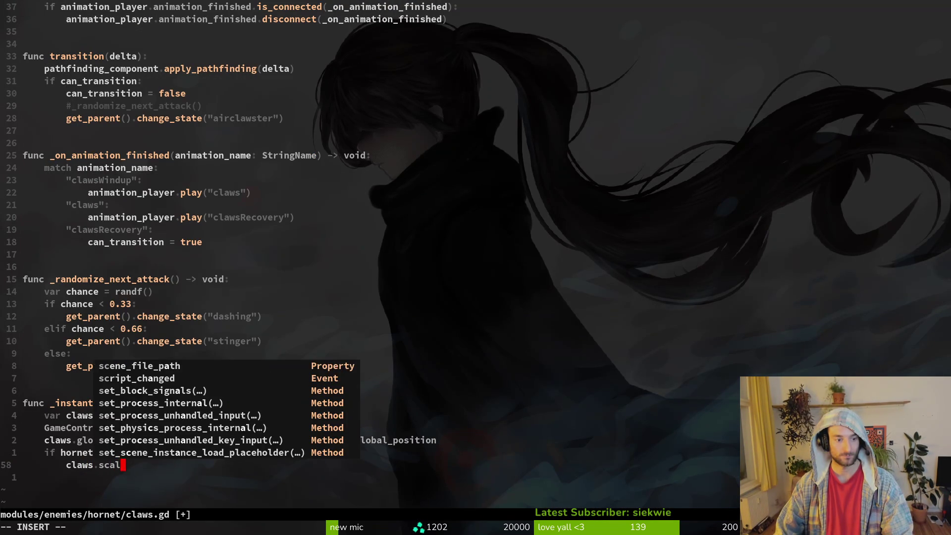
type(".x =")
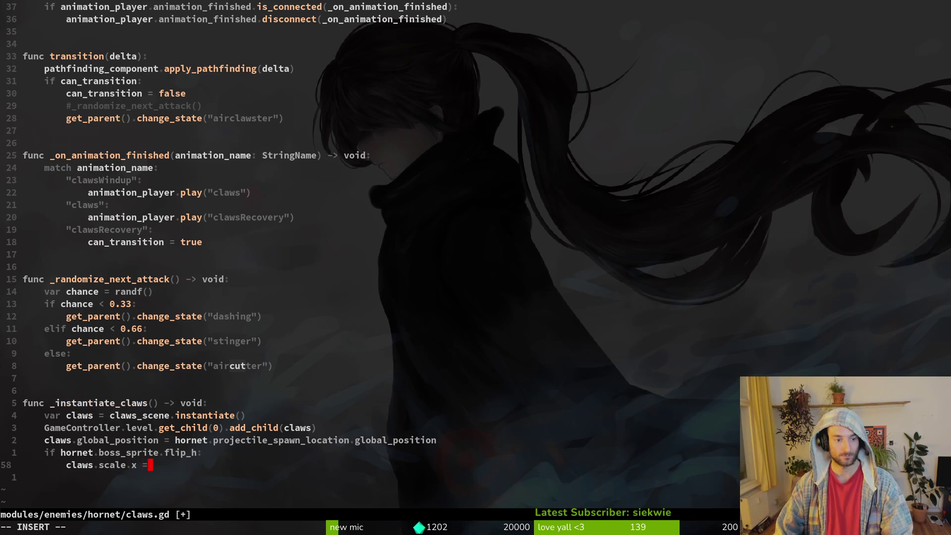
type(" -1")
key("Escape")
type(":w")
key("Return")
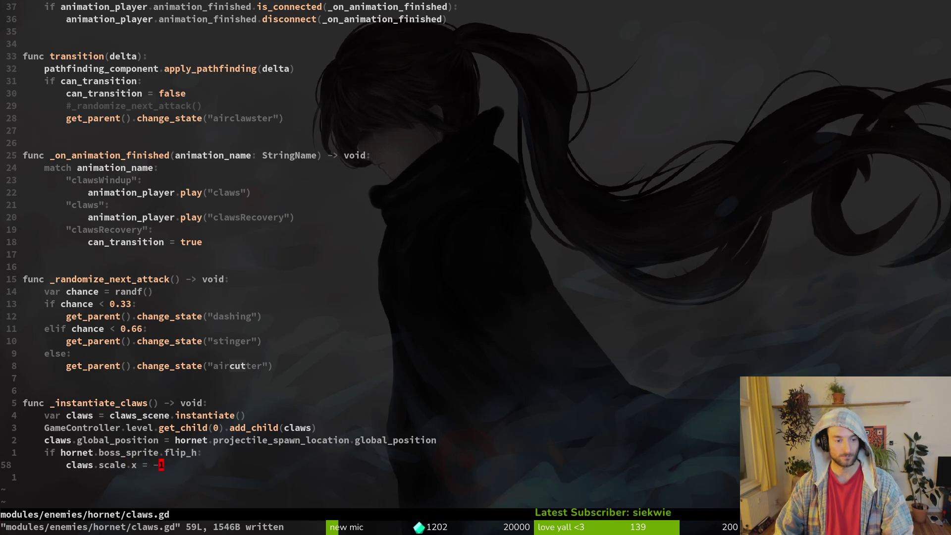
key("space")
type("ps")
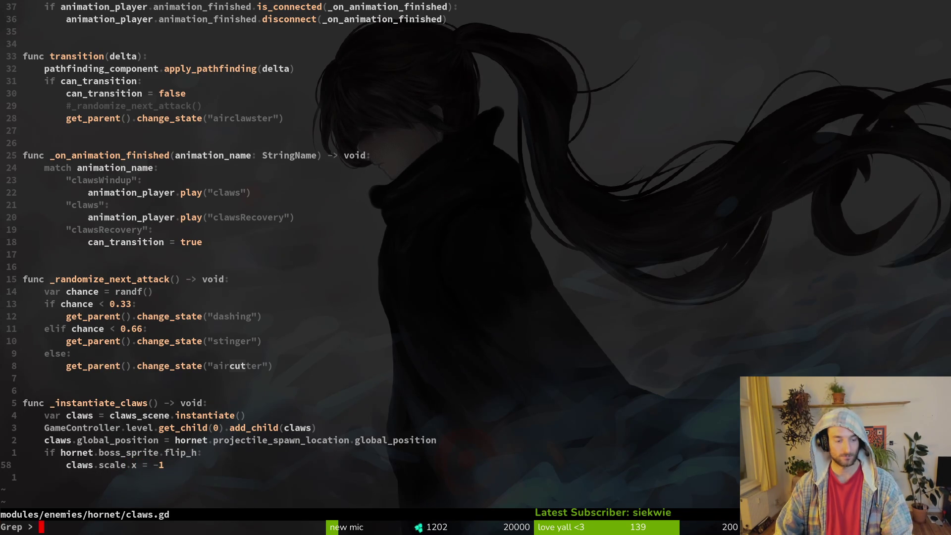
type(".scale.")
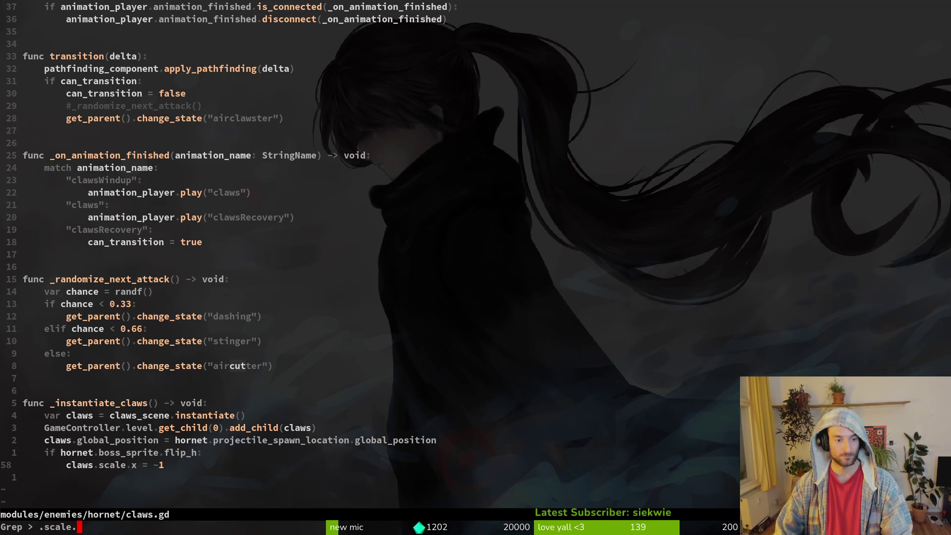
type("x")
Search the project for .scale.x, open the spider.gd match for reference, and save it
key("Return")
key("Up")
key("Return")
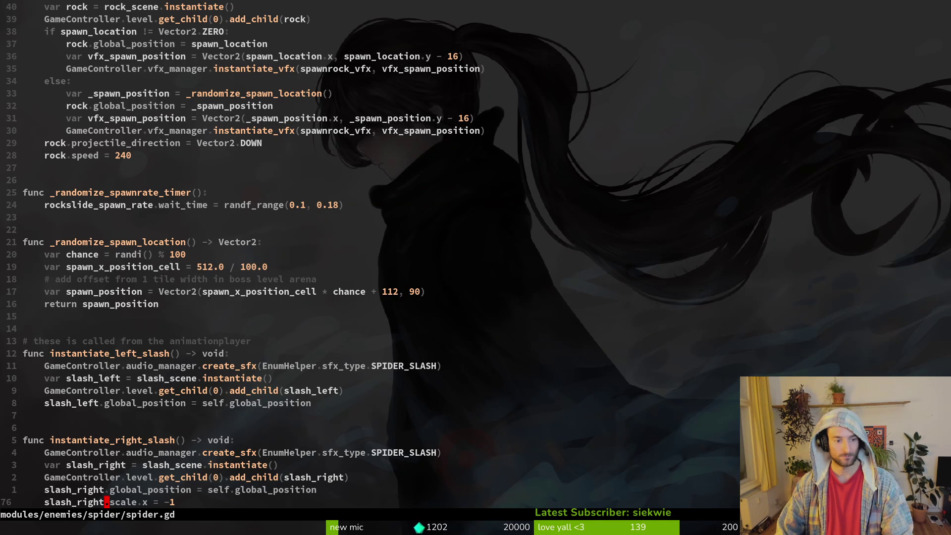
key("shift+v")
key("Escape")
type(":w")
key("Return")
Back in claws.gd, try an else branch with the copied scale line, then delete it and save
key("alt+Tab")
key("alt+Tab")
key("ctrl+6")
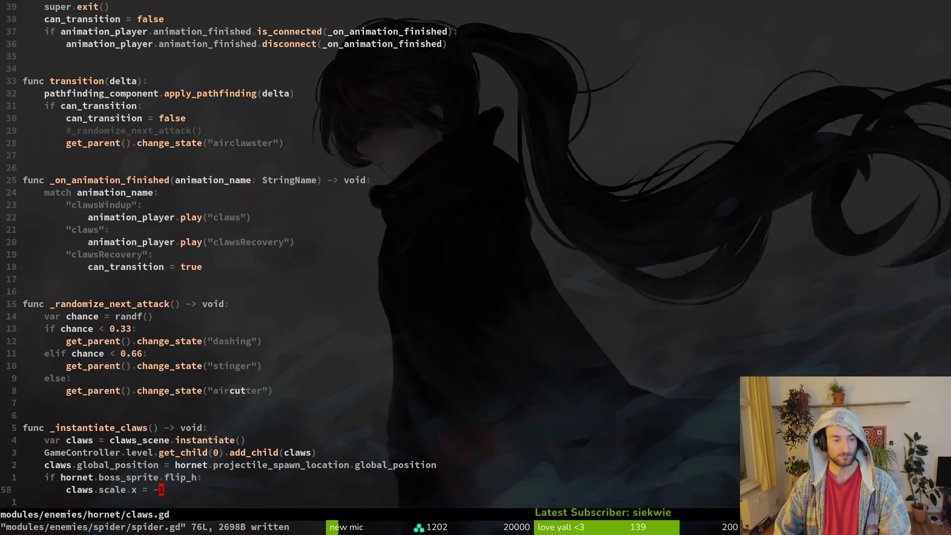
type("oelse:")
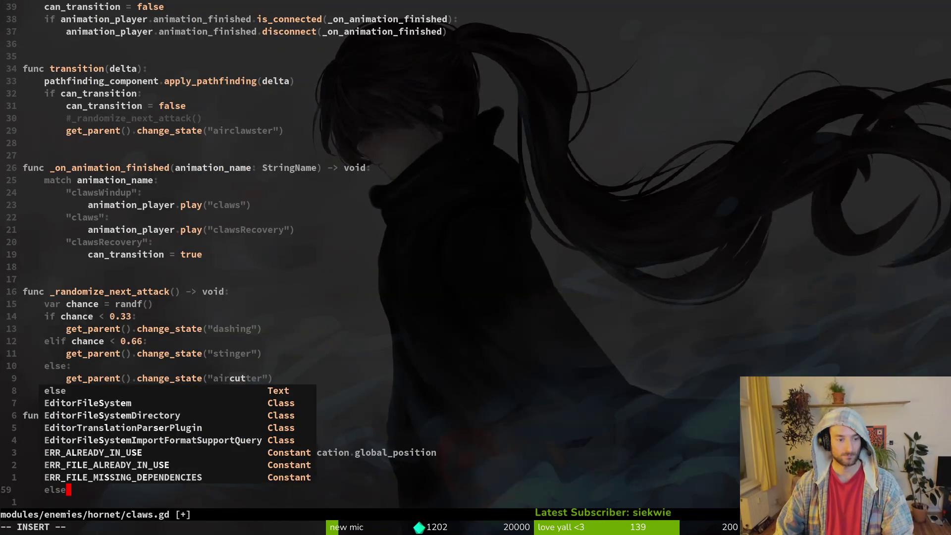
key("Escape")
key("k")
key("y")
key("y")
key("j")
key("p")
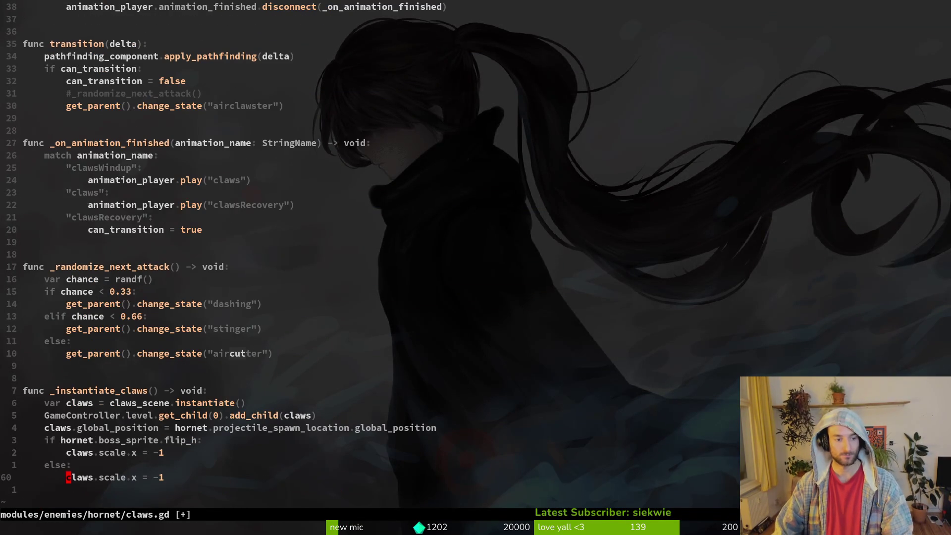
key("k")
key("shift+v")
key("d")
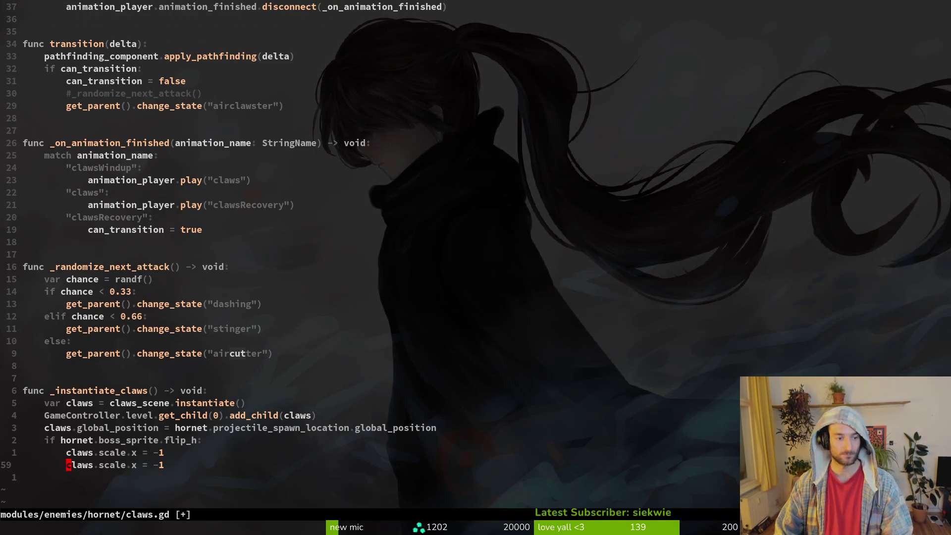
key("d")
key("d")
type(":write")
key("Return")
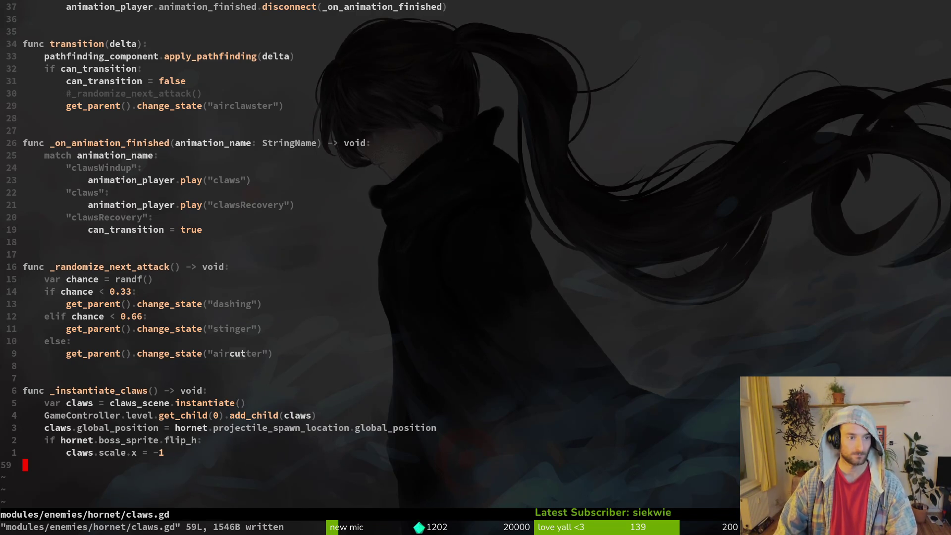
Add an _instantiate_claws() call under play("claws") in the clawsWindup case and save
key("2")
key("4")
key("k")
type("j")
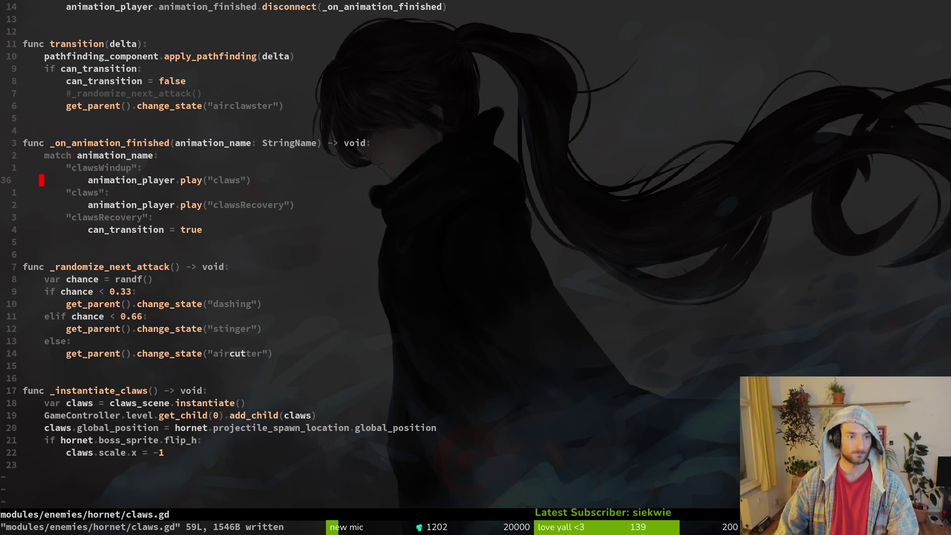
type("o")
type("_inst")
key("Return")
key("Escape")
type(":w")
key("Return")
key("g")
key("g")
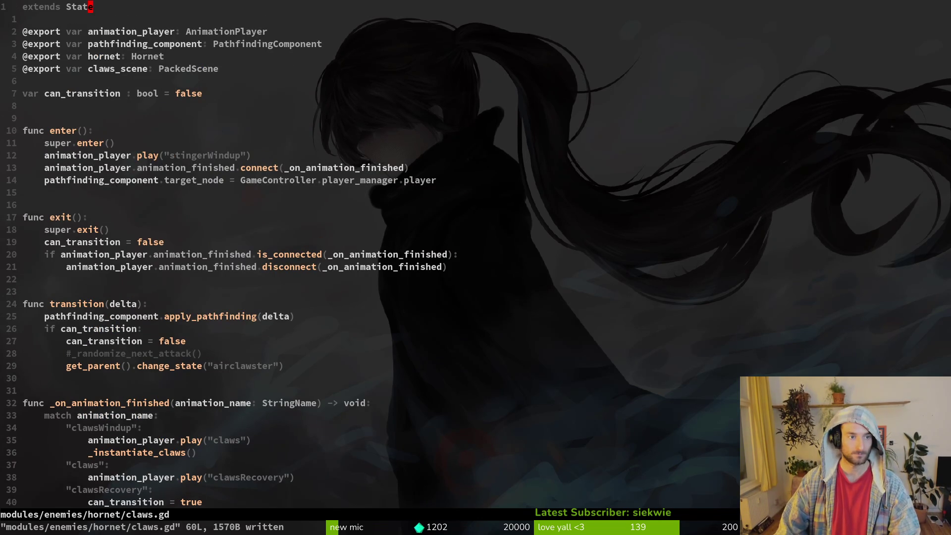
key("alt+Tab")
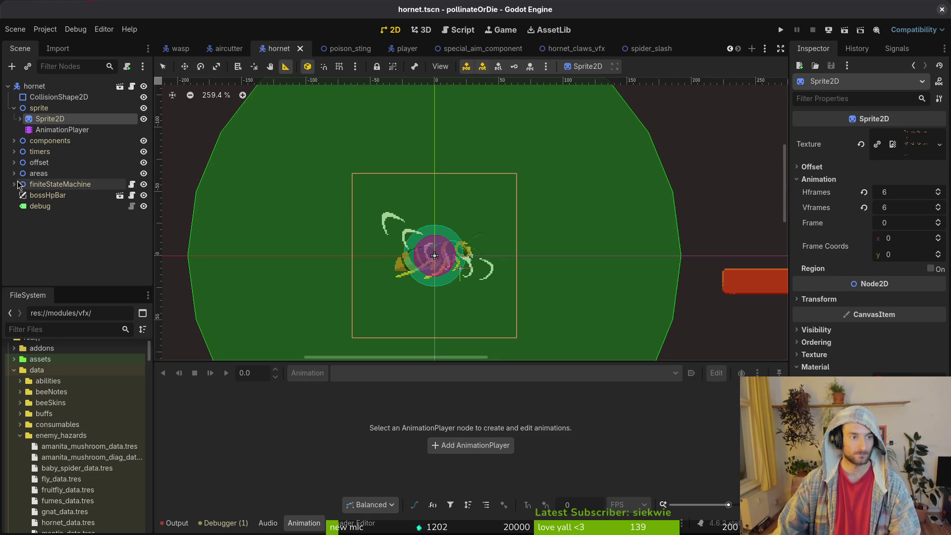
Select the claws state node and assign AnimationPlayer and PathfindingComponent to its slots
left_click(75, 239)
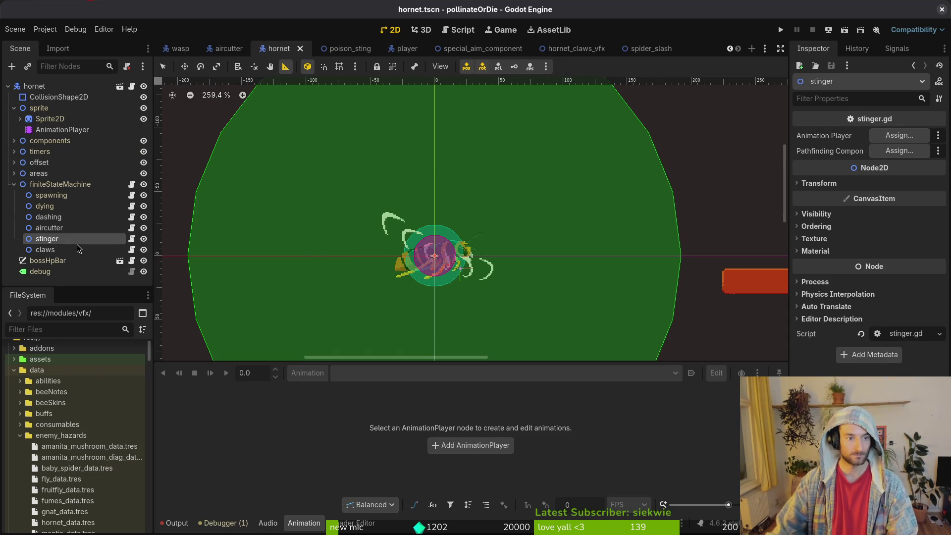
left_click(106, 251)
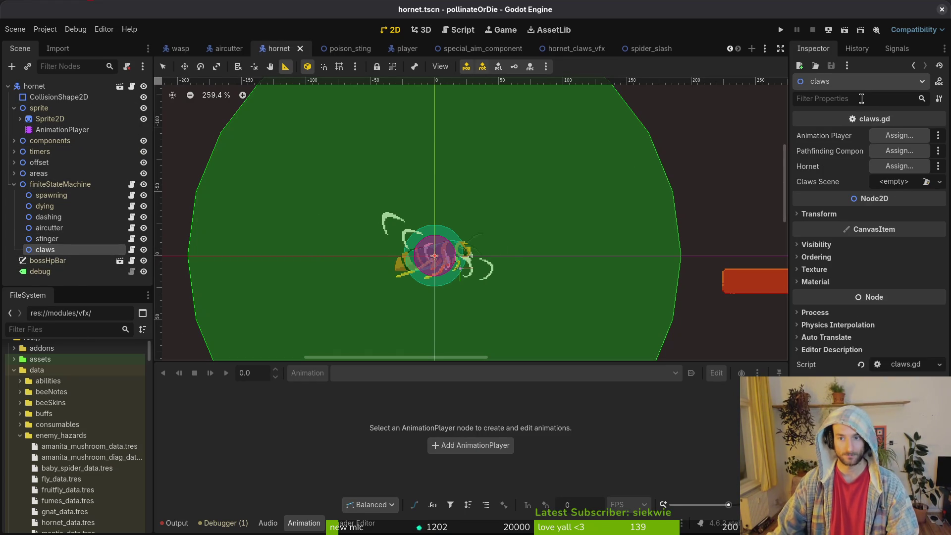
left_click(879, 137)
left_click(456, 192)
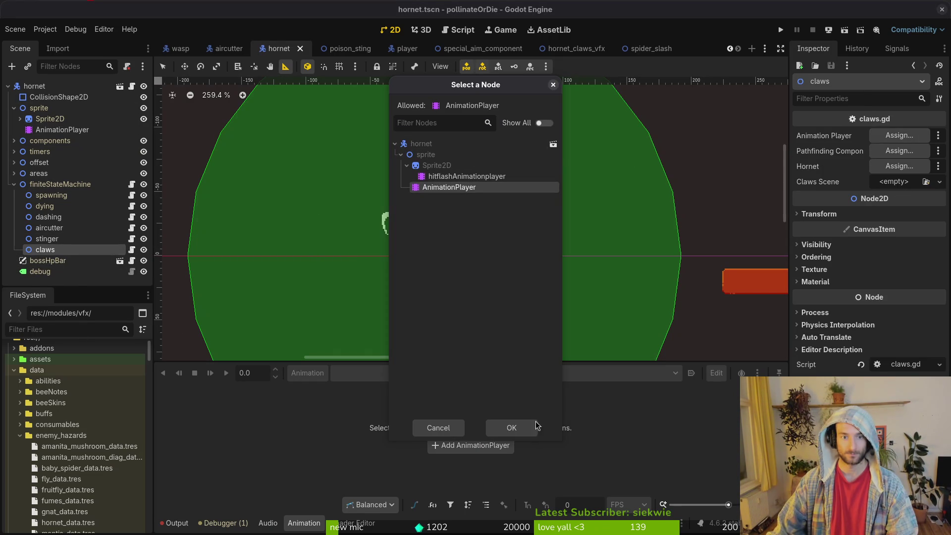
left_click(510, 427)
left_click(898, 150)
left_click(460, 166)
left_click(493, 426)
Assign the hornet root as Hornet, quick-load the claws scene as Claws Scene, and save hornet.tscn
left_click(899, 166)
left_click(423, 143)
left_click(498, 428)
left_click(894, 182)
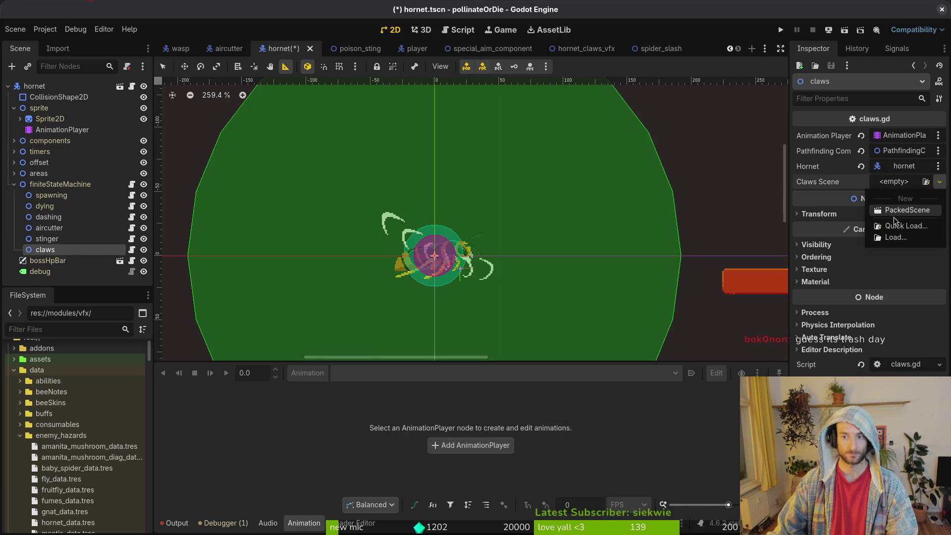
left_click(869, 220)
type("claws")
key("Return")
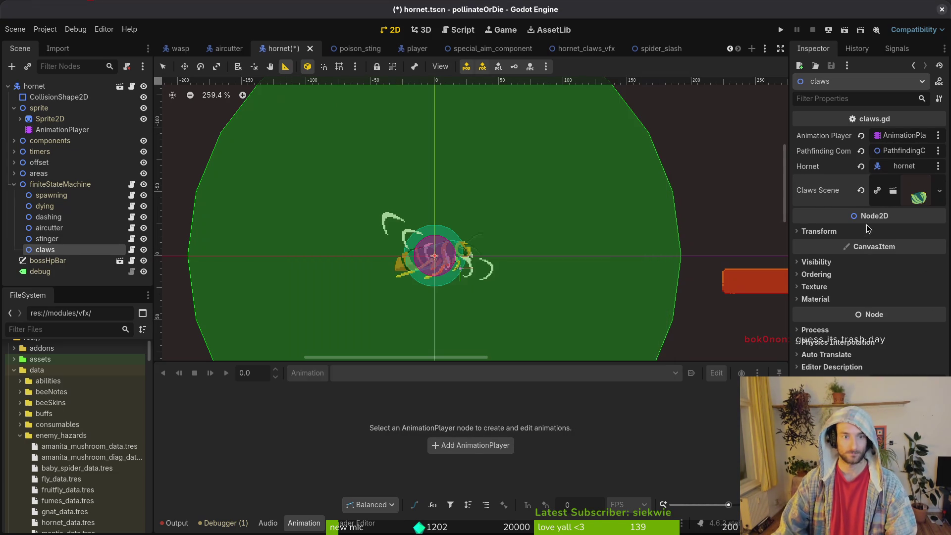
key("ctrl+s")
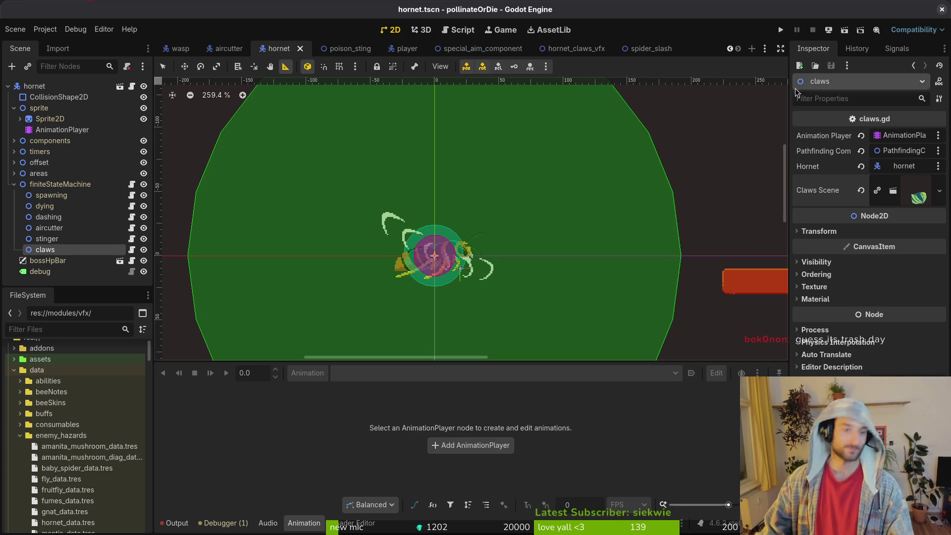
Collapse the finiteStateMachine's child states and deselect the claws node
left_click(14, 185)
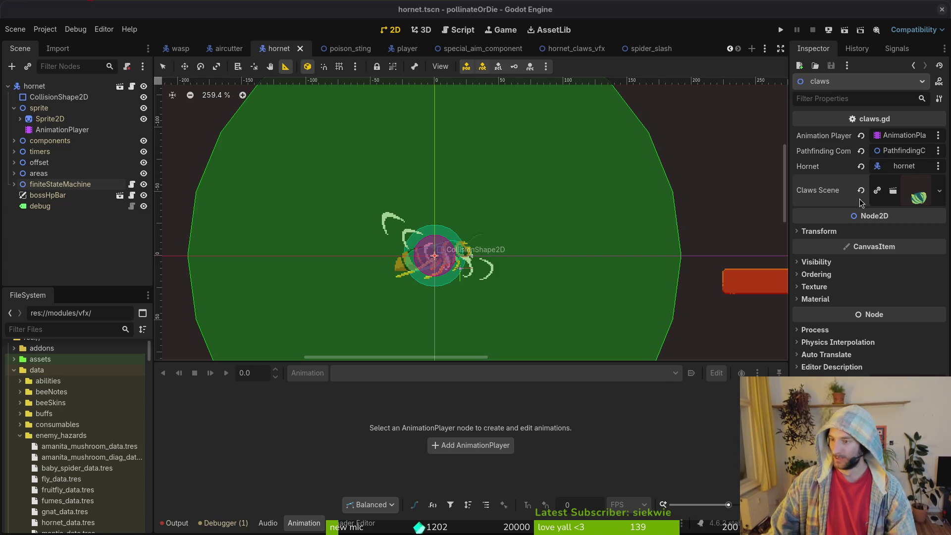
left_click(229, 263)
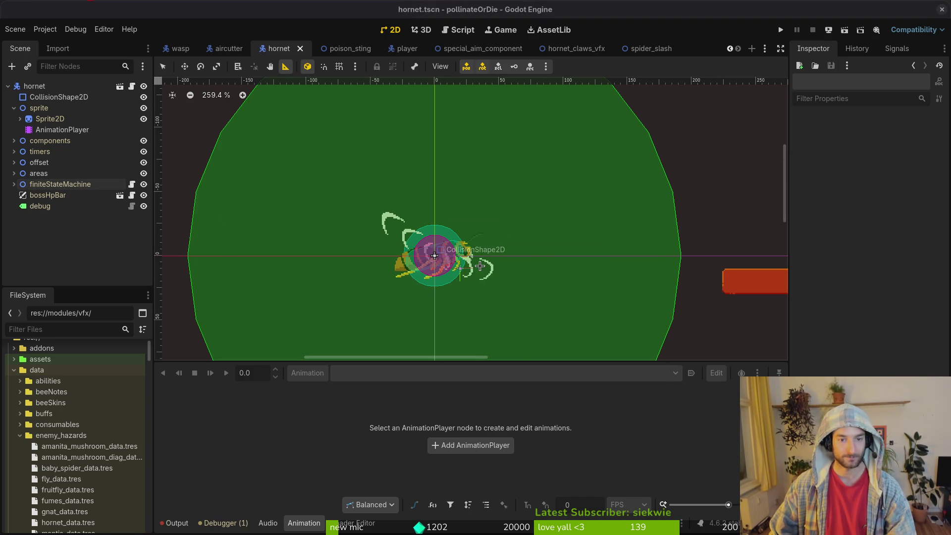
key("alt+Tab")
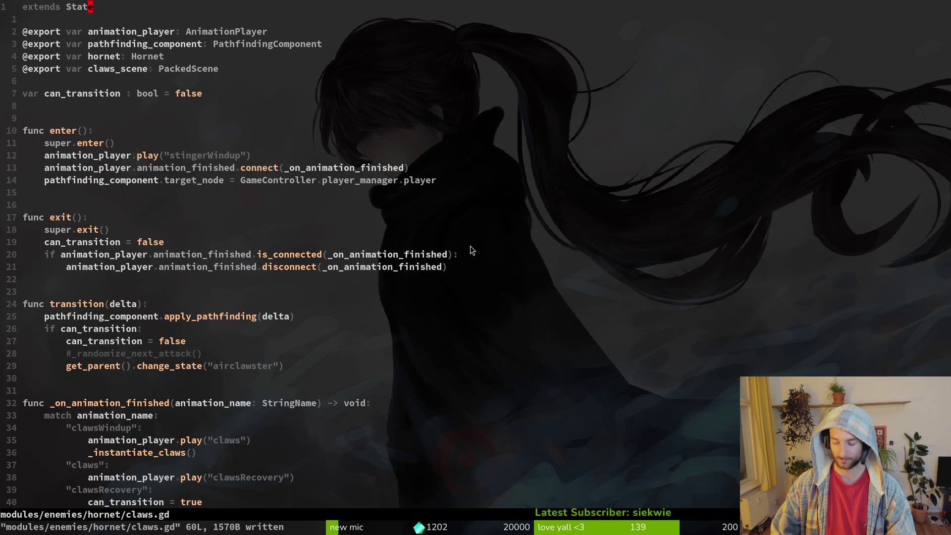
Declare a new 'var can_move: bool = true' above can_transition and save
key("j")
key("j")
key("j")
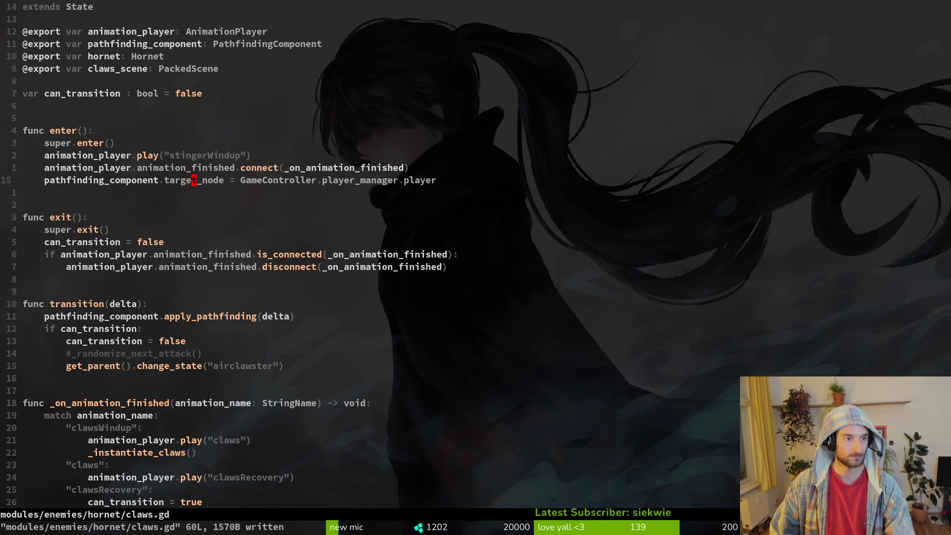
key("k")
key("k")
key("k")
key("k")
key("k")
type("ovar ")
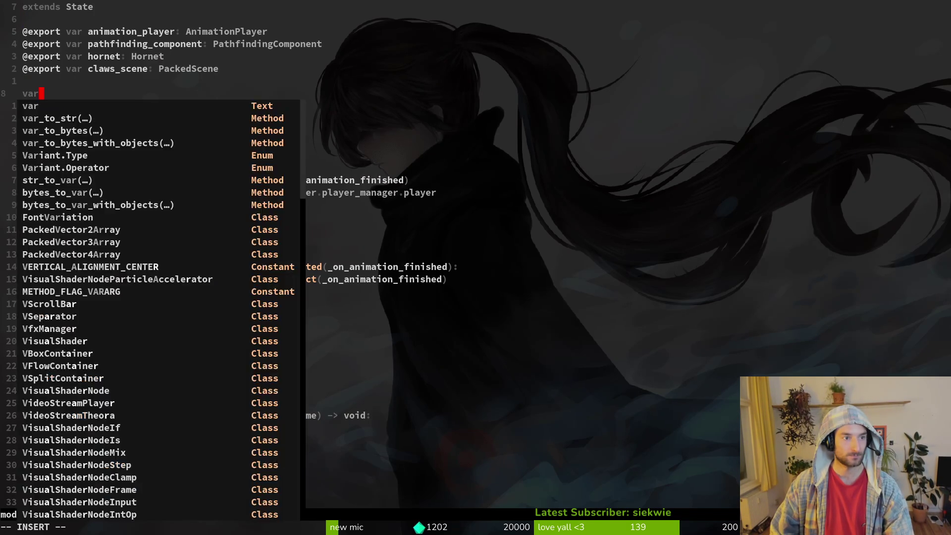
type("can_")
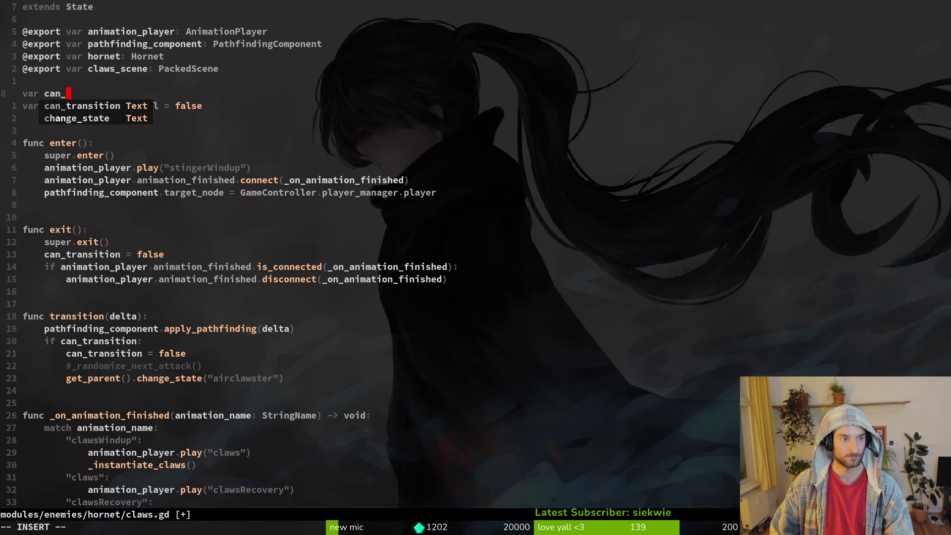
type("move: boo")
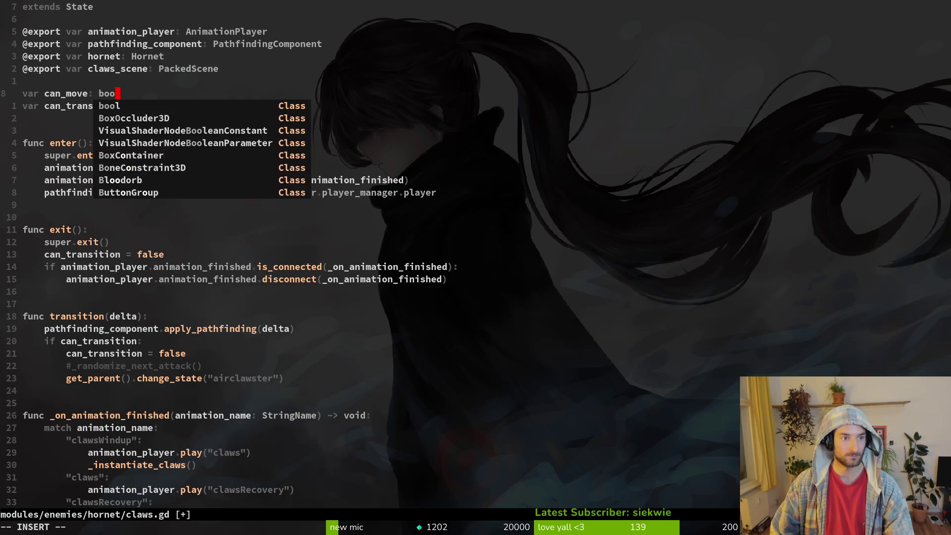
type("l = false")
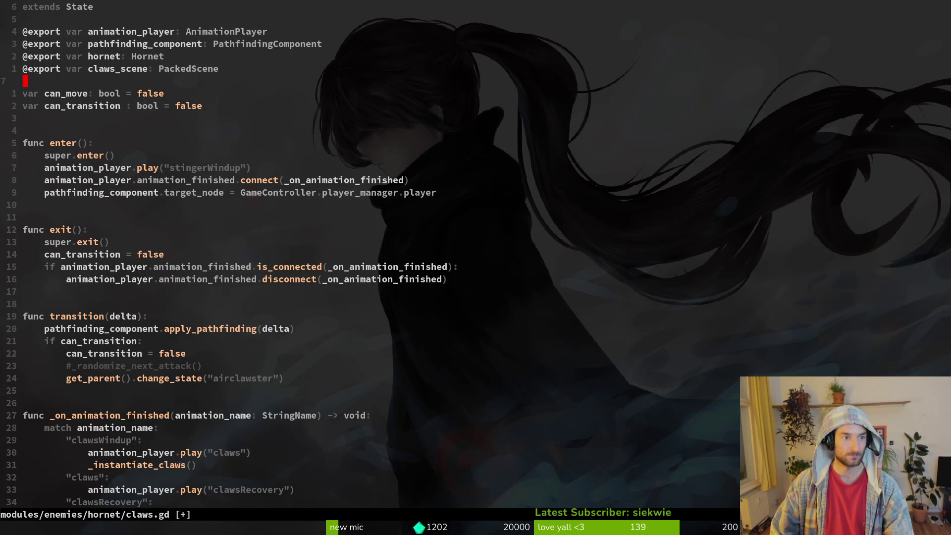
type("true")
key("Escape")
type(":w")
key("Return")
key("j")
Duplicate exit()'s can_transition reset as a can_move reset, reindent it and save
key("1")
key("1")
key("j")
key("j")
key("V")
type("ypeciwcan_move")
key("Escape")
type(":w")
key("Return")
type("wwciwtrue")
key("Escape")
type(":w")
key("Return")
key("V")
key("equal")
type(":w")
key("Return")
Paste a can_move line into enter() and change its played animation to 'clawsWindup', saving
key("ctrl+d")
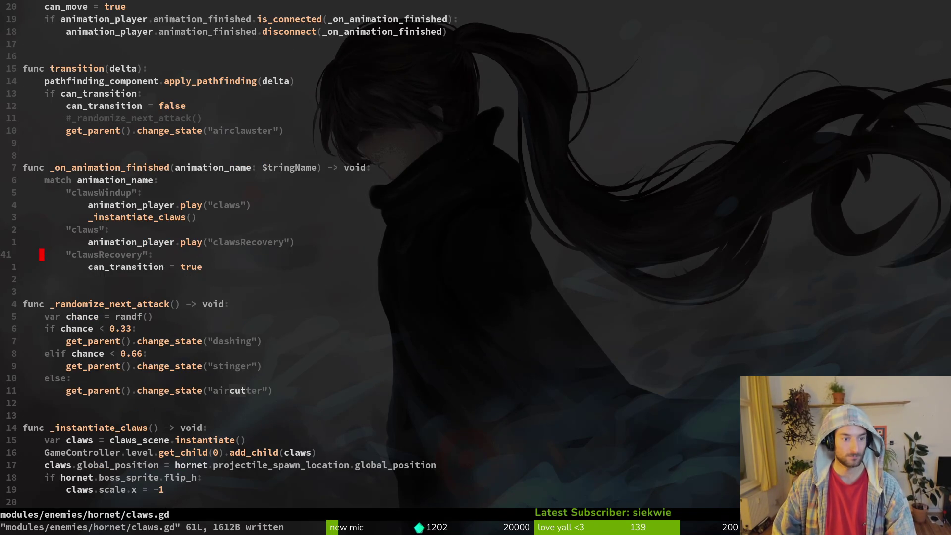
key("k")
key("k")
key("k")
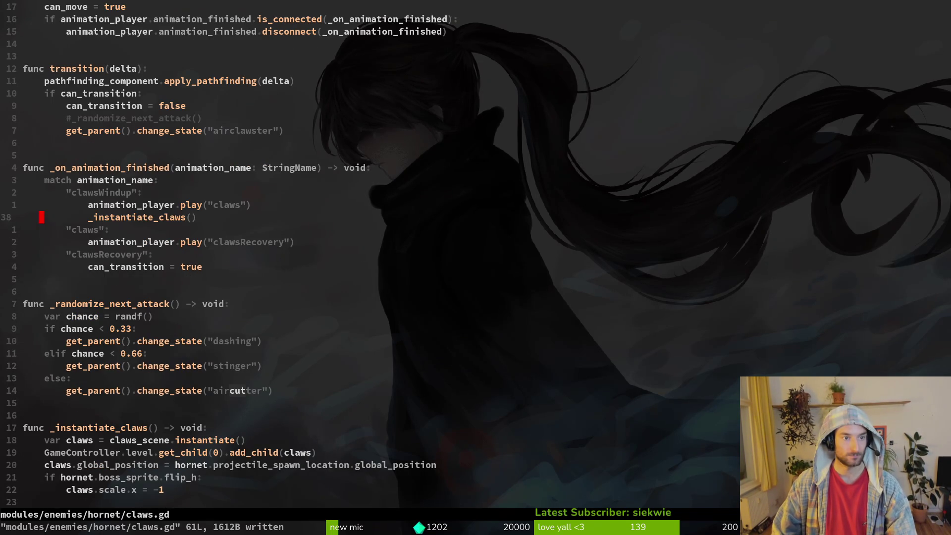
key("ctrl+u")
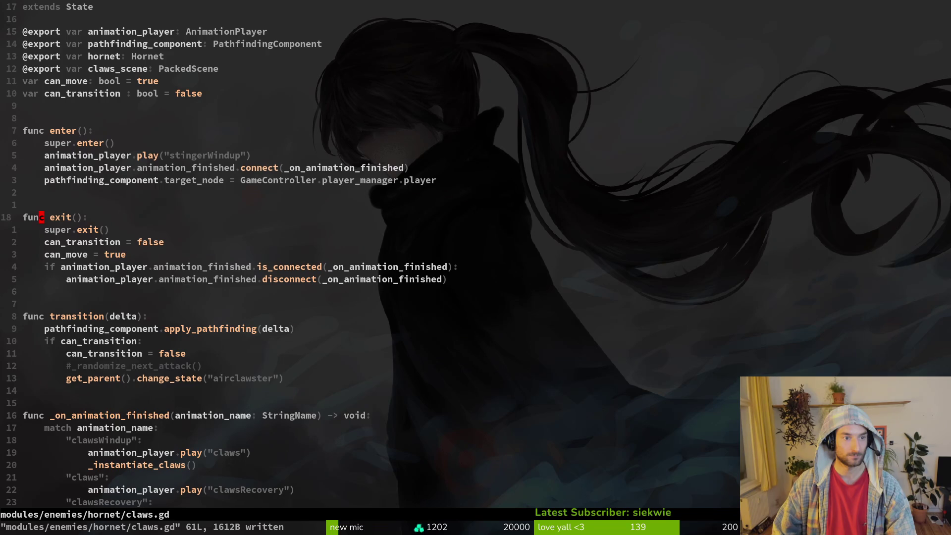
key("k")
key("k")
key("k")
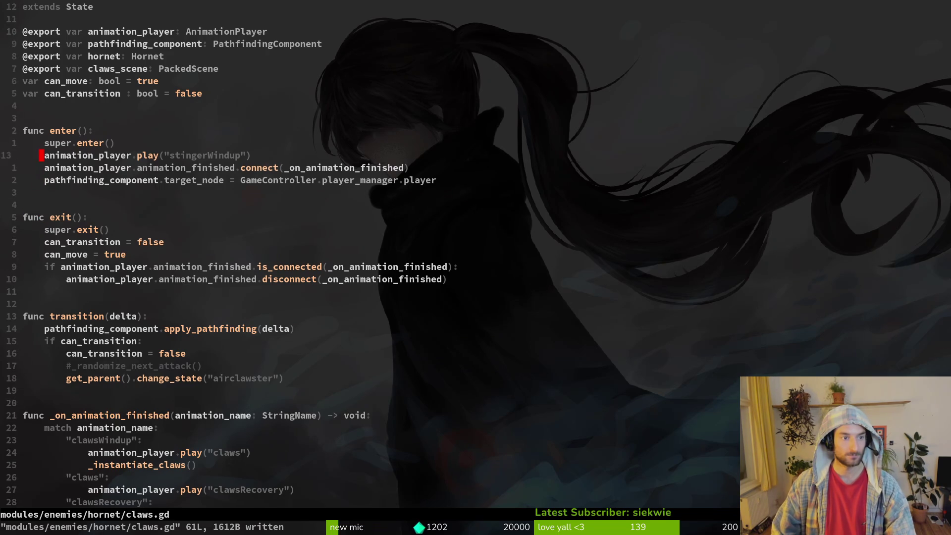
key("p")
key("j")
key("w")
key("w")
key("w")
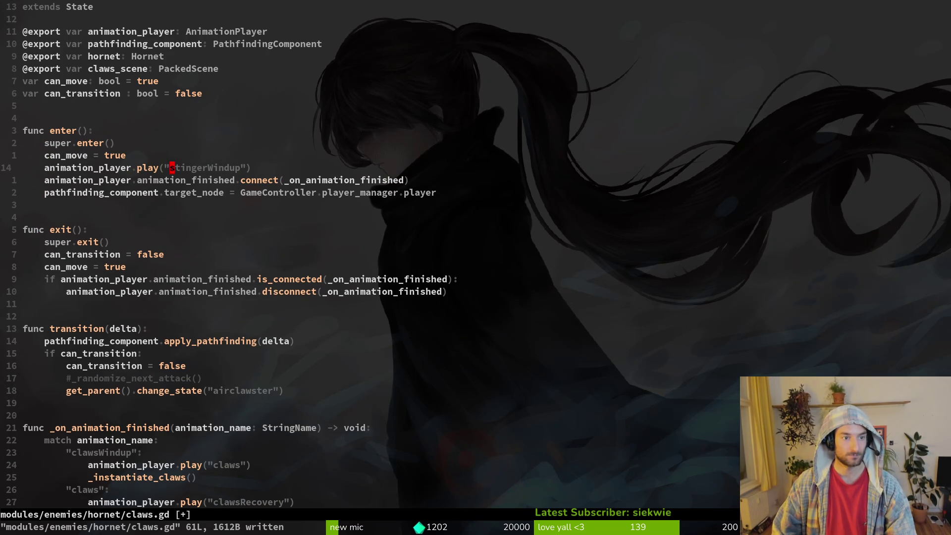
key("c")
key("i")
key("quotedbl")
type("claw")
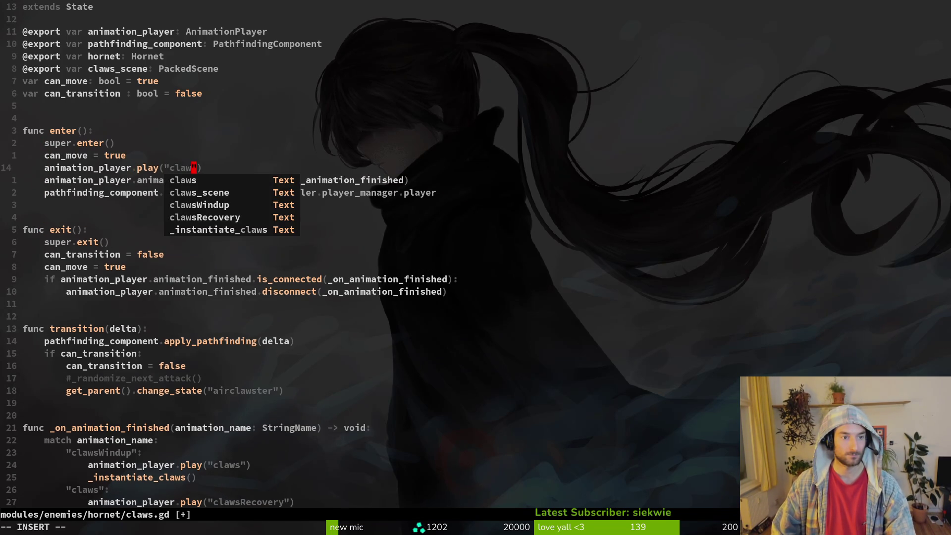
key("Tab")
key("Tab")
key("Escape")
type(":w")
key("Return")
key("k")
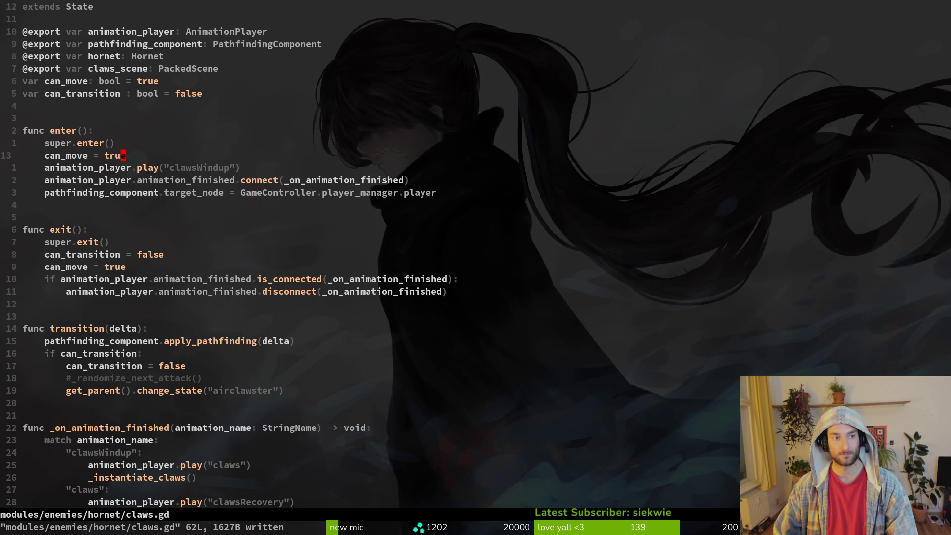
Remove the pasted can_move line from enter() and change the declaration's default to false
key("shift+v")
type("d")
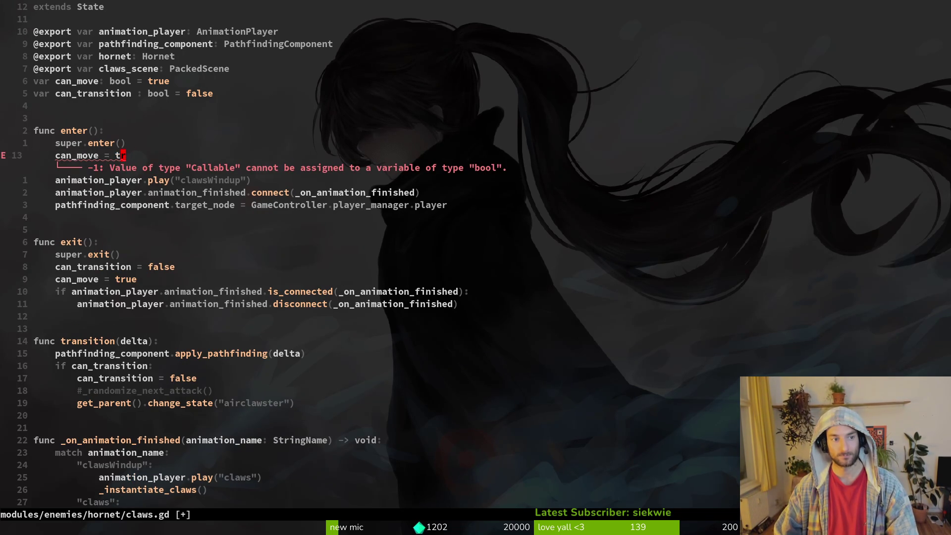
type("k:w")
key("Return")
key("k")
key("k")
key("k")
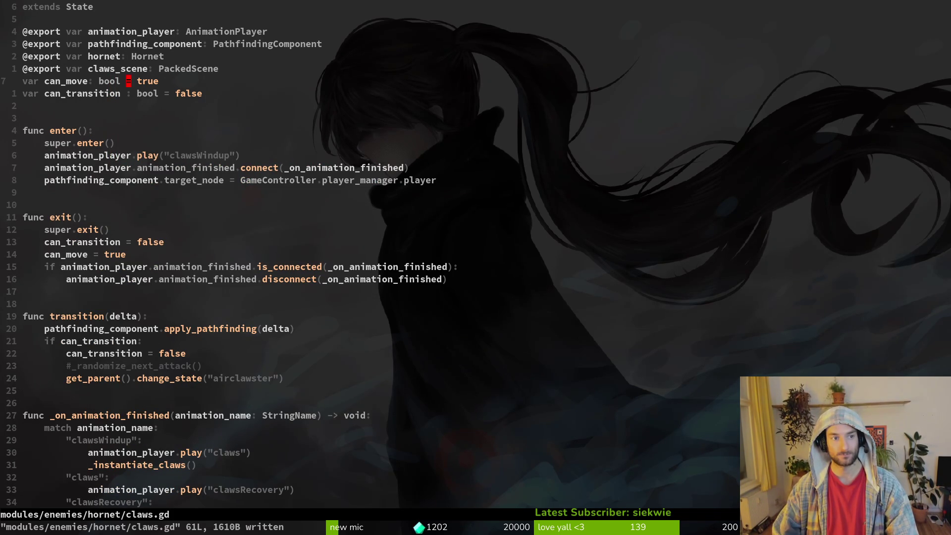
key("w")
key("w")
type("cwfale")
key("Escape")
type("is")
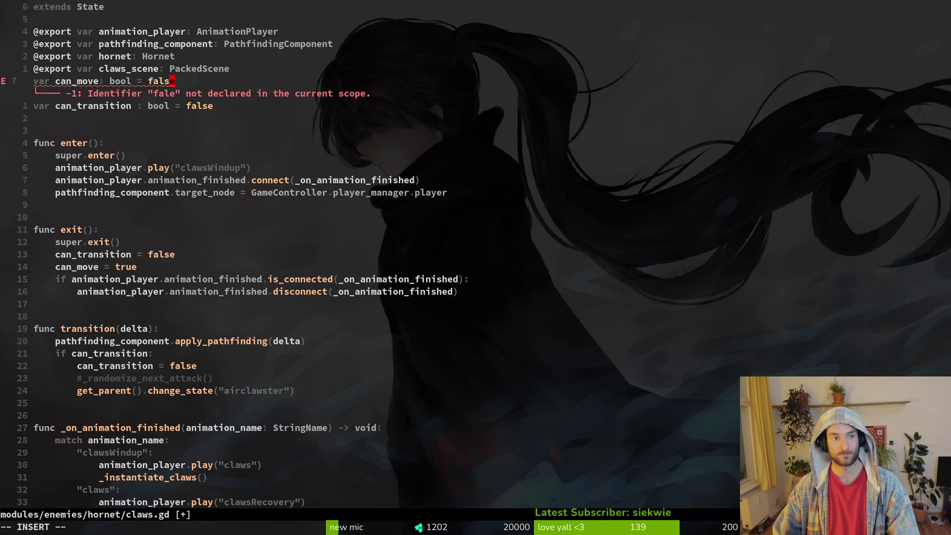
key("Escape")
key("j")
key("j")
key("j")
key("j")
key("j")
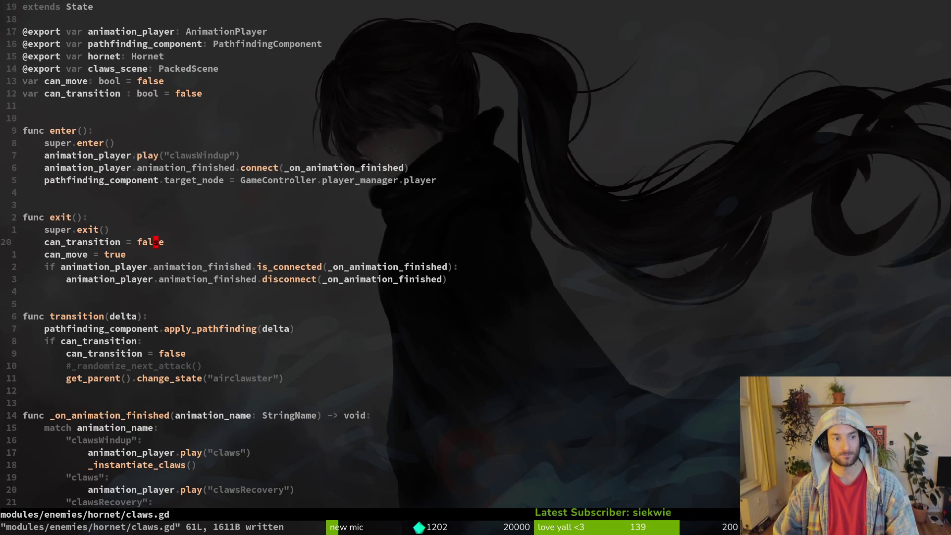
Set the can_move reset in exit() to false and save claws.gd
type("ciwfla")
key("BackSpace")
key("BackSpace")
type("alse")
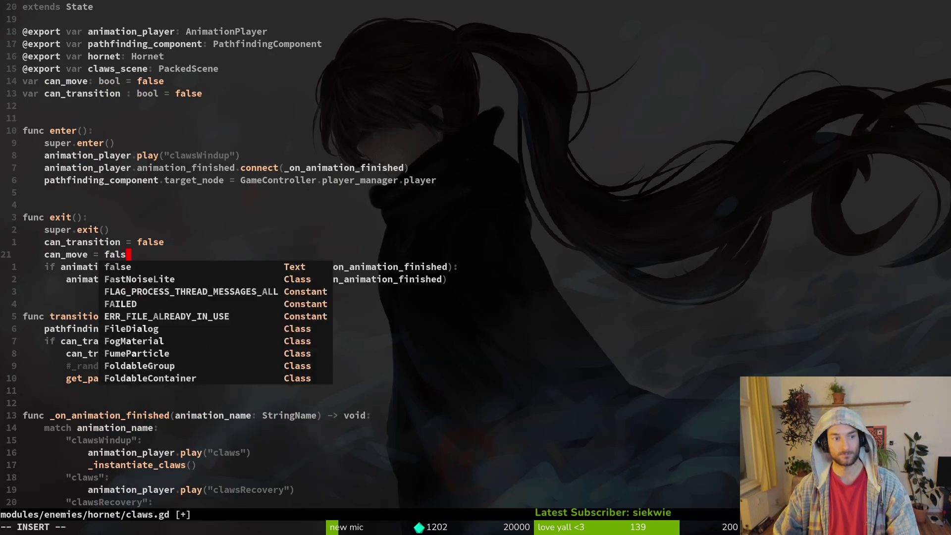
key("Escape")
type(":w")
key("Return")
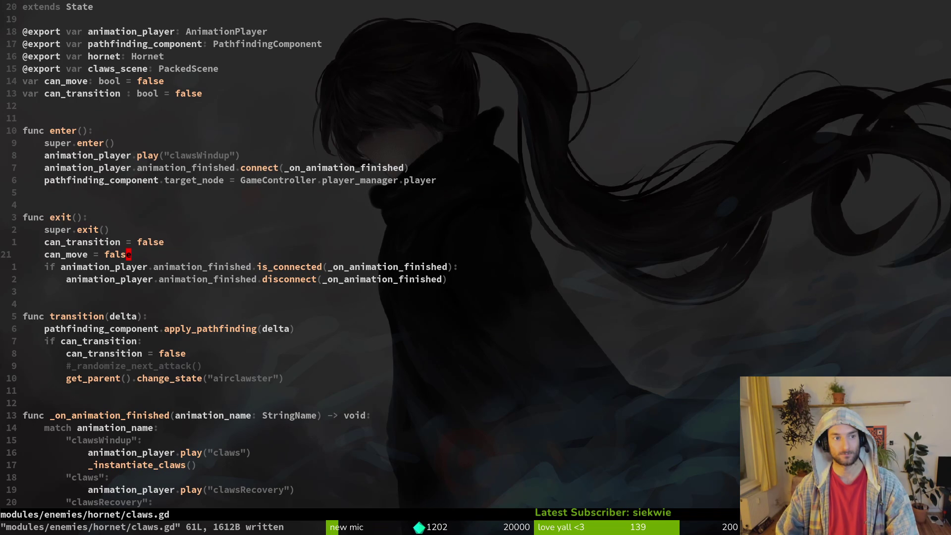
type("k0:w")
key("Return")
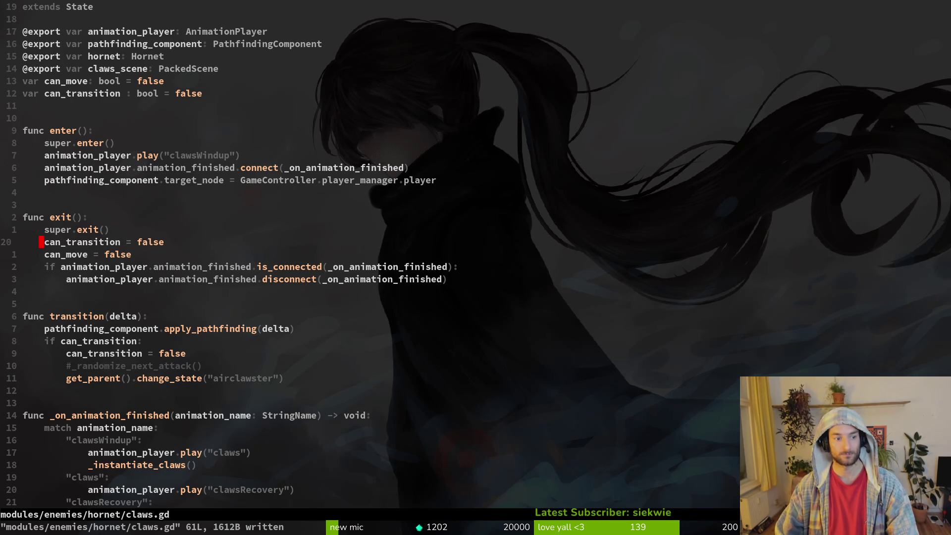
key("ctrl+d")
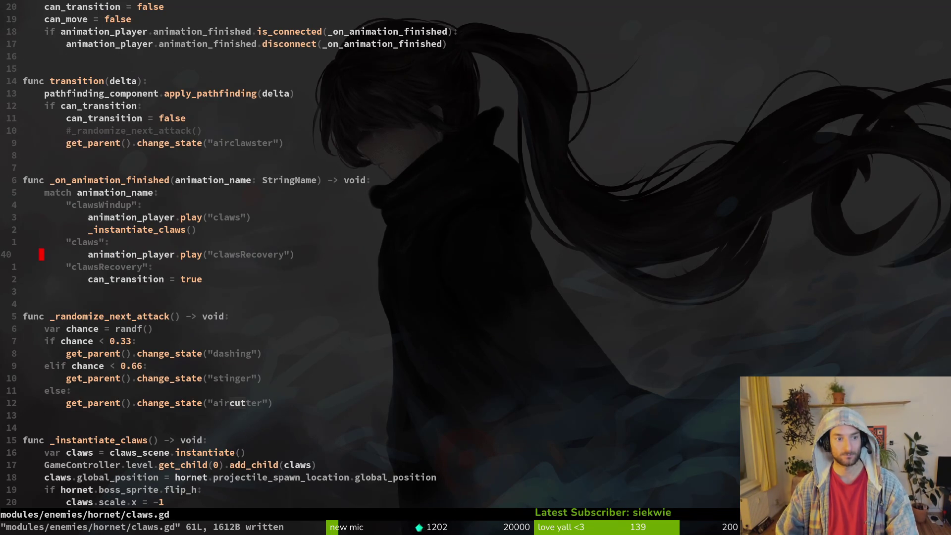
Add a can_move = true line under the clawsRecovery play call in the claws branch
key("p")
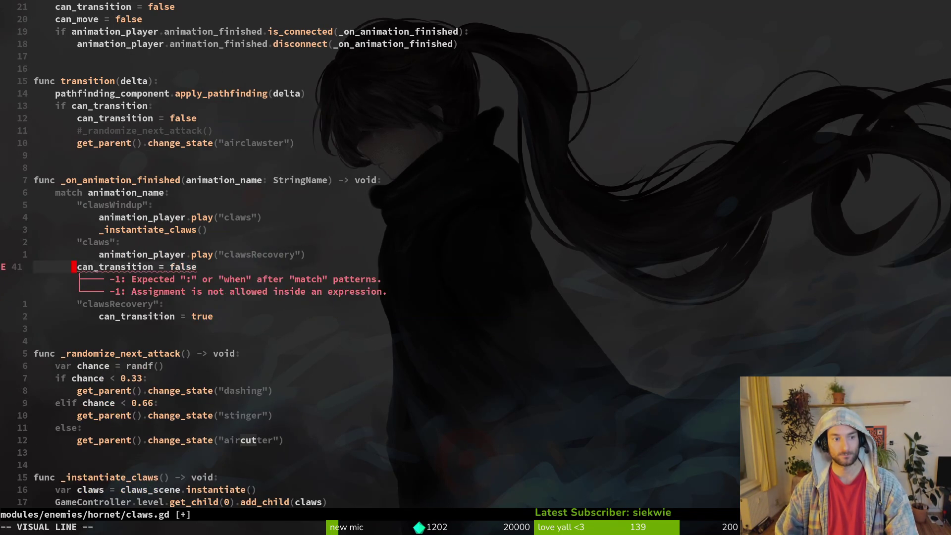
key("greater")
key("greater")
key("dollar")
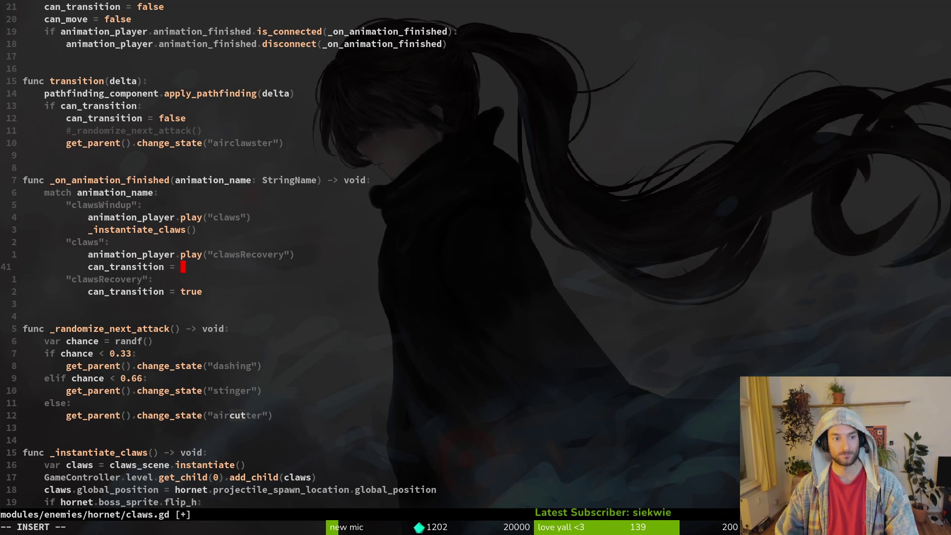
type("true")
key("Escape")
key("asciicircum")
key("c")
key("t")
key("equal")
type("can_move")
key("Escape")
type(":w k")
Wrap the apply_pathfinding call in transition() in an if can_move: condition and save
key("k")
key("k")
key("k")
type("oif can_move:")
key("Escape")
key("j")
key("greater")
key("greater")
type(":w")
key("Return")
Add an if claw_dash: check at the start of transition()
key("j")
key("j")
key("j")
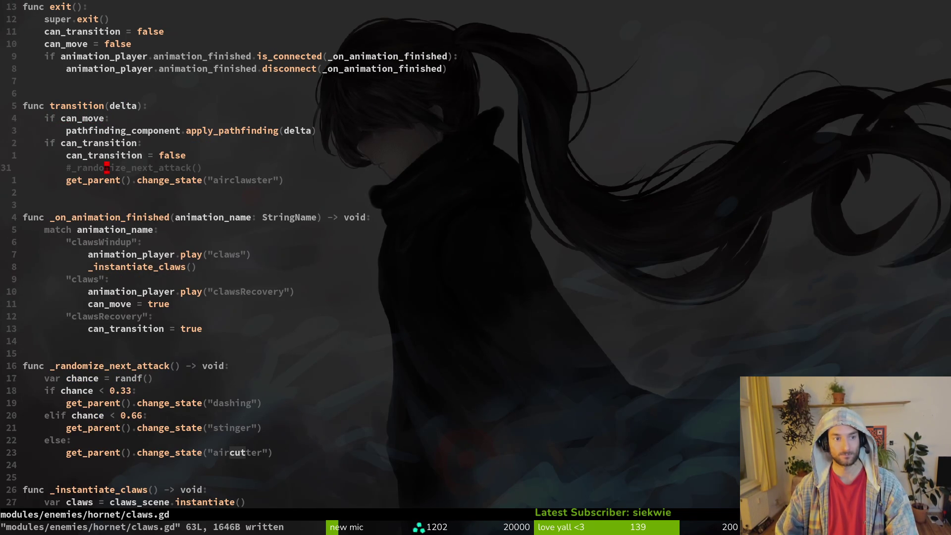
key("j")
key("j")
key("j")
key("j")
key("j")
key("j")
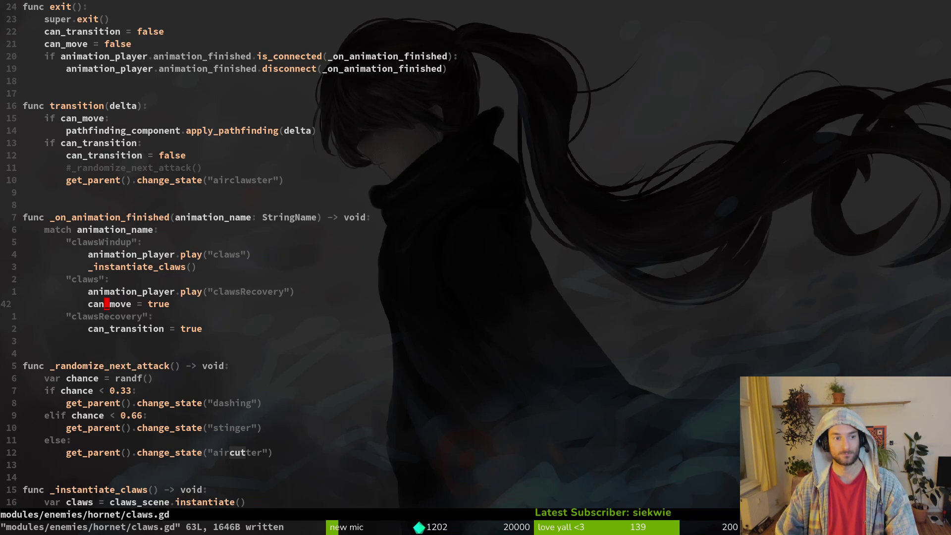
key("k")
key("k")
key("k")
key("k")
key("k")
key("k")
key("k")
type("oi")
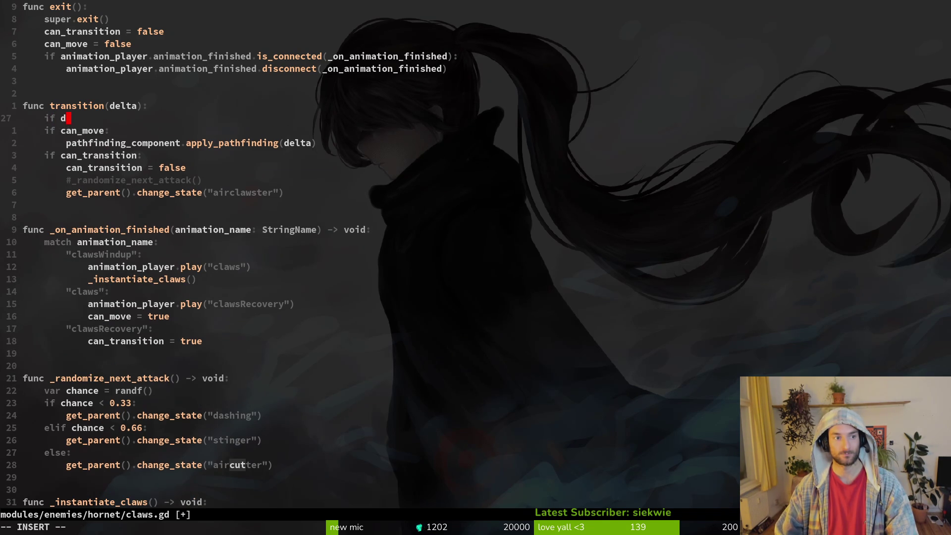
type("f das")
key("BackSpace")
key("BackSpace")
key("BackSpace")
type("claw_das")
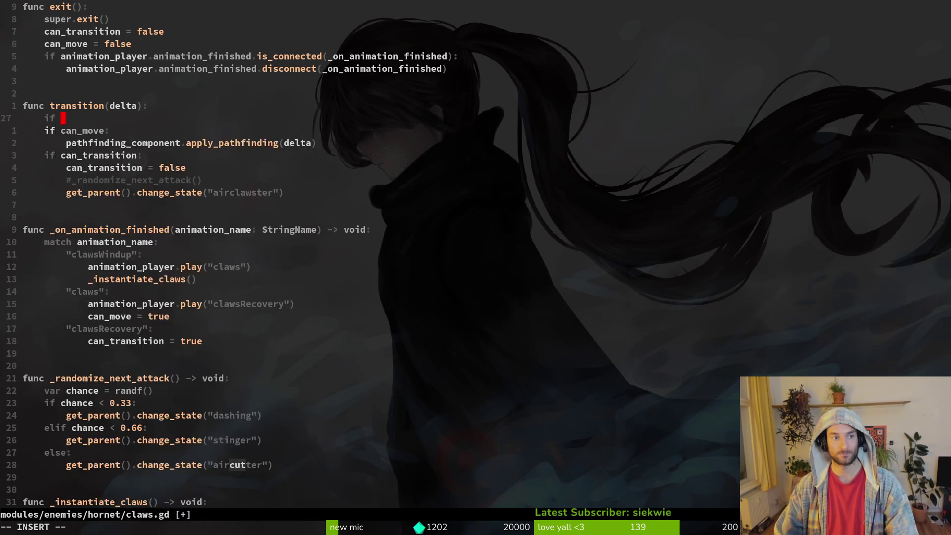
type("h")
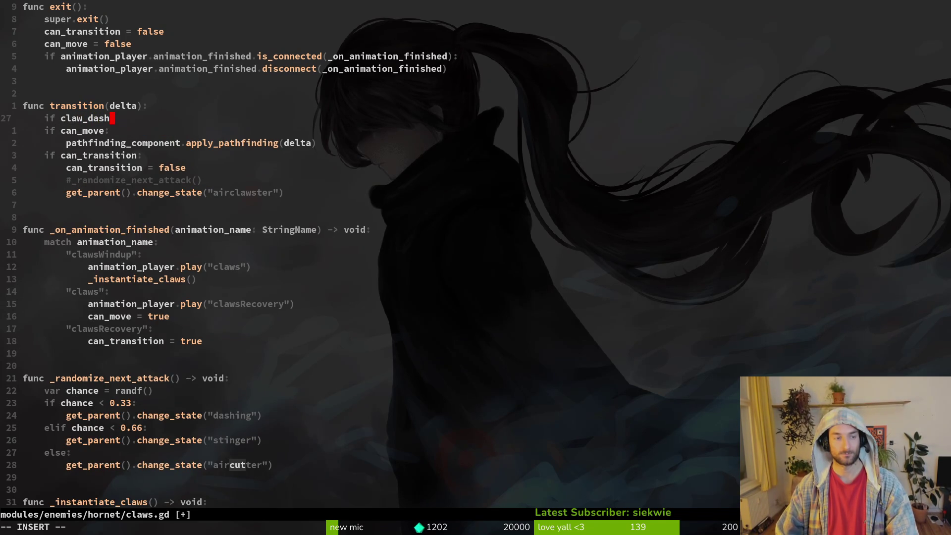
type(":")
key("Escape")
key("j")
key("j")
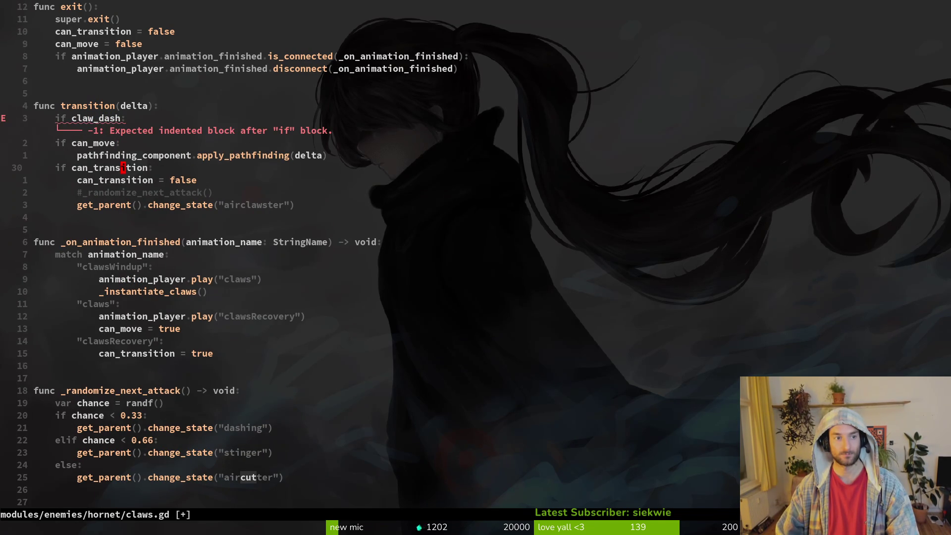
key("k")
key("k")
Begin a movement call line inside the claw_dash block
type("omove")
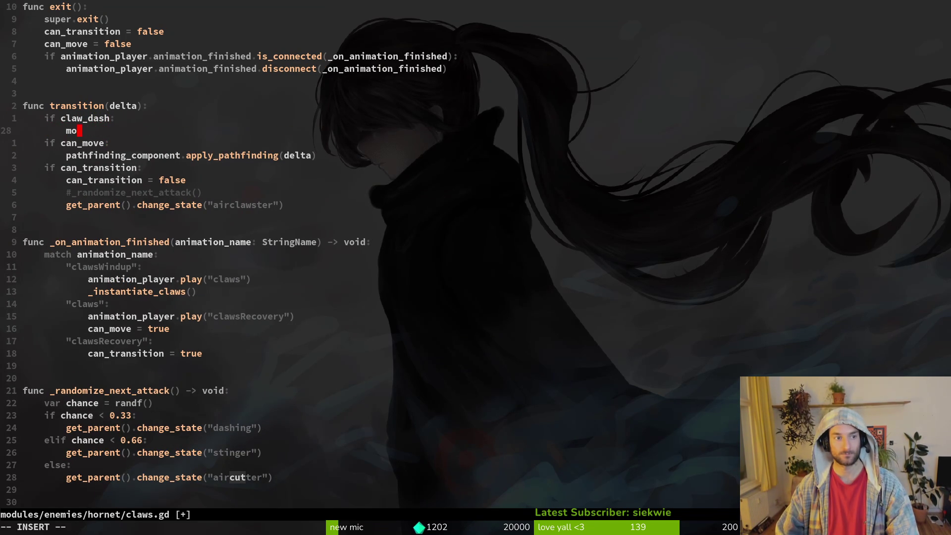
key("Tab")
type("m")
key("BackSpace")
key("BackSpace")
key("BackSpace")
key("Escape")
Duplicate the pathfinding_component export line and start renaming it to movement_component
key("g")
key("g")
key("j")
key("j")
key("j")
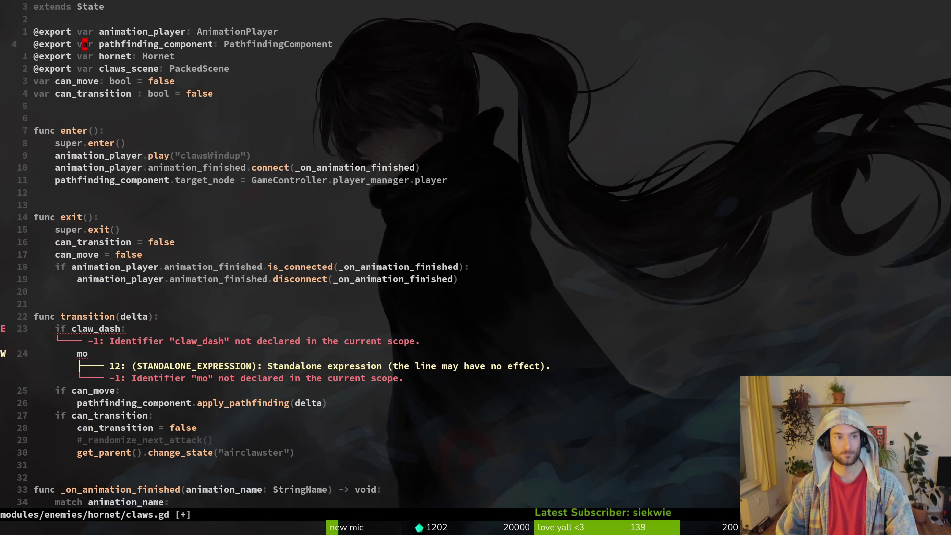
key("w")
key("w")
type("cwmoveme")
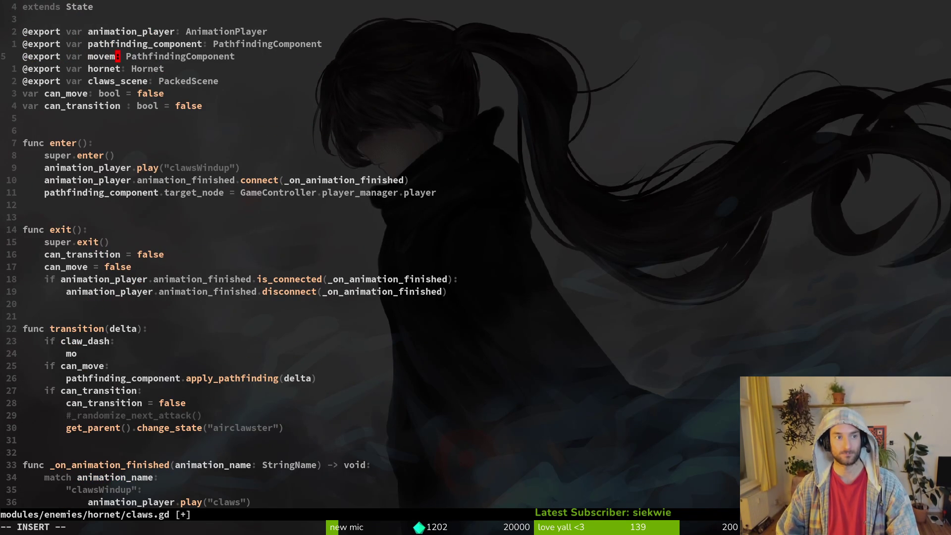
type("nt_compone")
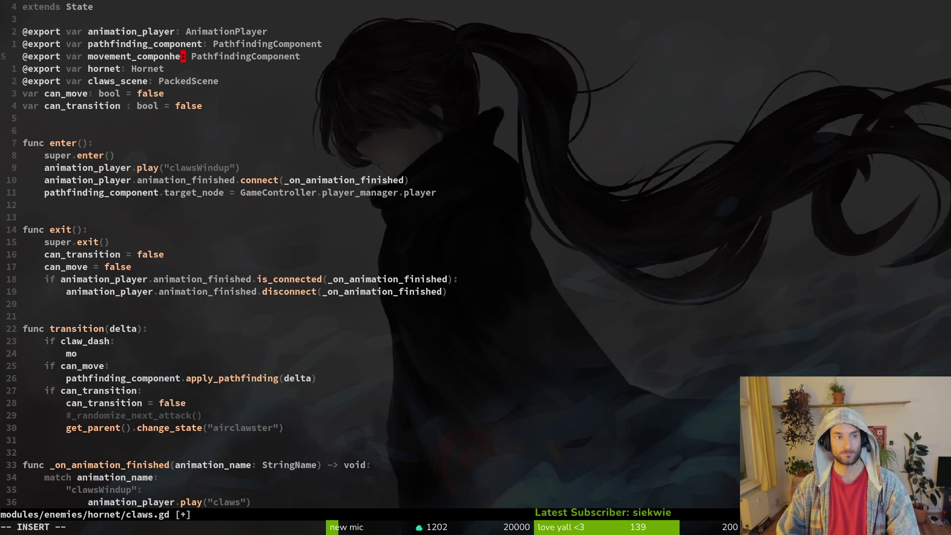
type("nt")
Finish the movement_component export with type MovementComponent and save claws.gd
key("Escape")
type(":w")
key("Return")
key("w")
key("w")
type("cwMove")
key("Return")
key("Escape")
type(":w")
key("Return")
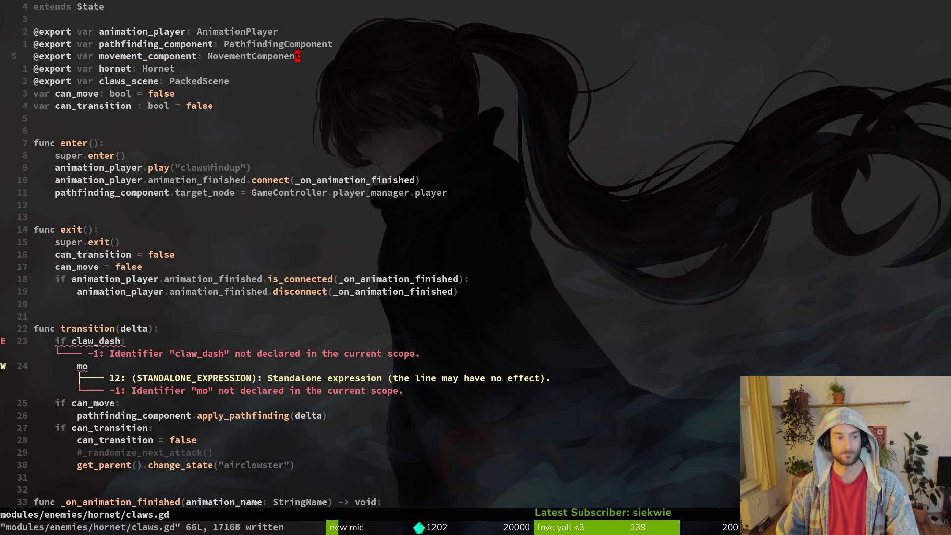
Call movement_component.apply_dash under the claw_dash check and save claws.gd
type("24jAvecom")
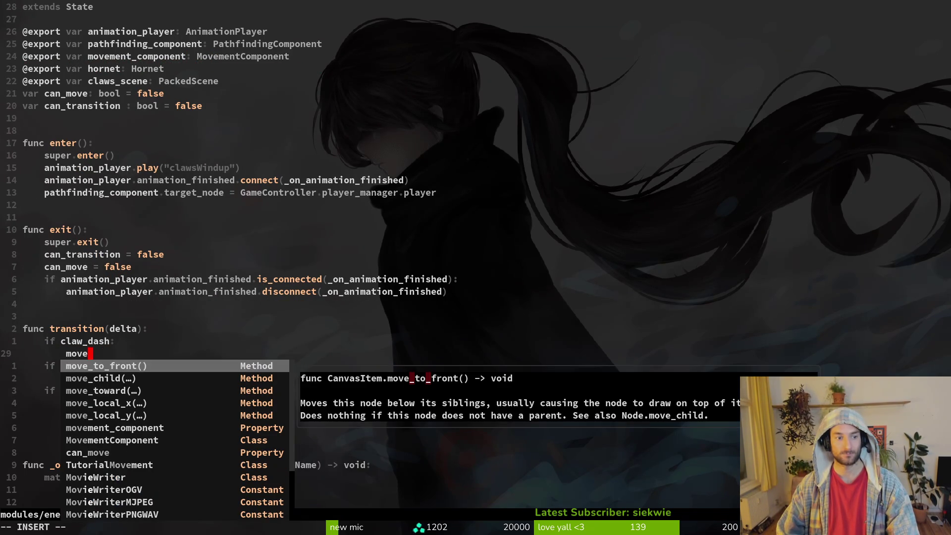
key("Return")
type(".app")
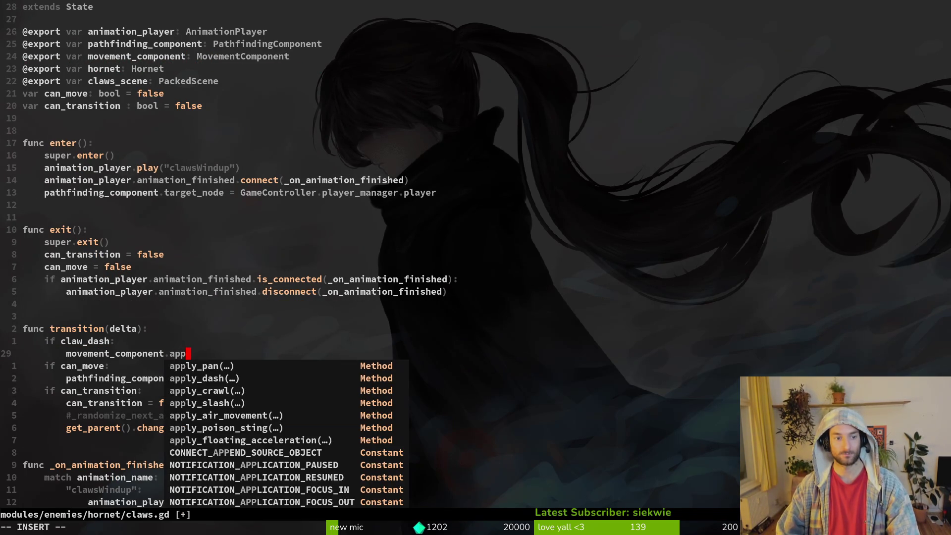
type("ly_dash")
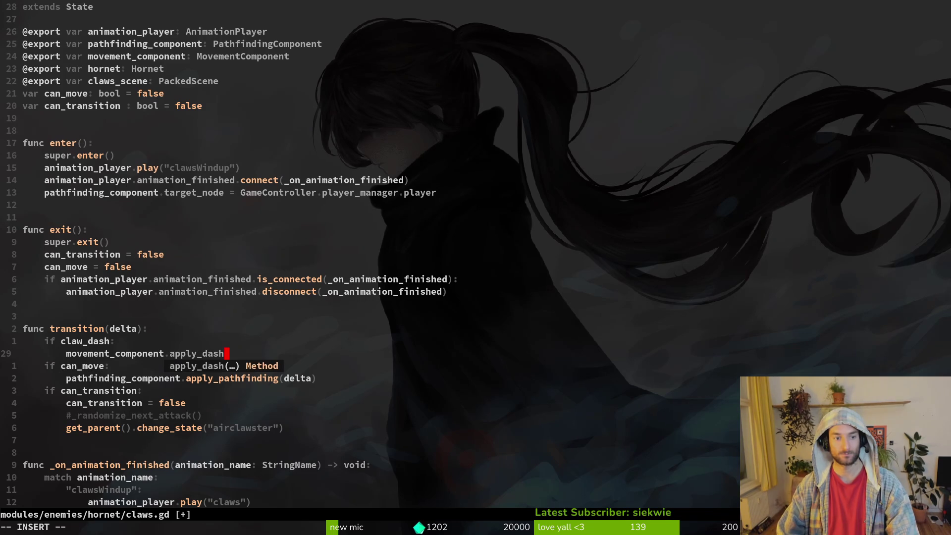
key("Tab")
key("Escape")
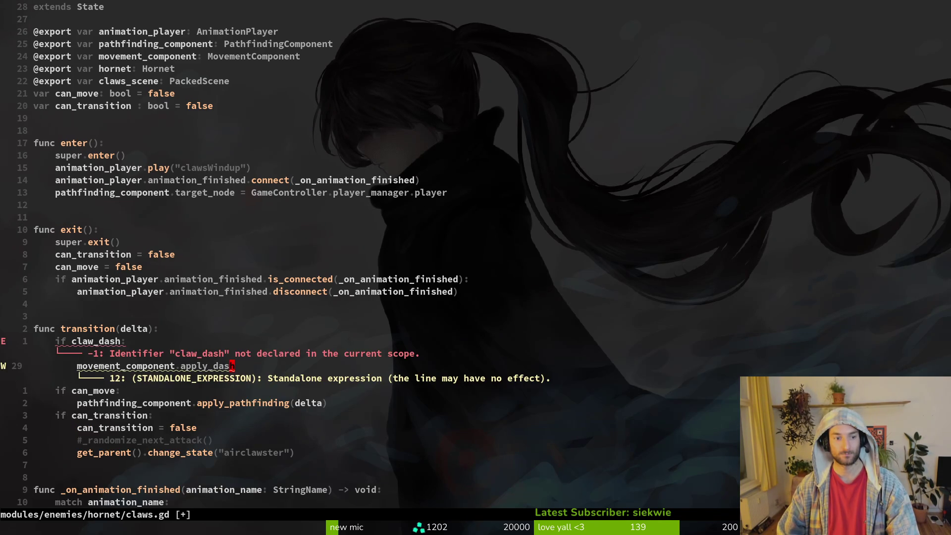
key("a")
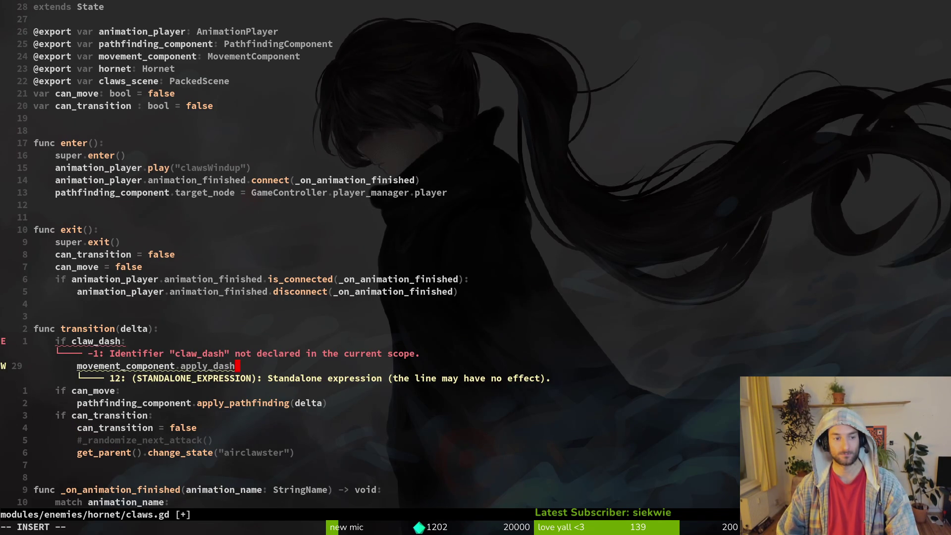
key("Escape")
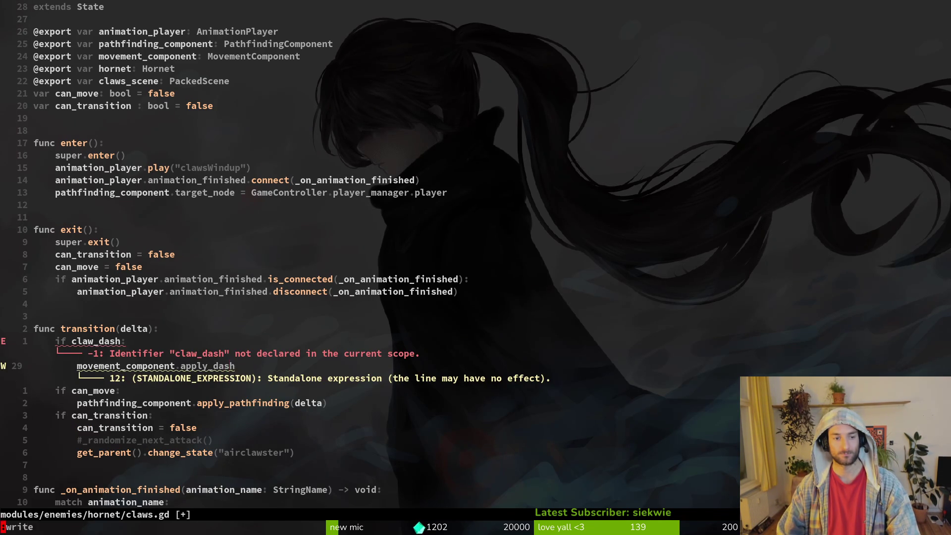
type(":w")
key("Return")
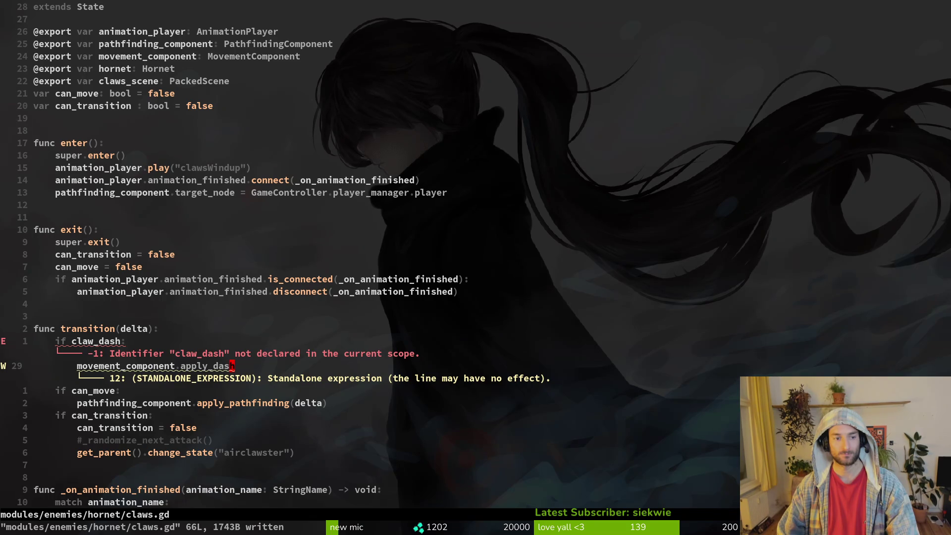
key("space")
Open the hornet's dashing.gd in a vertical split beside claws.gd
key("f")
key("f")
type("dashing")
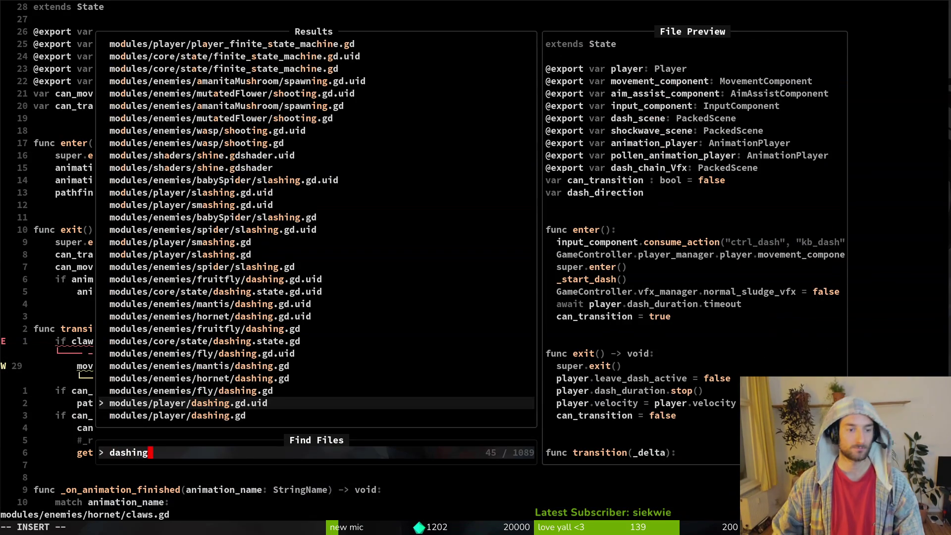
key("Up")
key("Up")
key("Up")
key("ctrl+v")
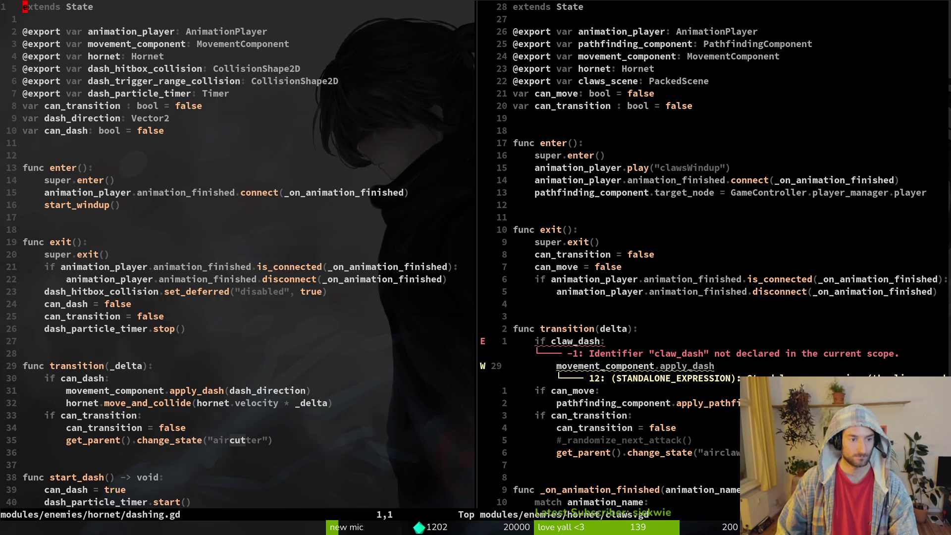
scroll(237, 258, "down", 7)
scroll(237, 257, "up", 4)
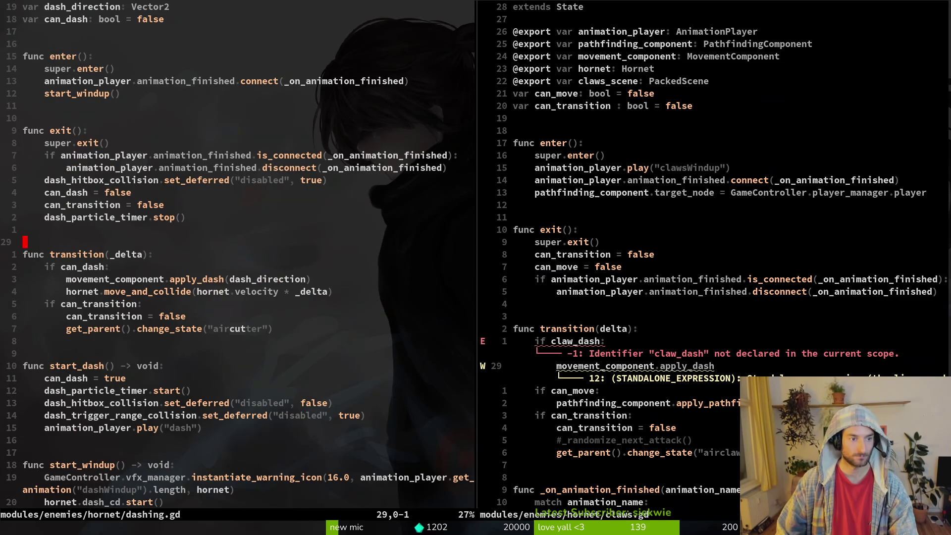
Check the dash_on_cd = true line in start_windup, save dashing.gd, and return to claws.gd
key("ctrl+d")
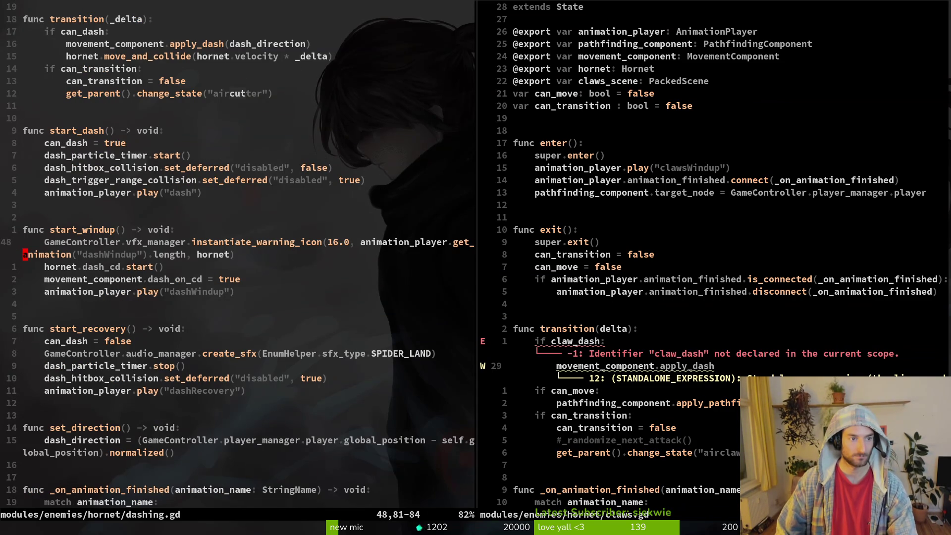
key("k")
key("j")
key("j")
key("j")
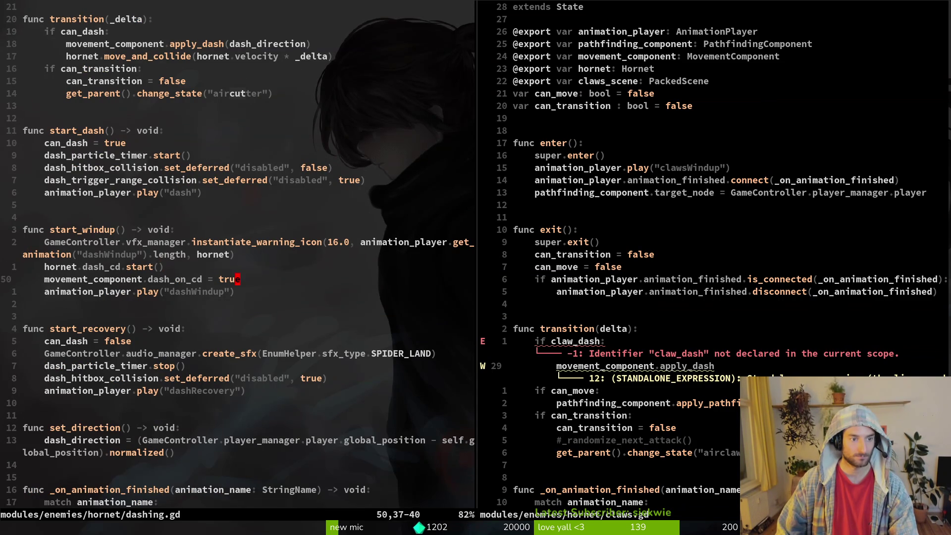
key("j")
key("j")
key("j")
type("0:w")
key("Return")
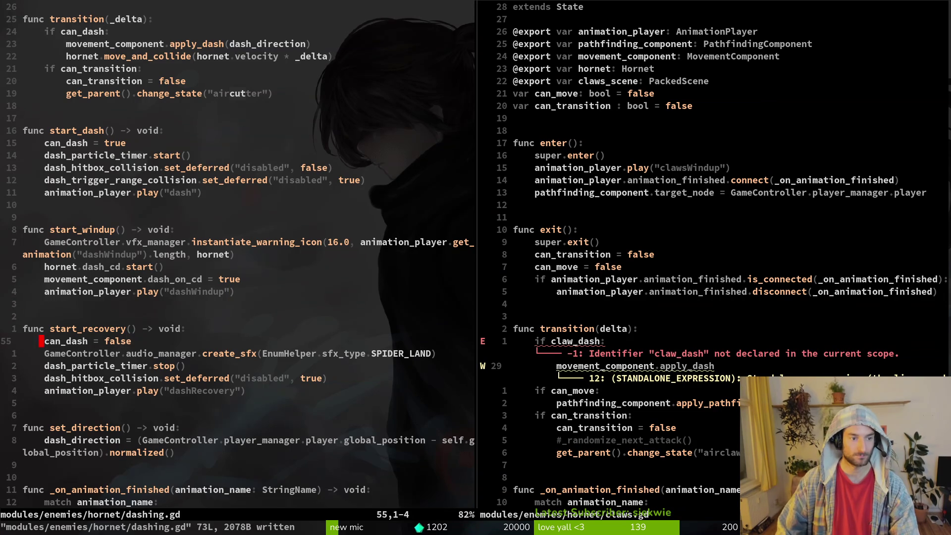
key("super+l")
key("ctrl+d")
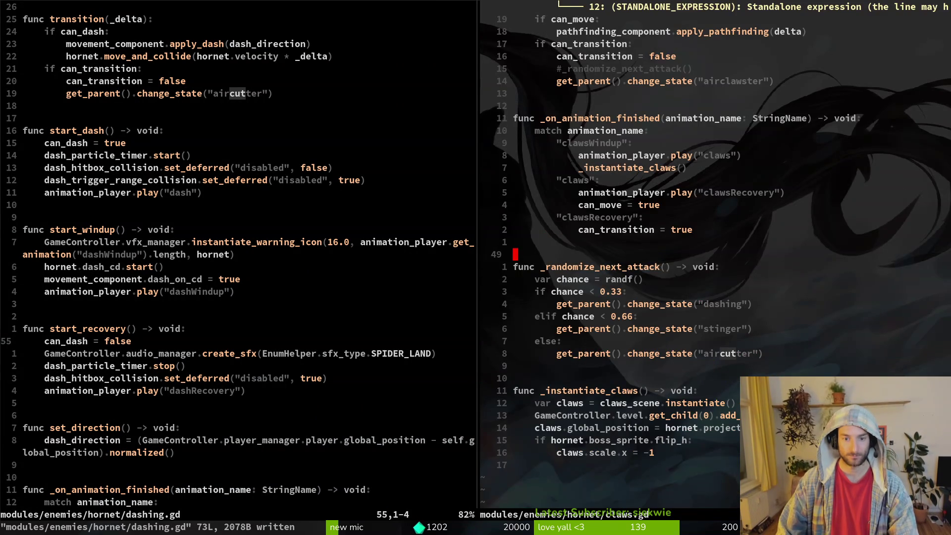
Paste can_dash = false under the "claws" branch, indent it, and save
key("k")
key("k")
key("k")
key("dollar")
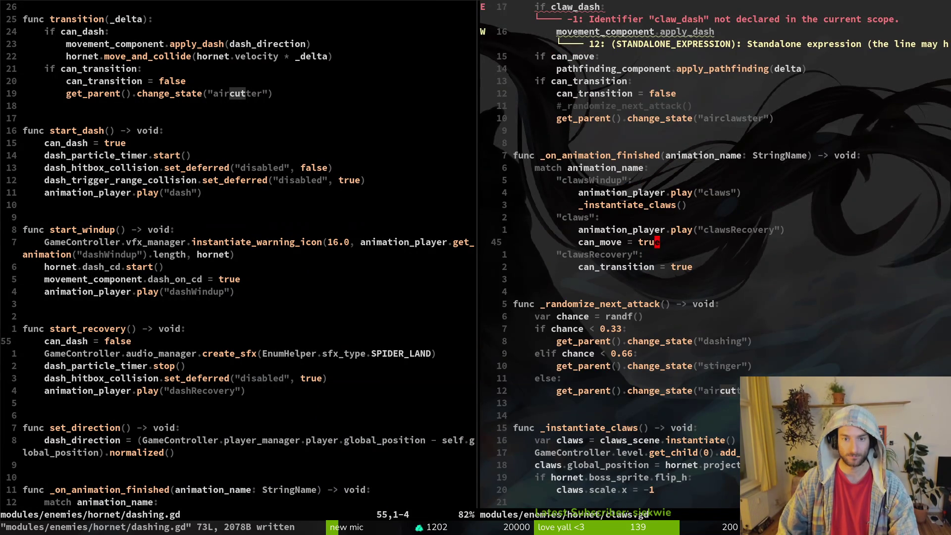
key("k")
key("k")
key("j")
key("k")
key("p")
key("V")
key("greater")
key("greater")
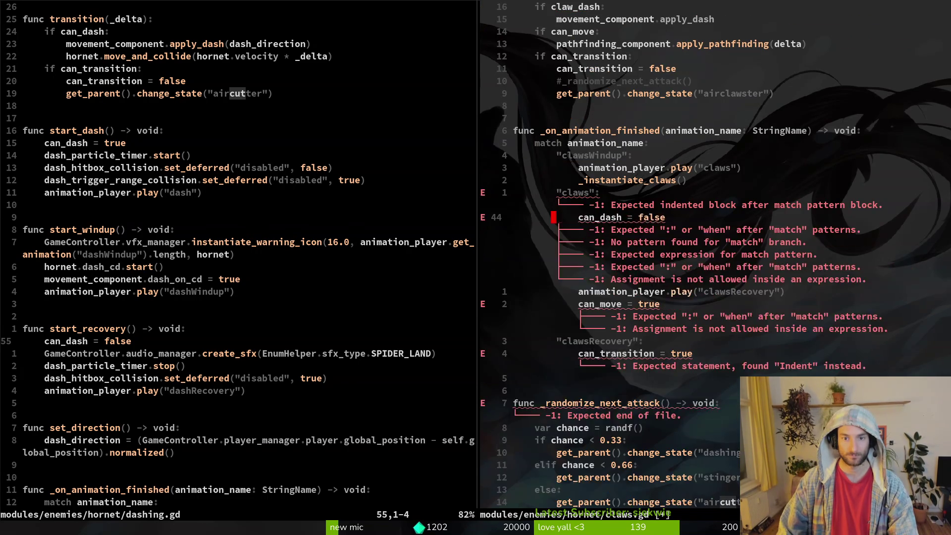
key("Escape")
type(":w")
key("Return")
Undo an accidental rename so can_dash = false stays intact, and save
type("cwcan")
key("Escape")
key("u")
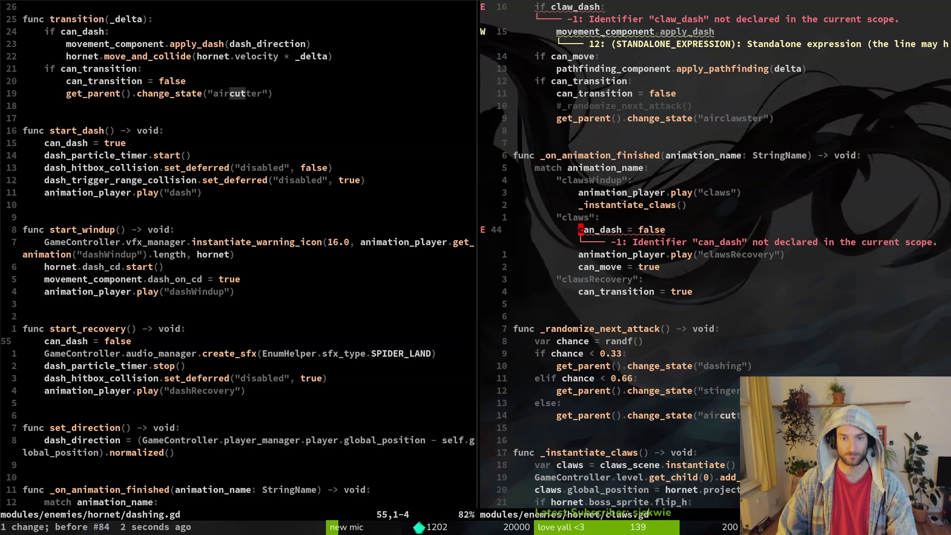
type(":w")
key("Return")
key("2")
key("0")
key("k")
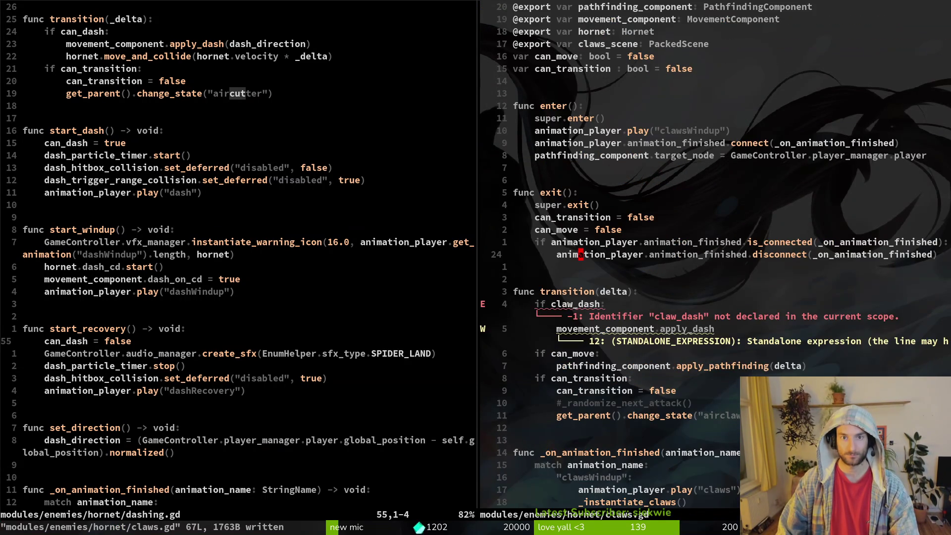
Rename the claw_dash condition in transition() to can_dash and save claws.gd
key("j")
key("j")
key("j")
type("bcwcan_dash")
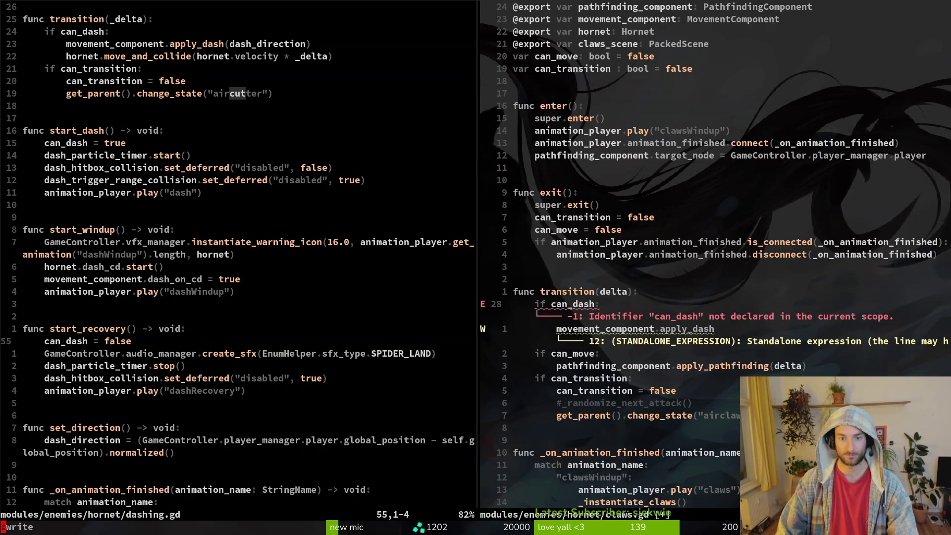
key("Escape")
type(":w")
key("Return")
key("j")
key("A")
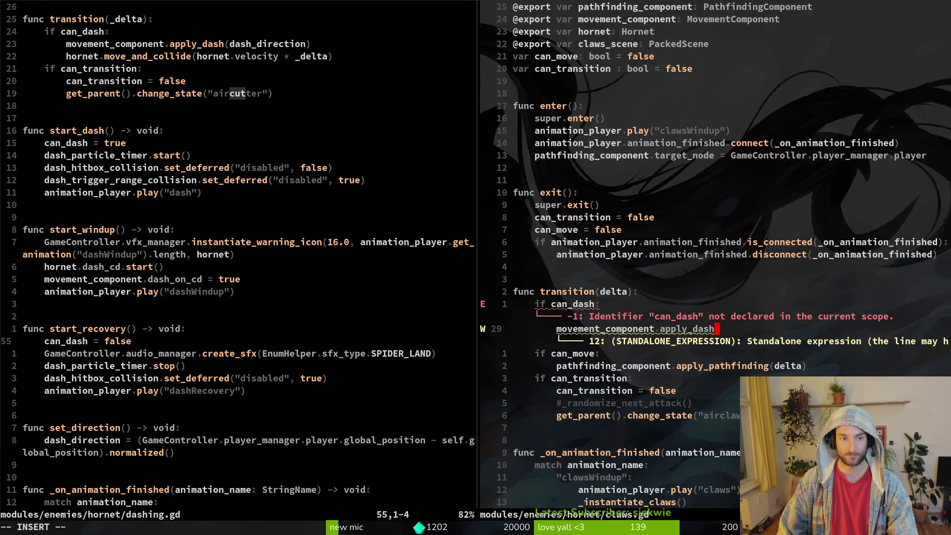
key("Escape")
key("ctrl+h")
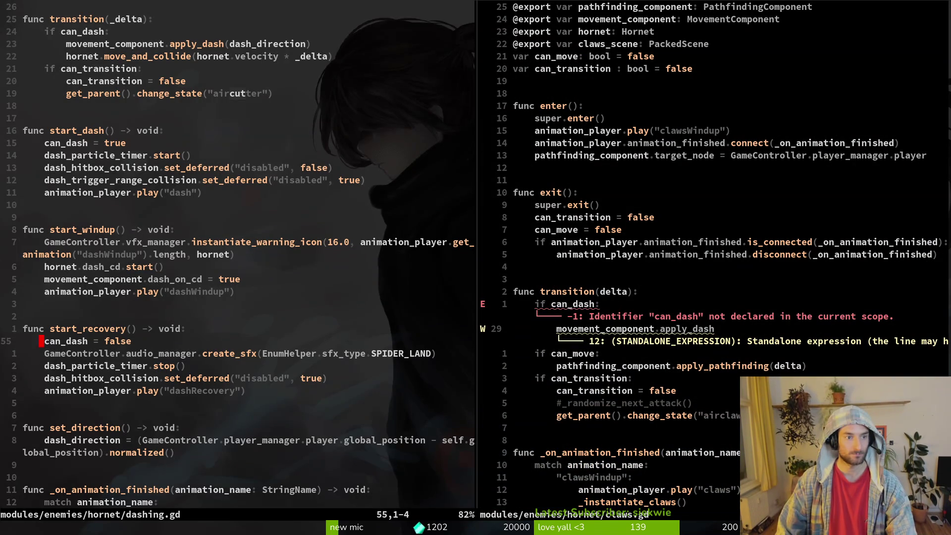
key("ctrl+u")
key("ctrl+u")
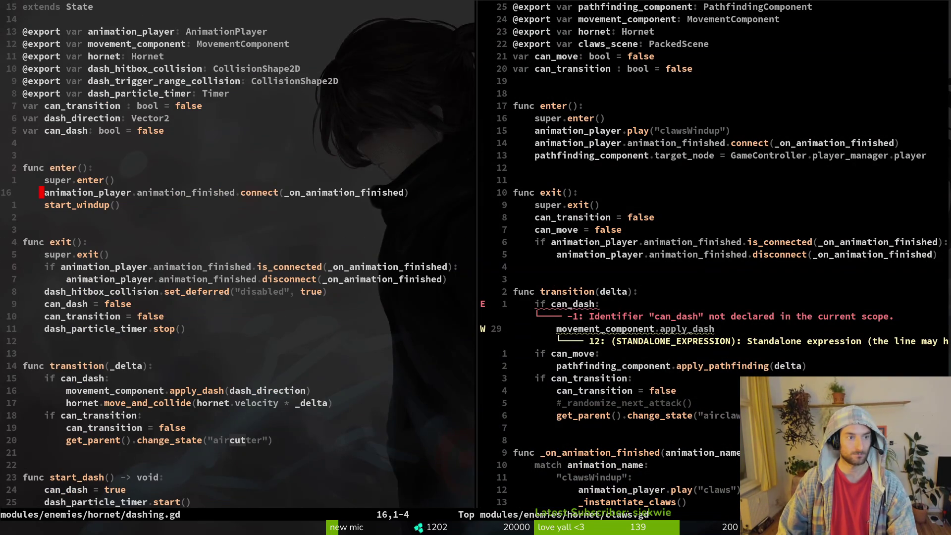
Search dashing.gd for uses of dash_direction and the set_direction function
key("ctrl+d")
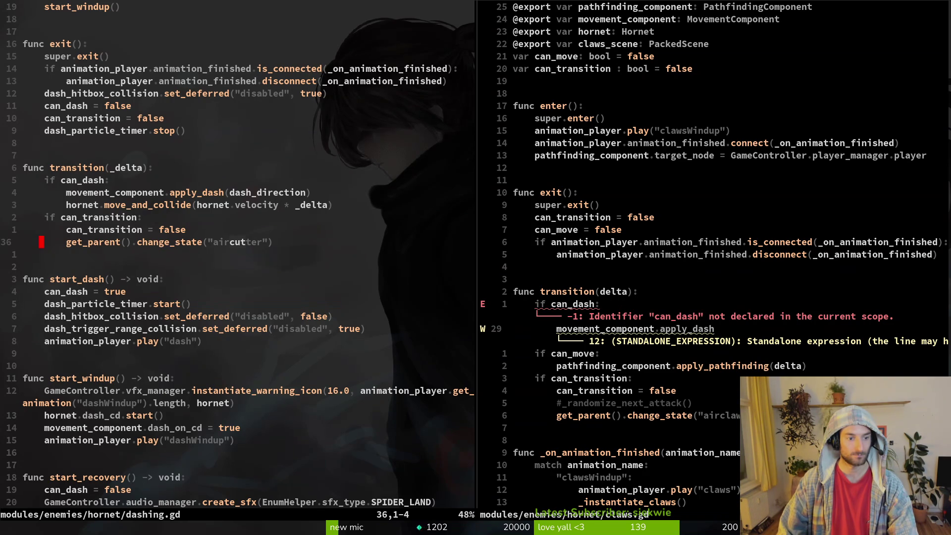
key("j")
key("j")
key("j")
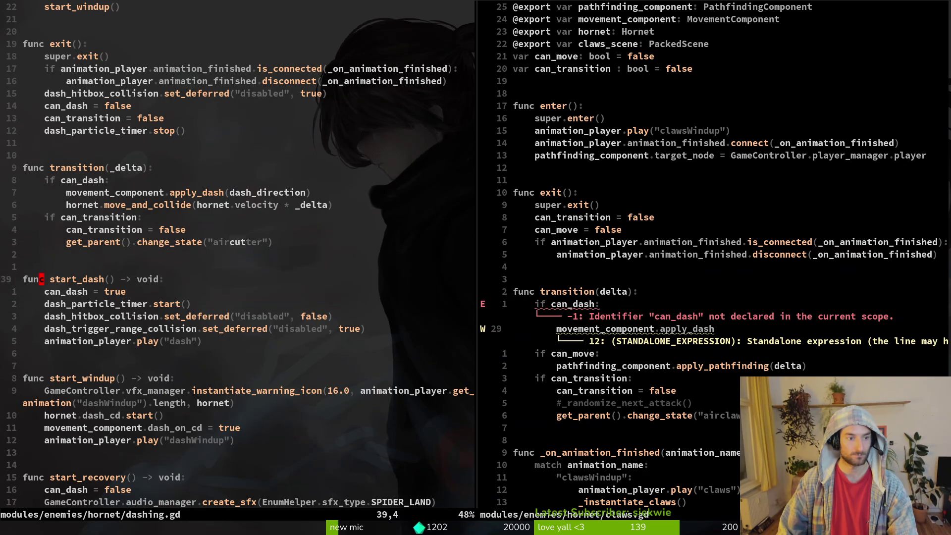
key("k")
key("k")
key("k")
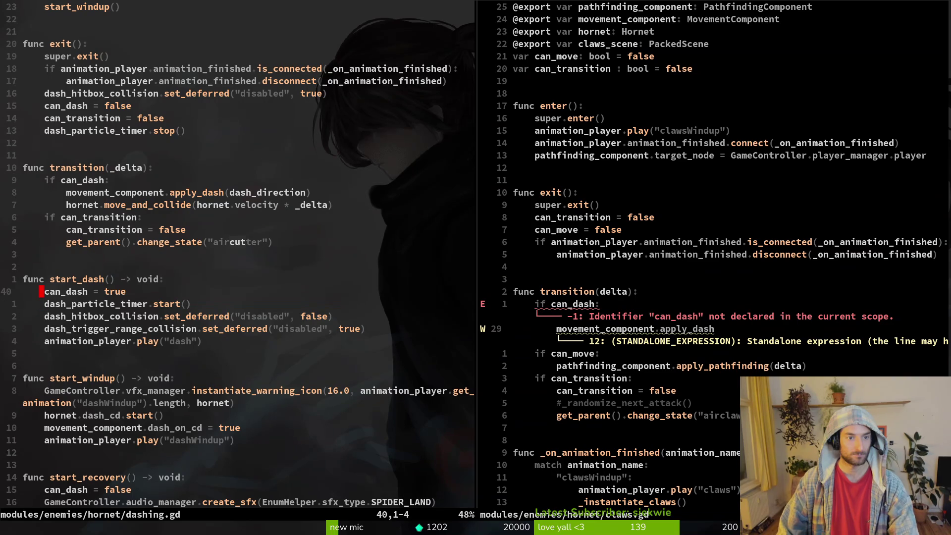
key("w")
key("w")
key("w")
key("w")
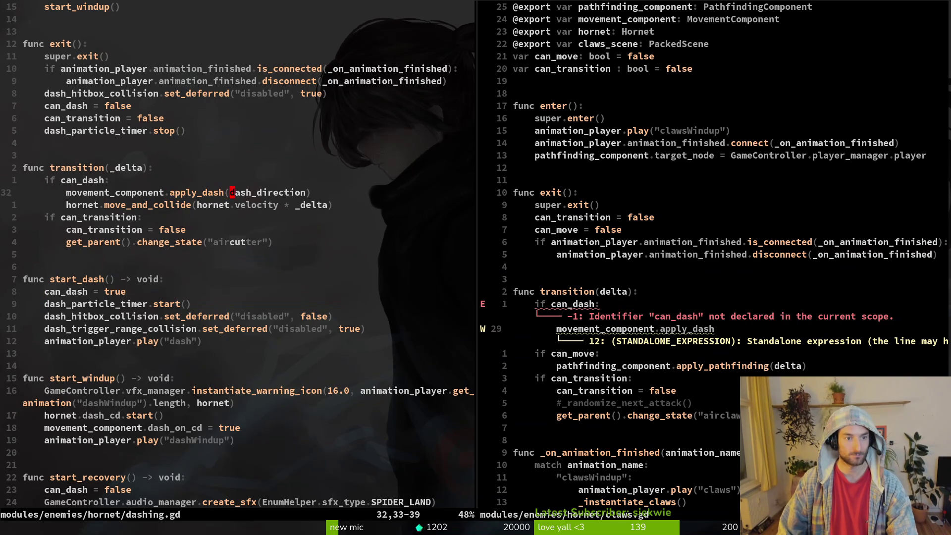
key("slash")
key("ctrl+r")
key("ctrl+w")
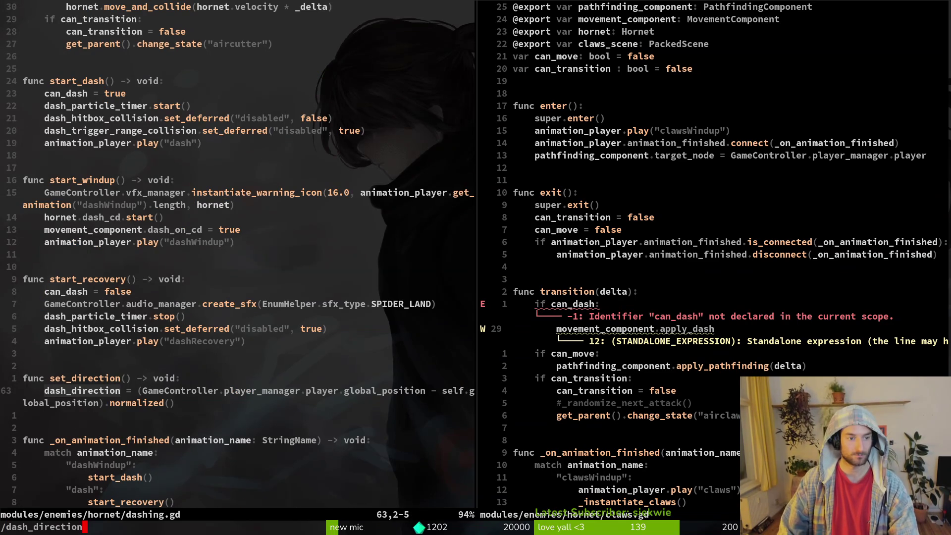
key("ctrl+w")
type("set_dire")
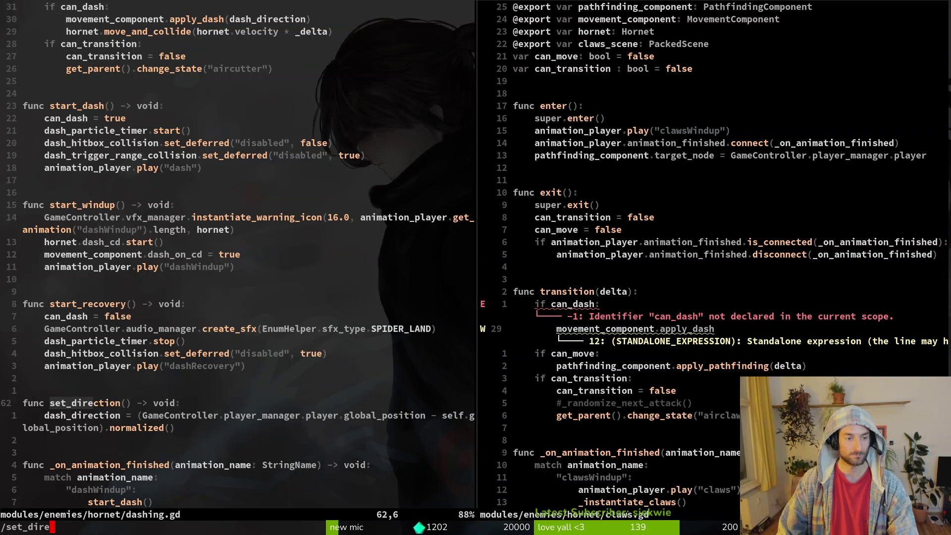
key("Escape")
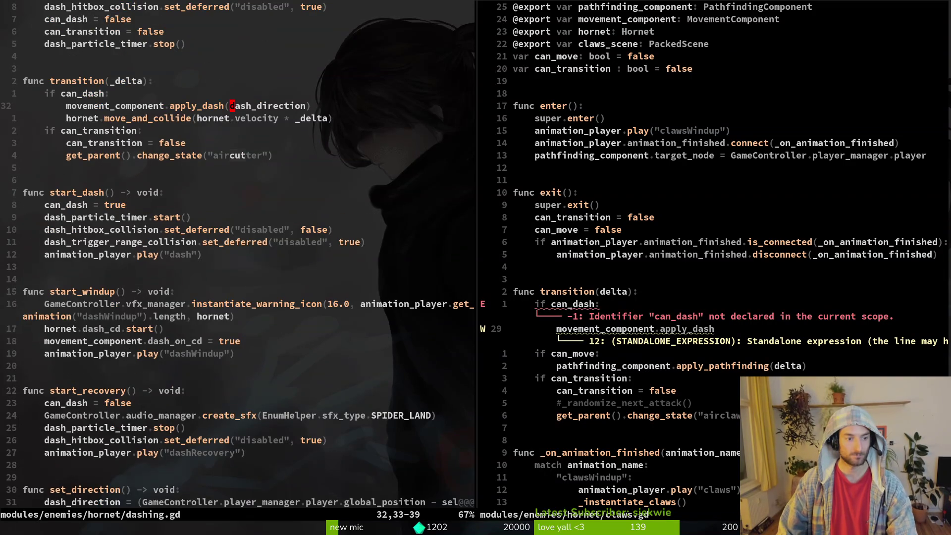
Delete the blank lines above set_direction at the end of dashing.gd and save
key("G")
key("{")
key("{")
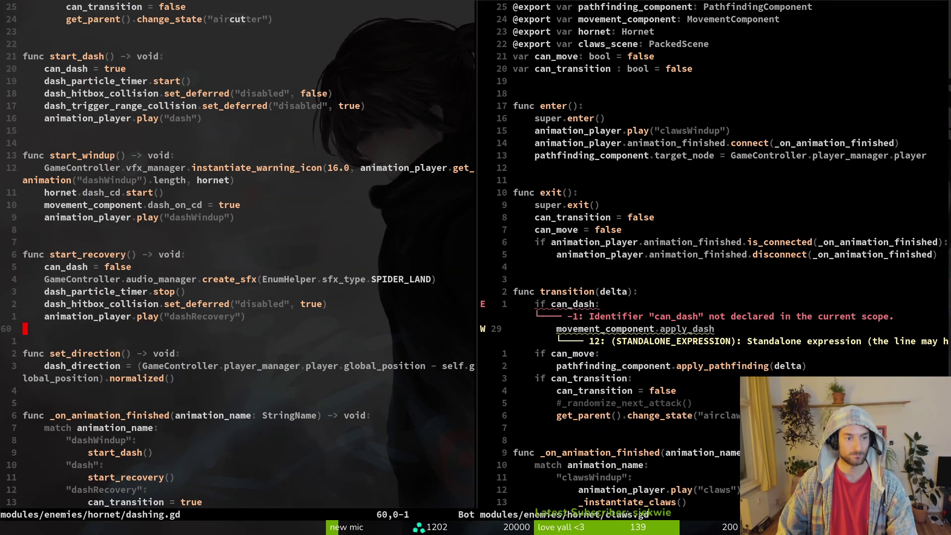
type("Vjd:w")
key("Return")
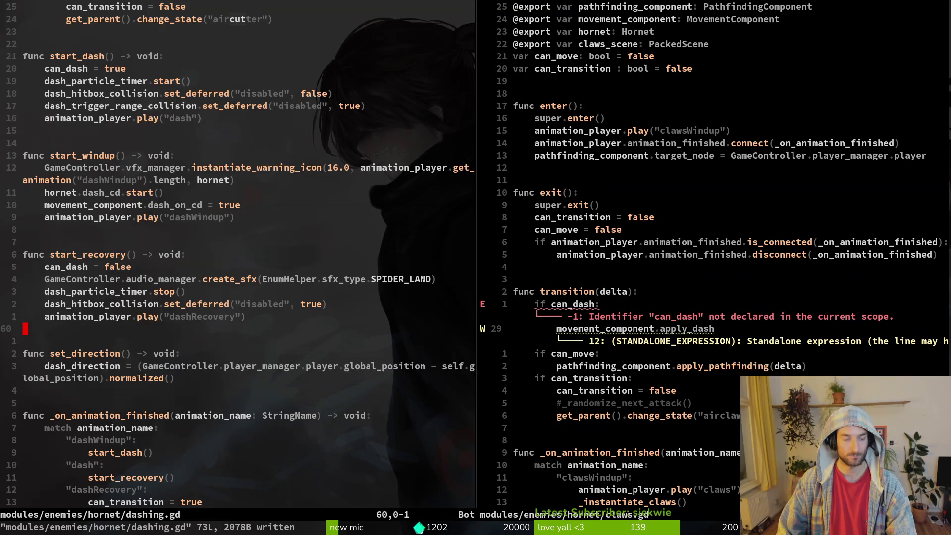
Open hornet.gd from the project file finder in place of dashing.gd
key("ctrl+p")
type("hornet")
key("Return")
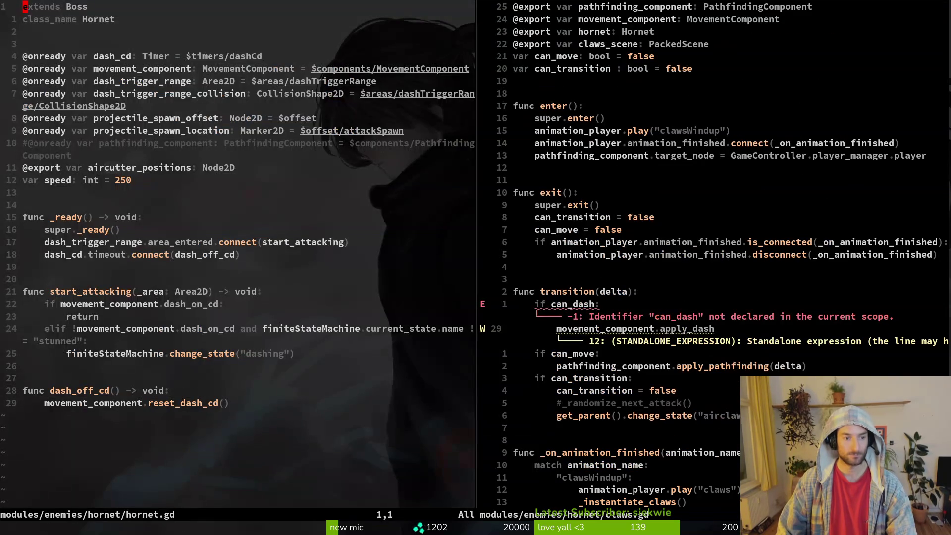
Paste set_direction() at the end of hornet.gd and save, then copy the dash_direction name
type("Gp")
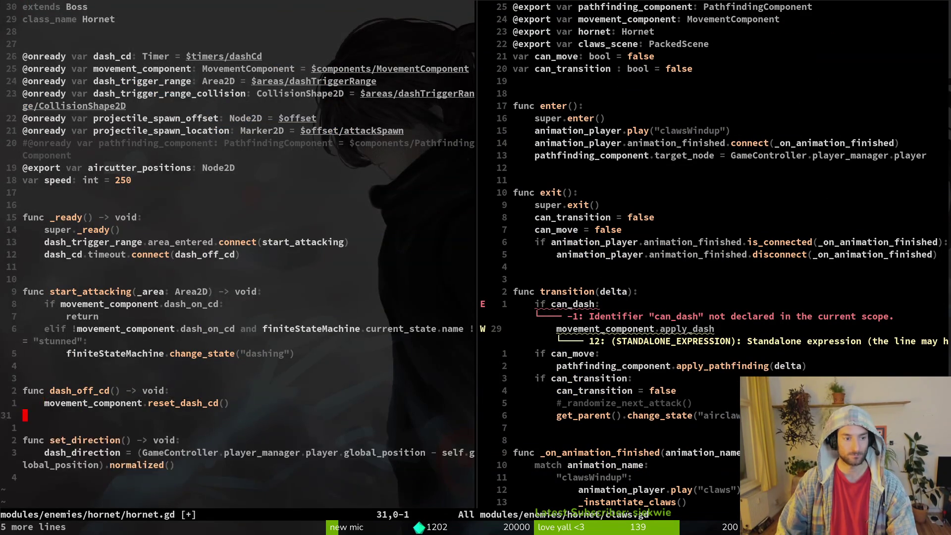
type(":w")
key("Return")
key("j")
key("j")
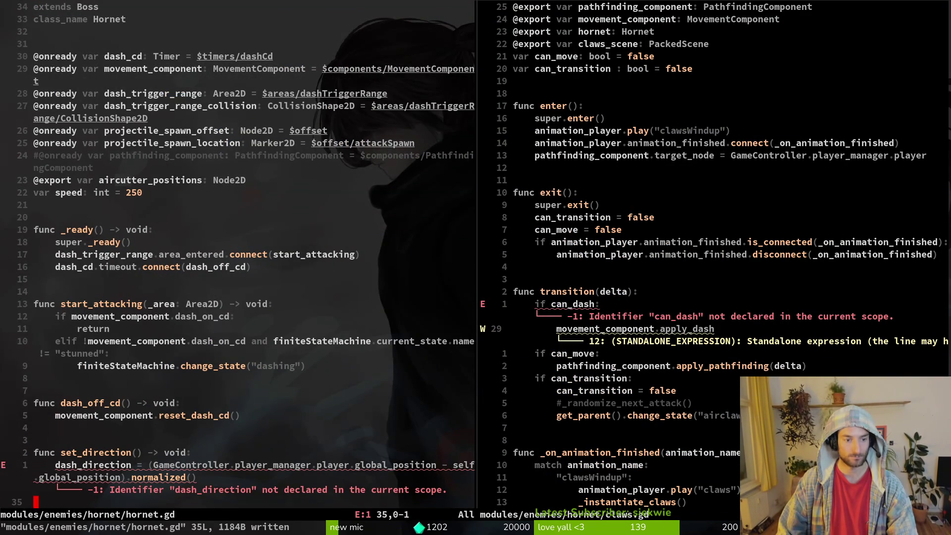
type("wvey:w")
key("Return")
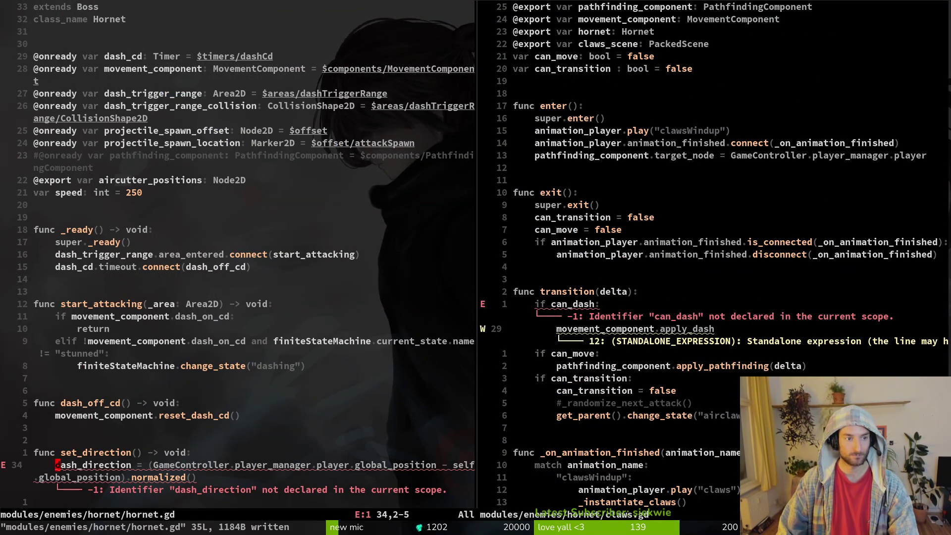
Duplicate line 14 of hornet.gd, rename it dash_direction, fix the stray quotes, and save
type("21kyypwcwdashd")
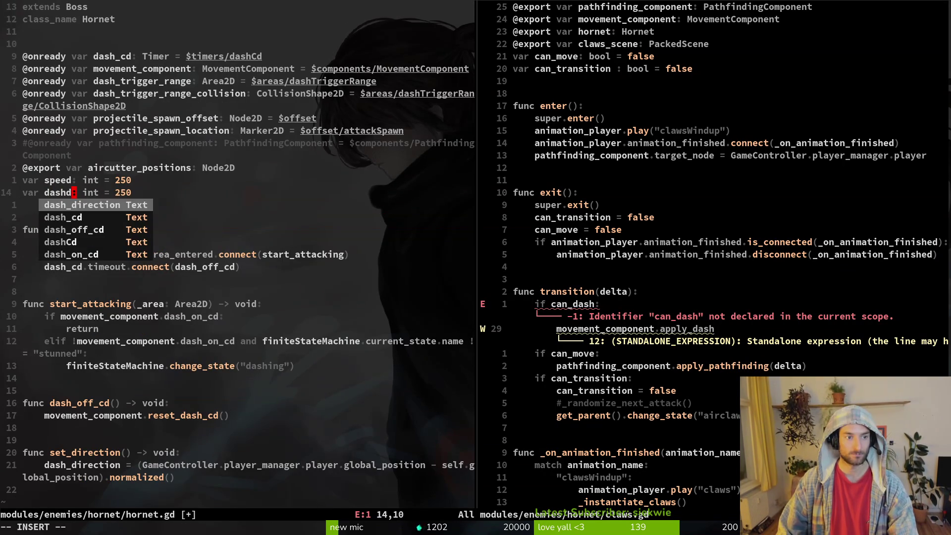
type("\"\"")
key("Escape")
type(":w")
key("Return")
key("b")
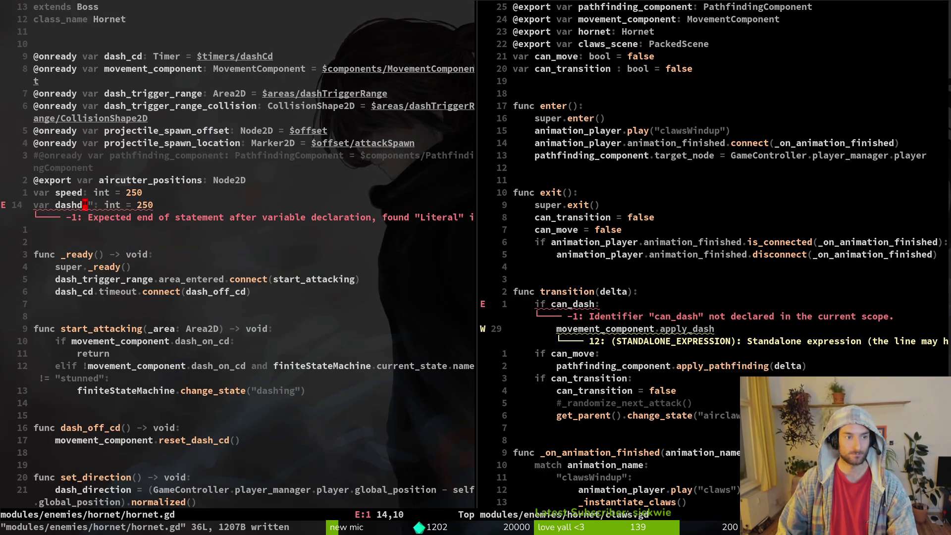
key("x")
key("x")
key("i")
key("BackSpace")
key("BackSpace")
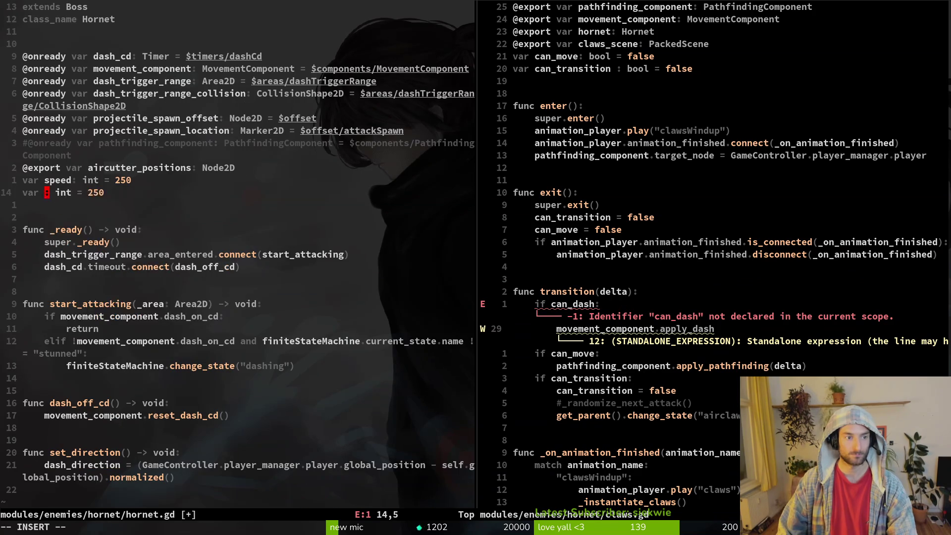
type("dash_d")
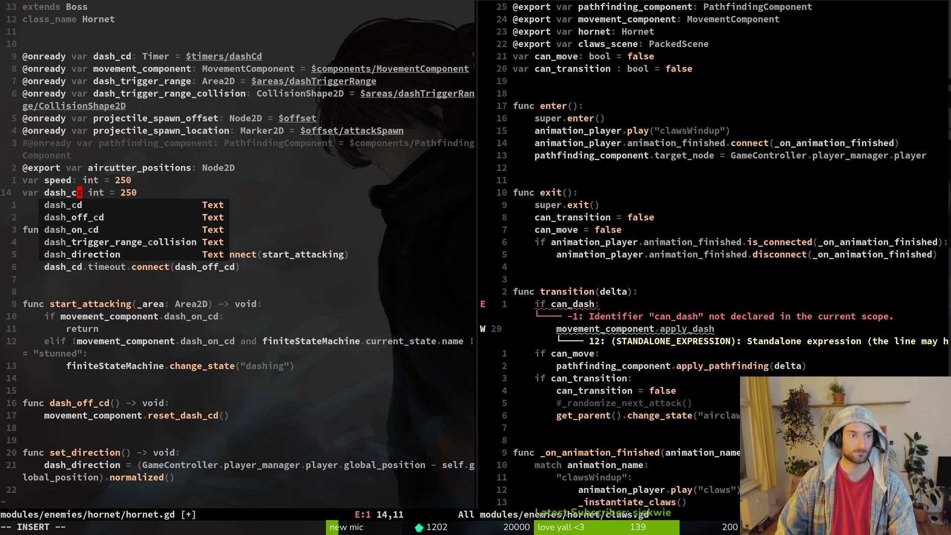
type("irection")
key("Escape")
type(":w")
key("Return")
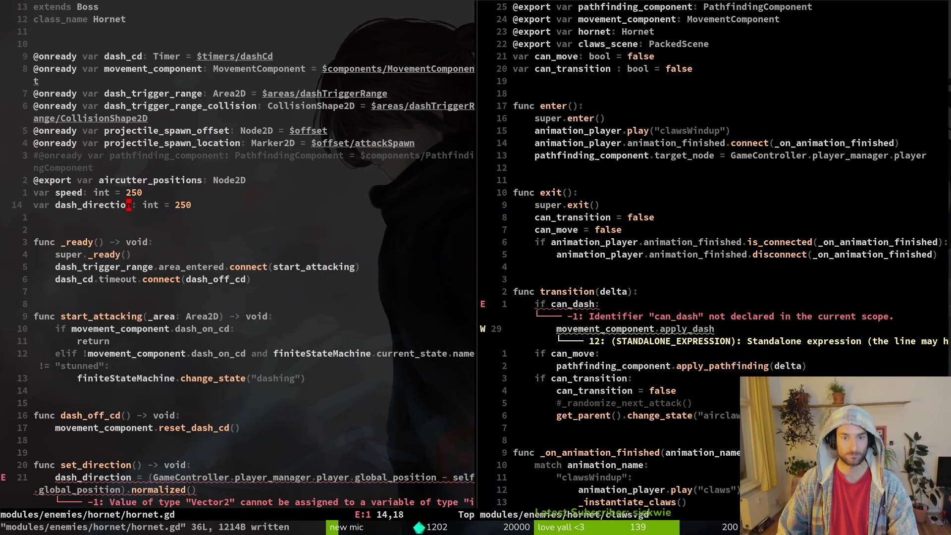
Copy `var dash_direction: Vector2` from dashing.gd over hornet.gd's line 14 and save
key("space")
key("f")
key("f")
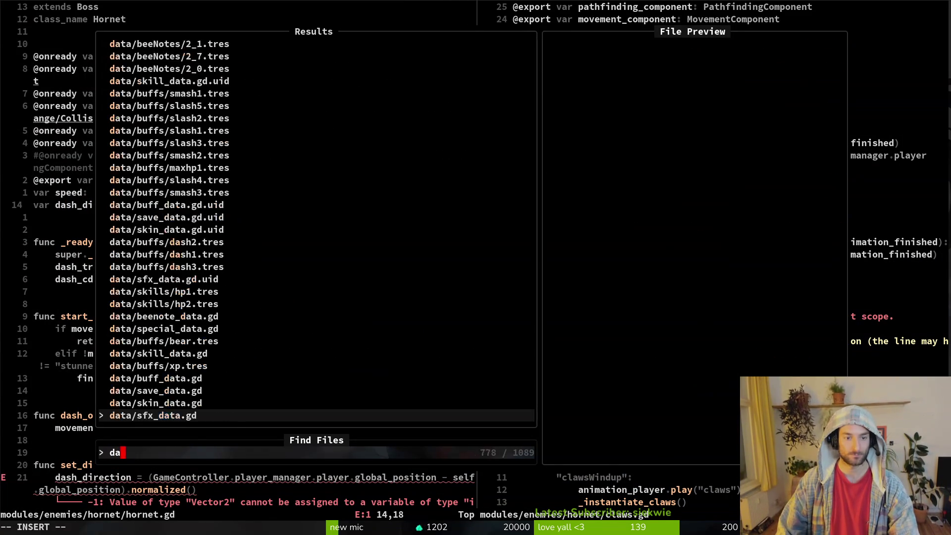
type("dashing")
key("Up")
key("Up")
key("Up")
key("Return")
key("g")
key("g")
key("j")
key("j")
key("j")
key("j")
key("j")
key("j")
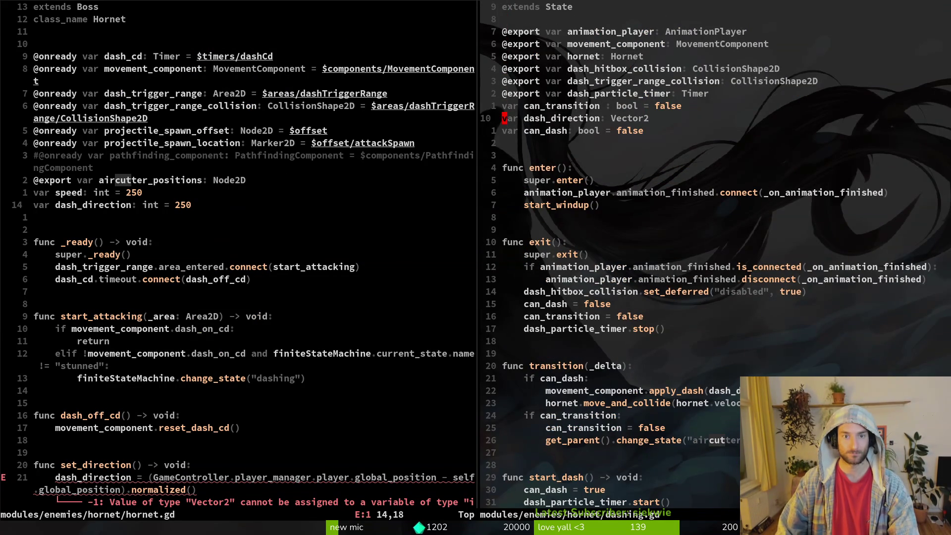
key("ctrl+w")
type("hVp:w")
key("Return")
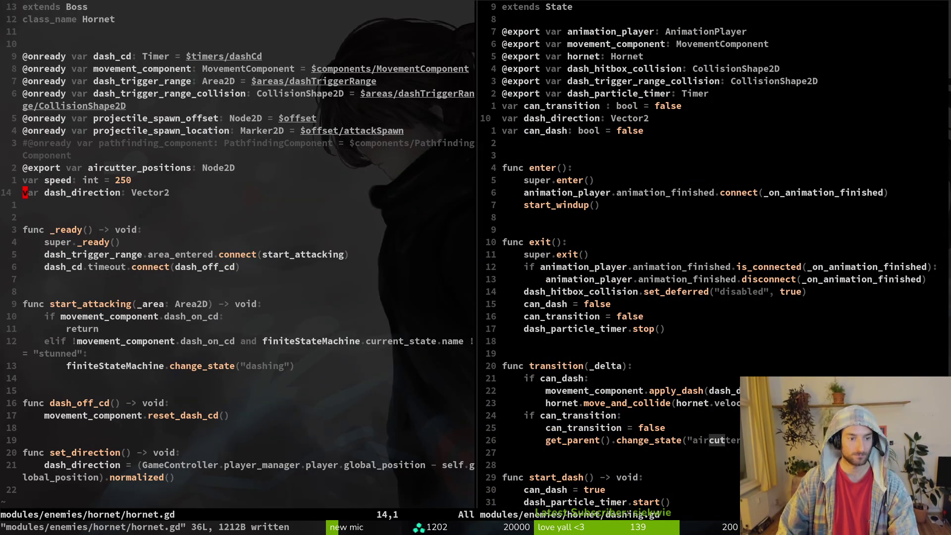
Delete the set_direction function from dashing.gd and save it
key("ctrl+w")
key("l")
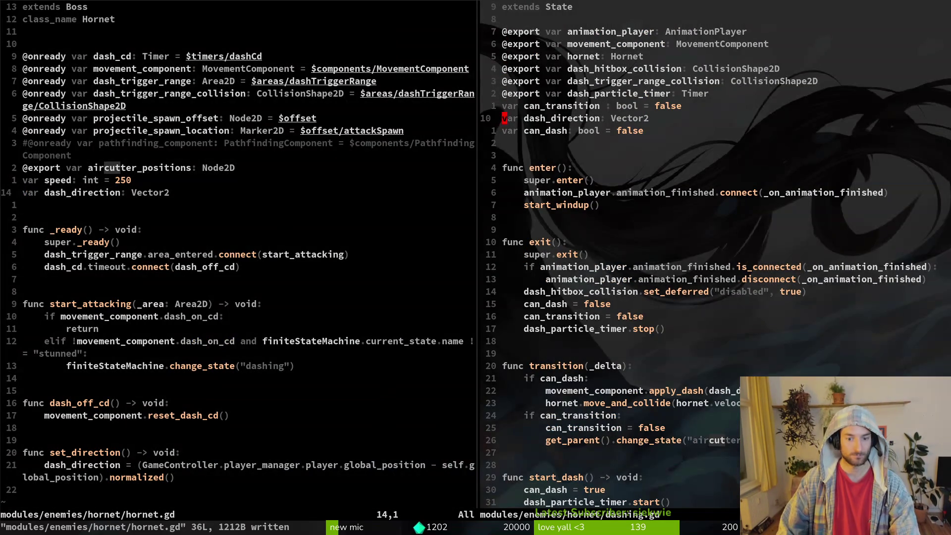
key("ctrl+w")
key("h")
key("ctrl+w")
key("l")
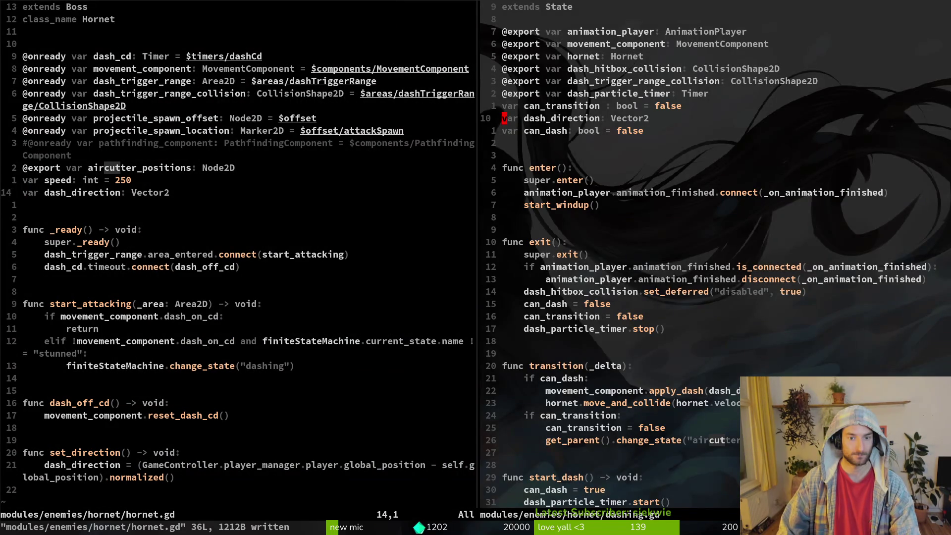
key("2")
key("0")
key("j")
key("z")
key("z")
key("ctrl+d")
key("ctrl+d")
key("k")
key("k")
key("k")
key("shift+v")
key("j")
key("j")
key("j")
type("d")
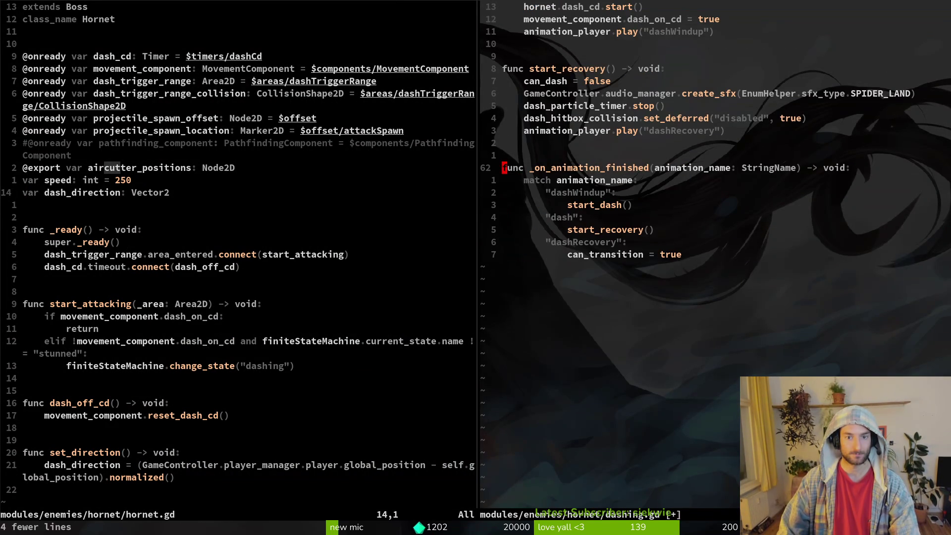
type(":w")
key("Return")
key("space")
In claws.gd, pass hornet.dash_direction as the apply_dash argument and save
key("f")
key("f")
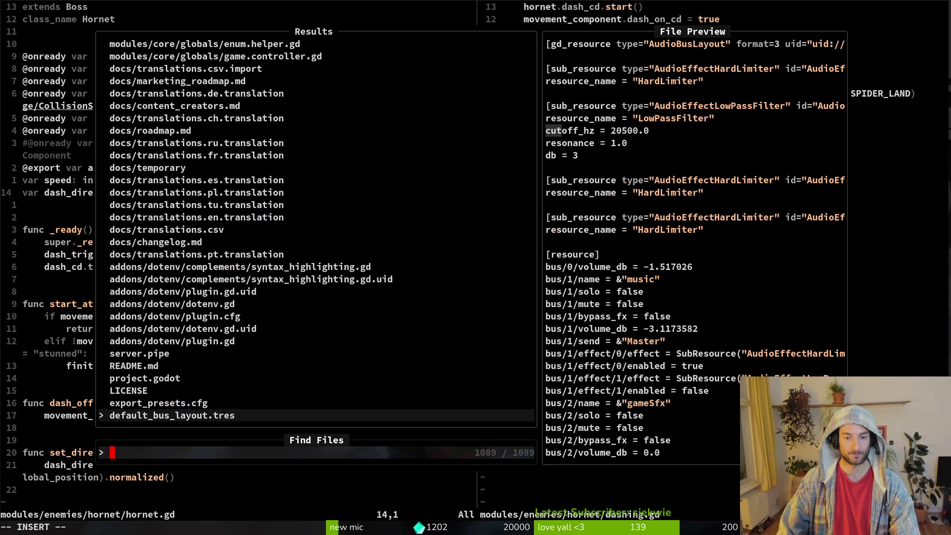
type("claws")
key("Return")
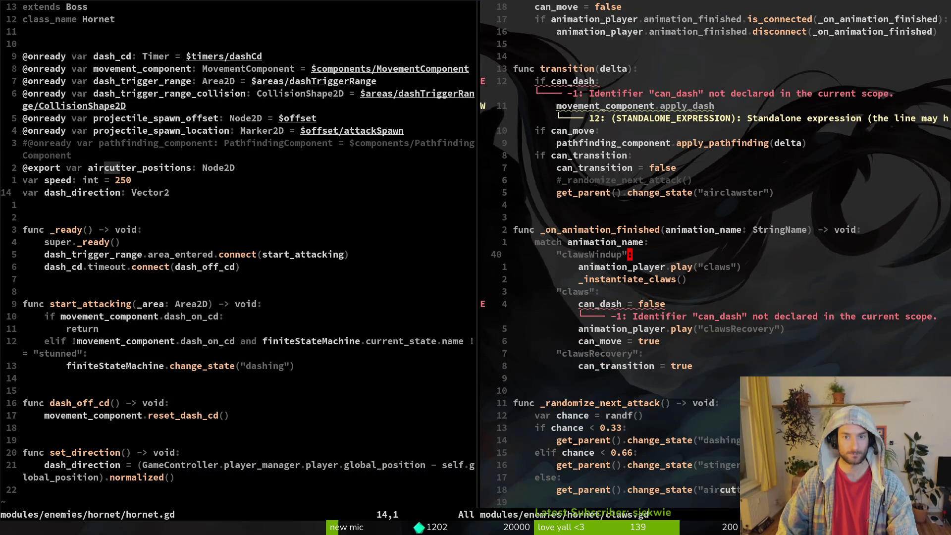
key("1")
key("1")
key("k")
key("shift+a")
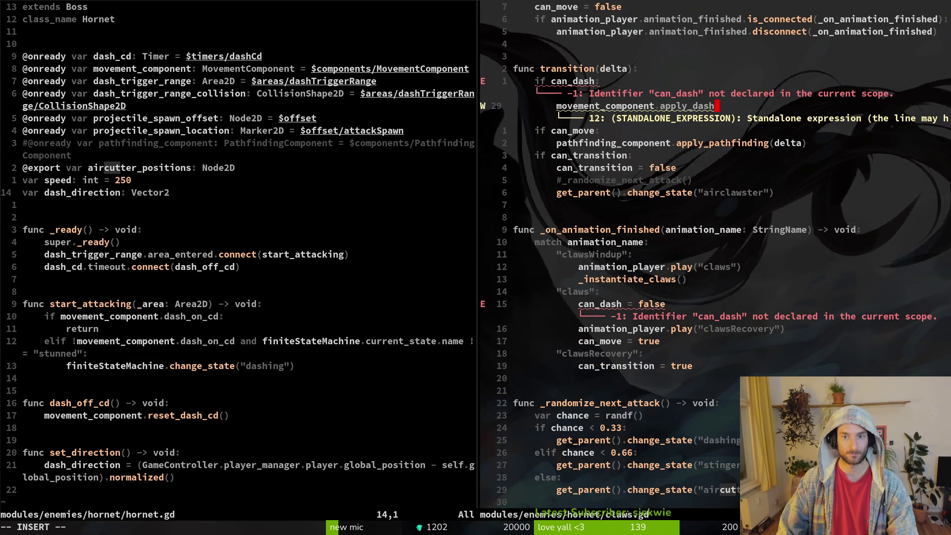
type("(dh")
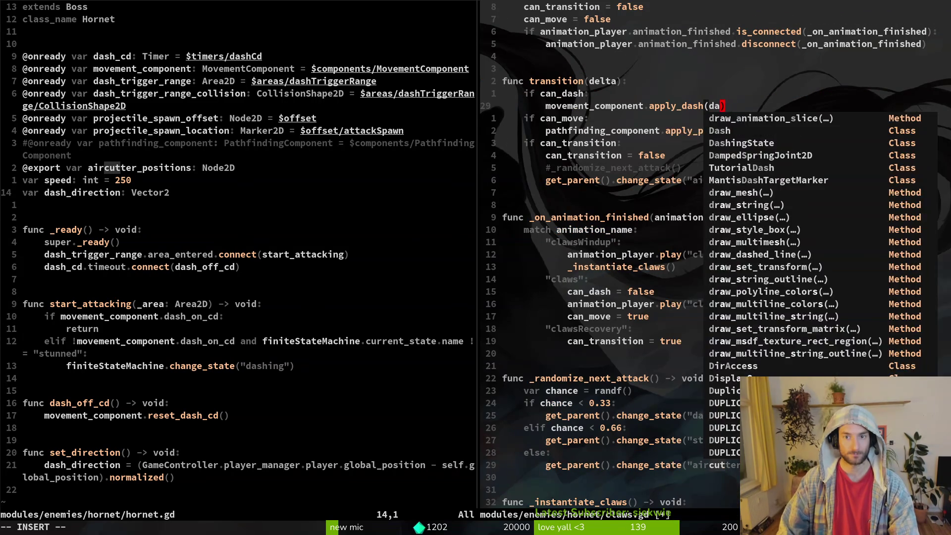
key("BackSpace")
key("BackSpace")
type("hornet.dash")
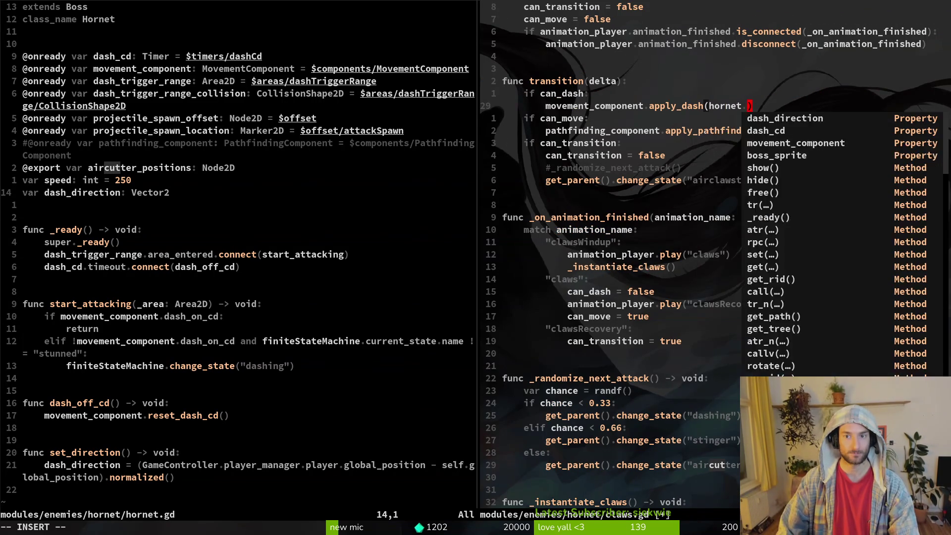
key("Tab")
key("Escape")
type(":w")
key("Return")
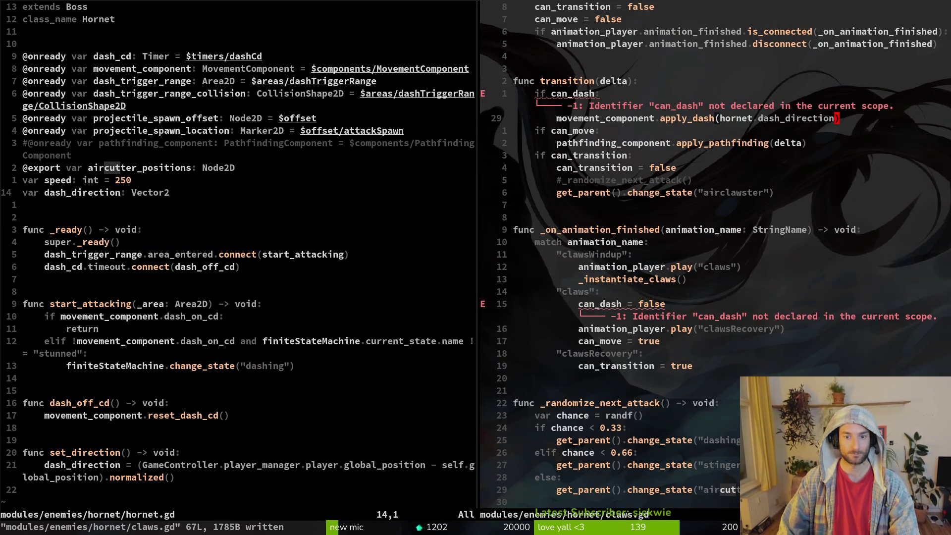
Duplicate the can_move declaration near the top of claws.gd as can_dash and save
key("1")
key("5")
key("j")
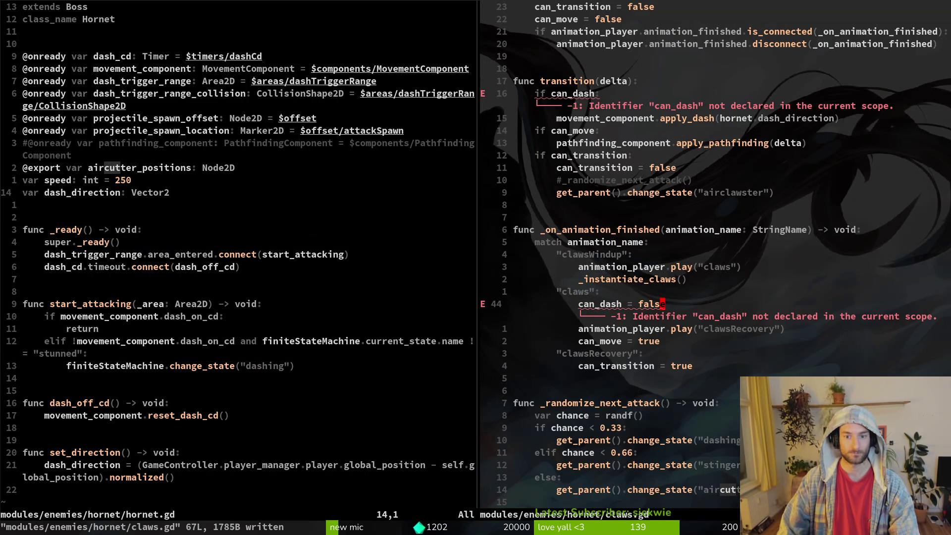
key("b")
key("b")
key("b")
key("y")
key("i")
key("w")
key("4")
key("g")
key("g")
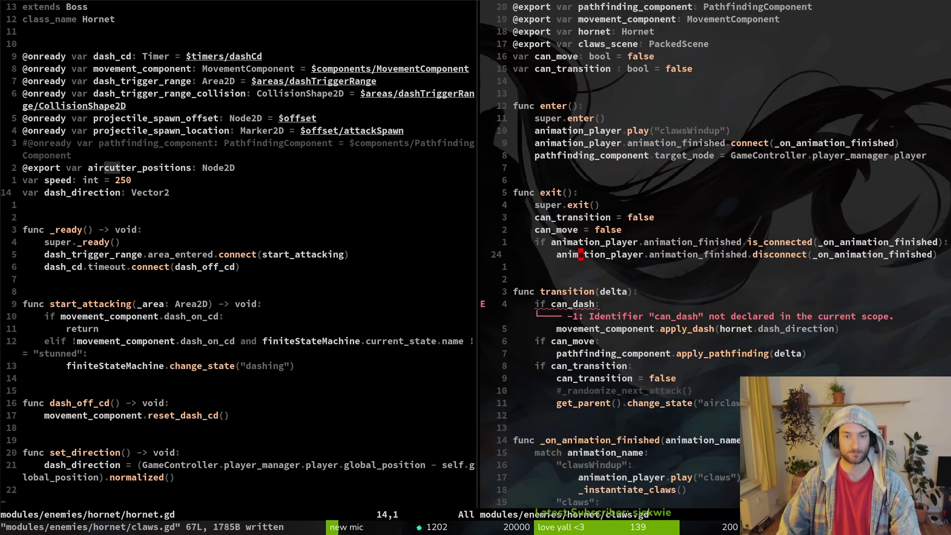
key("j")
key("j")
key("j")
key("k")
key("y")
key("y")
type("pwciwcan_dash")
key("Escape")
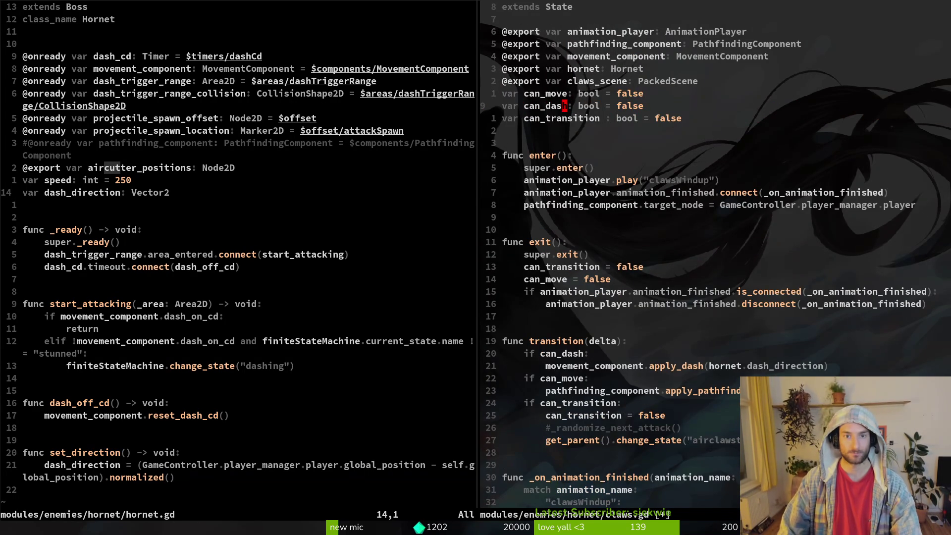
type(":w")
key("Return")
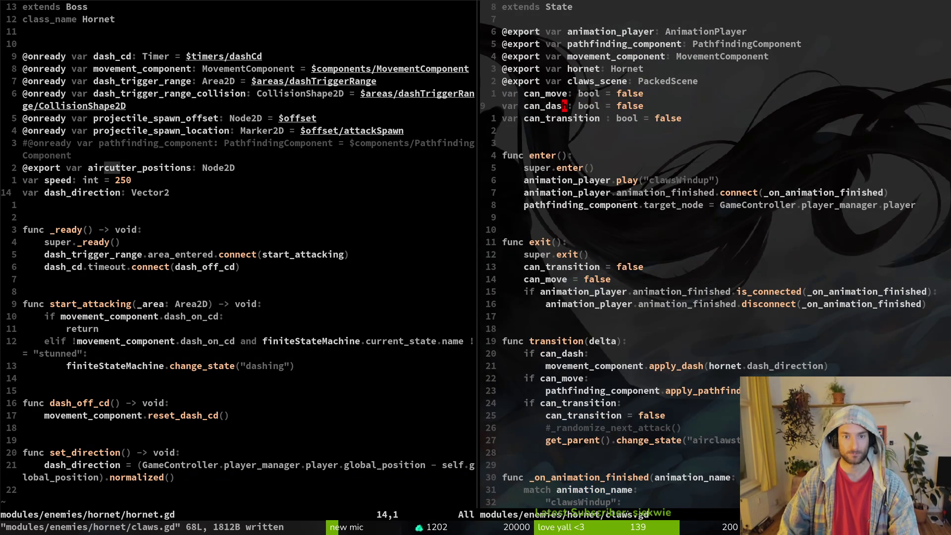
Try removing can_move and indenting apply_pathfinding, then undo to restore can_move and save
key("k")
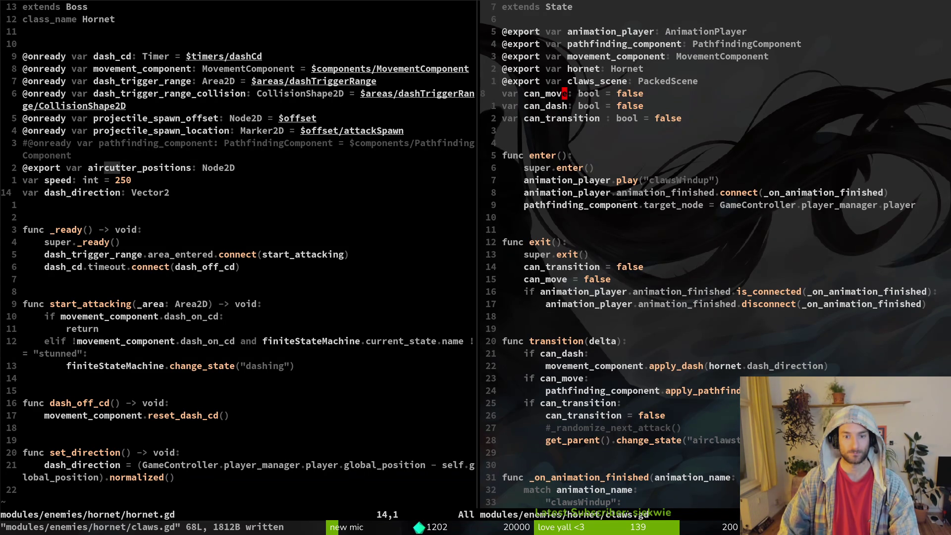
key("C")
key("BackSpace")
key("Escape")
key("shift+v")
type("d:w")
key("Return")
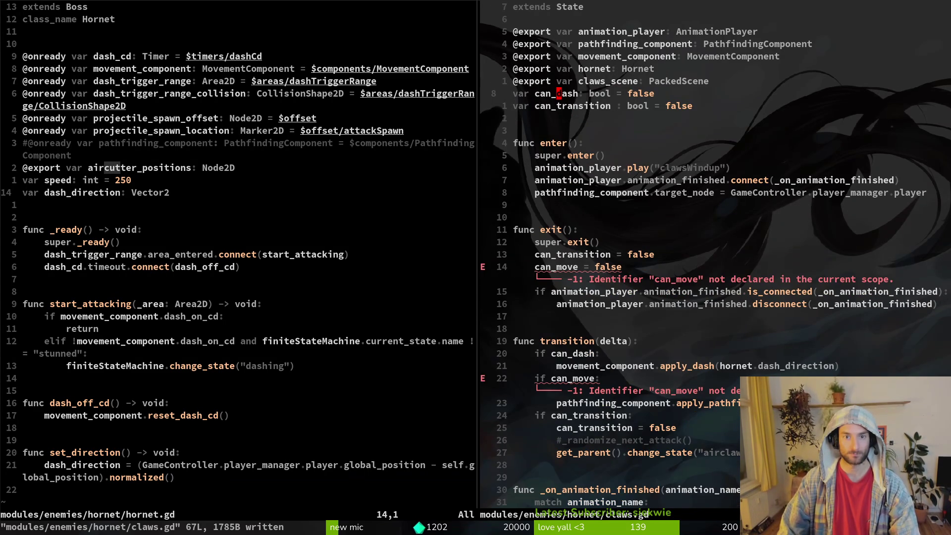
key("j")
key("j")
key("j")
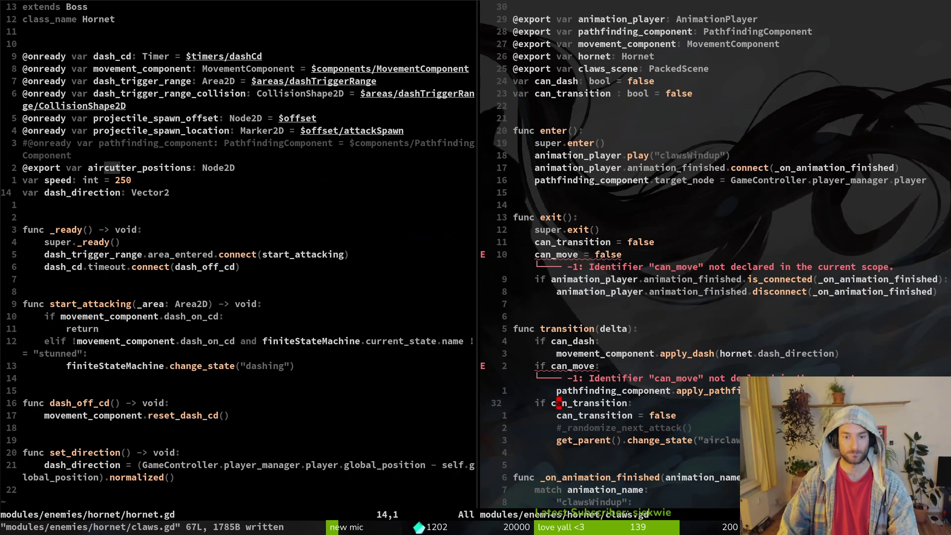
key("k")
key("shift+v")
key("greater")
key("u")
key("u")
key("u")
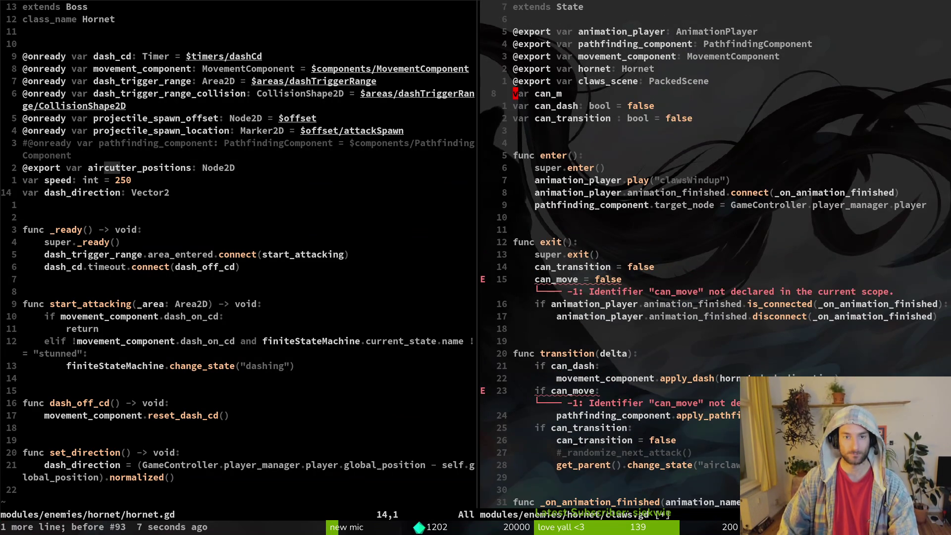
type(":w")
key("Return")
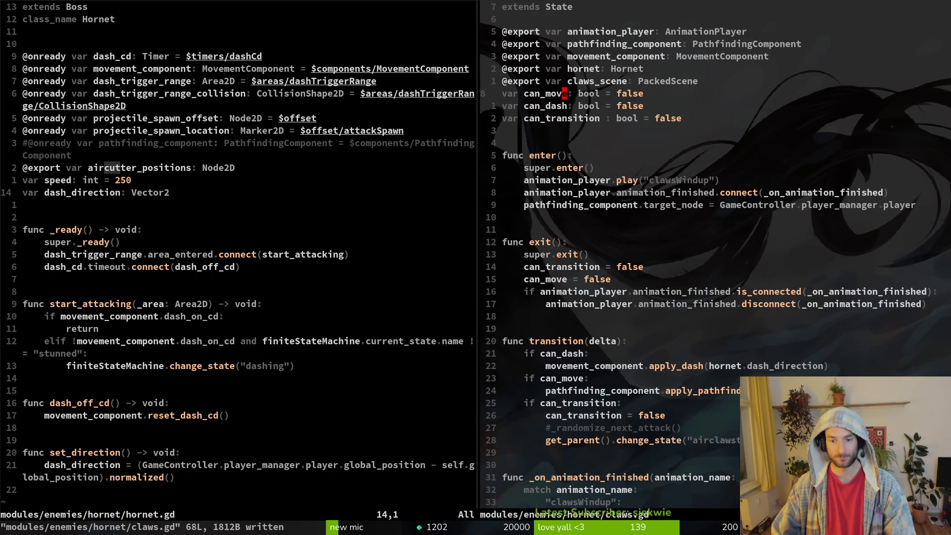
Change the change_state target in claws.gd to "aircutter" and save
type("28j")
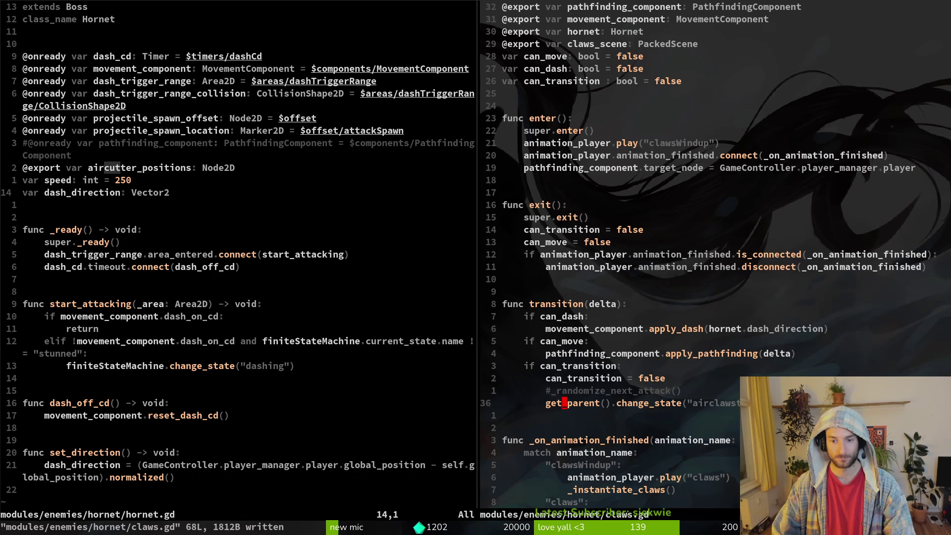
key("w")
key("w")
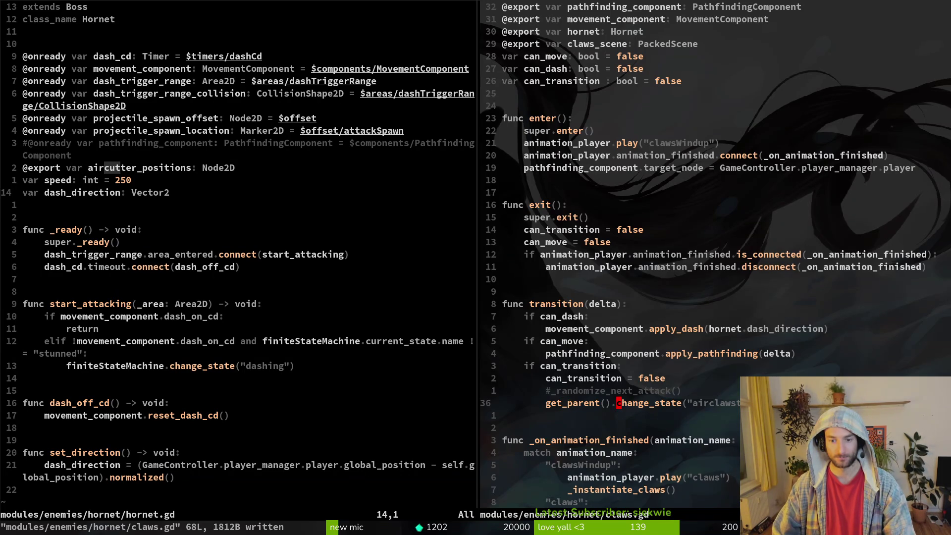
type("fccwcutter")
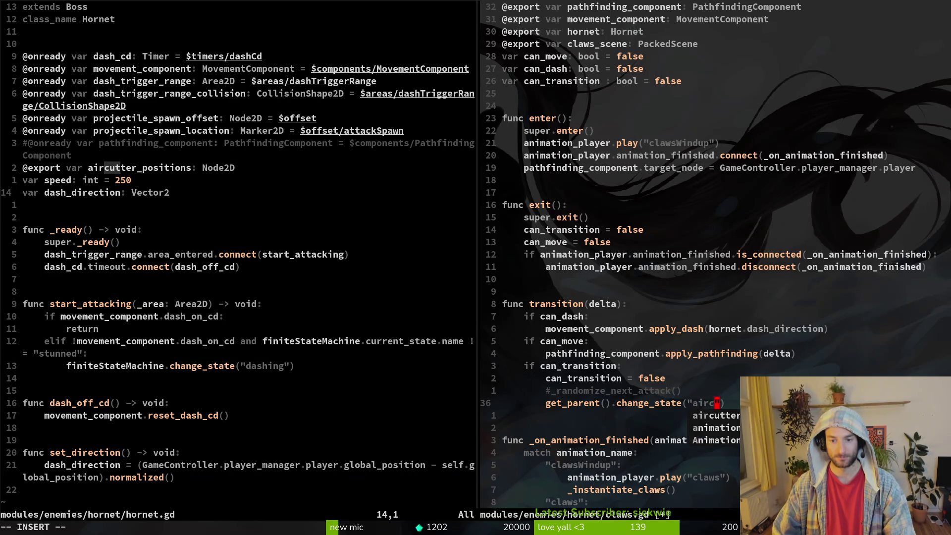
key("Escape")
type(":w")
key("Return")
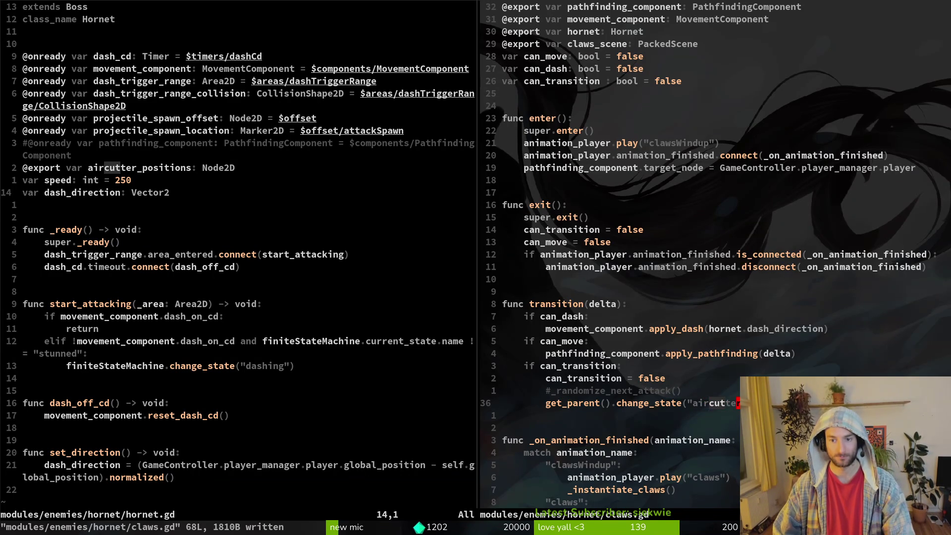
key("ctrl+d")
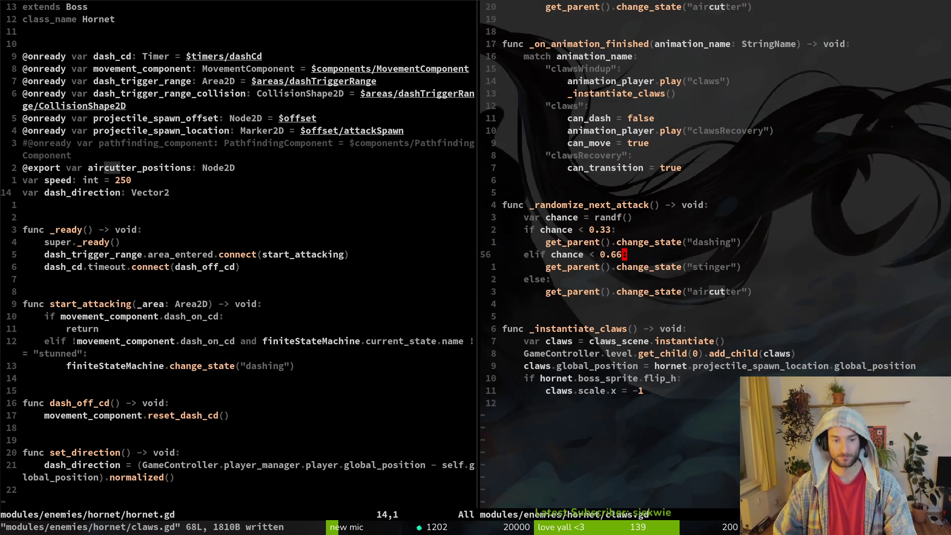
key("space")
Open dashing.gd, delete its own dash_direction variable line, and save
key("f")
key("f")
type("dashing")
key("Up")
key("Up")
key("Up")
key("Return")
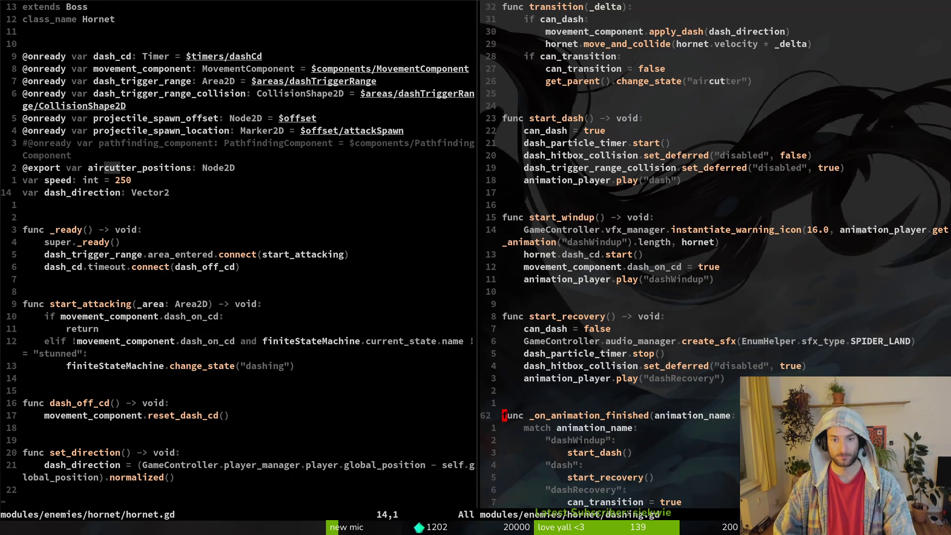
key("slash")
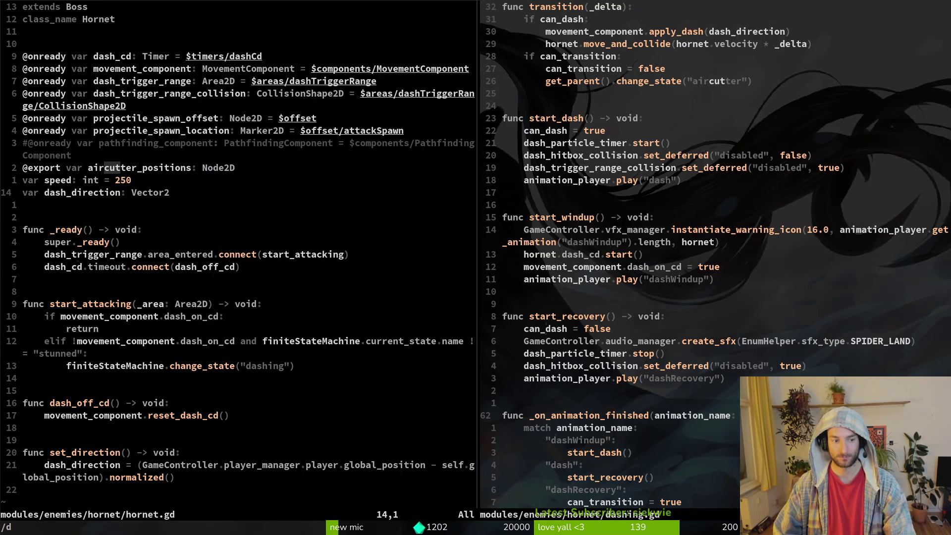
type("dash_dire")
key("Return")
key("d")
key("d")
type(":w")
key("Return")
Replace dashing.gd's apply_dash argument with hornet.dash_direction and save
key("2")
key("1")
key("j")
key("w")
key("w")
key("w")
type("cwhornet.dash_direction")
key("Escape")
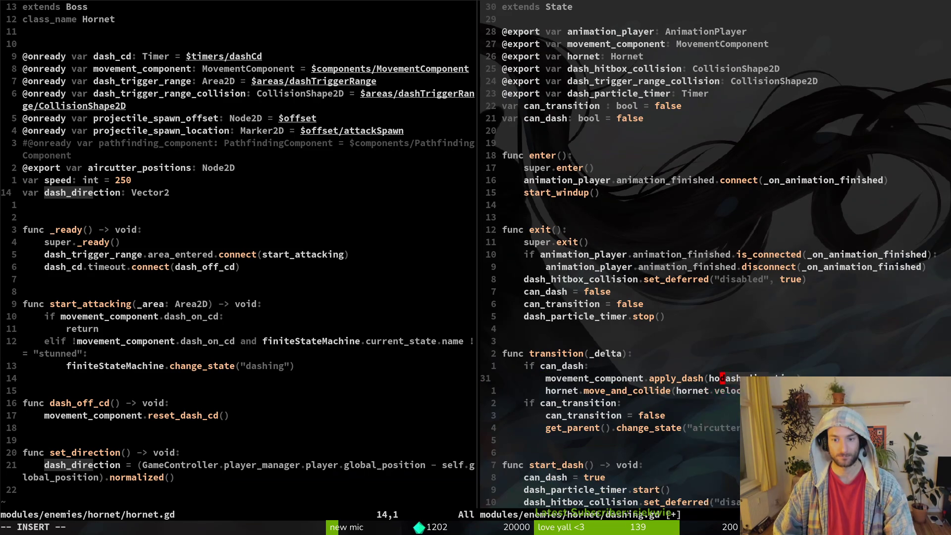
type(":w")
key("Return")
key("ctrl+o")
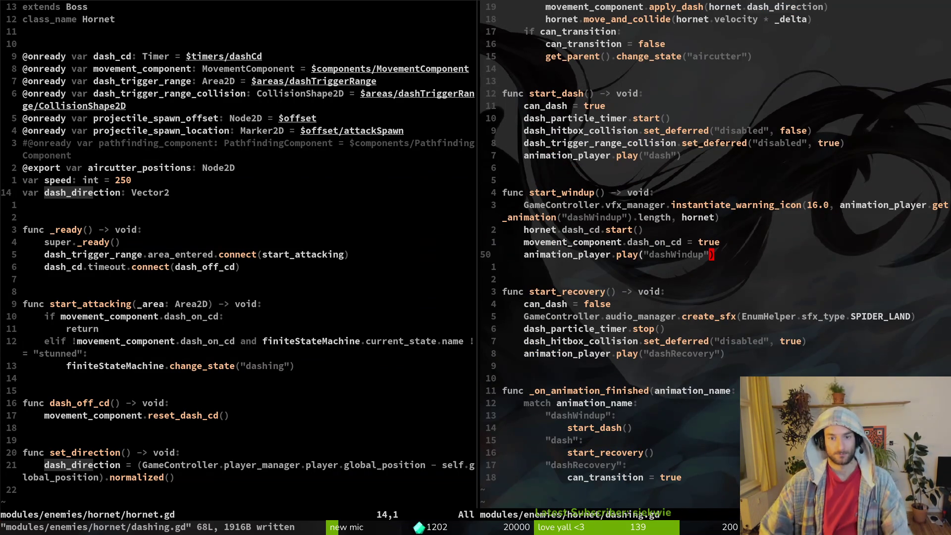
key("ctrl+o")
key("ctrl+i")
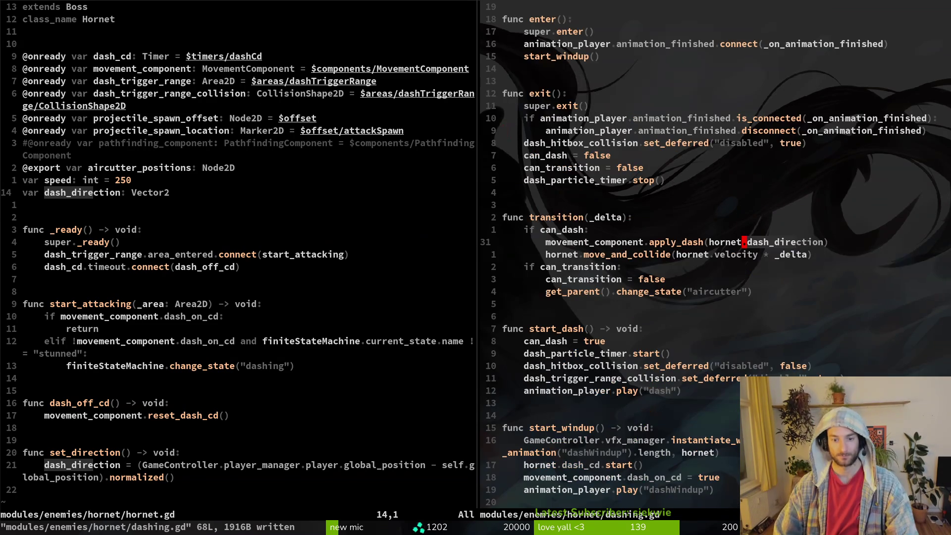
key("ctrl+o")
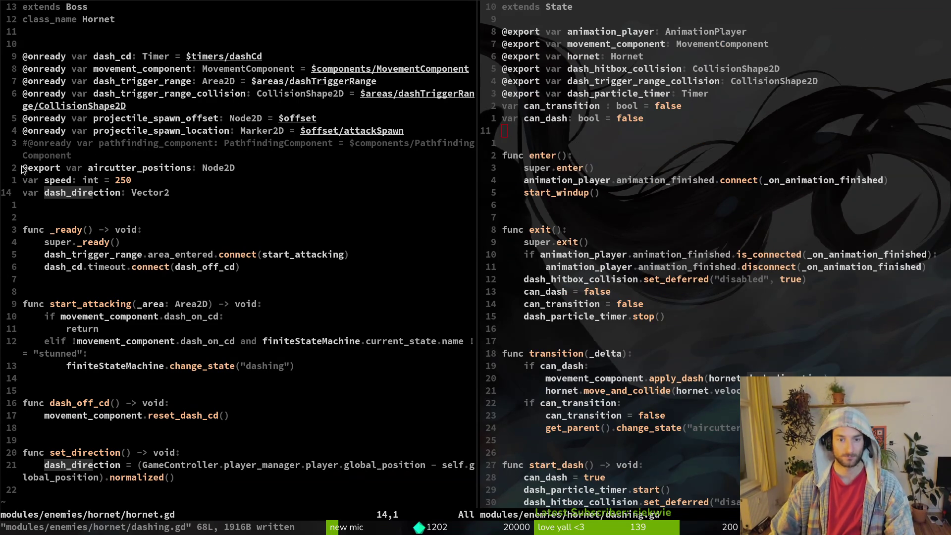
key("alt+Tab")
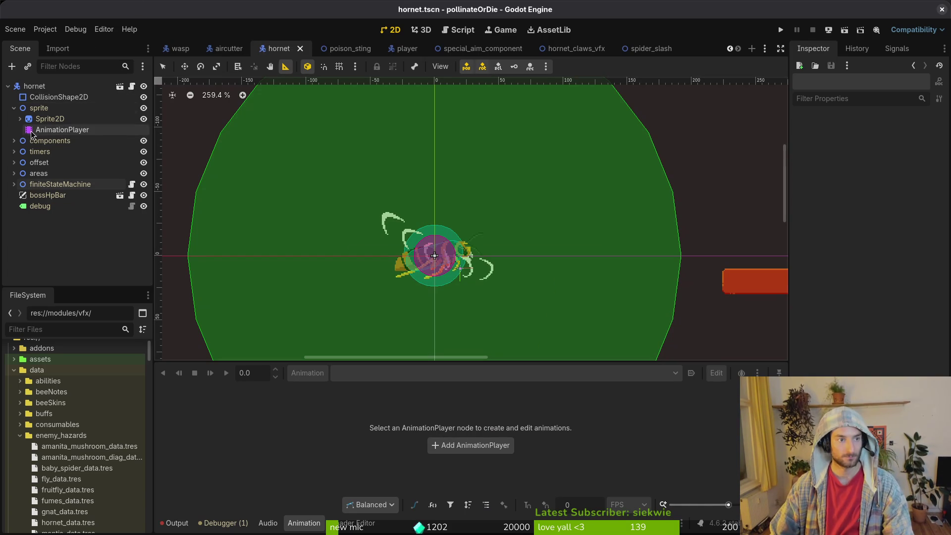
On the AnimationPlayer, switch to the dashWindup animation and delete its old Functions track
left_click(45, 131)
left_click(398, 375)
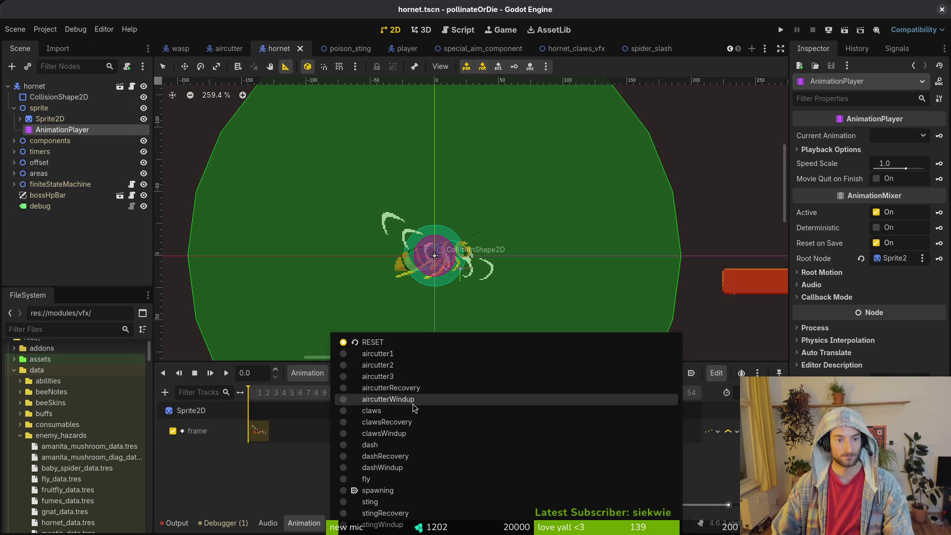
left_click(396, 433)
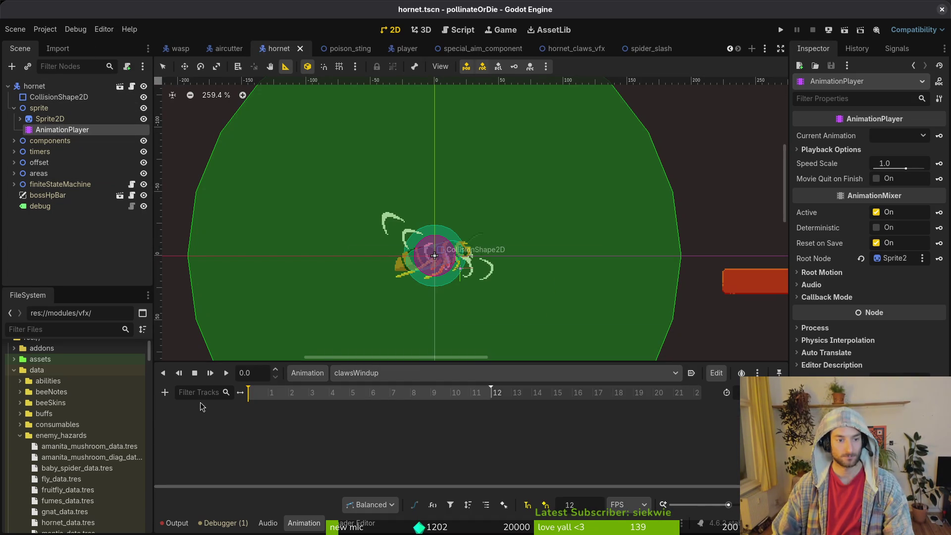
left_click(367, 379)
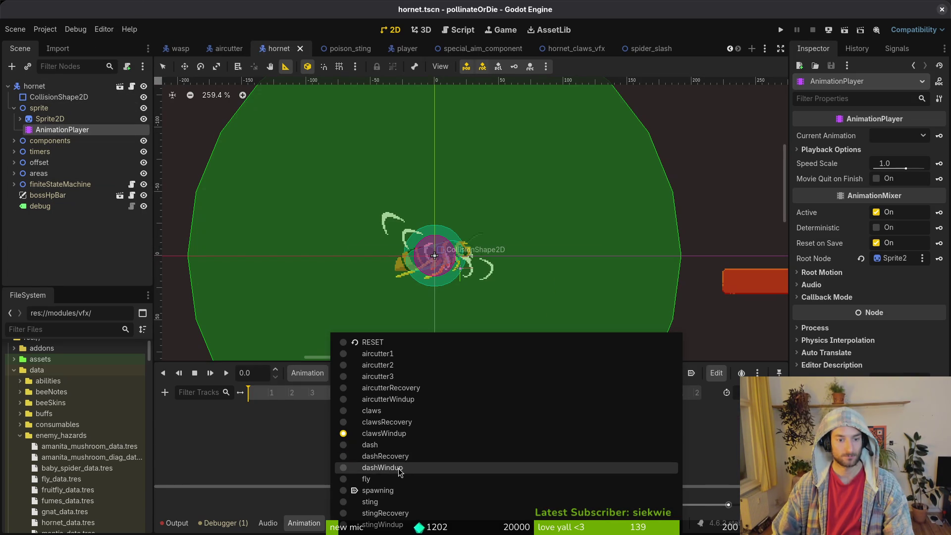
left_click(398, 470)
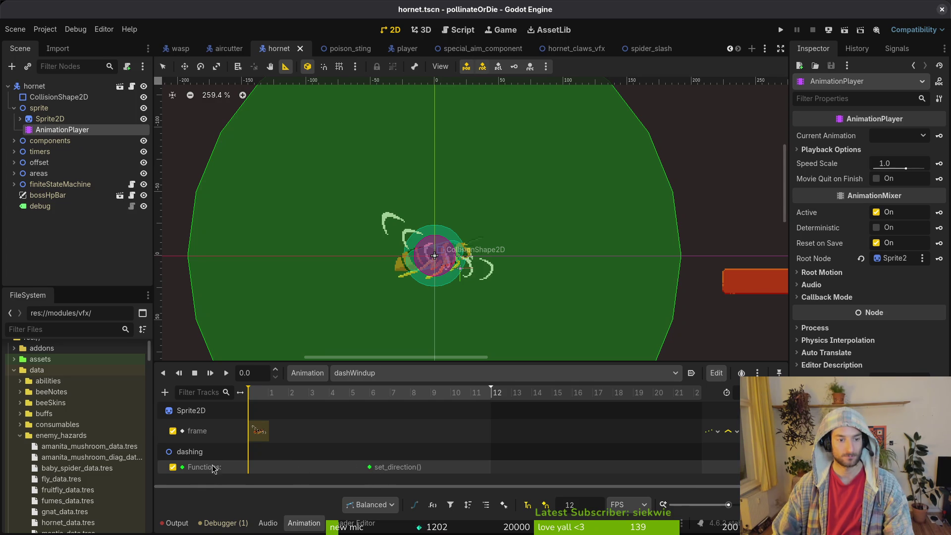
key("Delete")
Add a Call Method Track on hornet with a set_direction() key
left_click(165, 392)
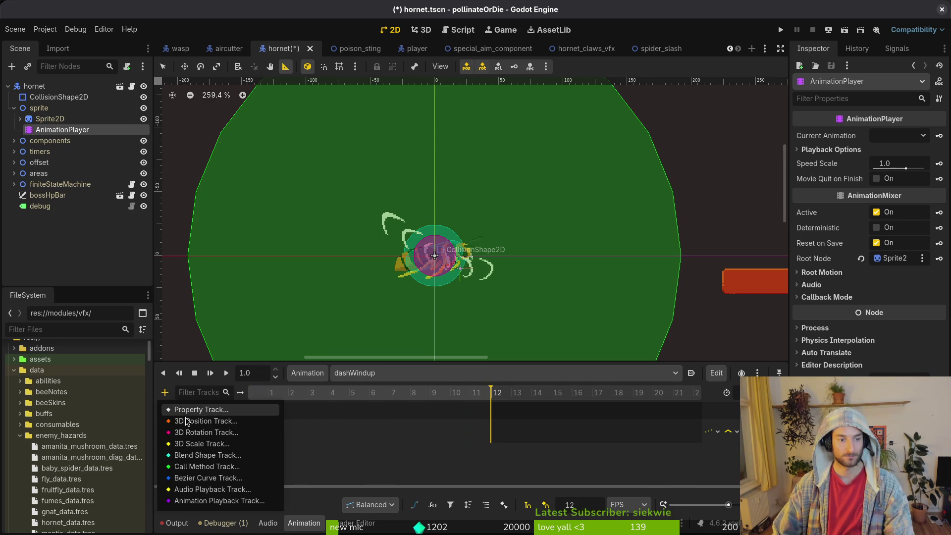
left_click(216, 467)
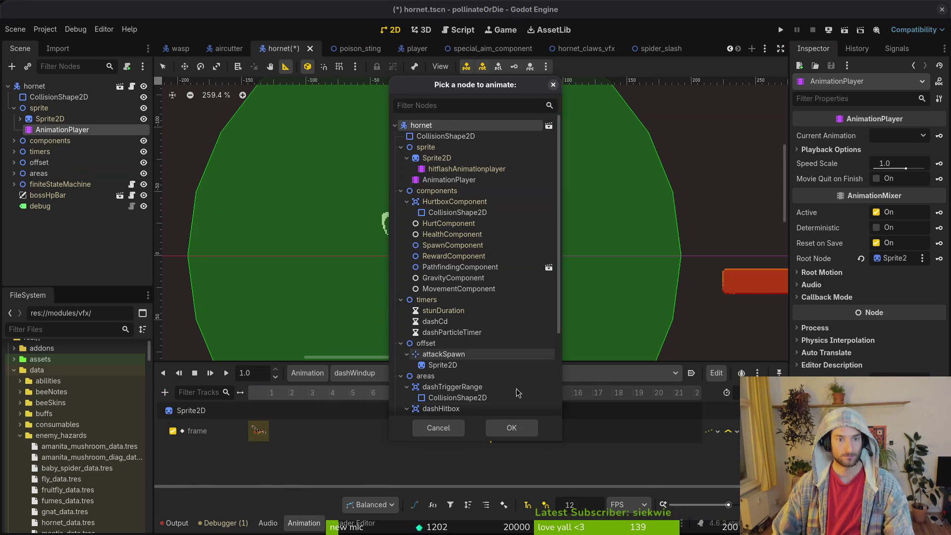
left_click(510, 427)
right_click(372, 468)
left_click(405, 475)
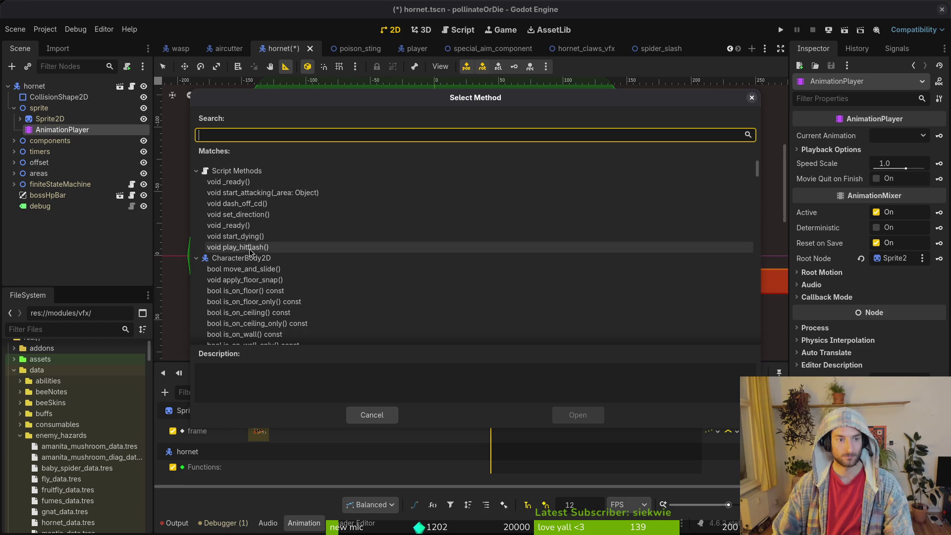
left_click(255, 215)
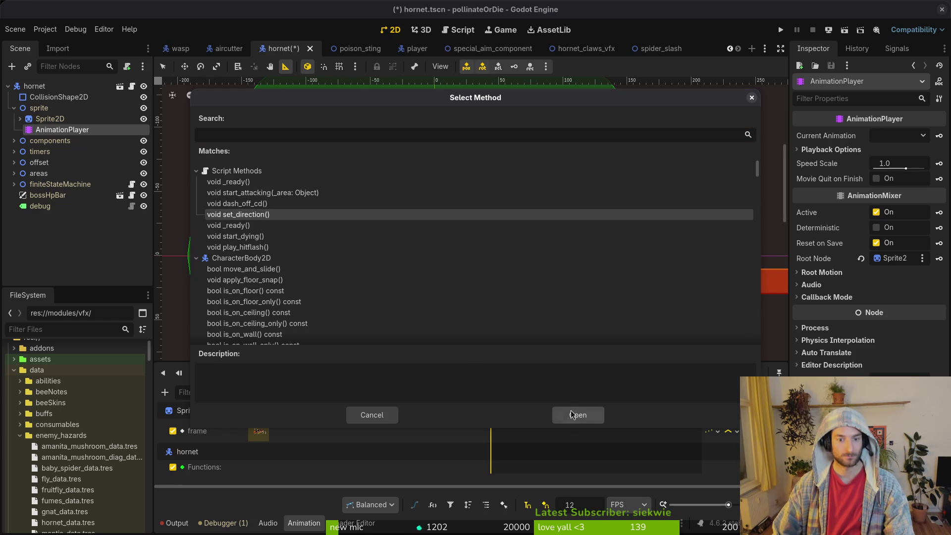
left_click(577, 415)
Move the set_direction() key to frame 6 and save hornet.tscn
mouse_move(368, 467)
left_mouse_down()
mouse_move(429, 467)
mouse_move(315, 468)
mouse_move(329, 472)
left_mouse_up()
key("a")
key("ctrl+s")
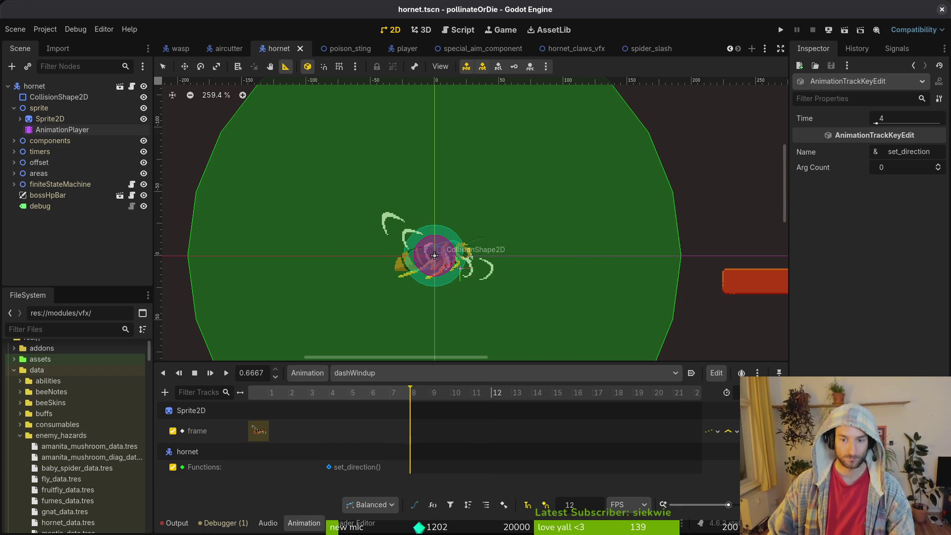
left_click_drag(329, 467, 363, 471)
key("ctrl+s")
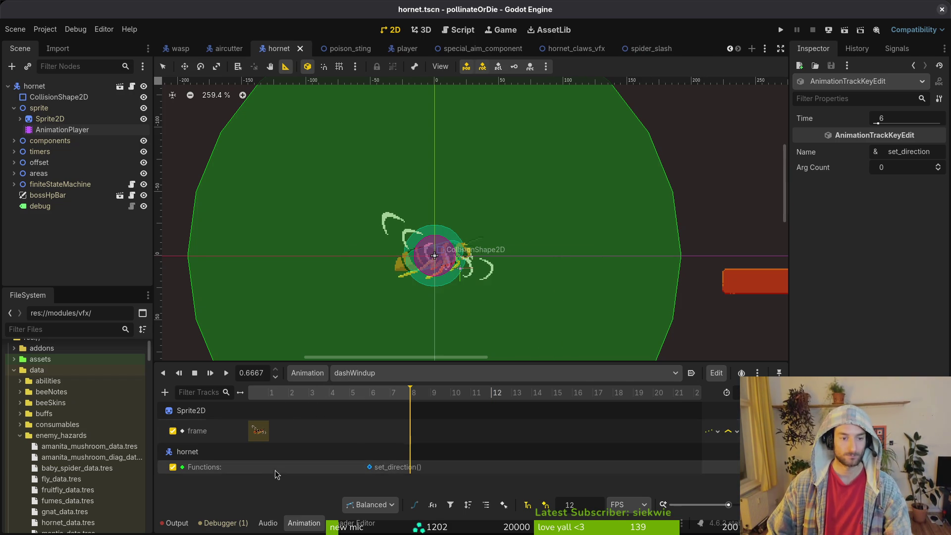
left_click(14, 108)
left_click(7, 86)
left_click(7, 86)
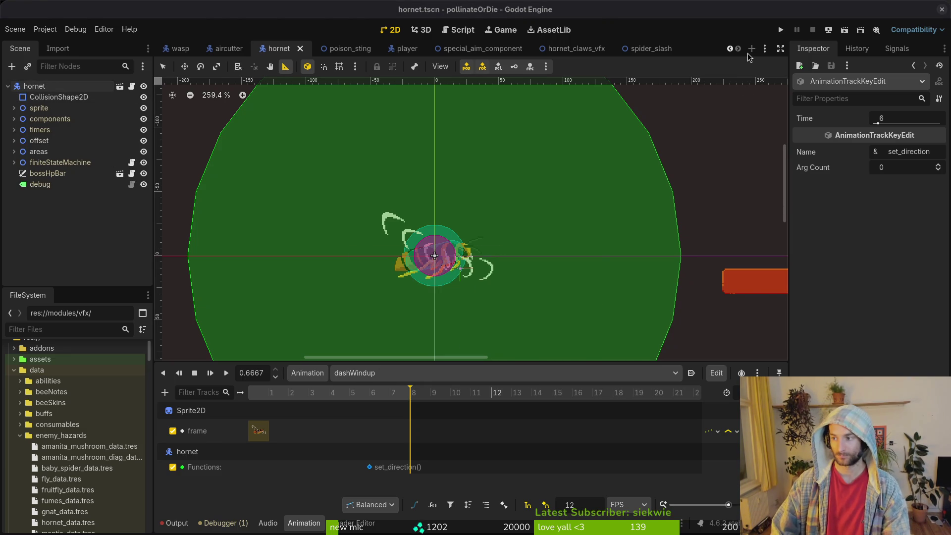
Back in Neovim, go to the warning icon call in start_windup of dashing.gd
key("alt+Tab")
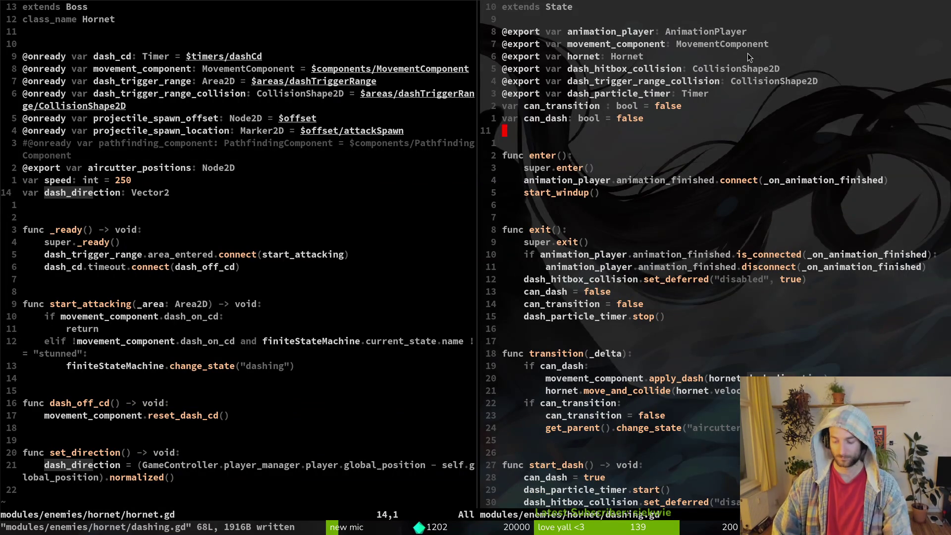
key("n")
key("n")
key("n")
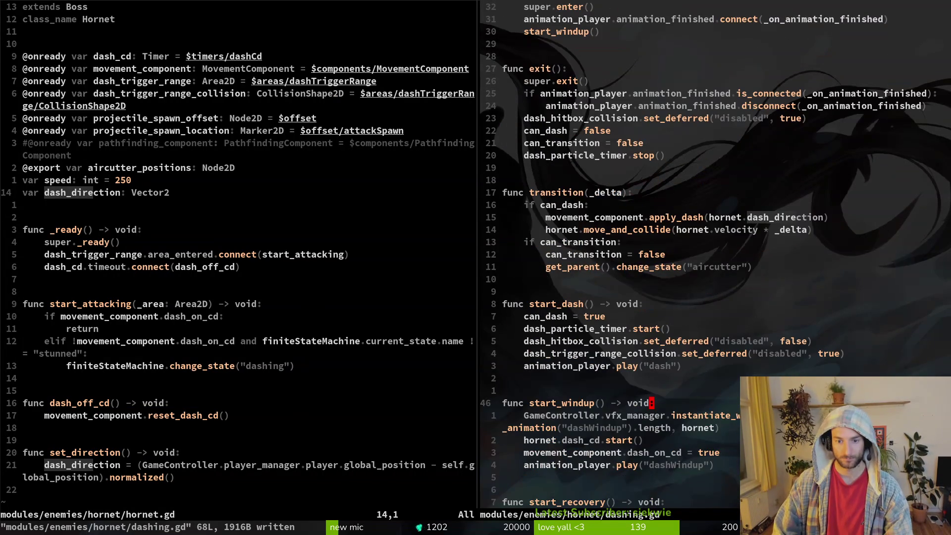
key("j")
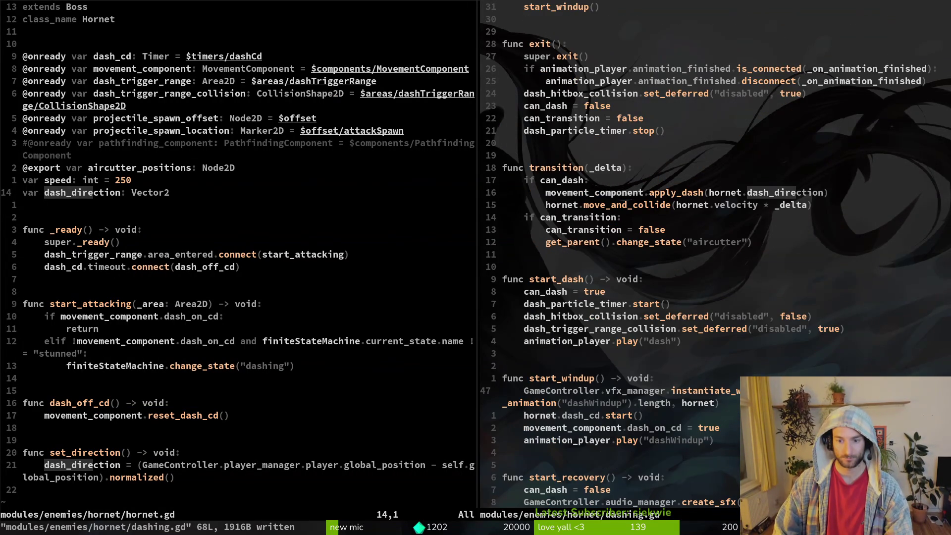
In the left split, search the project files for 'claws' with Telescope find_files
key("ctrl+w")
key("h")
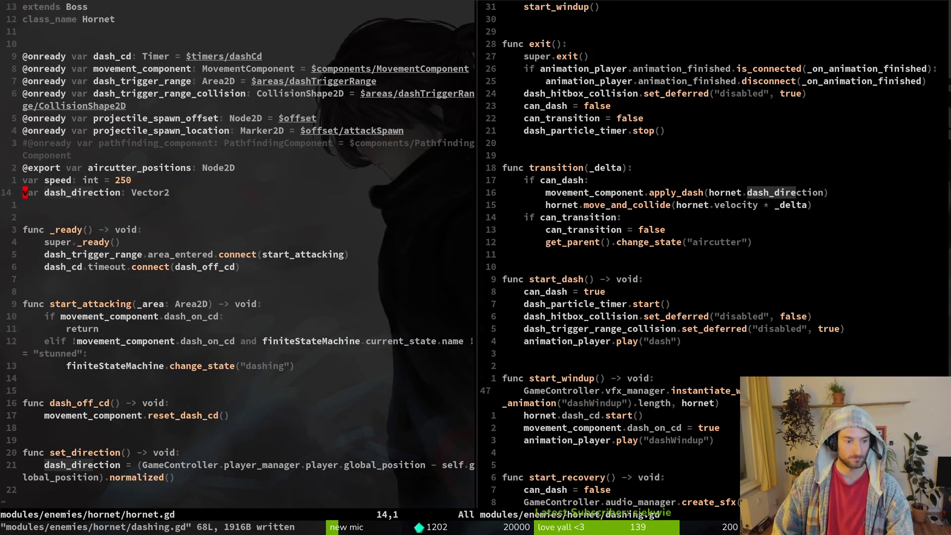
key("space")
key("f")
key("f")
type("claws")
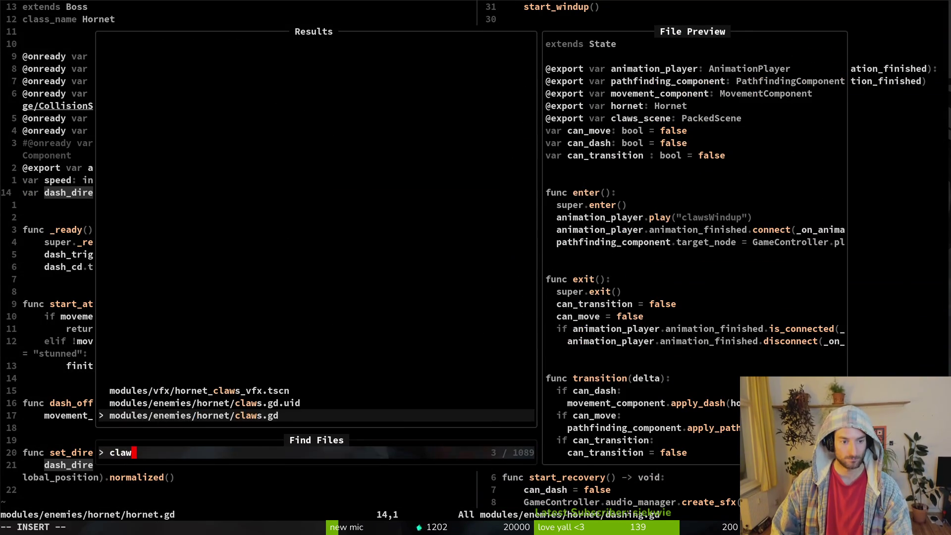
key("Return")
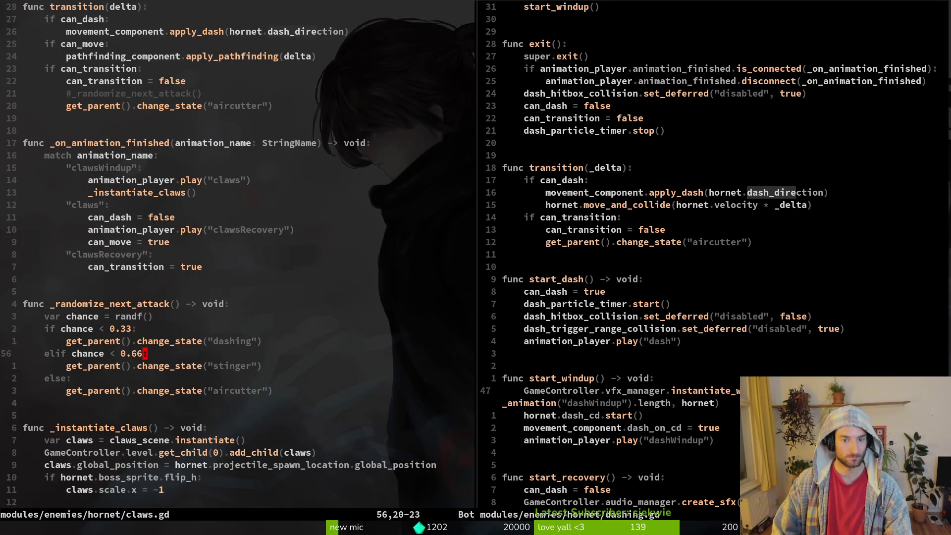
key("ctrl+u")
key("ctrl+d")
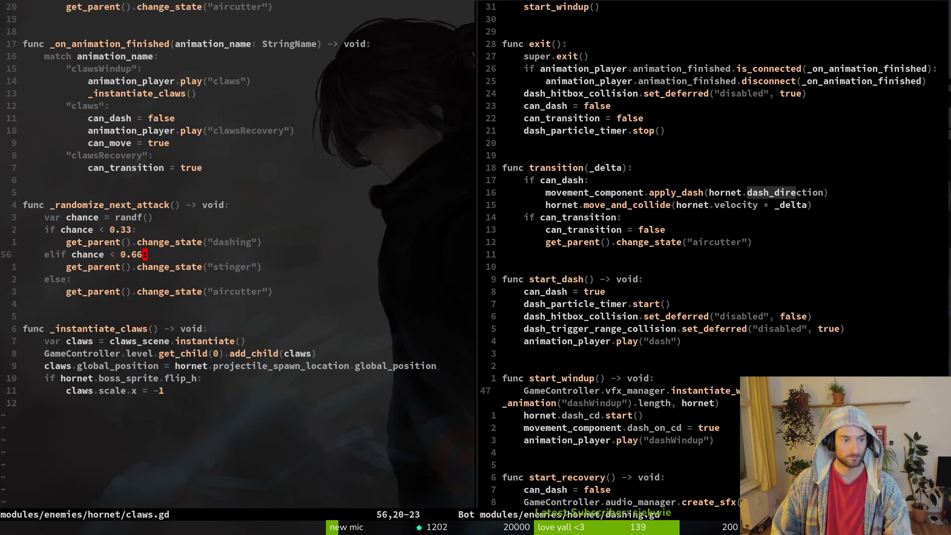
key("ctrl+u")
key("ctrl+u")
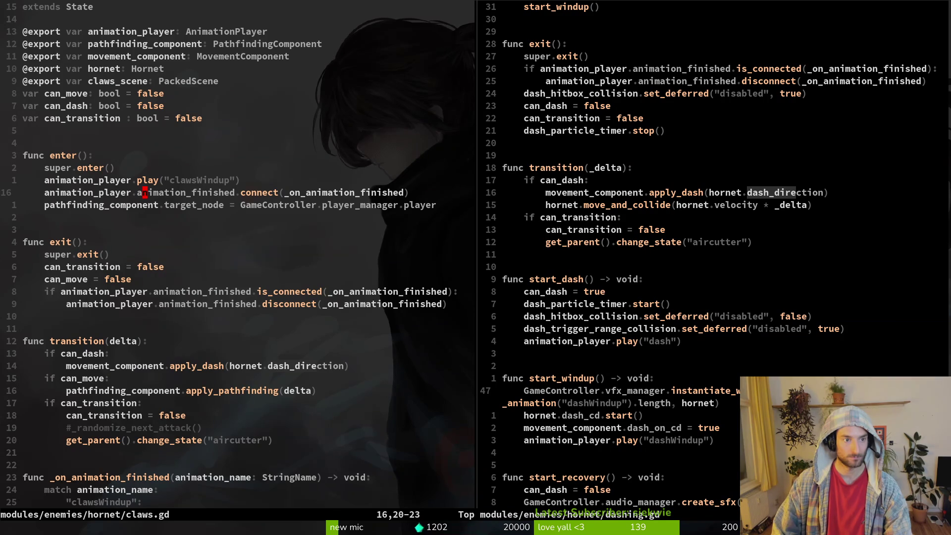
key("k")
key("k")
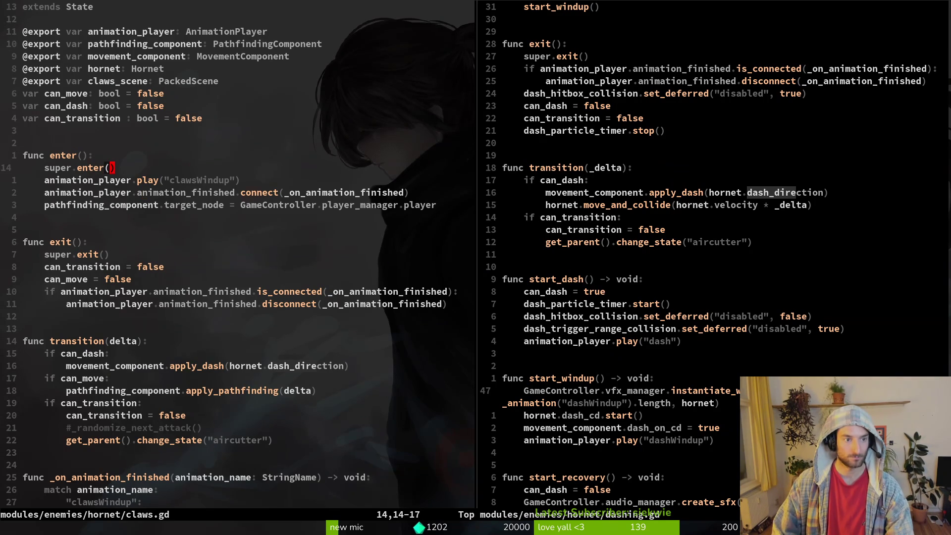
type("p:w")
key("Return")
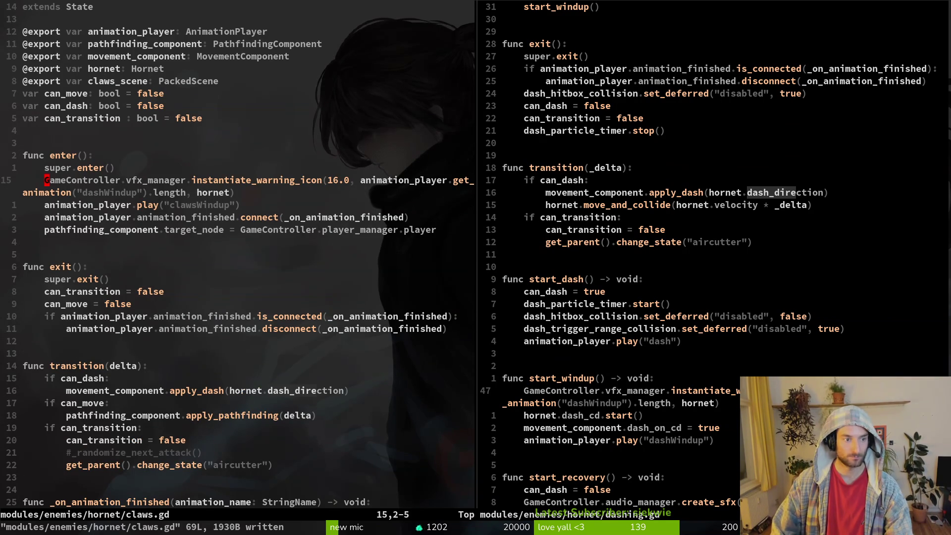
key("1")
key("9")
key("j")
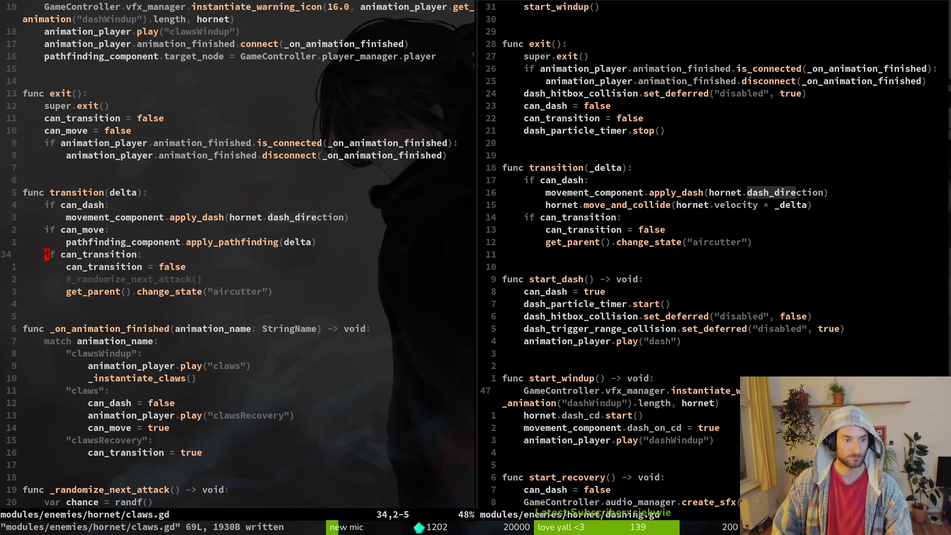
key("ctrl+d")
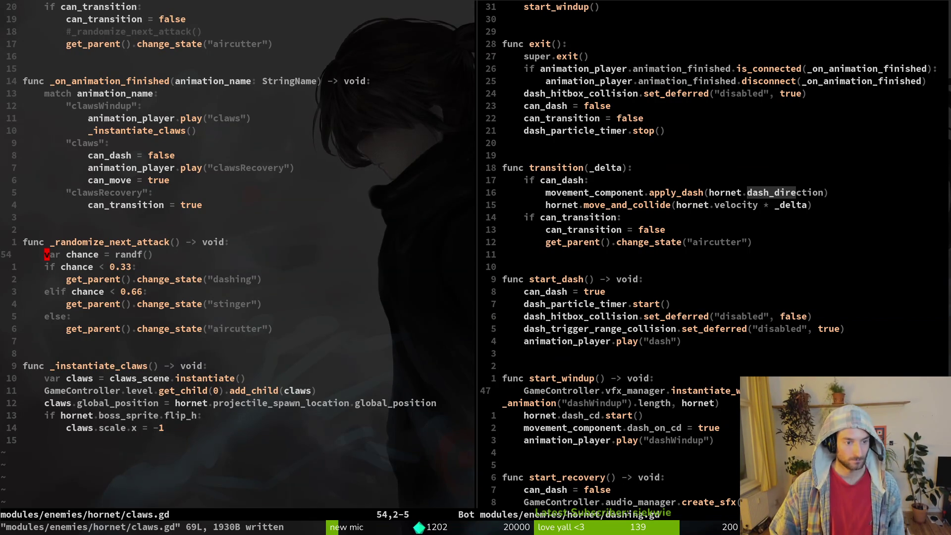
key("ctrl+u")
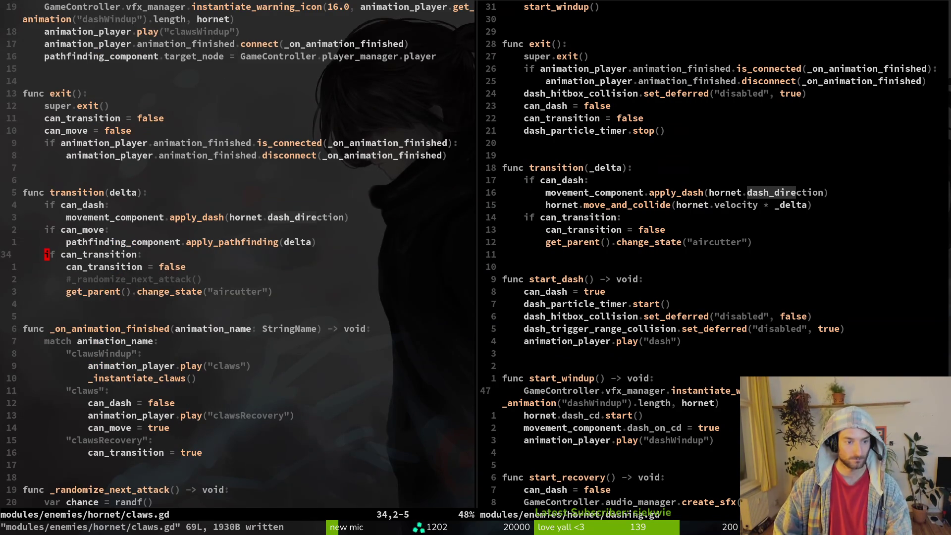
key("j")
key("j")
key("j")
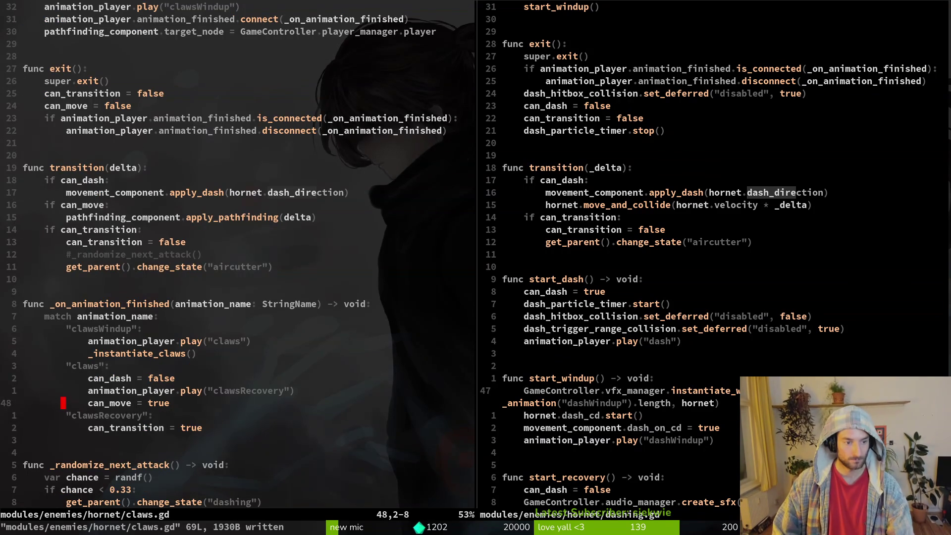
Copy the can_dash line into the clawsWindup case, set it to true, and save
key("k")
key("V")
key("y")
key("k")
key("k")
key("k")
key("P")
key("w")
key("w")
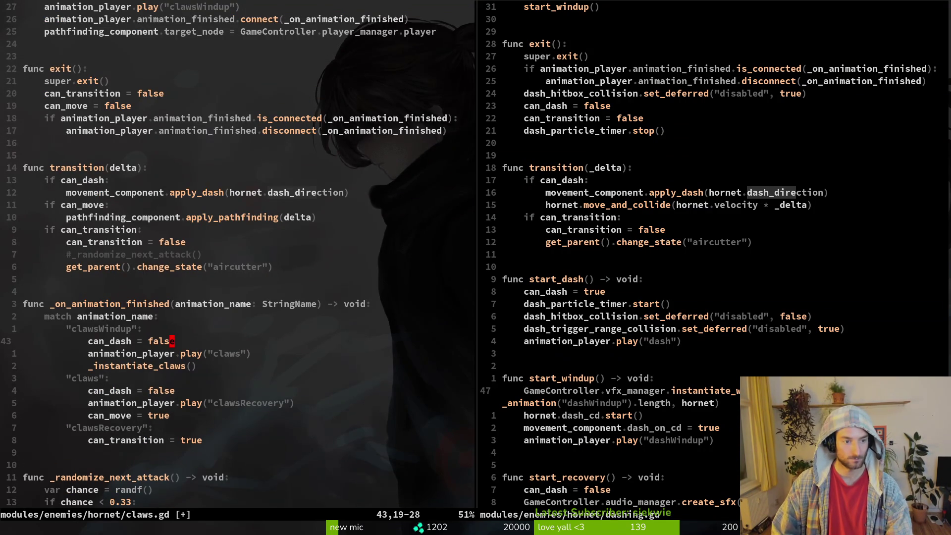
type("cwtrue")
key("Escape")
type(":w")
key("Return")
Move can_dash = false below the clawsRecovery call in the claws case and save
key("j")
key("j")
key("j")
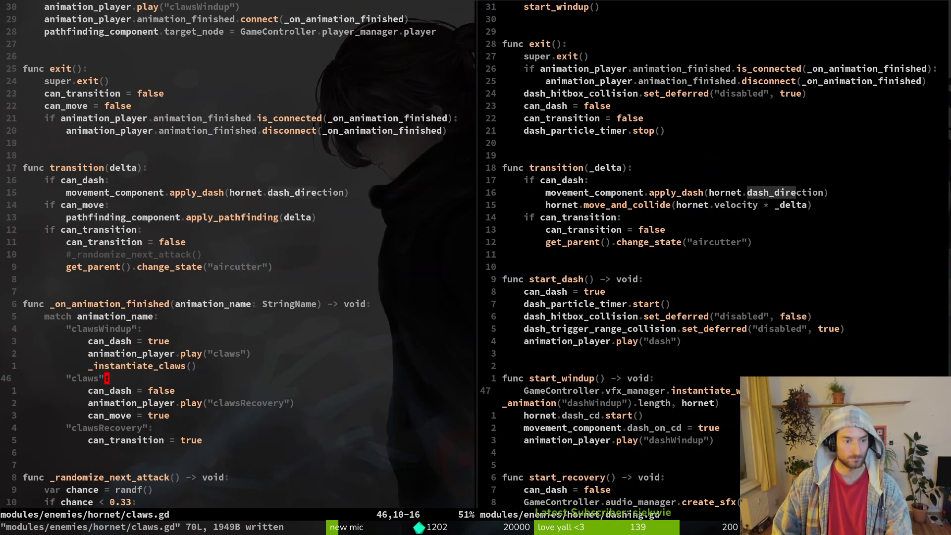
key("d")
key("d")
key("p")
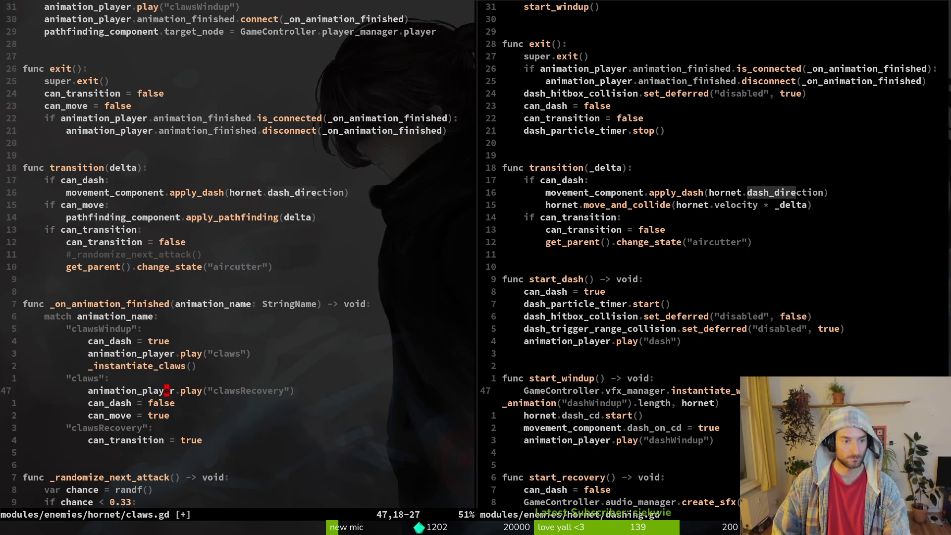
key("k")
key("k")
key("k")
key("V")
key("Escape")
type(":w")
key("Return")
Move the clawsRecovery play line below can_move = true in the claws case
key("j")
key("j")
key("j")
key("V")
key("J")
key("J")
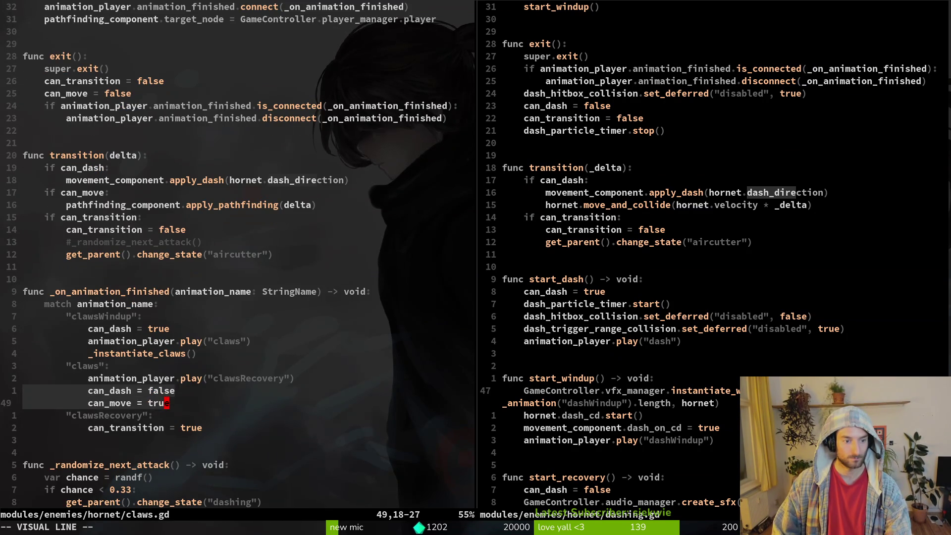
key("Escape")
key("j")
key("k")
key("k")
key("k")
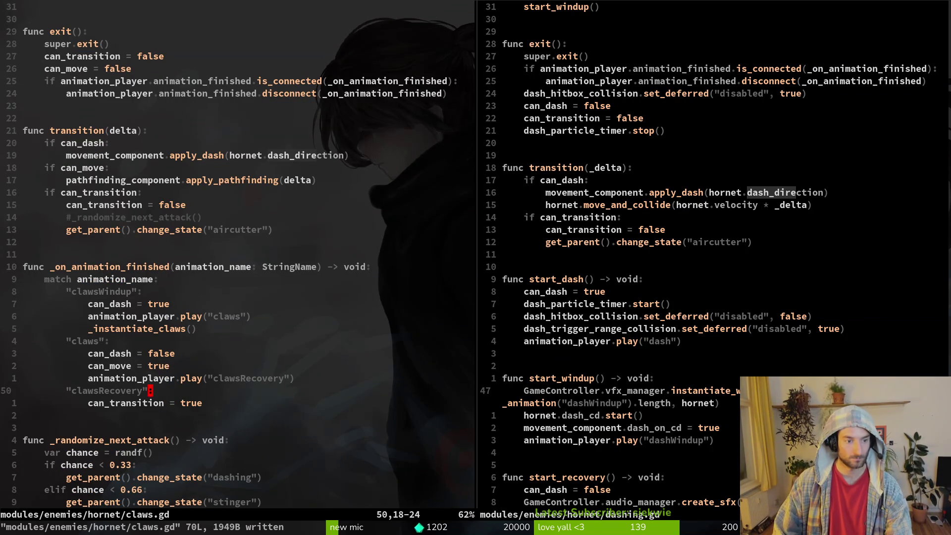
key("j")
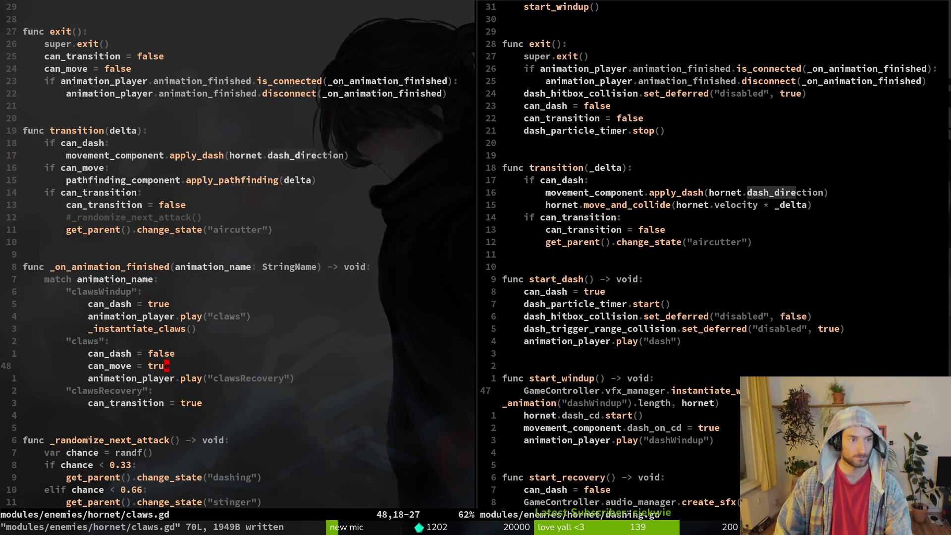
Make can_move default to true in the claws.gd variable declarations and save
key("ctrl+u")
key("ctrl+u")
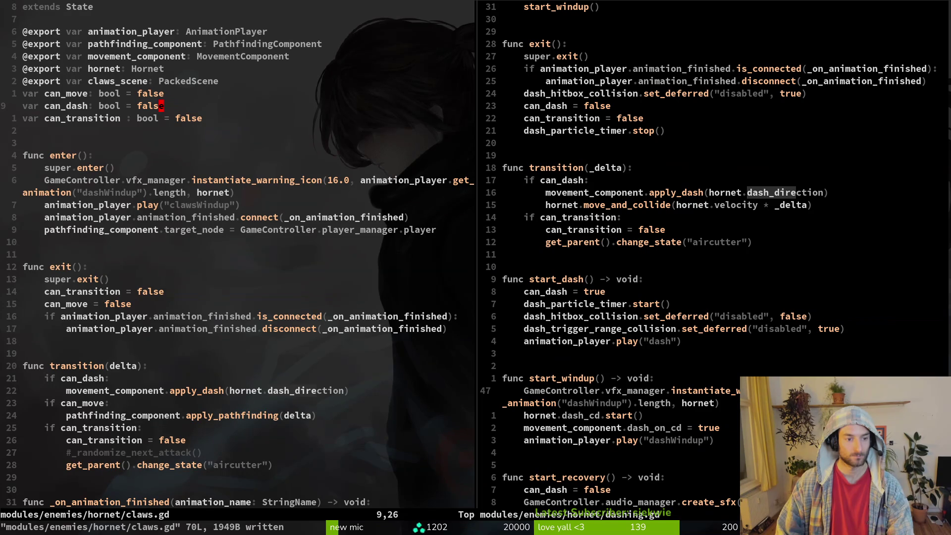
type("kciwtrue")
key("Escape")
type(":w")
key("Return")
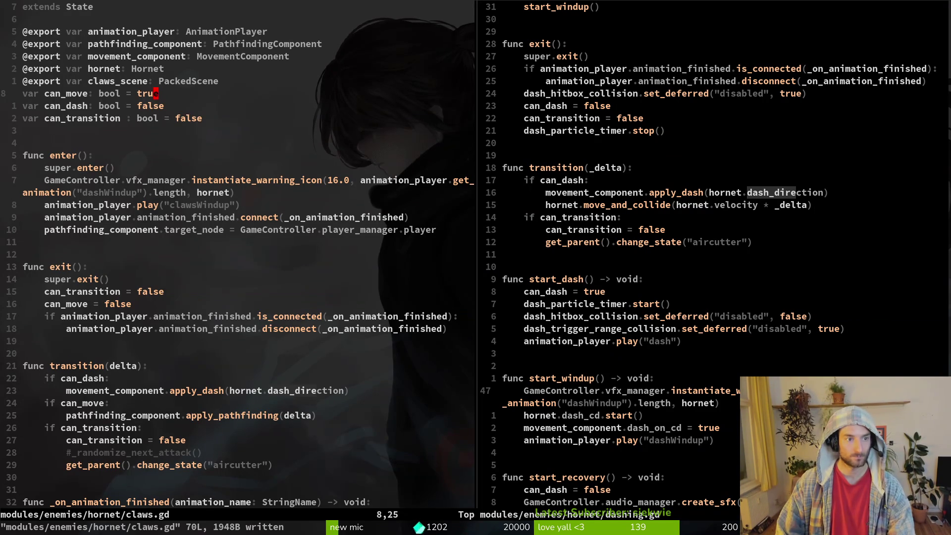
key("j")
key("j")
key("j")
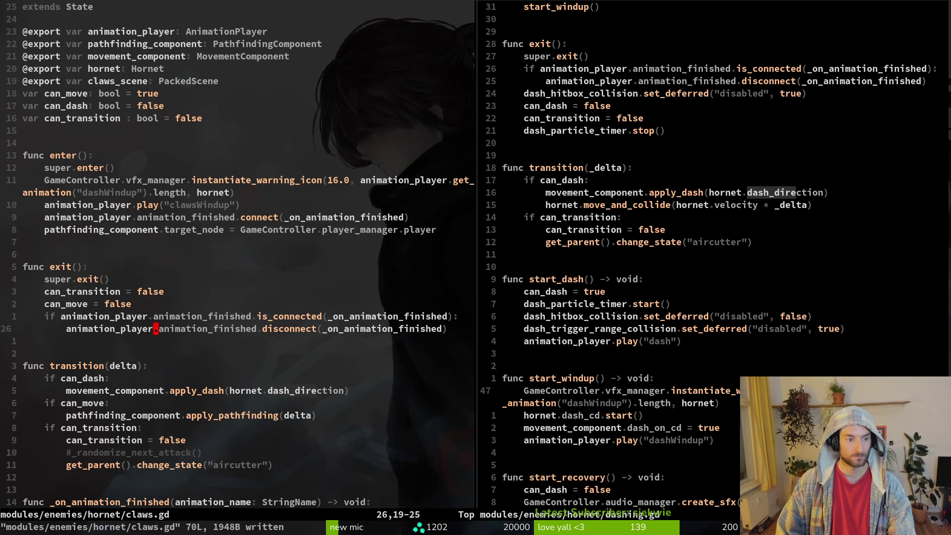
key("j")
key("j")
key("j")
key("j")
key("j")
key("j")
Paste a copy of can_move = true into clawsWindup below _instantiate_claws()
key("0")
key("k")
key("k")
key("k")
key("p")
key("V")
key("J")
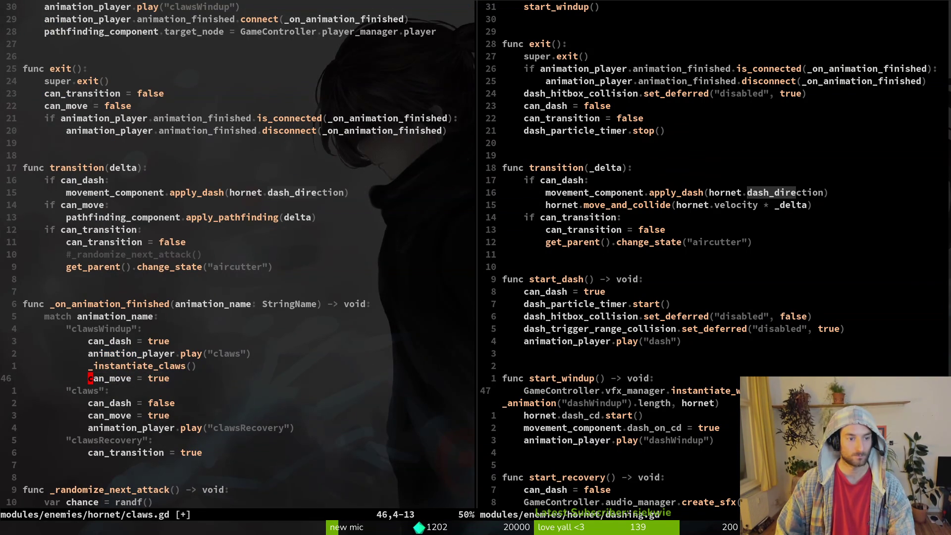
Change the new can_move value to false, fixing the 'fale' typo, and save
key("w")
key("w")
type("cwfale")
key("Escape")
type("i")
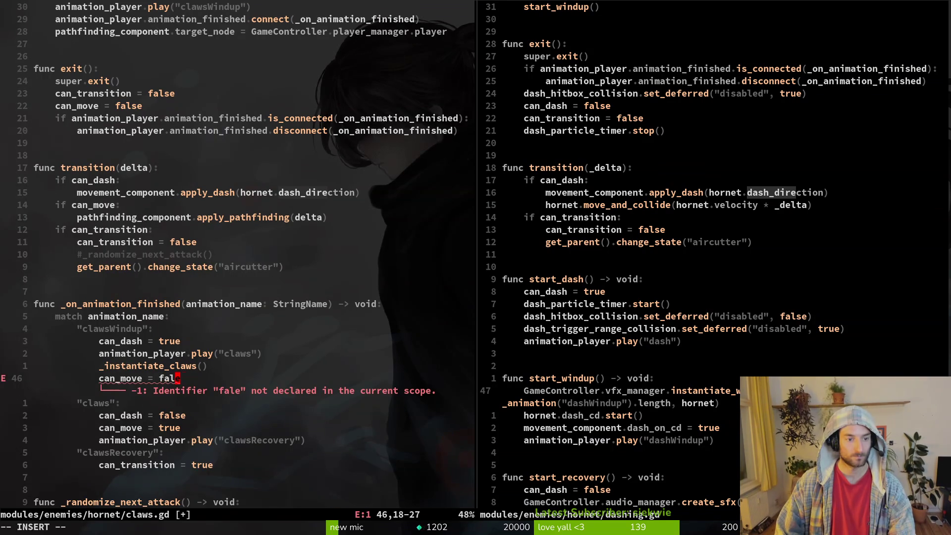
type("s")
key("Escape")
type(":w")
key("Return")
Move can_move = false above the claws play call and save claws.gd
key("V")
key("K")
key("K")
key("Escape")
type(":w")
key("Return")
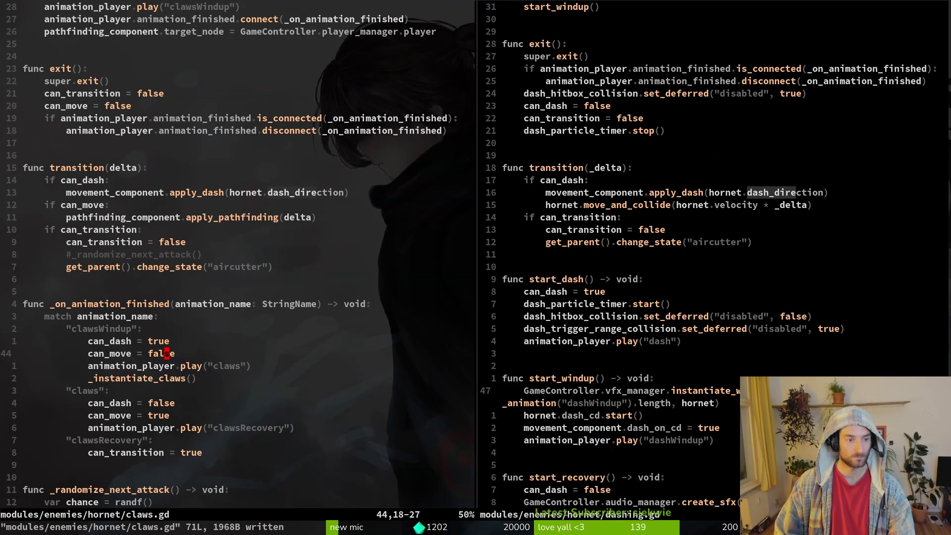
Review the claws cases and _randomize_next_attack, then return to the transition's change_state call
key("j")
key("j")
key("j")
key("j")
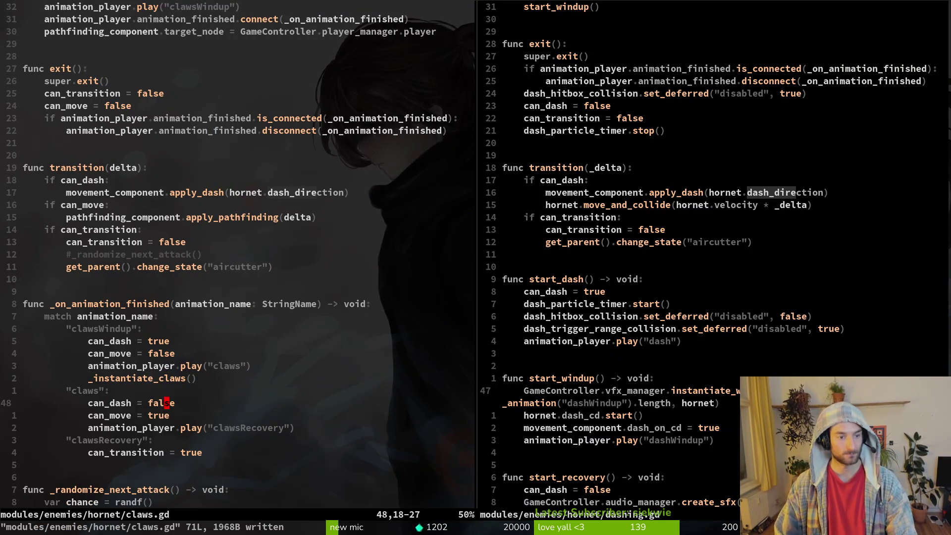
key("j")
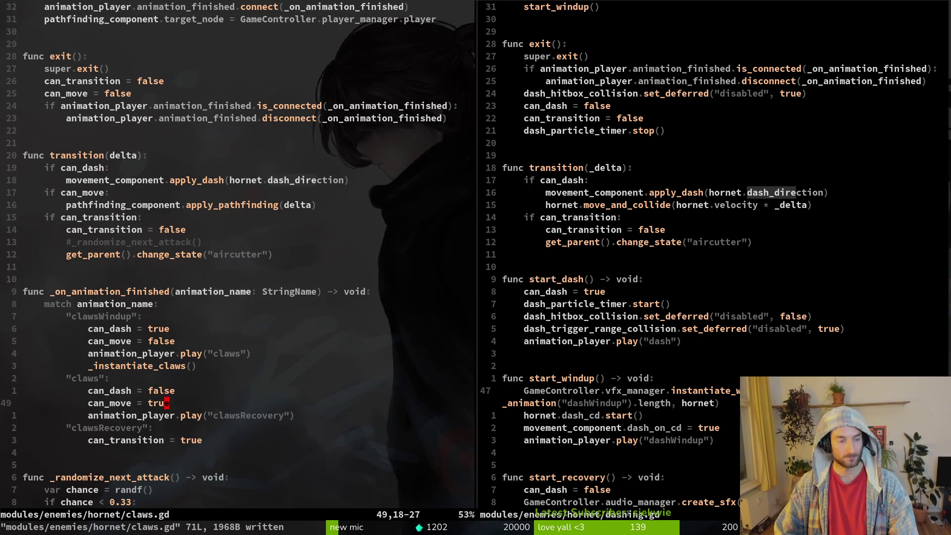
key("j")
key("j")
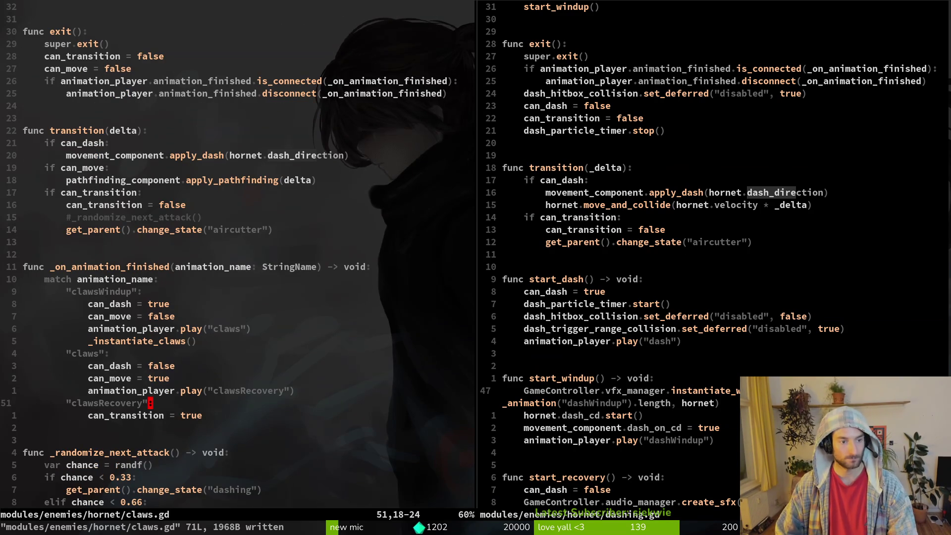
key("j")
key("j")
key("j")
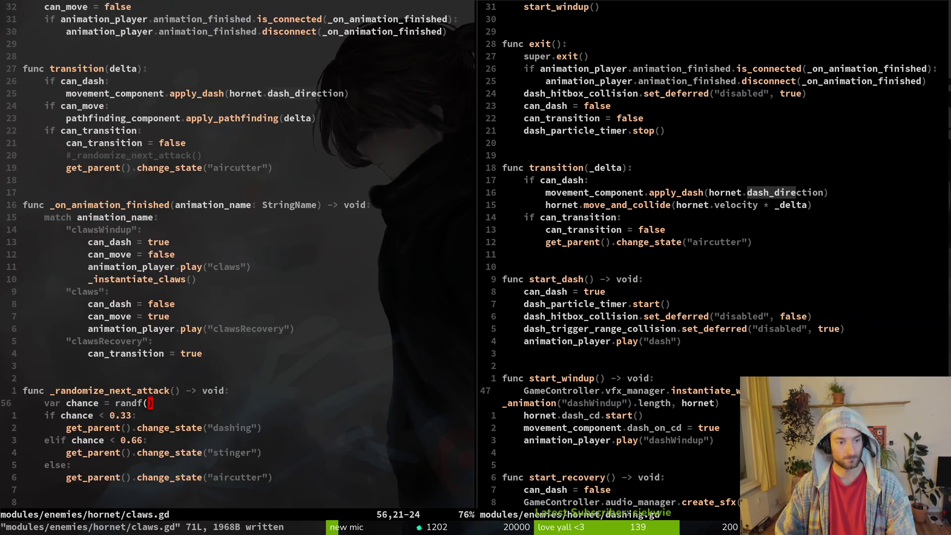
key("ctrl+o")
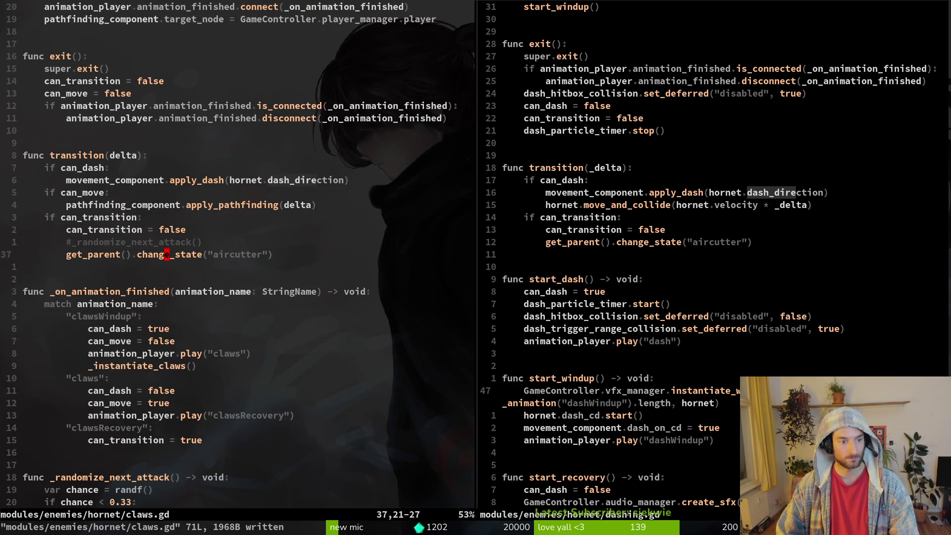
key("k")
key("k")
key("k")
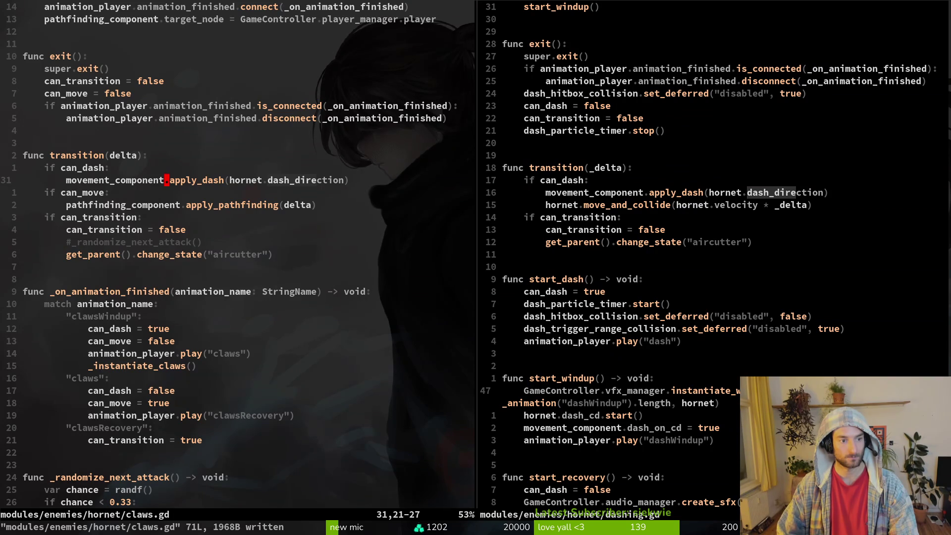
key("alt+Tab")
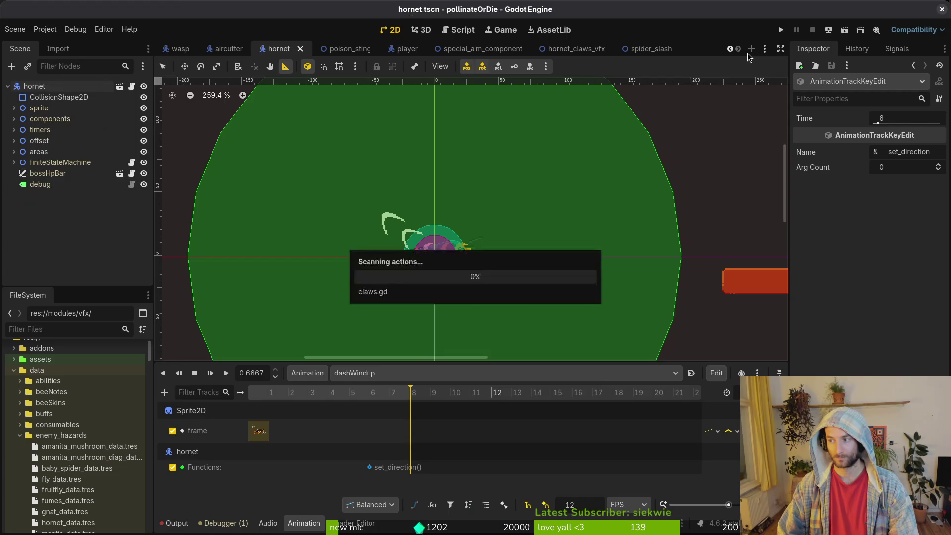
Test-run and close the game, then expand finiteStateMachine in the hornet scene tree
key("F5")
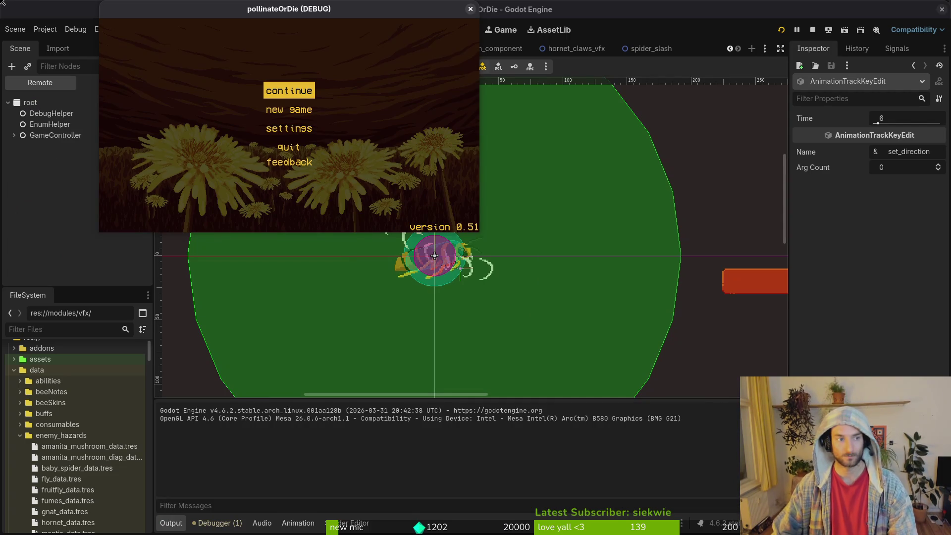
key("F8")
left_click(114, 84)
left_click(14, 179)
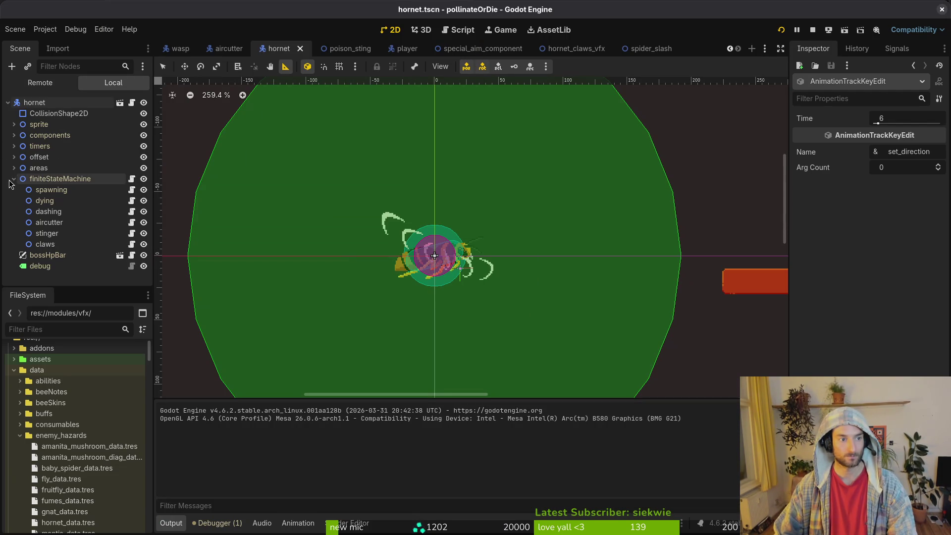
Assign MovementComponent to the claws state's Movement Component property
left_click(55, 247)
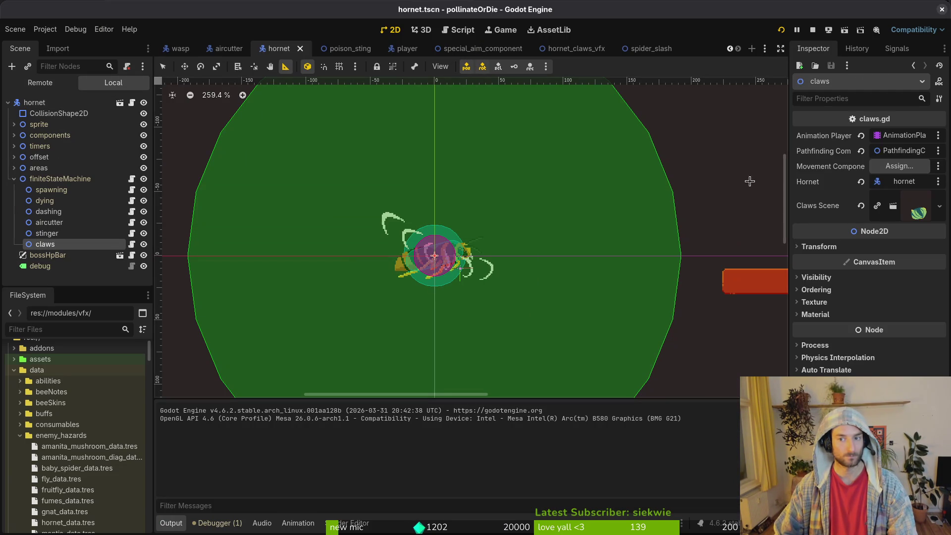
left_click(899, 166)
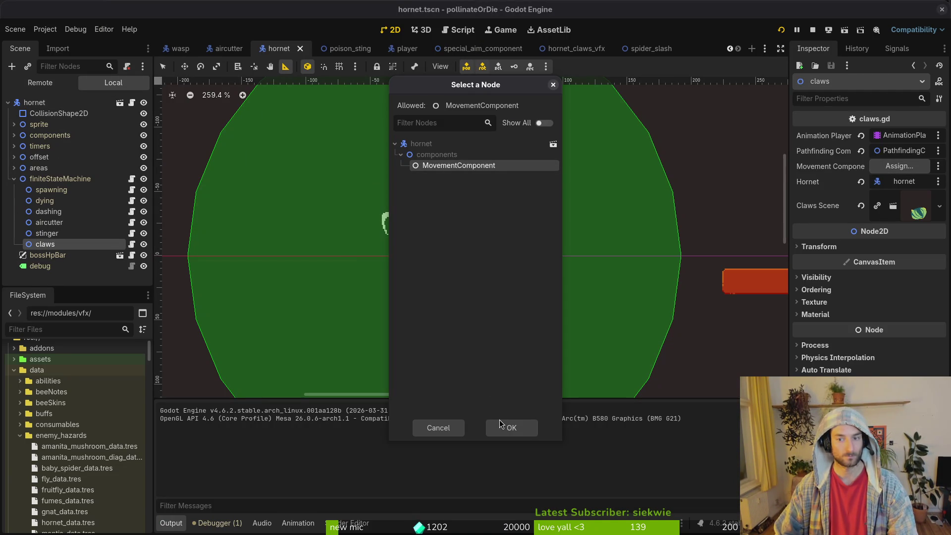
left_click(513, 425)
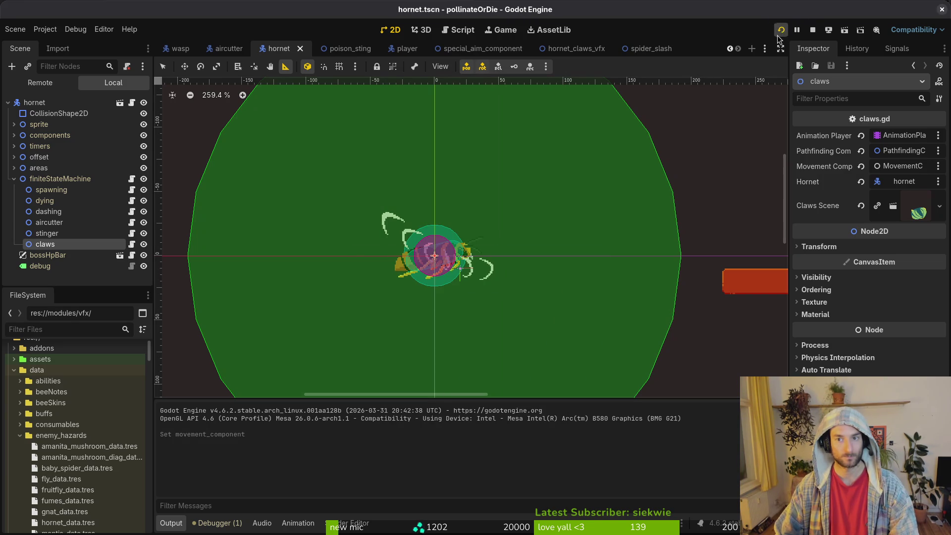
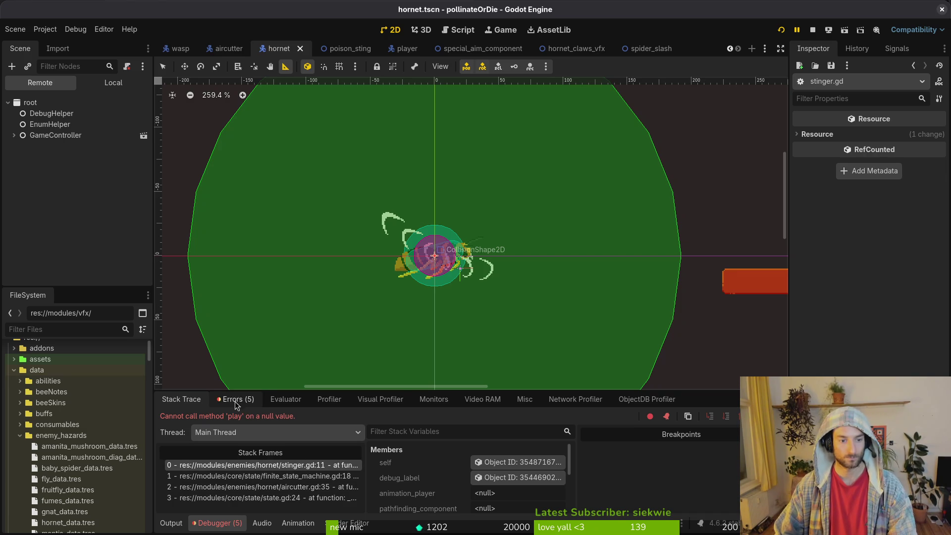
Switch to the hornet scene's local node tree and select the stinger state node
left_click(14, 135)
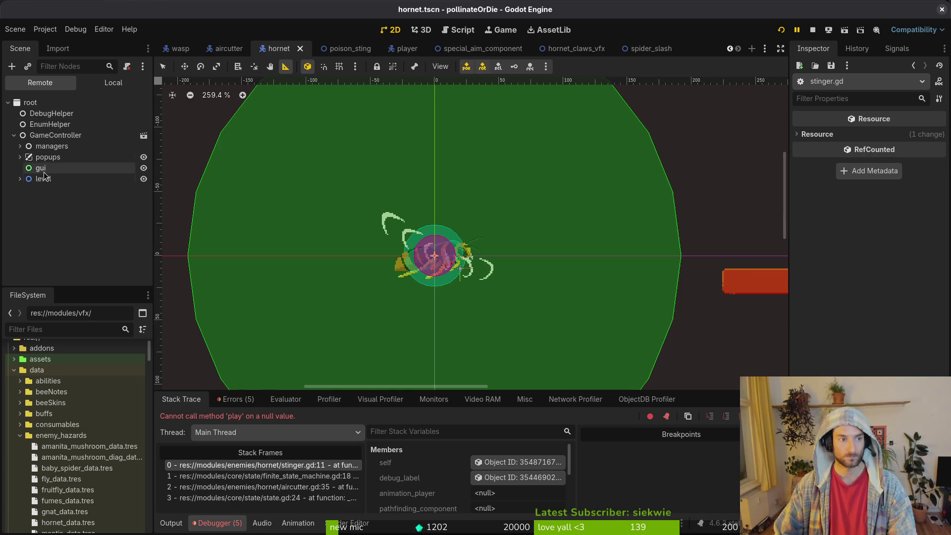
left_click(108, 87)
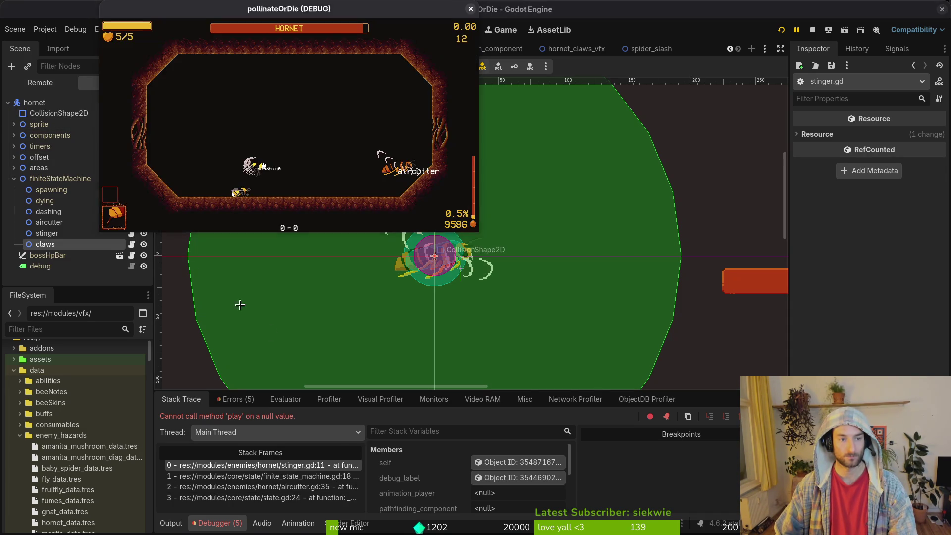
left_click(375, 225)
Assign AnimationPlayer and PathfindingComponent to the stinger state's exports
left_click(894, 135)
left_click(437, 188)
left_click(512, 427)
left_click(899, 150)
left_click(467, 166)
left_click(511, 427)
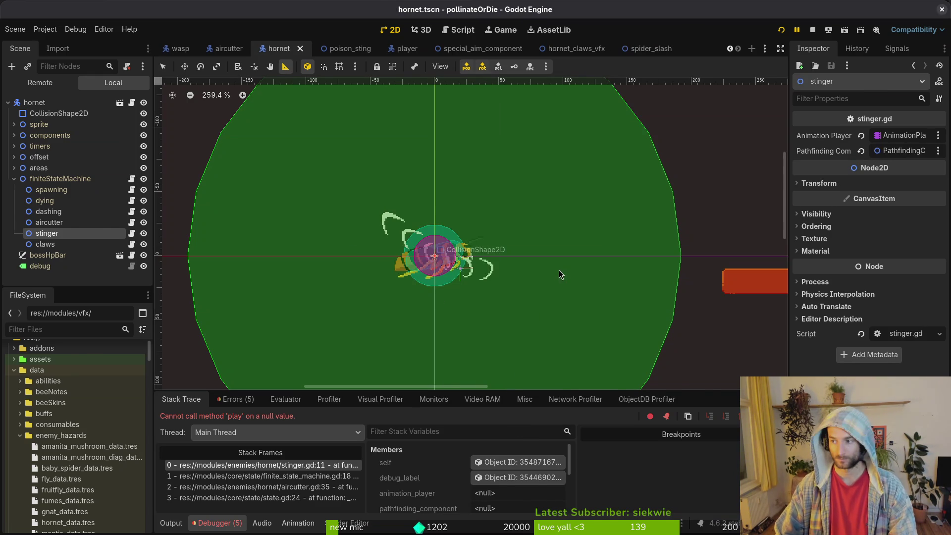
key("alt+Tab")
key("space")
In dashing.gd, change the change_state target to claws and save the file
key("f")
key("f")
type("dashing")
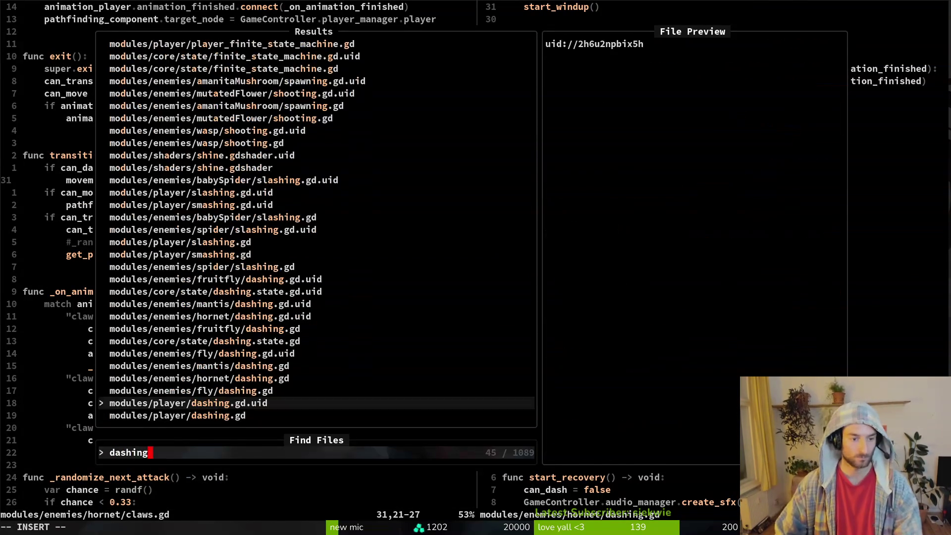
key("Return")
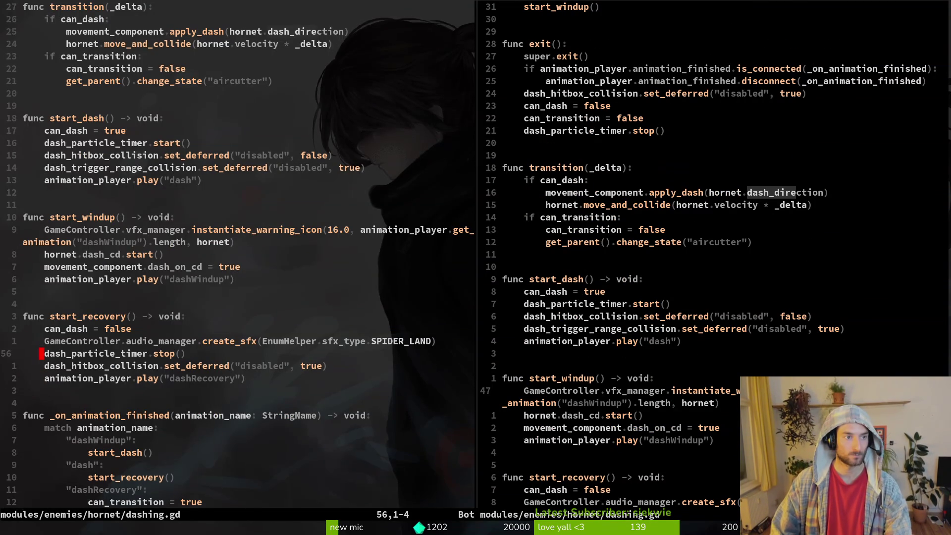
left_click(69, 105)
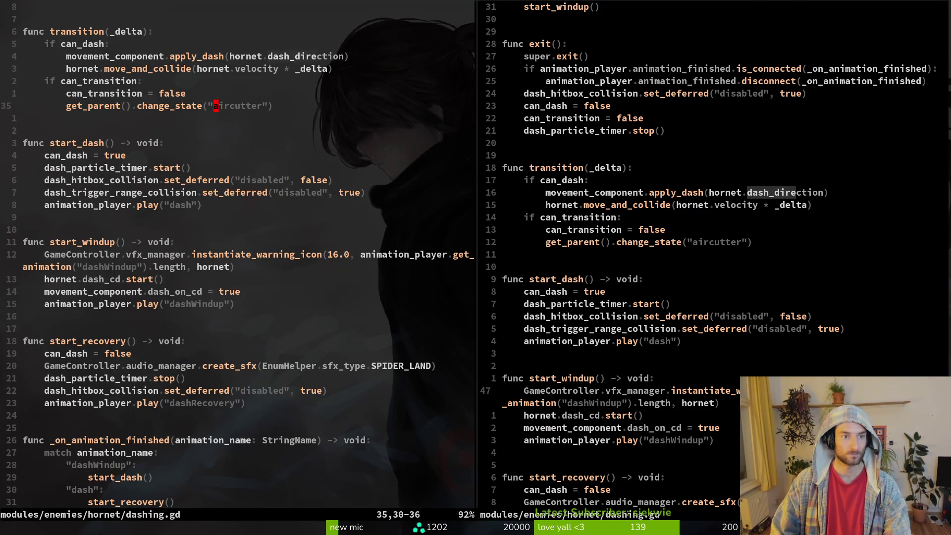
type("ci\"claws")
key("Escape")
type(":w")
key("Return")
type(":")
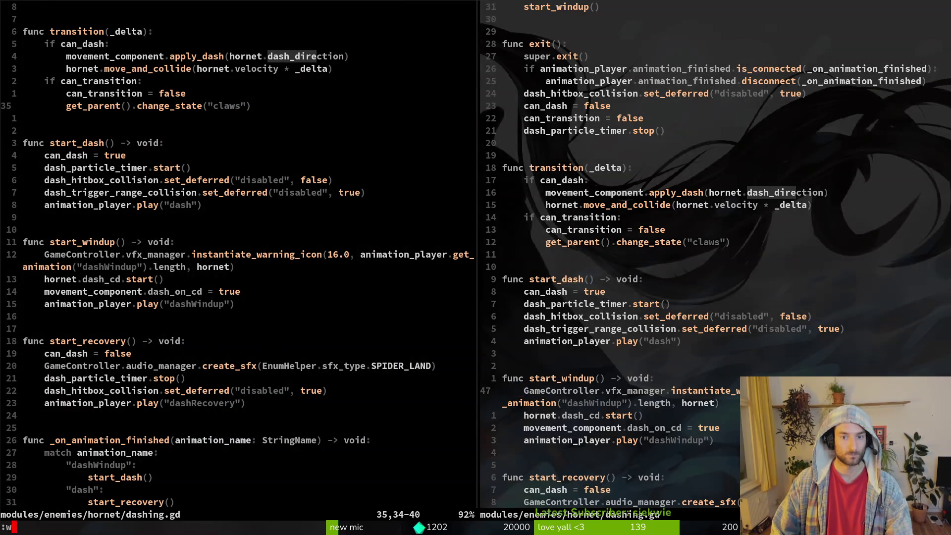
type("w")
key("Return")
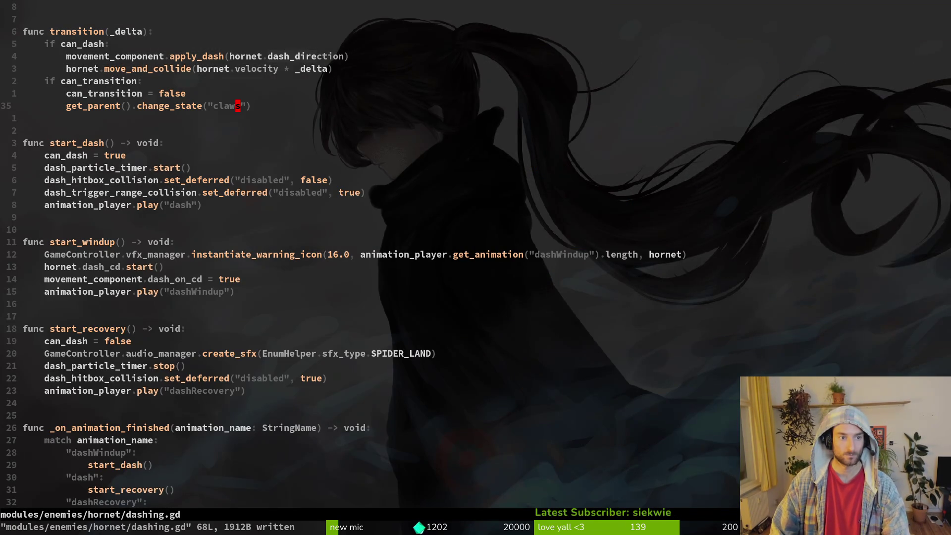
Look over claws.gd, then open the hornet's aircutter.gd
key("space")
type("sfclaw")
key("Return")
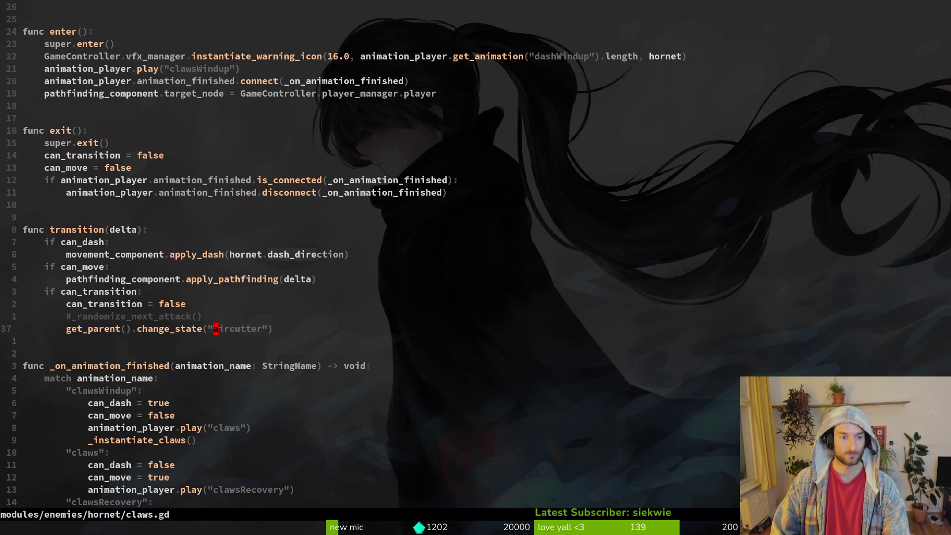
key("space")
type("sfaircut")
key("Return")
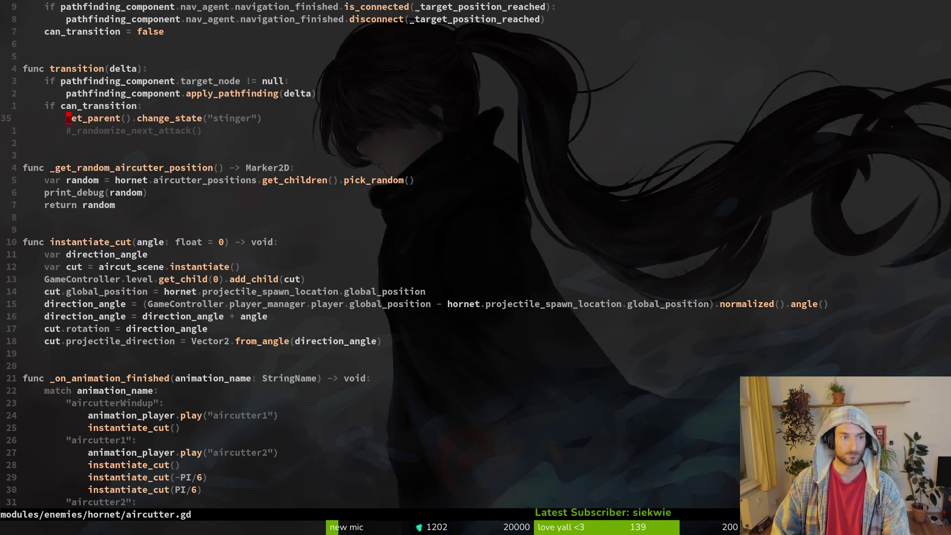
Replace aircutter.gd's stinger transition target with claws and save
key("c")
key("i")
key("quotedbl")
type("d")
key("BackSpace")
type("c")
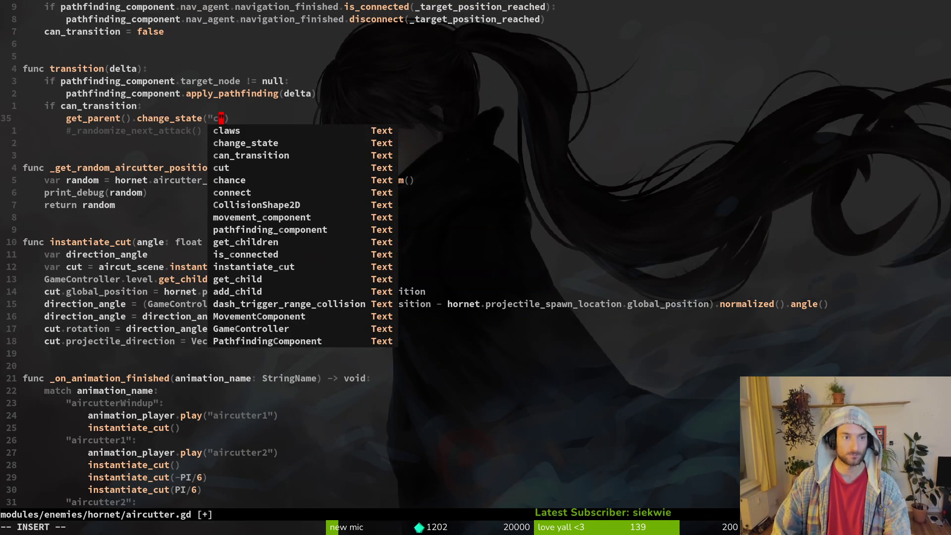
type("law")
key("Return")
key("Escape")
type(":w")
key("Return")
key("alt+Tab")
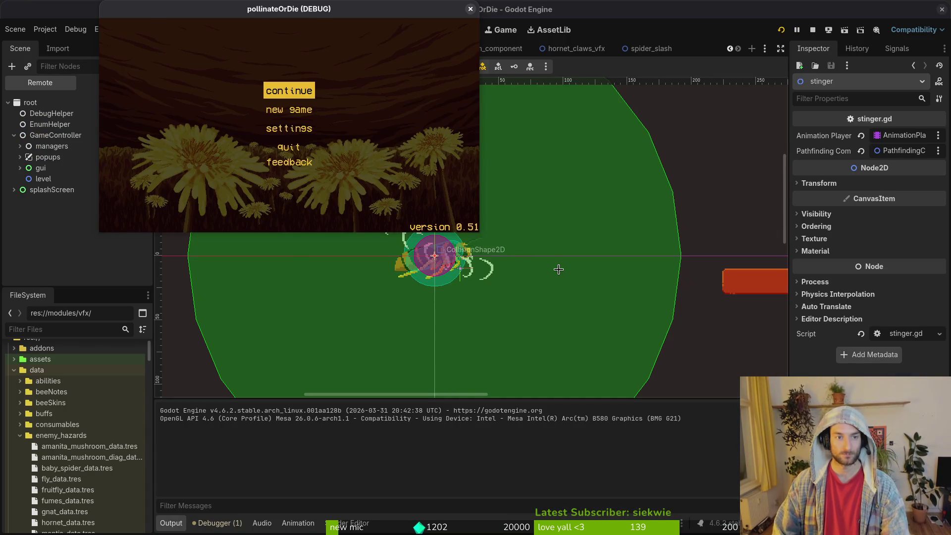
Load the hornet level in the maximized debug game, play the fight, then pause
key("Escape")
key("Down")
key("Up")
left_click(298, 107)
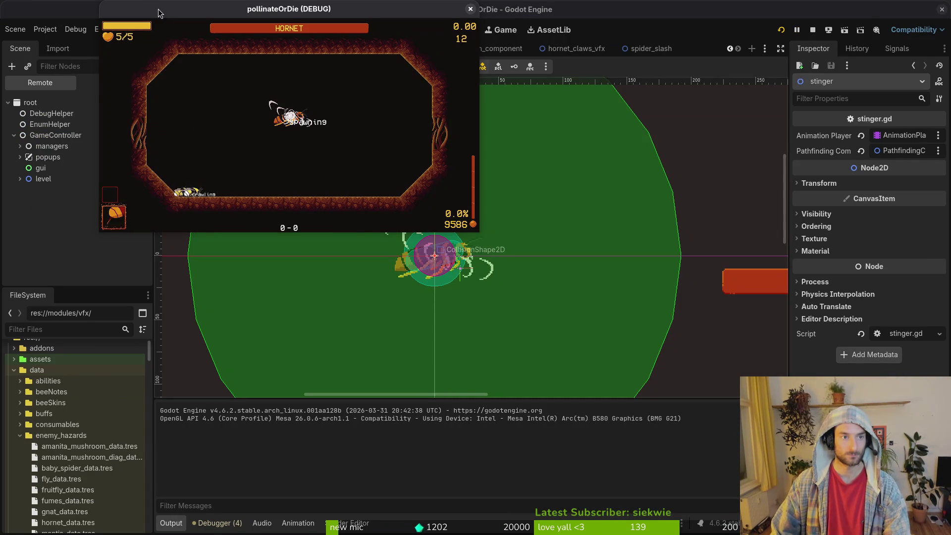
double_click(148, 6)
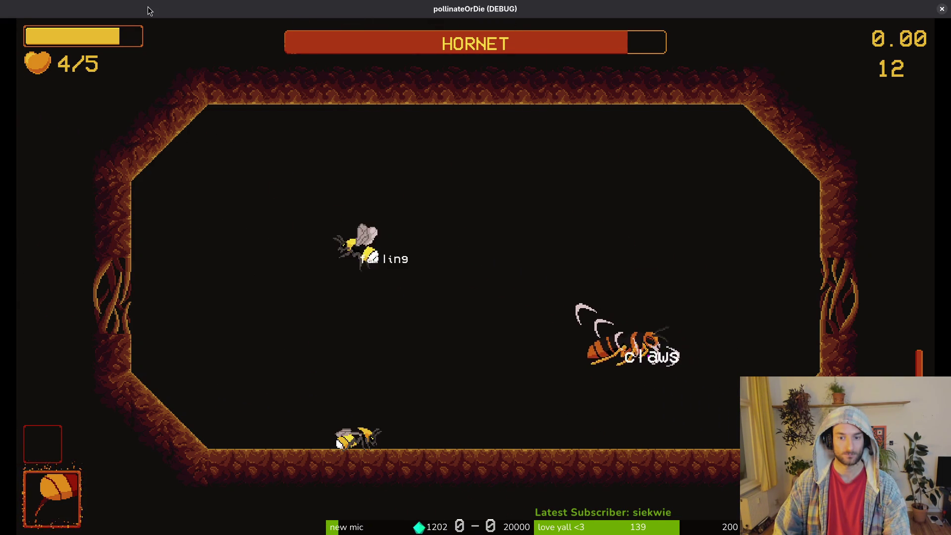
key("Escape")
key("alt+Tab")
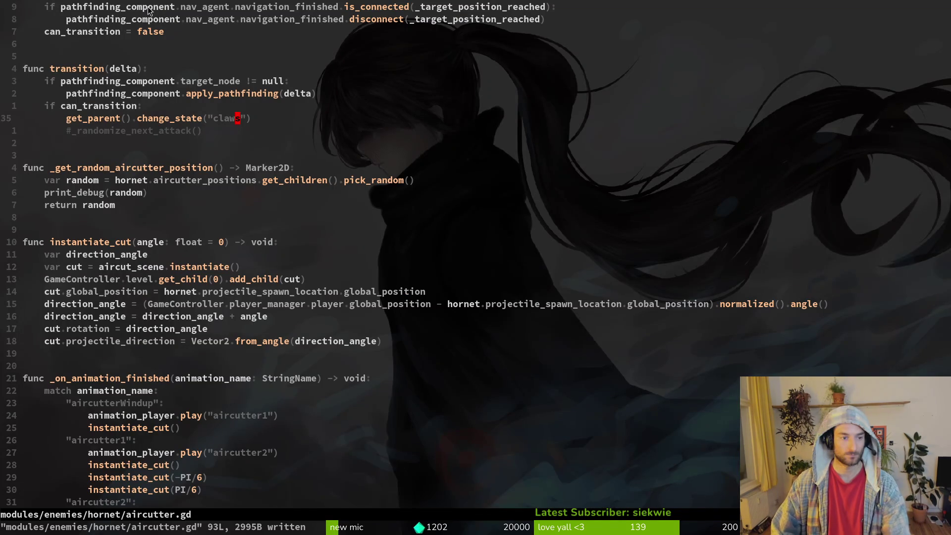
Inspect aircutter.gd's player_manager and can_transition code, then switch to claws.gd
left_click(236, 304)
scroll(347, 267, "up", 5)
left_click(140, 278)
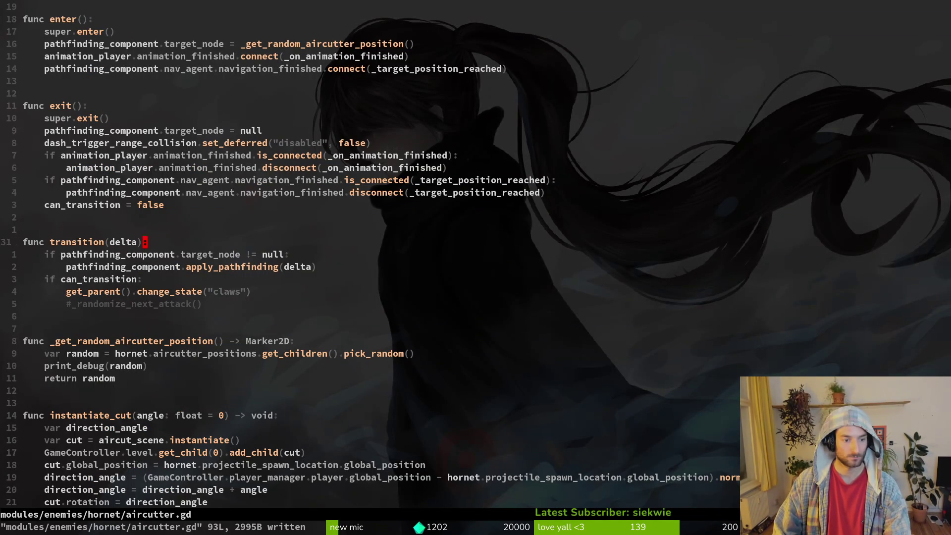
key("ctrl+6")
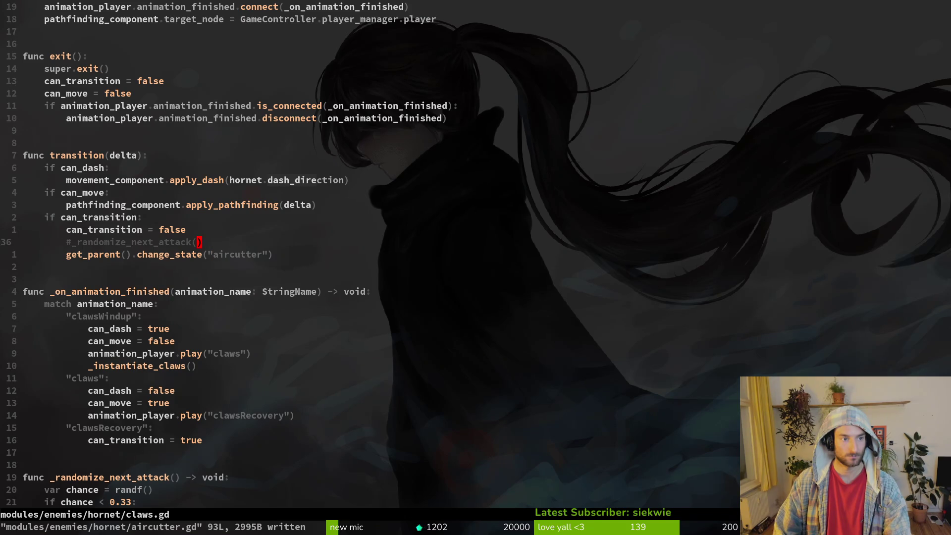
key("ctrl+o")
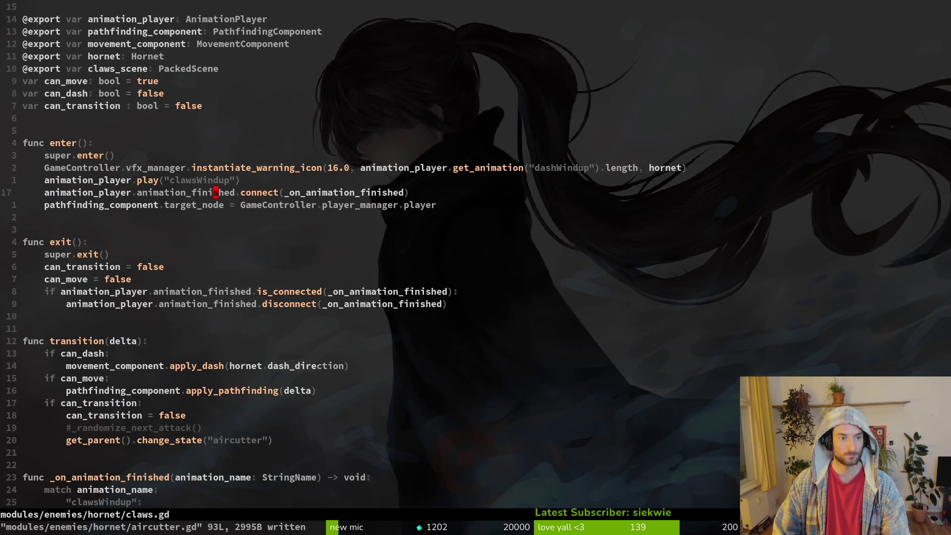
Yank the target_node assignment line in claws.gd and save the file
key("shift+v")
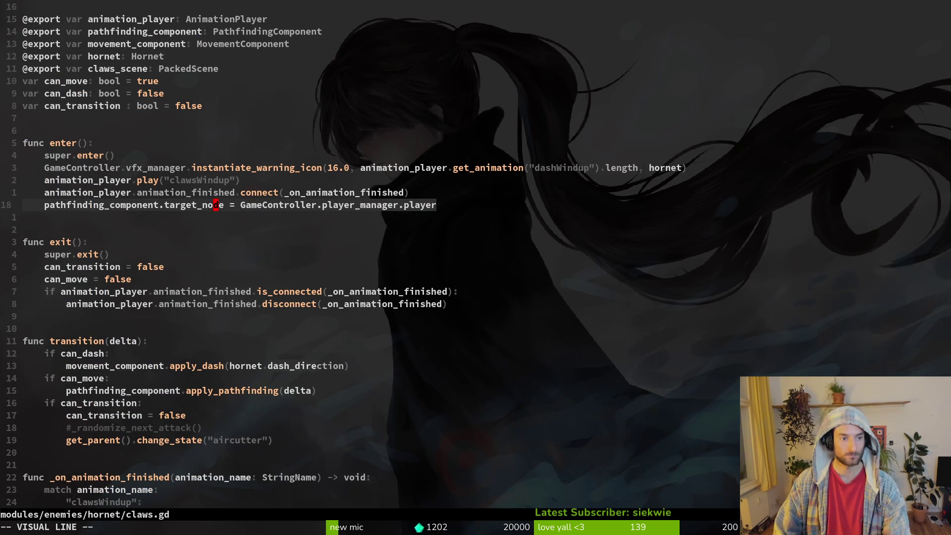
key("Escape")
type(":w")
key("Return")
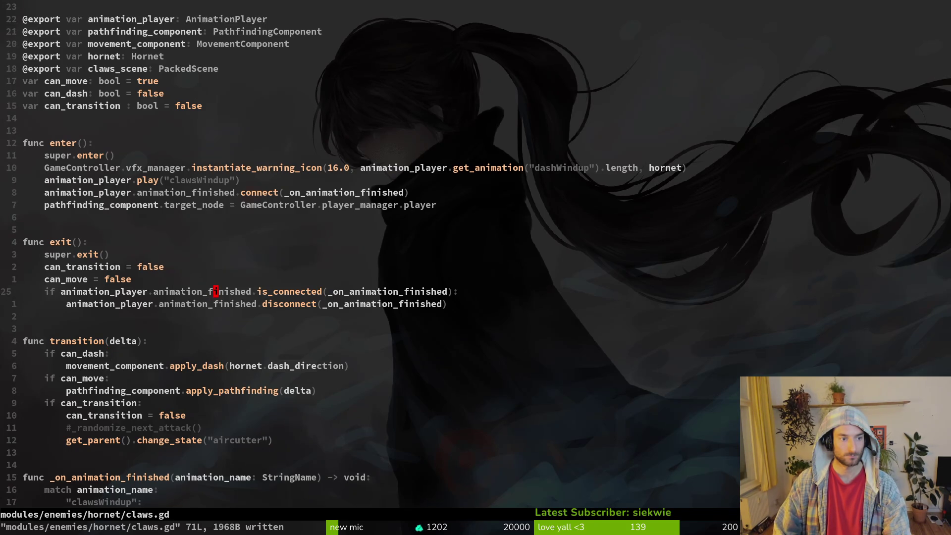
key("j")
key("j")
key("j")
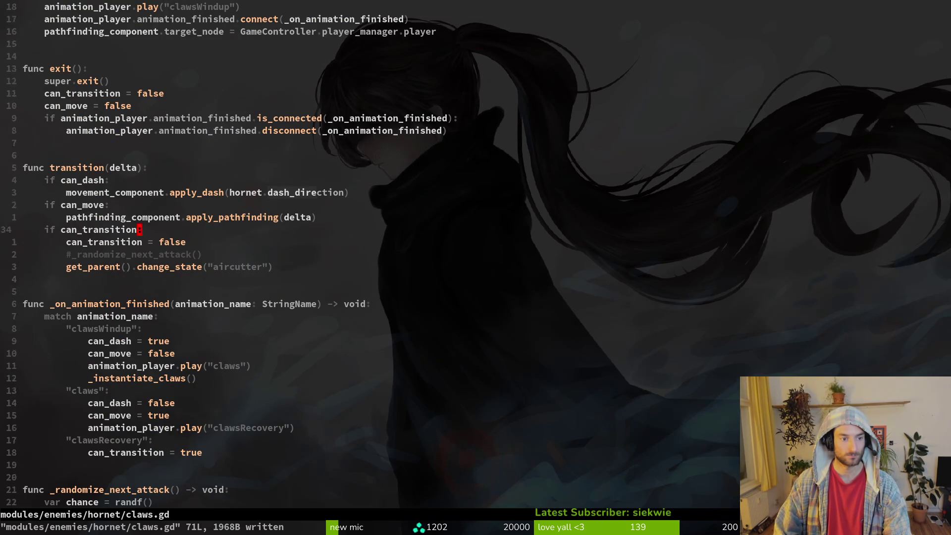
key("k")
key("k")
key("k")
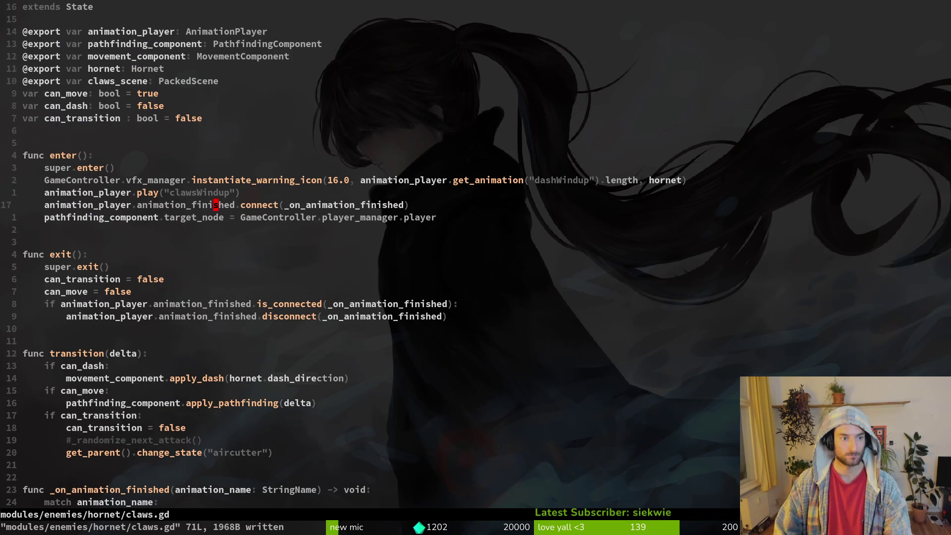
key("alt+Tab")
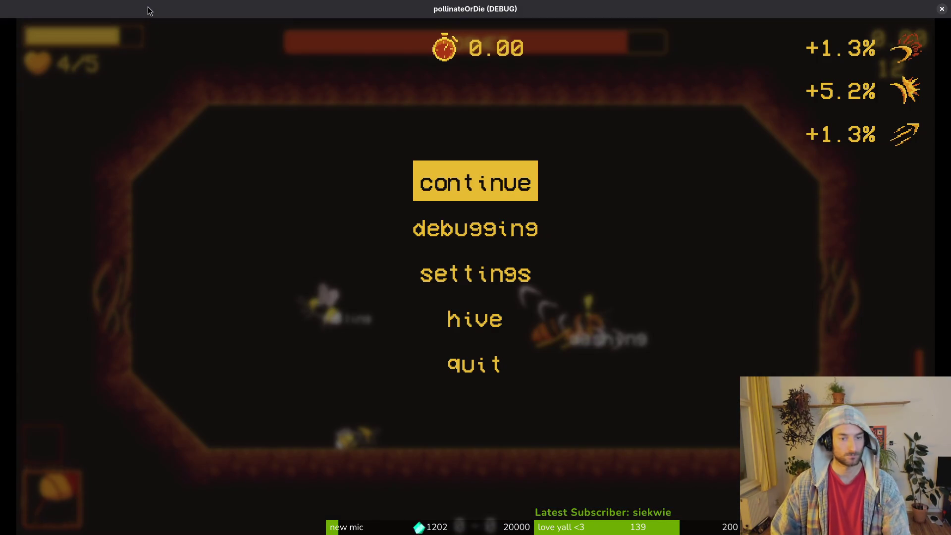
Turn on show pathing in the game's debugging options, replay the hornet fight, then pause
key("alt+Tab")
key("alt+Tab")
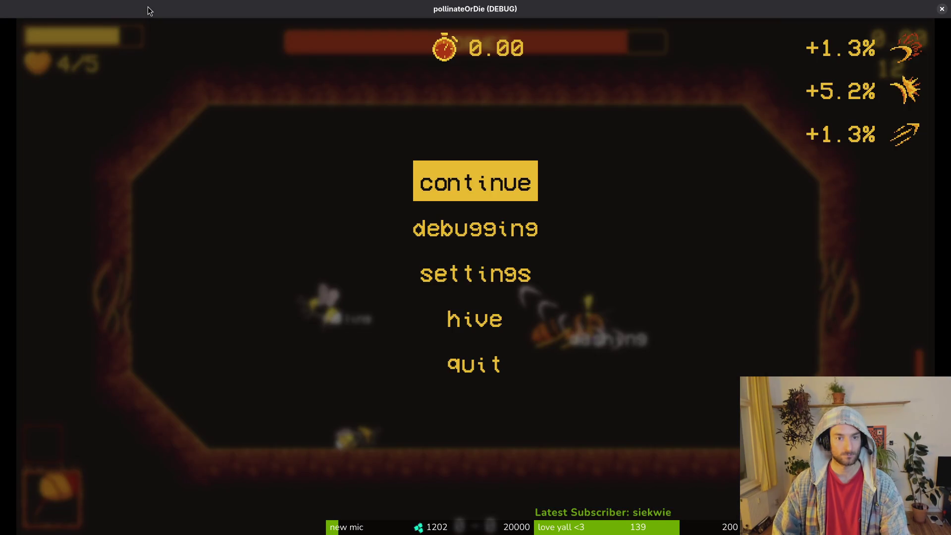
key("Escape")
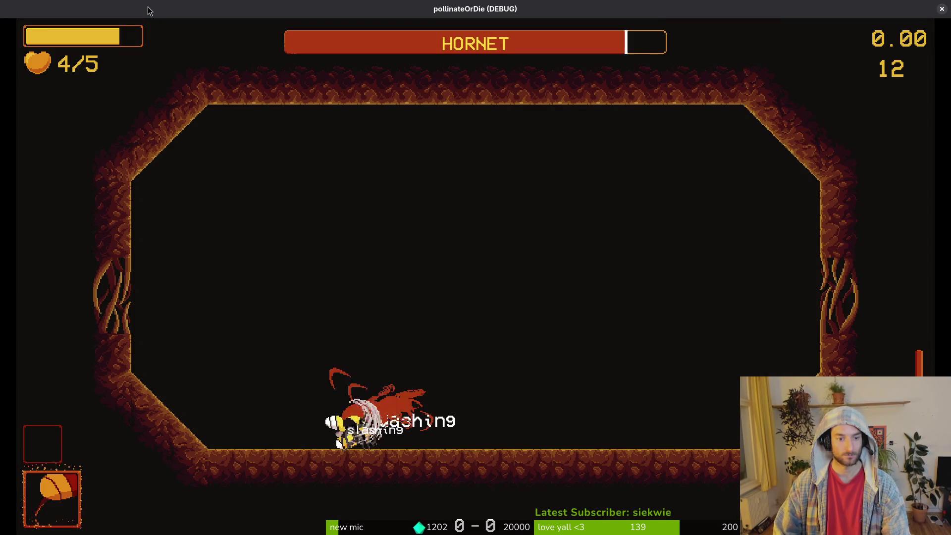
key("F1")
key("Return")
key("Escape")
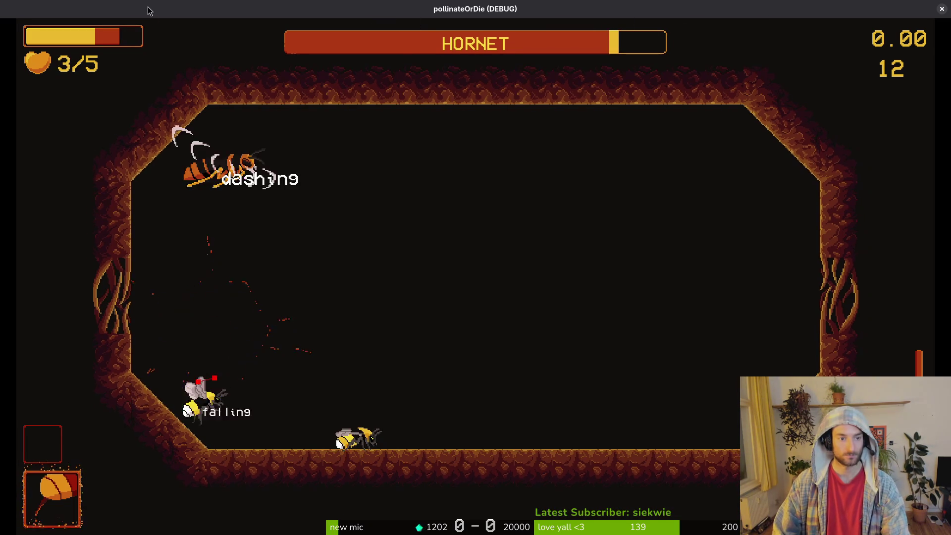
key("Escape")
key("alt+Tab")
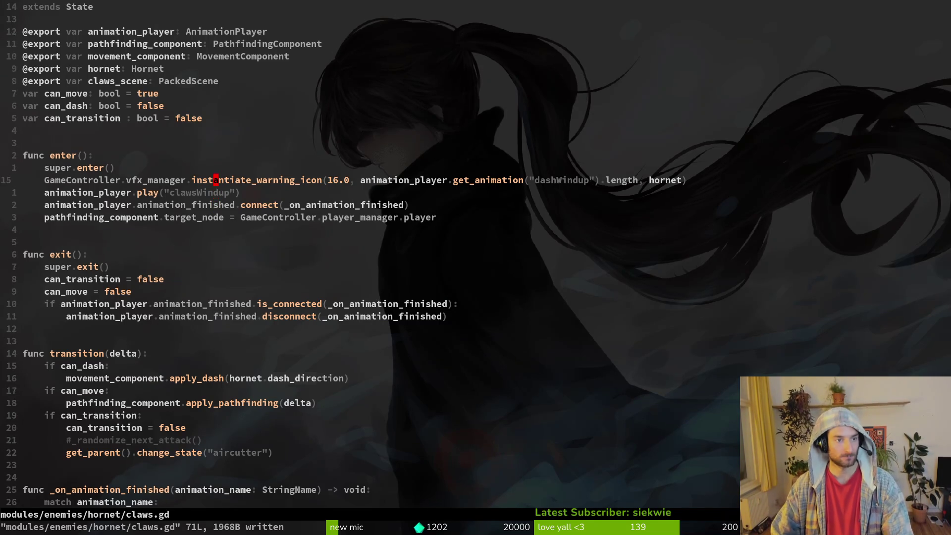
Delete the can_move declaration and the can_move = false line, then save claws.gd
key("shift+v")
type("d:w")
key("Return")
key("1")
key("5")
key("j")
key("d")
key("d")
type("j:w")
key("Return")
Remove the if can_move check and move the pathfinding line above the can_transition check
key("j")
key("shift+v")
key("d")
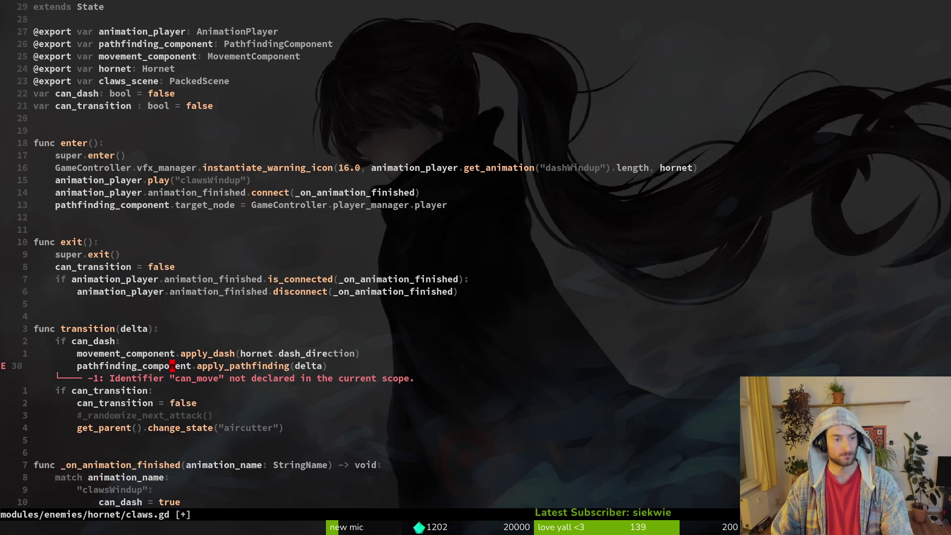
key("shift+v")
key("greater")
key("shift+v")
key("Escape")
key("less")
key("less")
key("less")
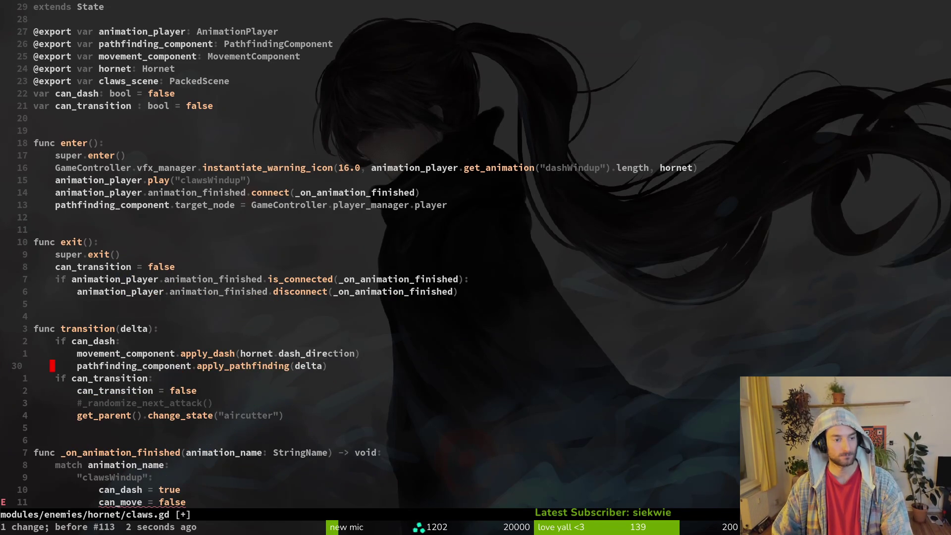
key("shift+v")
key("shift+k")
key("shift+k")
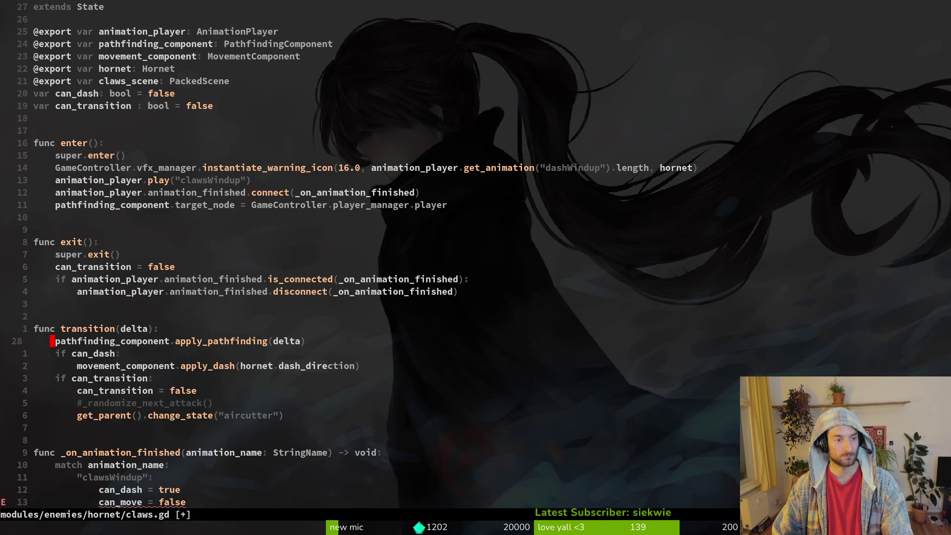
key("shift+j")
key("shift+j")
key("shift+j")
key("shift+k")
key("shift+k")
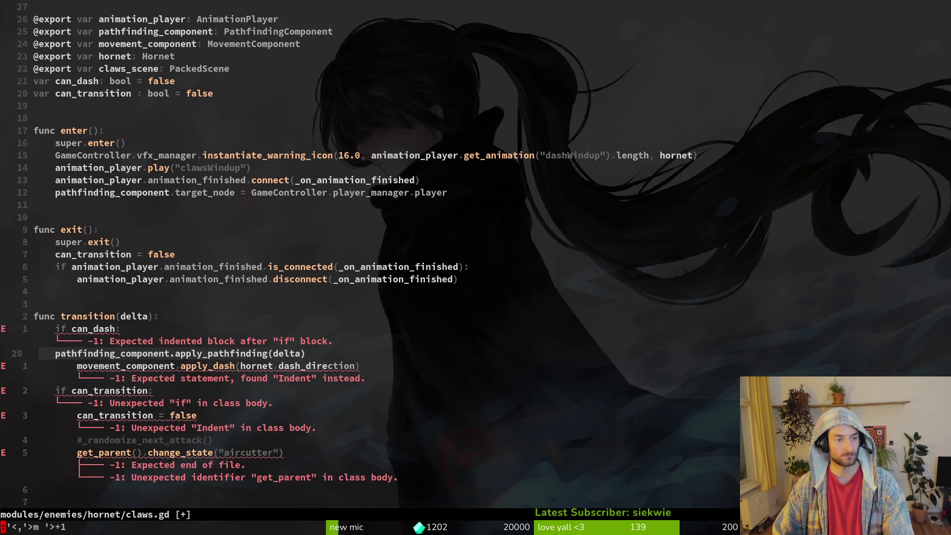
key("Escape")
key("ctrl+s")
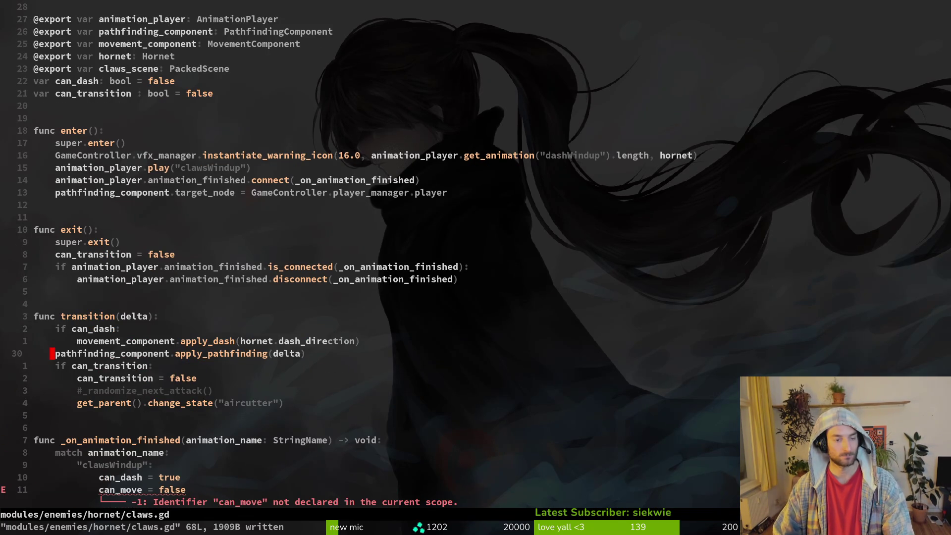
Add an else: line and indent the apply_pathfinding call beneath it, then save
type("oelse:")
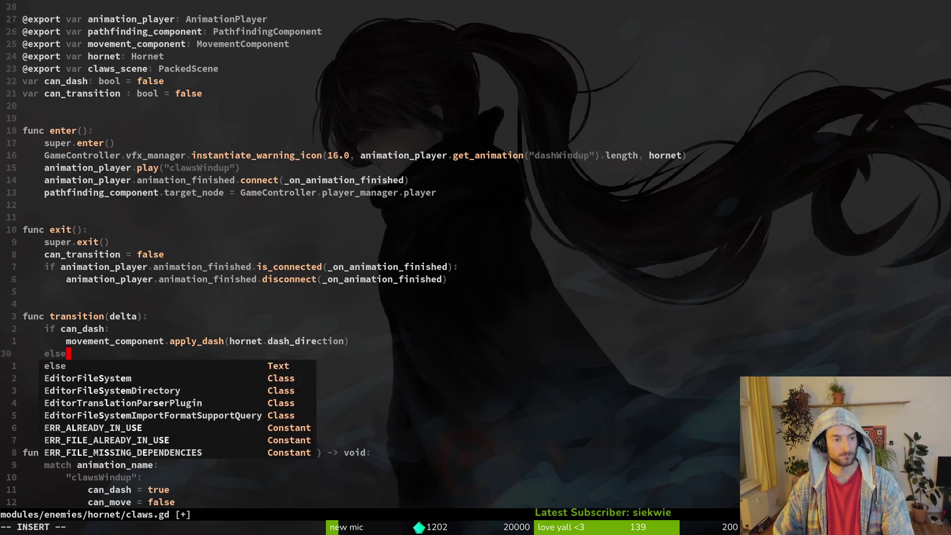
key("Escape")
key("j")
key("greater")
key("greater")
key("ctrl+s")
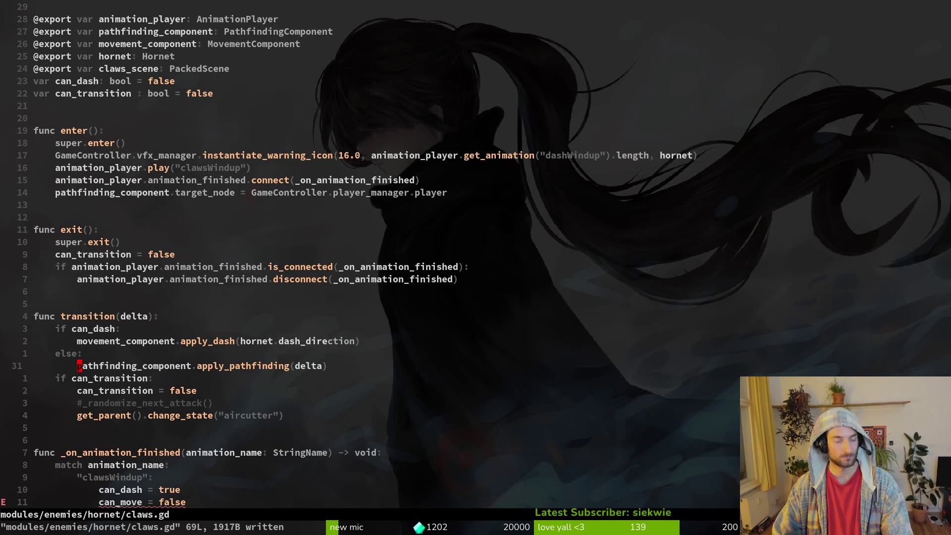
Delete the remaining can_move lines in the clawsWindup and _instantiate_claws code and save
key("1")
key("0")
key("j")
key("d")
key("d")
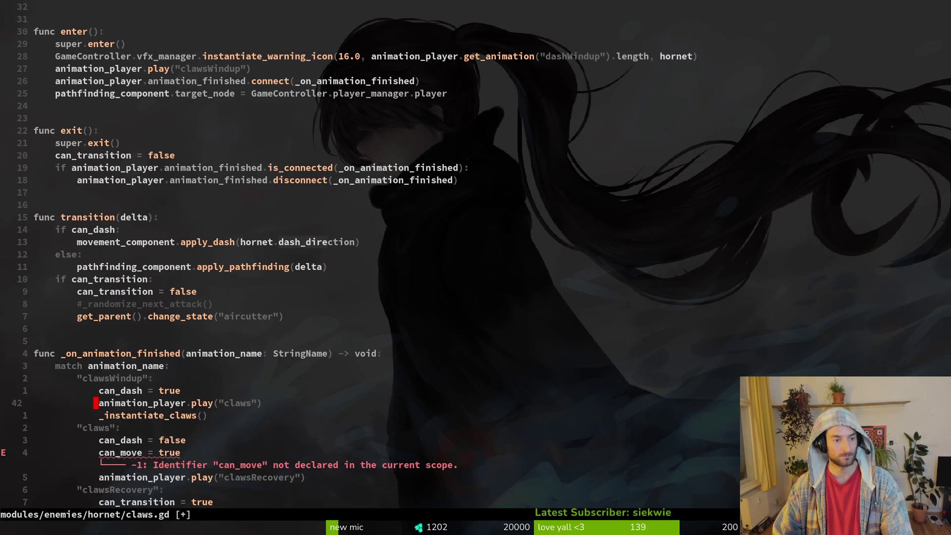
key("j")
key("j")
key("j")
key("j")
key("d")
key("d")
key("ctrl+s")
key("j")
key("j")
key("j")
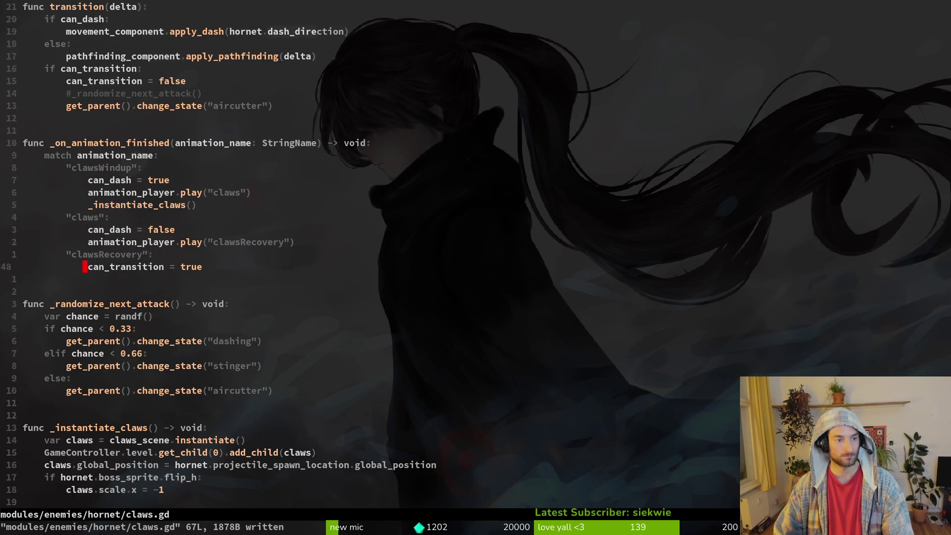
key("ctrl+o")
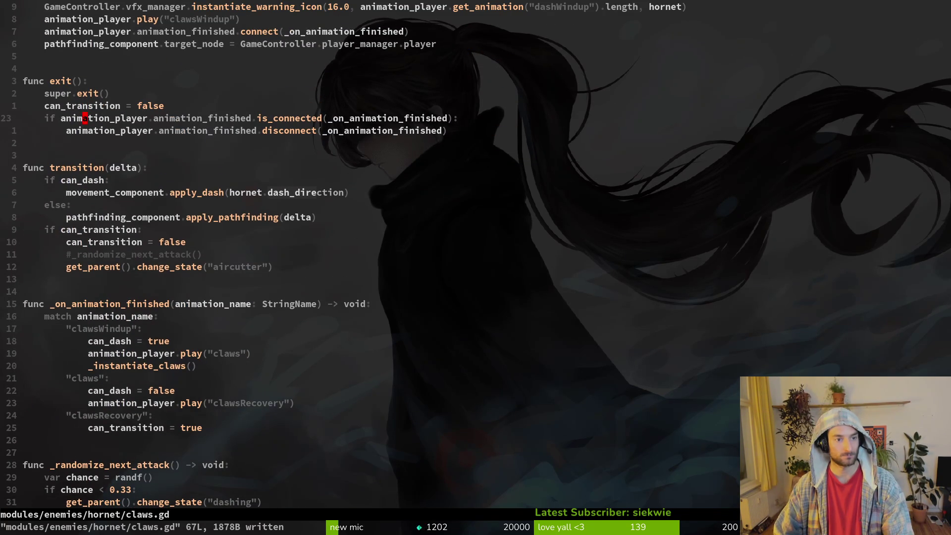
key("alt+Tab")
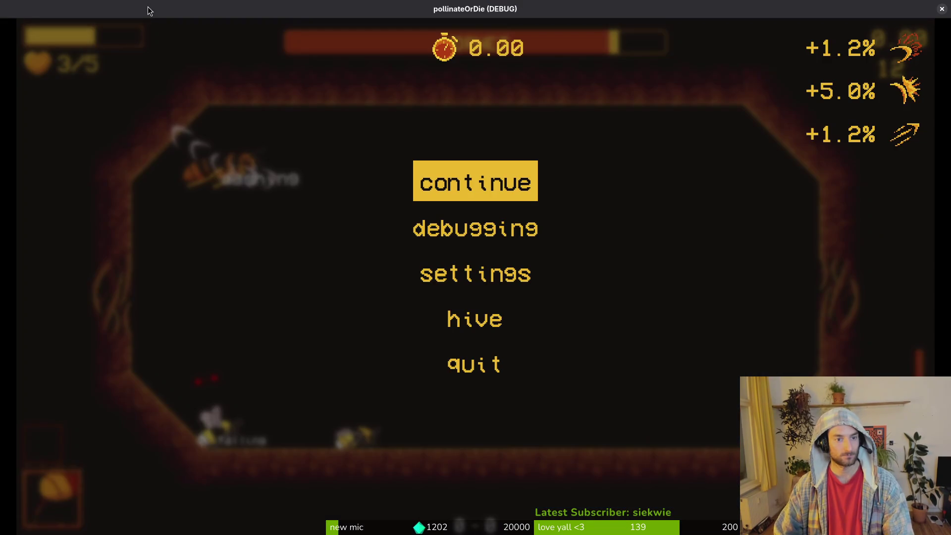
Restart the game with F5, load the hornet boss arena, play the fight, then pause
key("F5")
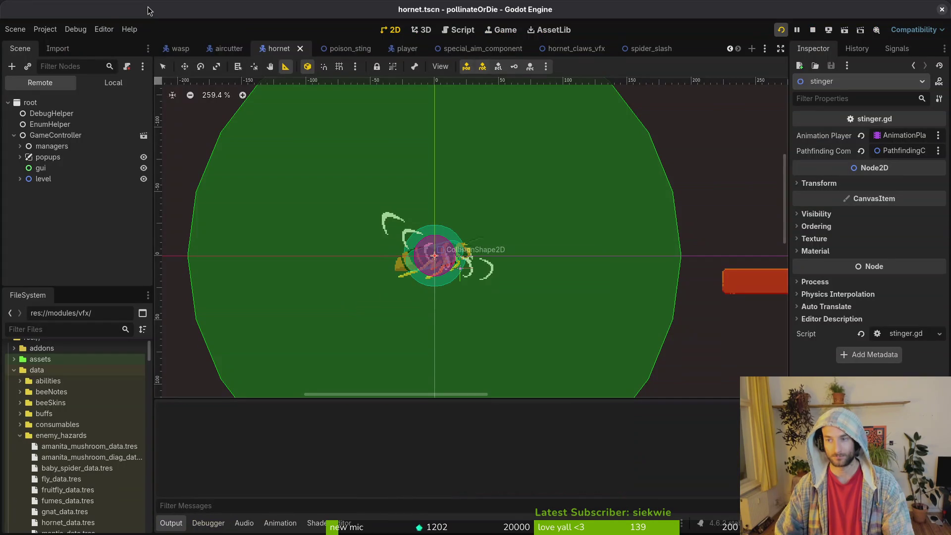
key("Return")
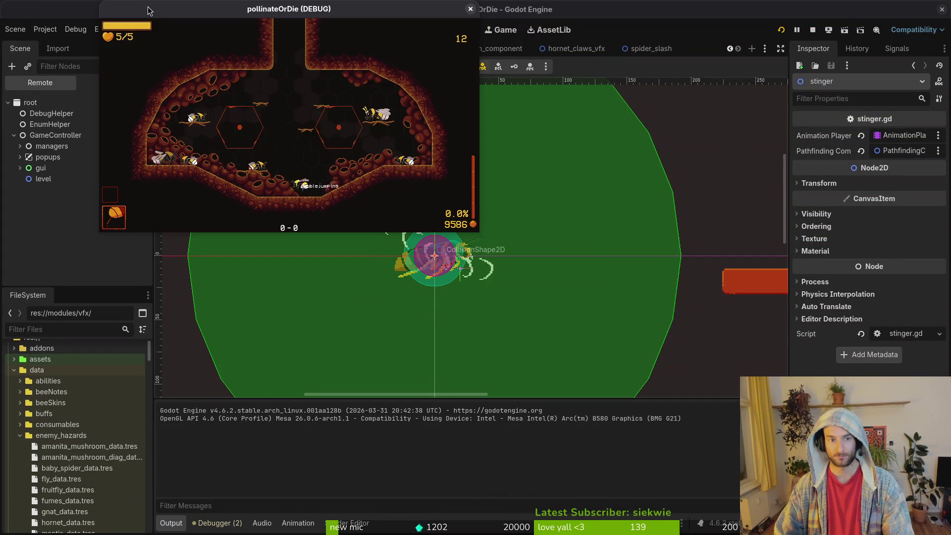
key("Tab")
key("Return")
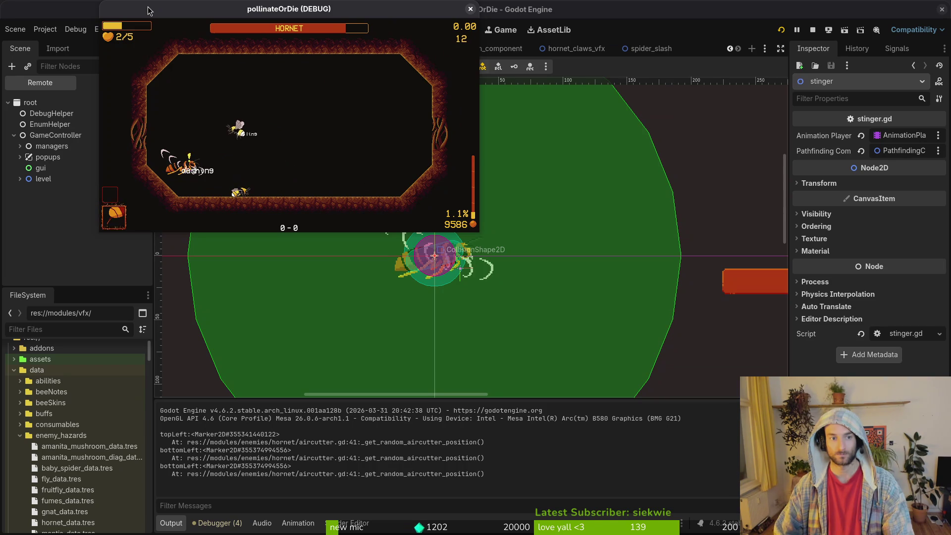
key("Escape")
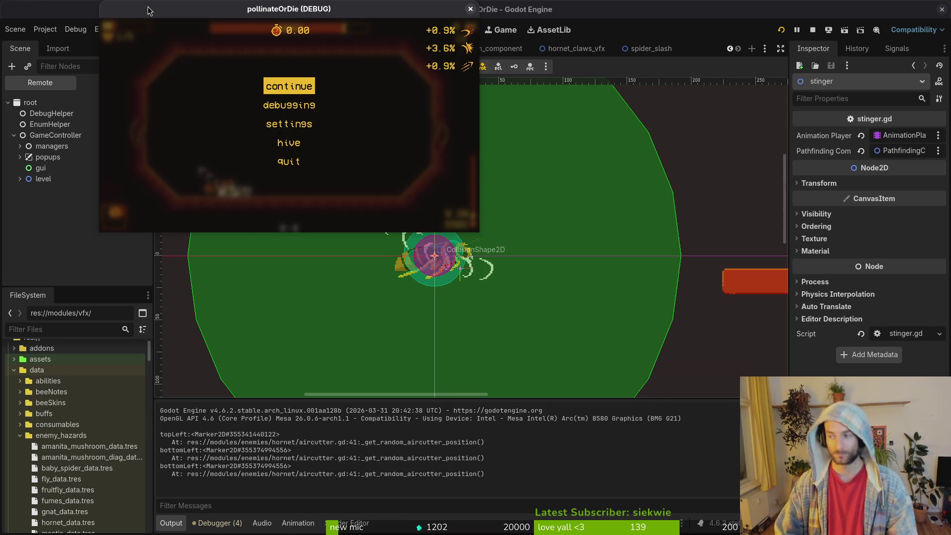
key("alt+Tab")
key("ctrl+p")
Find and open hornet.gd through the project file finder
type("hornet")
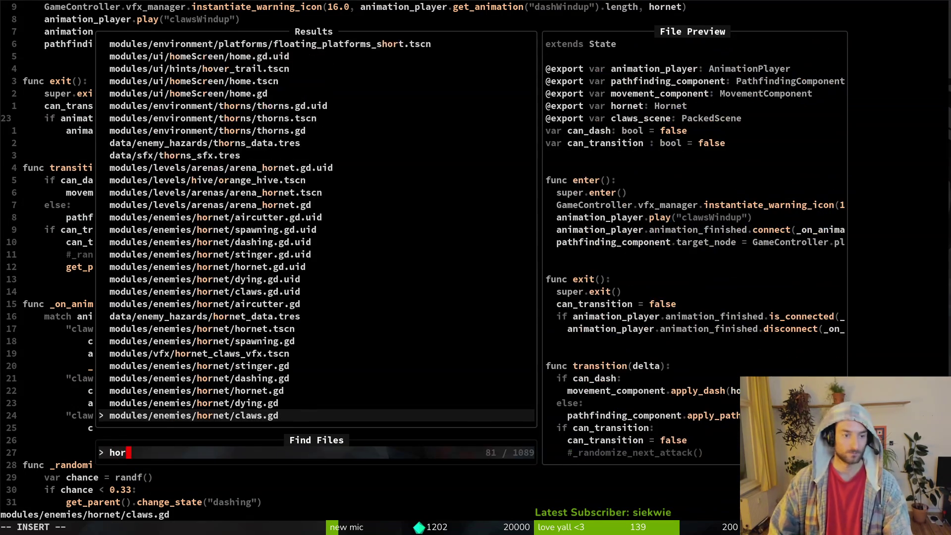
key("Up")
key("Return")
key("ctrl+p")
type("hort")
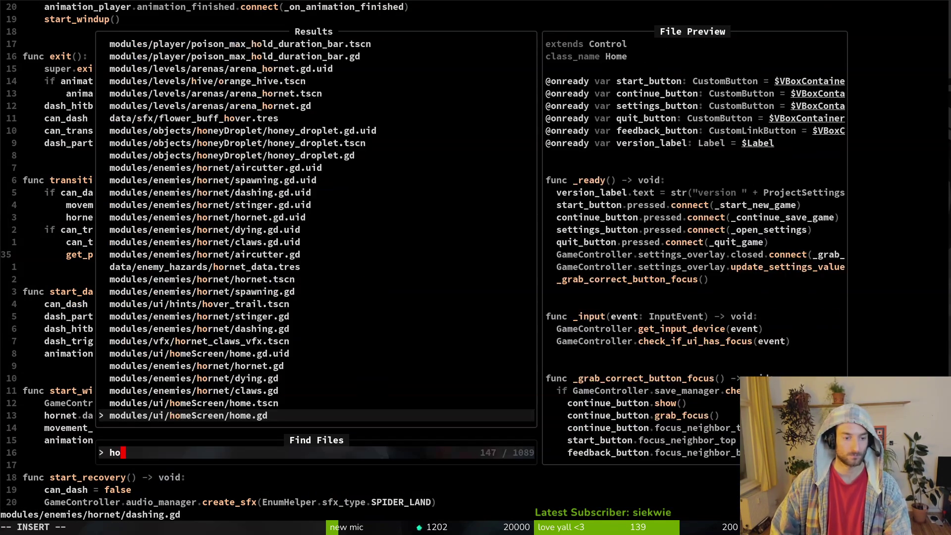
key("Up")
key("Up")
key("Up")
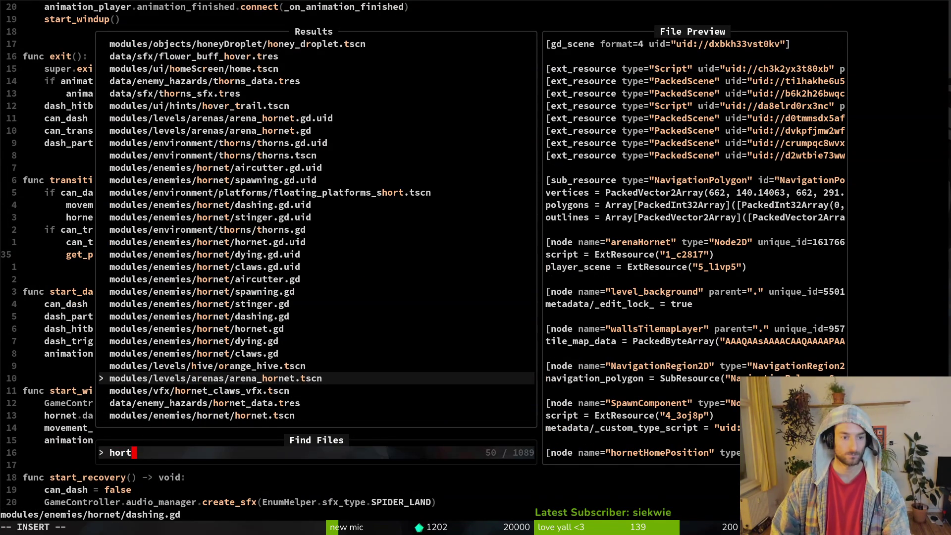
key("BackSpace")
type("ne")
key("Return")
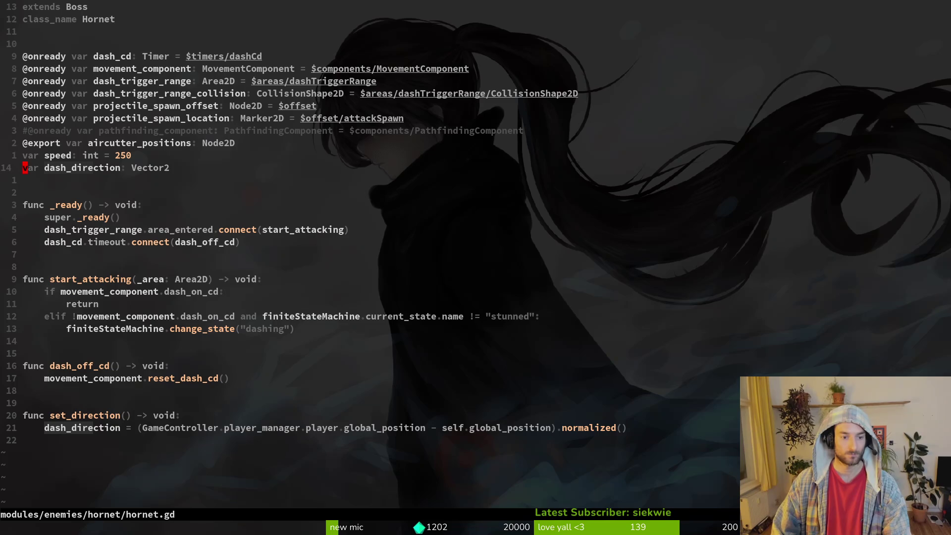
Change the hornet's speed value from 250 to 200 and save hornet.gd
type("ciw02")
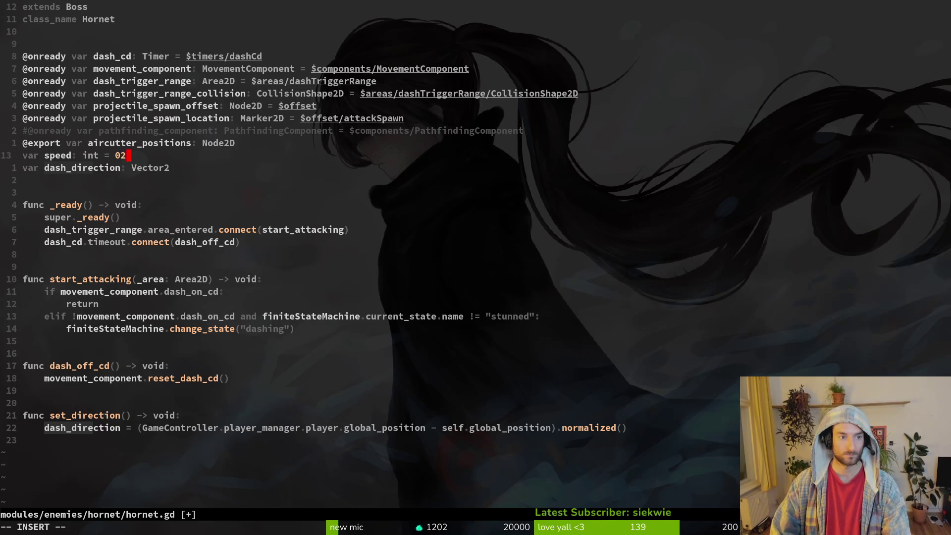
type("10")
key("Escape")
type(":w")
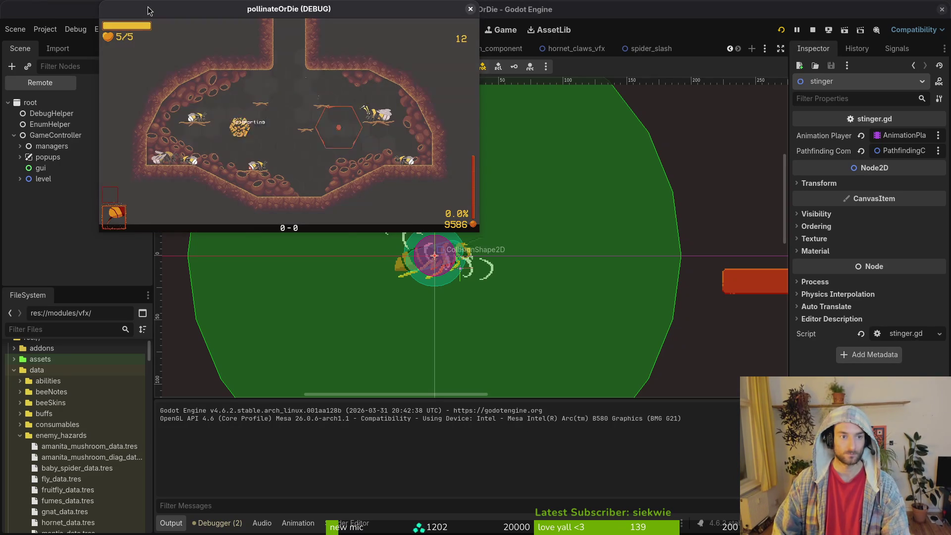
Load the HORNET level and play the fight at speed 200, briefly checking the debug options
key("Up")
key("Return")
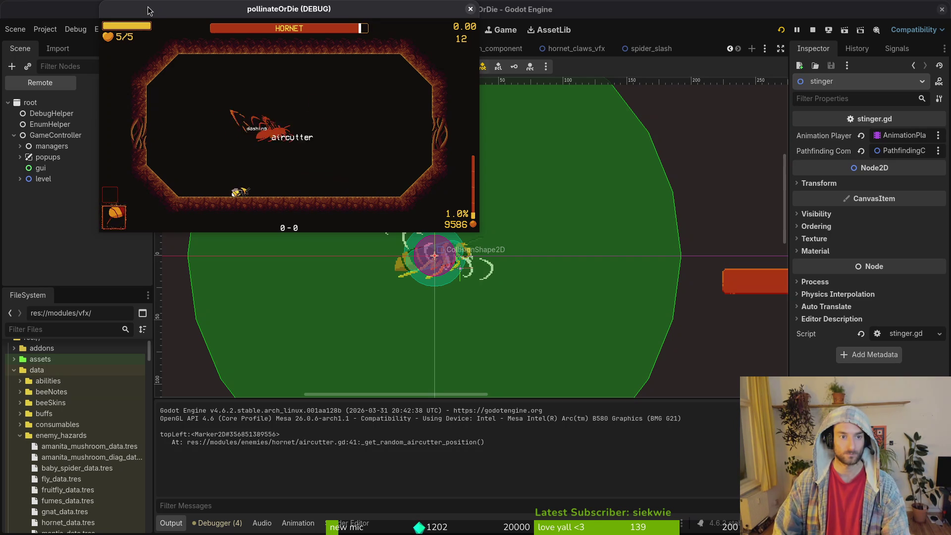
key("Escape")
key("Down")
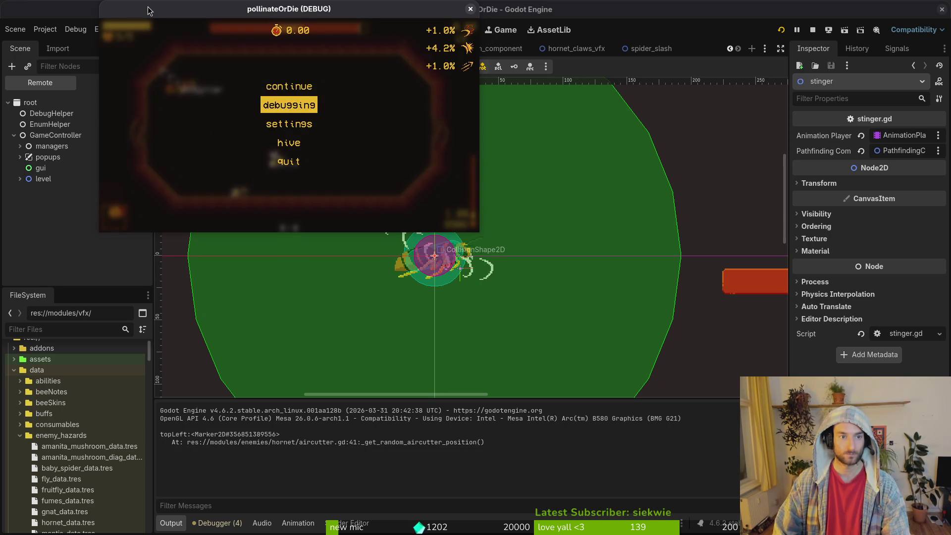
key("Return")
key("Escape")
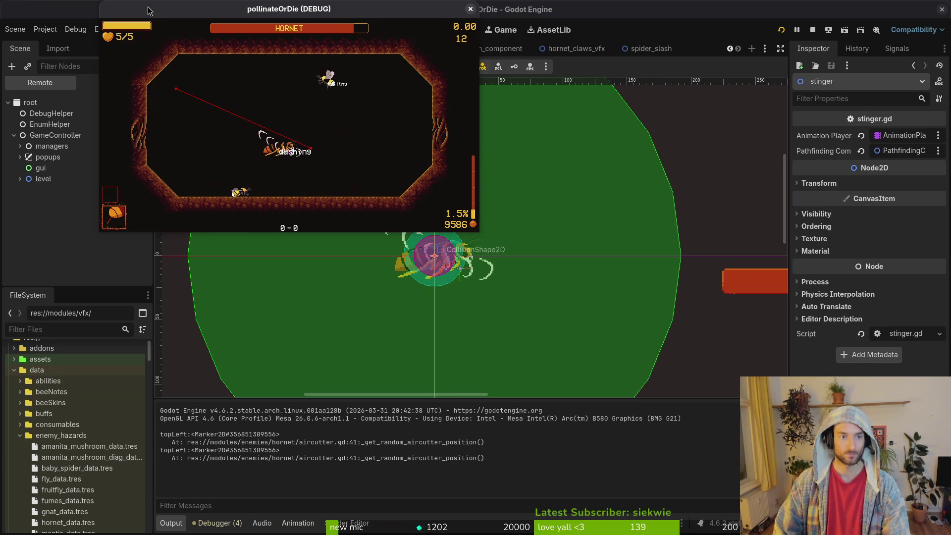
key("super+1")
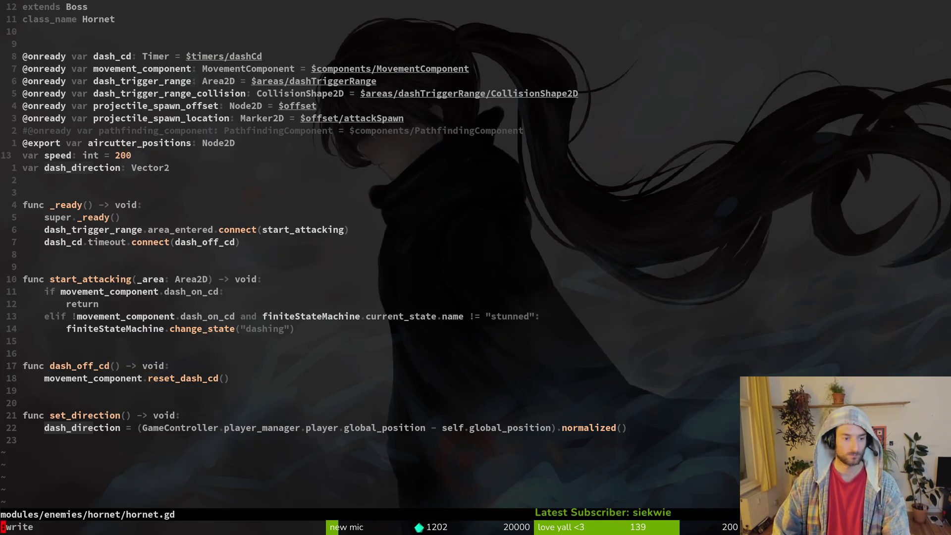
Open claws.gd and scroll through it to _instantiate_claws and back to the transition function
key("space")
key("f")
key("f")
type("claw")
key("Return")
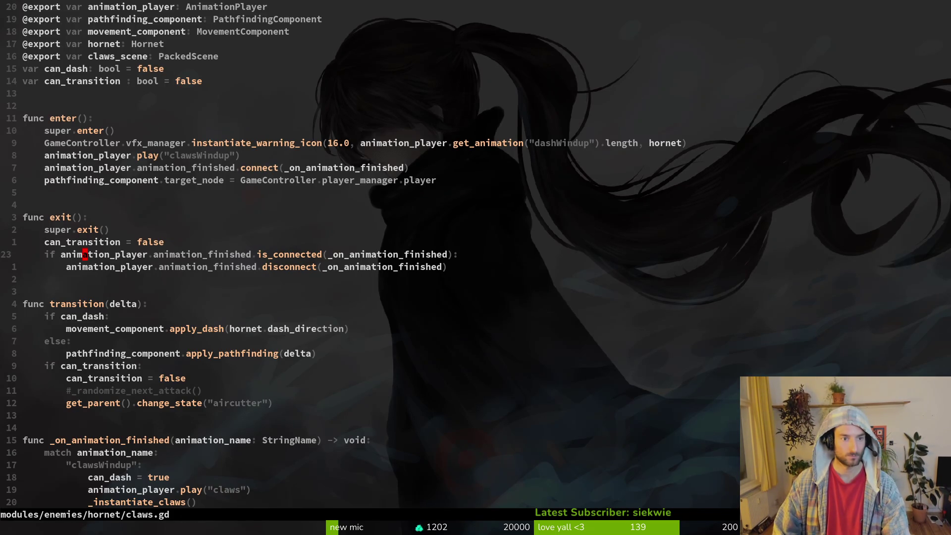
key("ctrl+d")
key("ctrl+d")
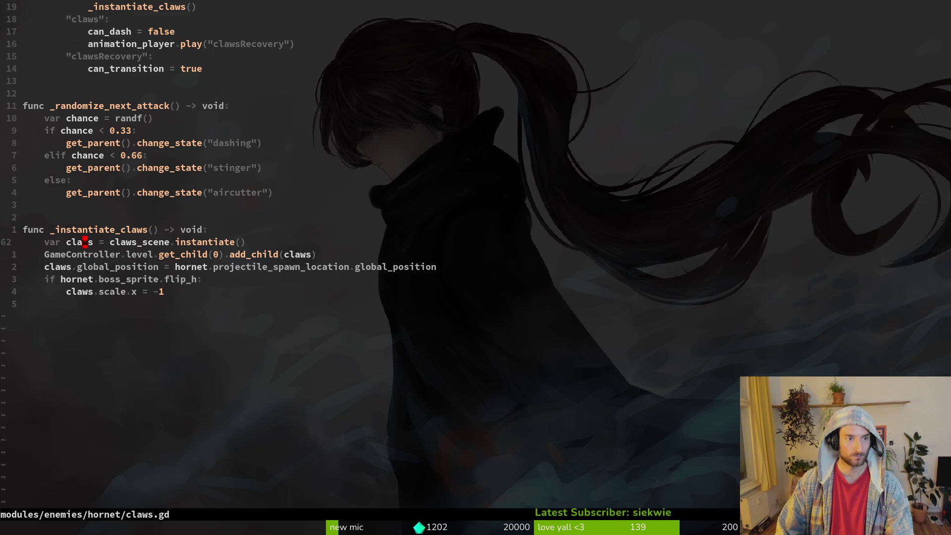
key("braceleft")
key("braceleft")
key("braceleft")
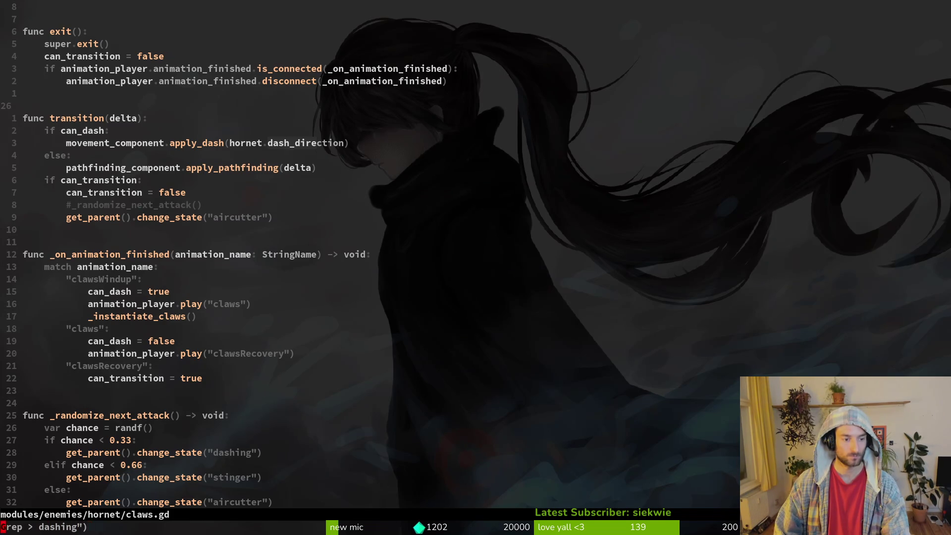
Search the project for "dashing" and open hornet.gd at its start_attacking dashing call
key("Return")
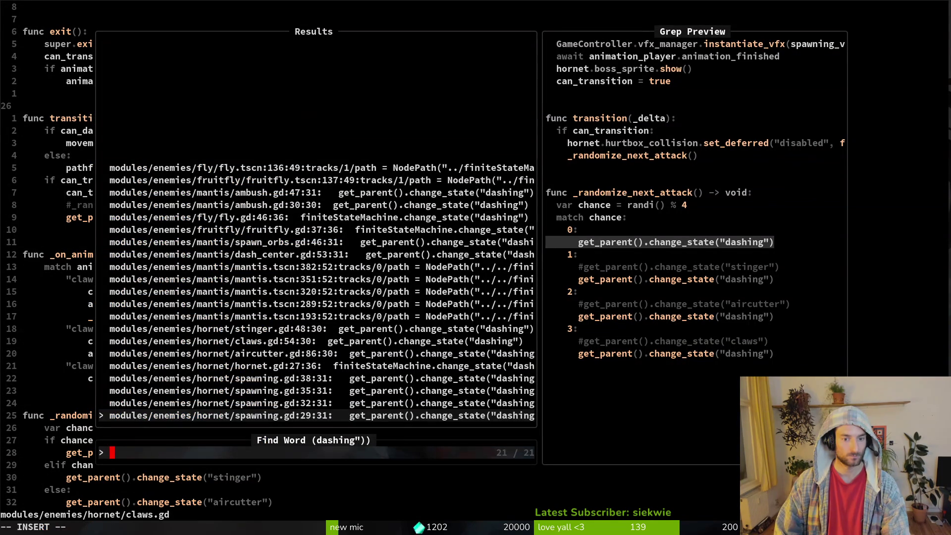
key("Up")
key("Up")
key("Up")
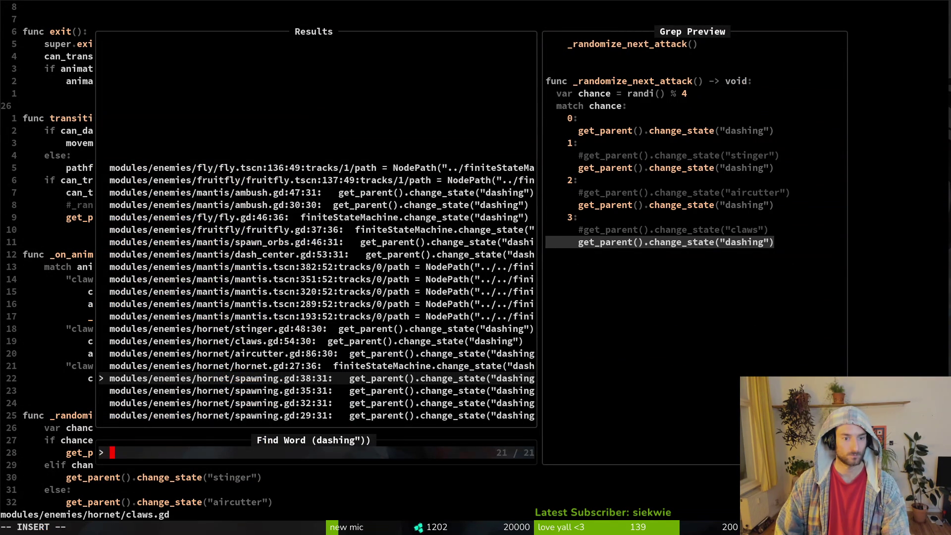
key("Up")
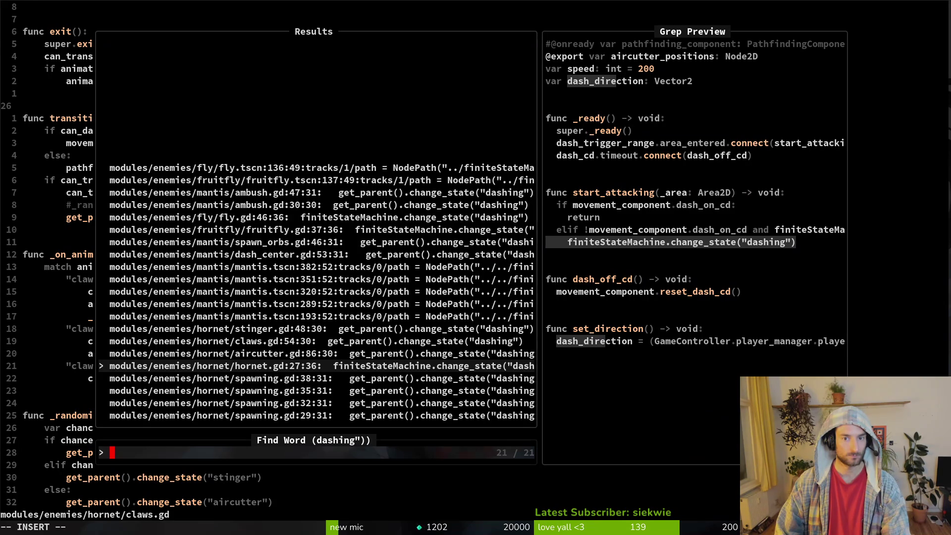
key("Return")
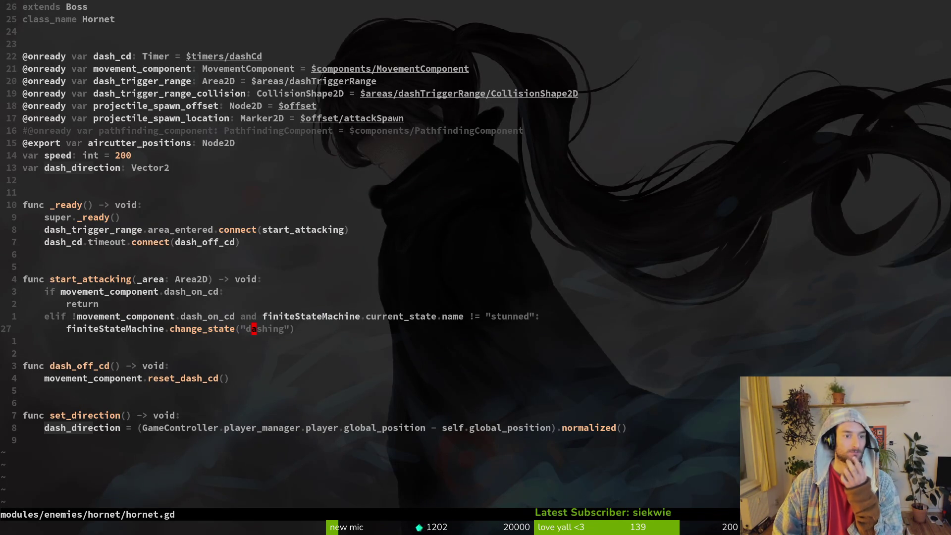
Delete the dash_cd timer declaration in hornet.gd and save
key("k")
key("k")
key("k")
key("k")
key("j")
key("$")
key("x")
key("x")
key("x")
key("V")
key("Escape")
key("d")
key("d")
type(":w")
key("Return")
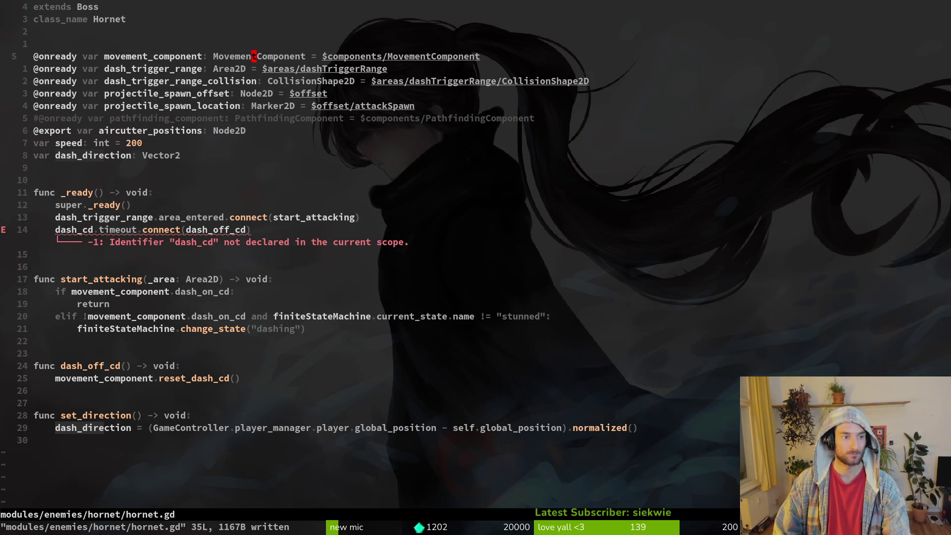
Remove the dash_cd timeout connection and the dash_trigger_range connection line from hornet.gd
key("1")
key("4")
key("j")
key("d")
key("d")
type(":w")
key("Return")
key("k")
key("d")
key("d")
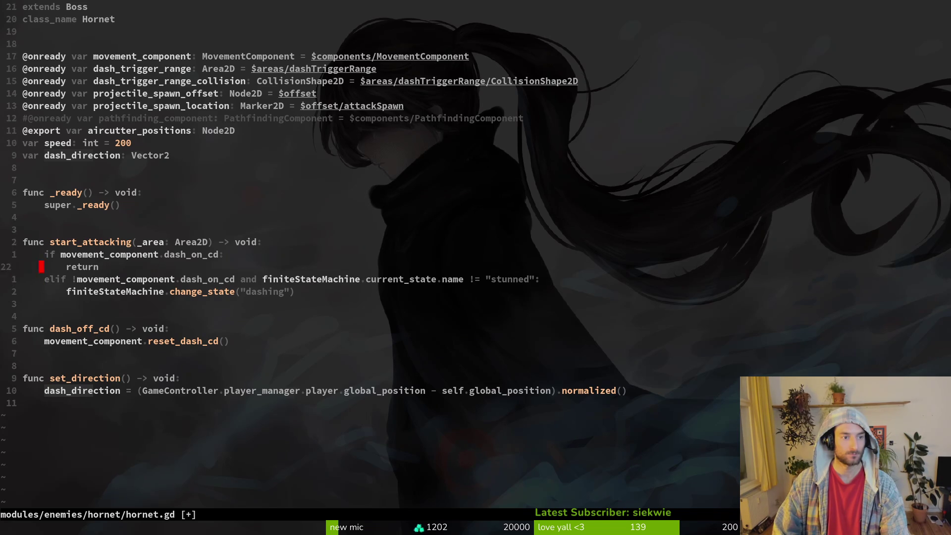
Delete the start_attacking and dash_off_cd functions from hornet.gd and save
key("k")
key("k")
key("V")
key("j")
key("j")
key("j")
type("j")
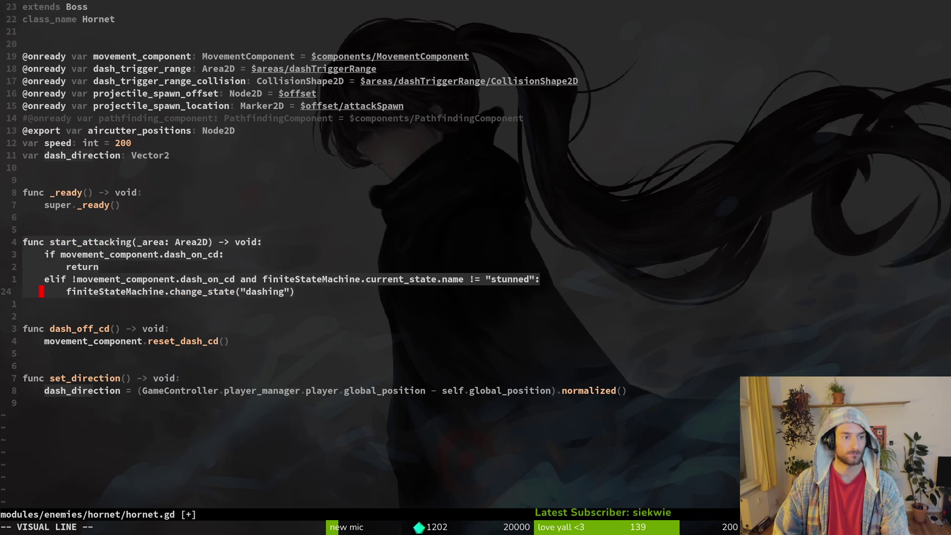
type("d:w")
key("Return")
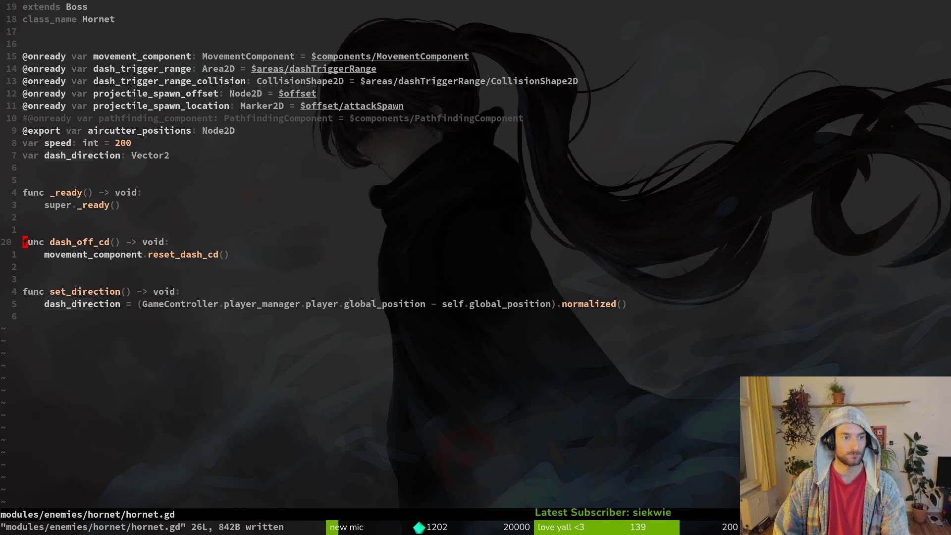
key("V")
key("j")
key("j")
key("j")
type("d:w")
key("Return")
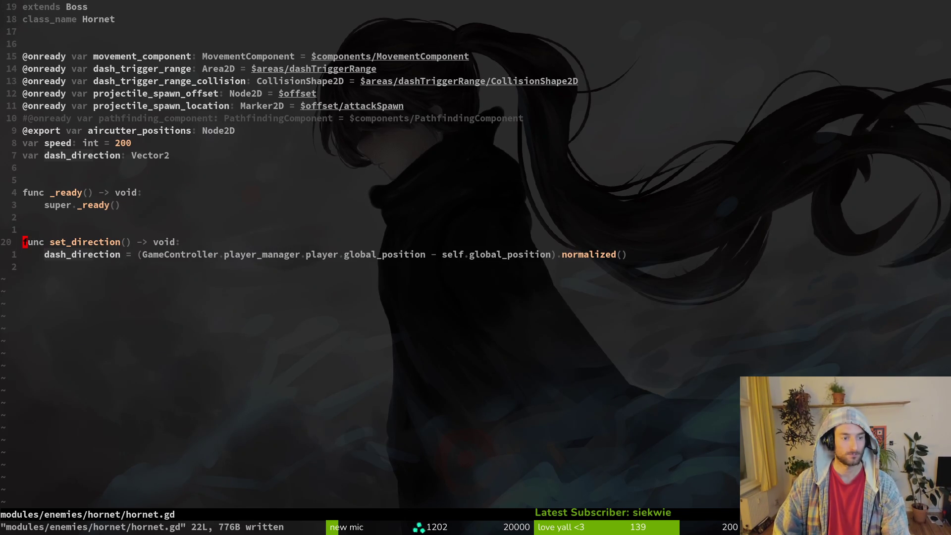
Open the hornet's dashing.gd through the Telescope file finder
key("space")
key("f")
key("f")
type("dashing")
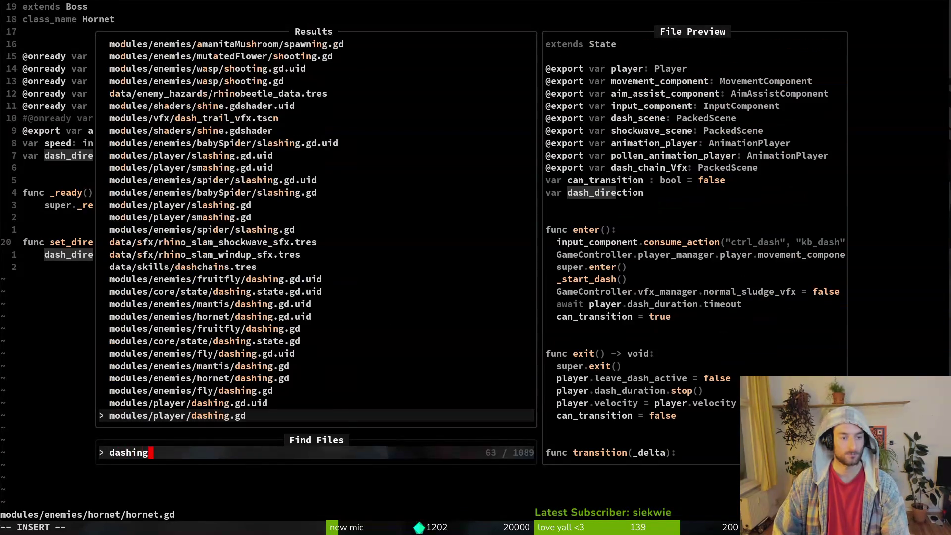
key("Up")
key("Up")
key("Up")
key("Return")
Delete the dash_trigger_range_collision export line at the top of dashing.gd and save
key("ctrl+u")
key("ctrl+u")
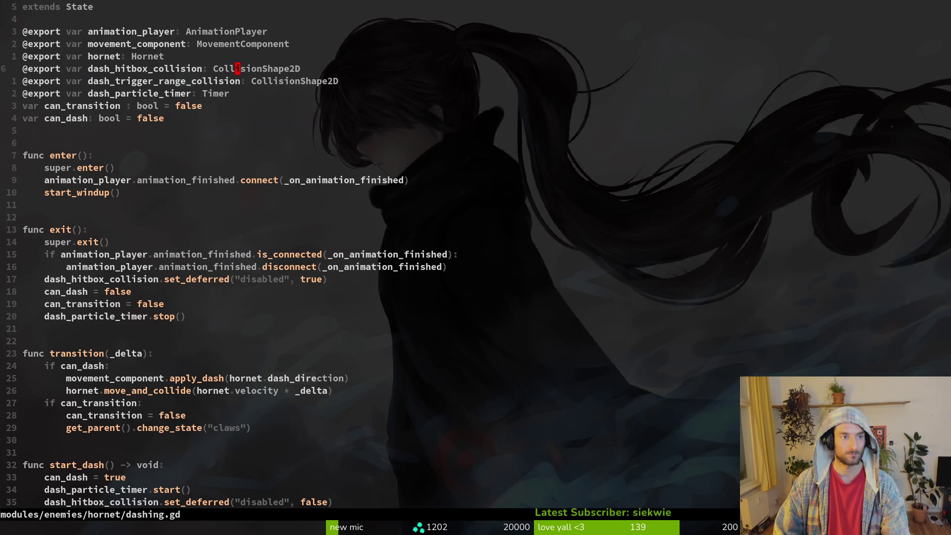
key("d")
key("d")
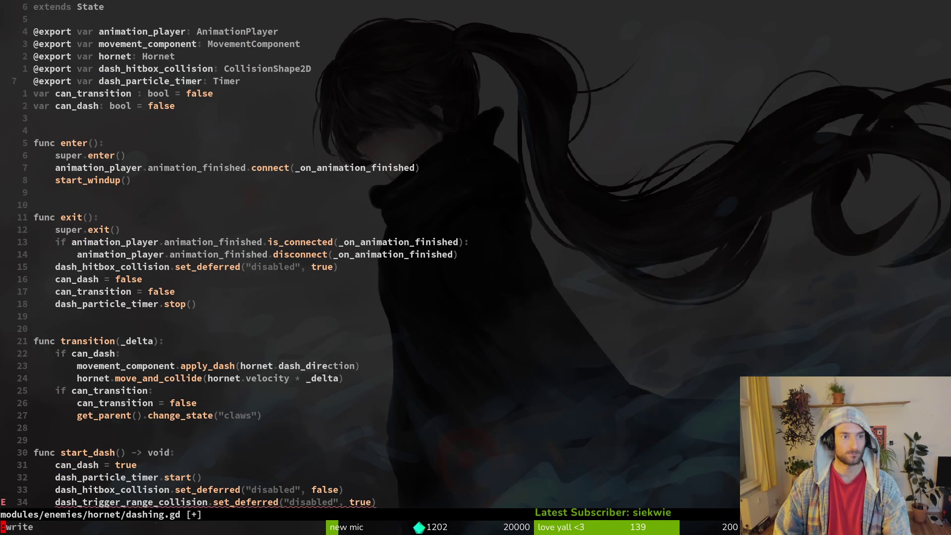
key("Return")
Delete the erroring set_deferred line that uses dash_trigger_range_collision, then save
key("2")
key("2")
key("j")
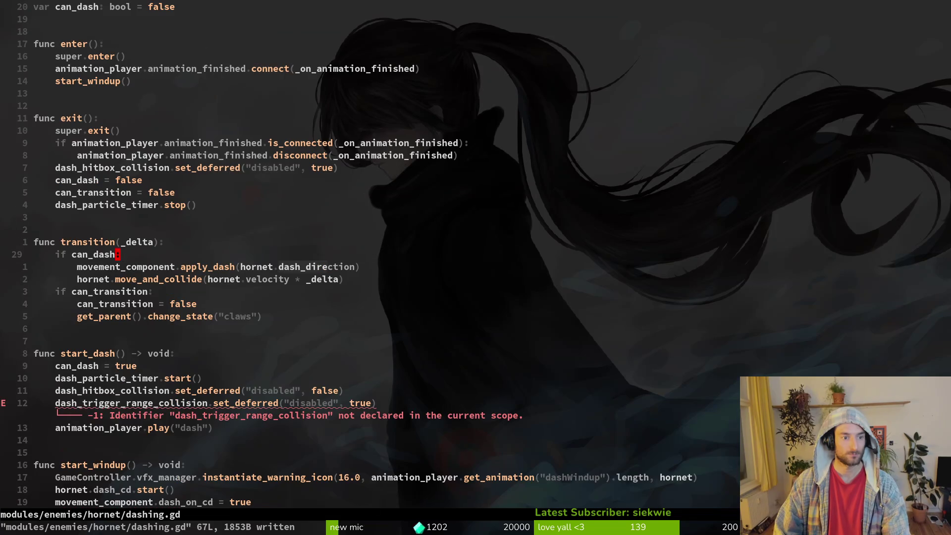
key("1")
key("2")
key("j")
key("f")
key("d")
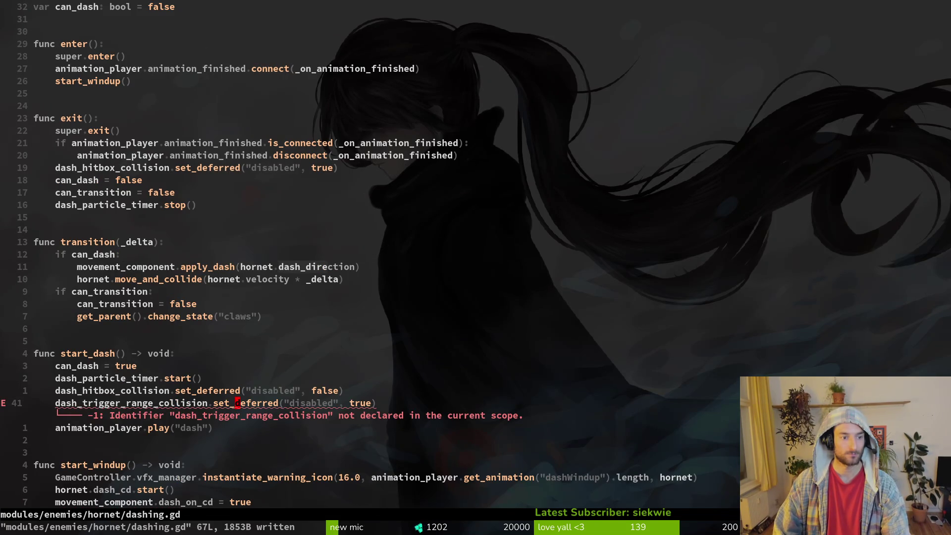
key("d")
key("d")
type(":w")
key("Return")
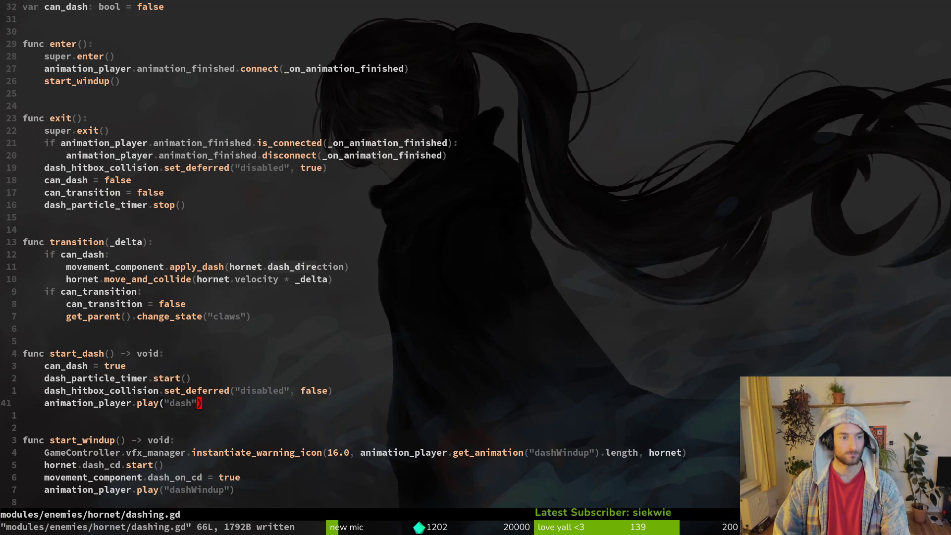
Delete the hornet.dash_cd.start() line from start_windup and save
key("1")
key("1")
key("k")
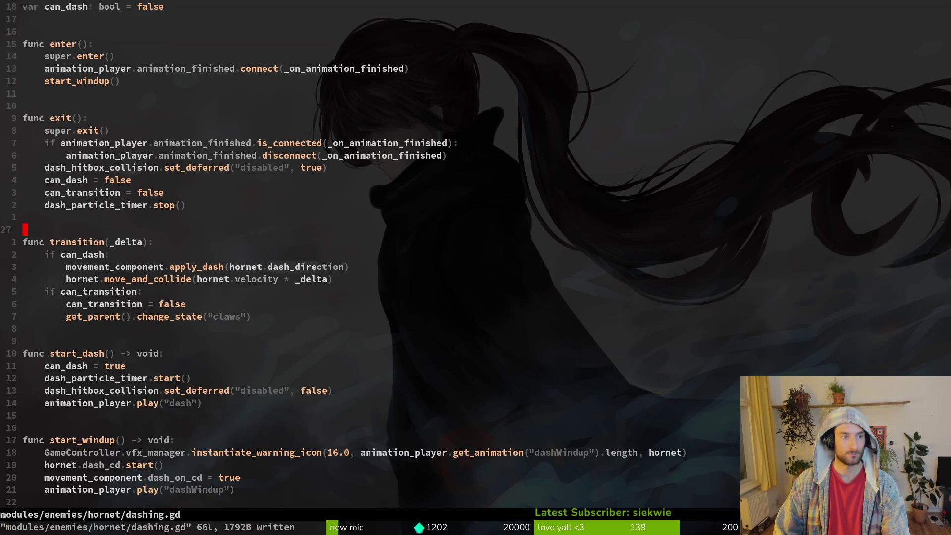
key("1")
key("2")
key("j")
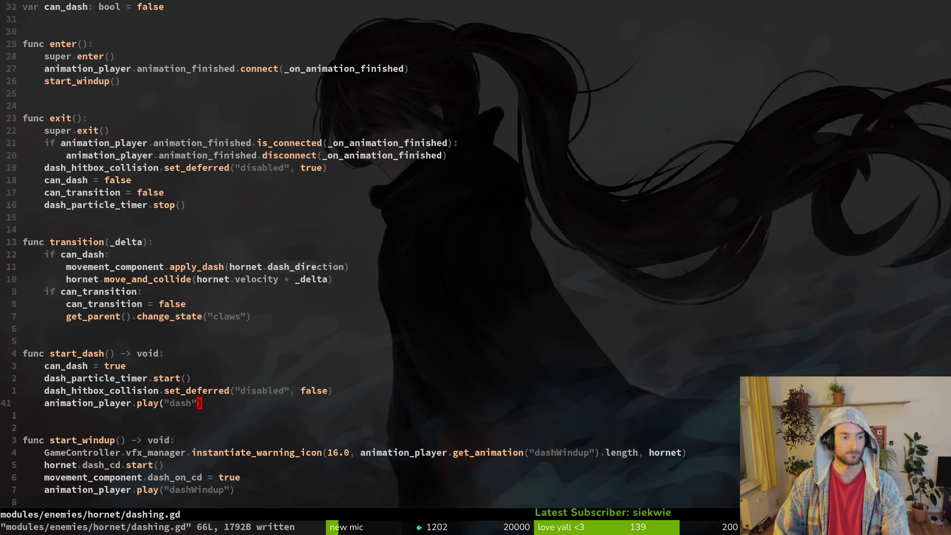
key("5")
key("j")
key("j")
key("d")
key("d")
type(":w")
key("Return")
key("j")
key("j")
key("j")
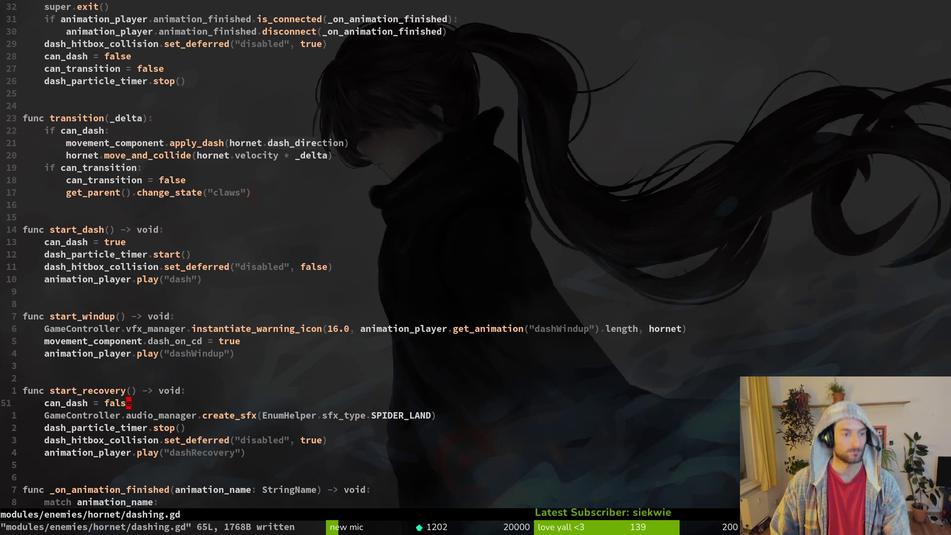
Search /dash_cd for remaining uses, then save and quit Neovim with :wq
type("/dash_cd")
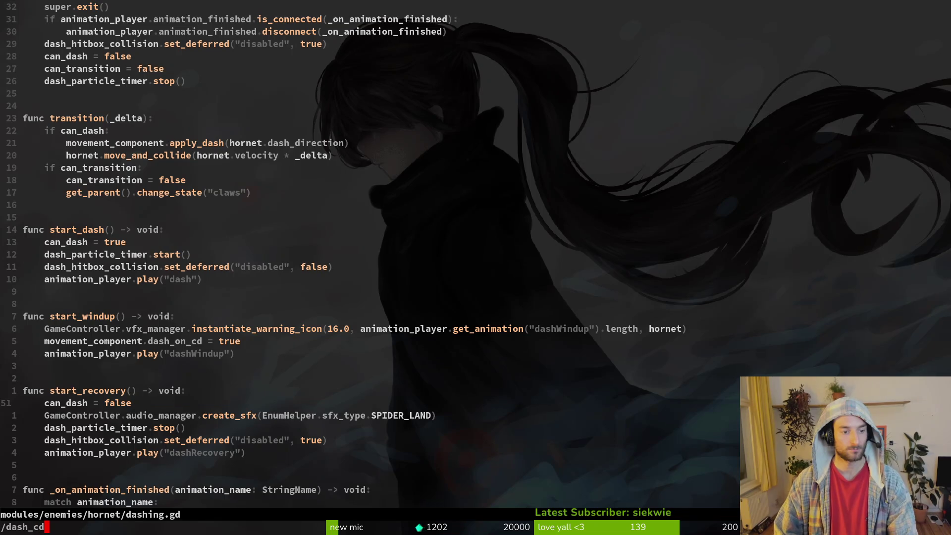
key("Return")
type(":w")
key("Return")
type(":Wq")
key("Return")
type(":wq")
key("Return")
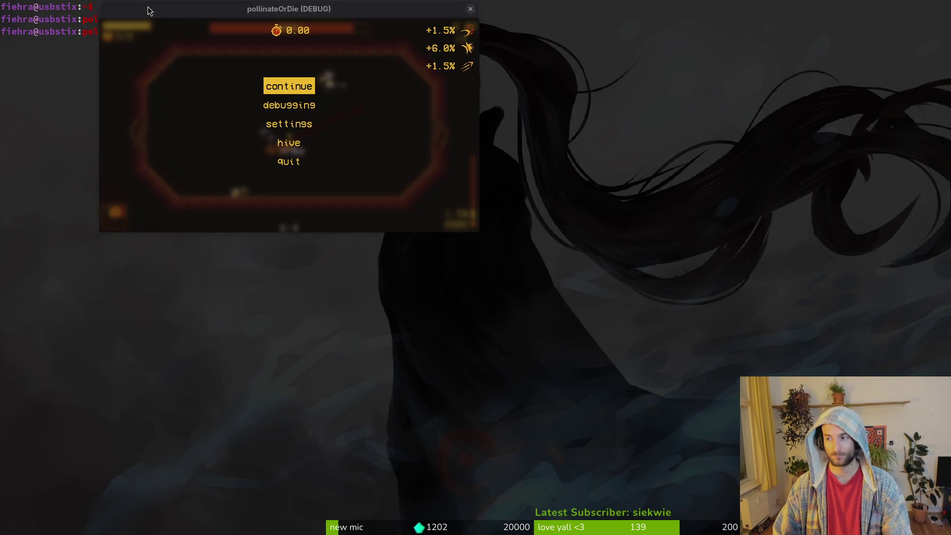
Relaunch with F5, pick hornet from the debug level select, fight, and pause with Esc
key("Return")
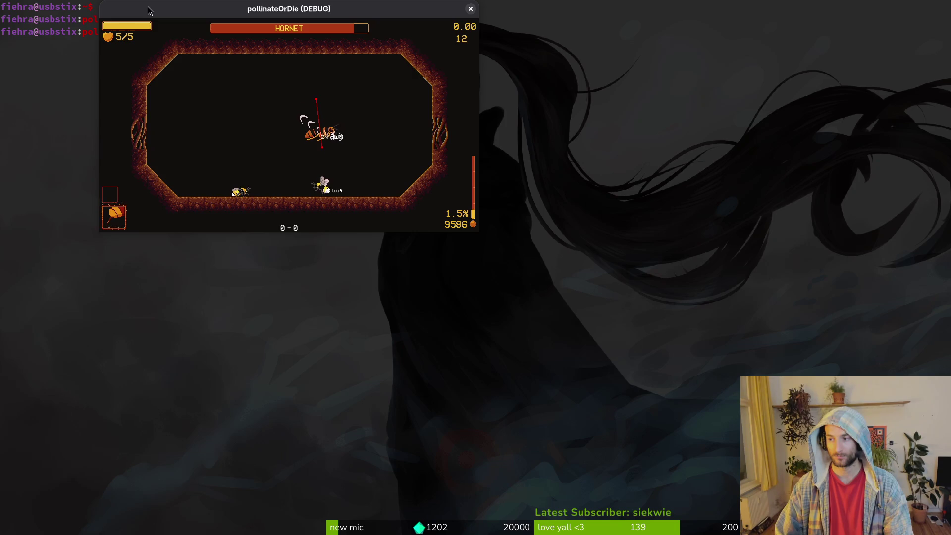
key("F5")
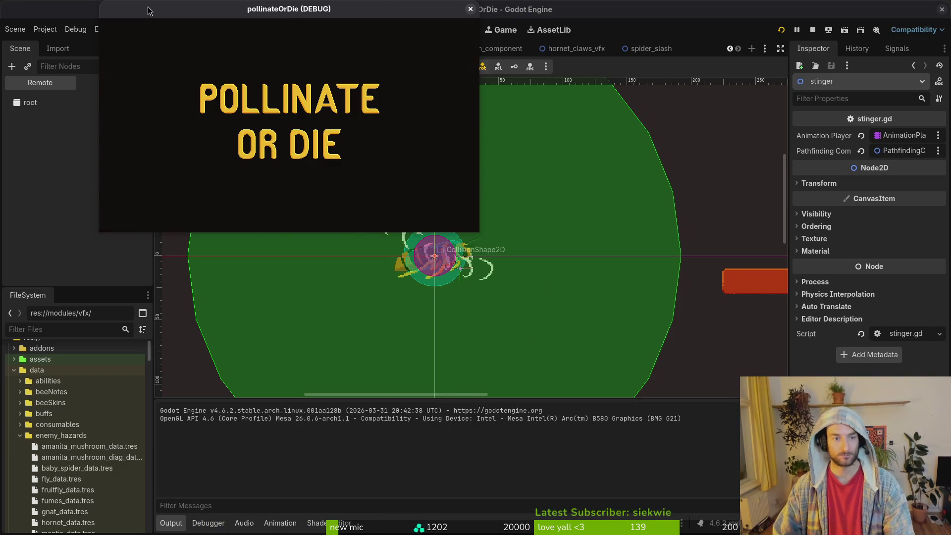
key("Return")
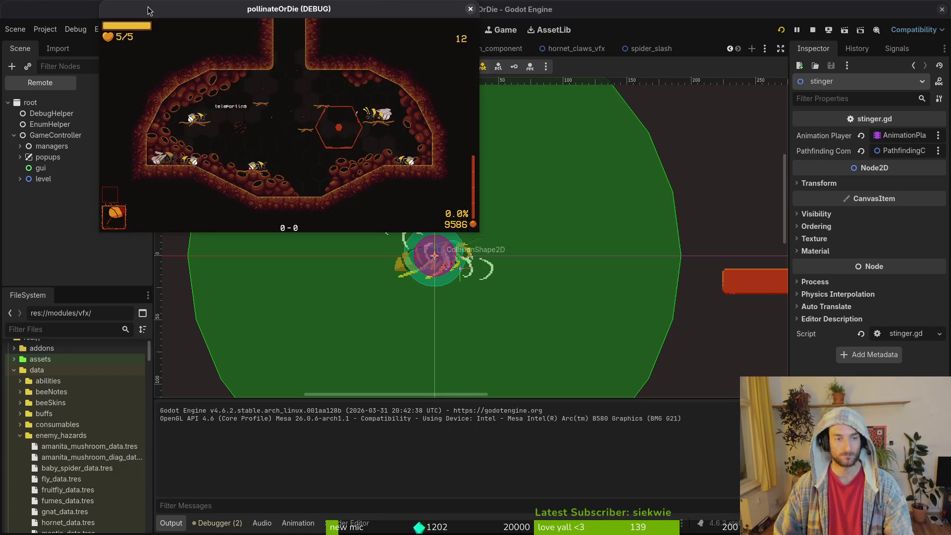
key("Escape")
key("Down")
key("Down")
key("Return")
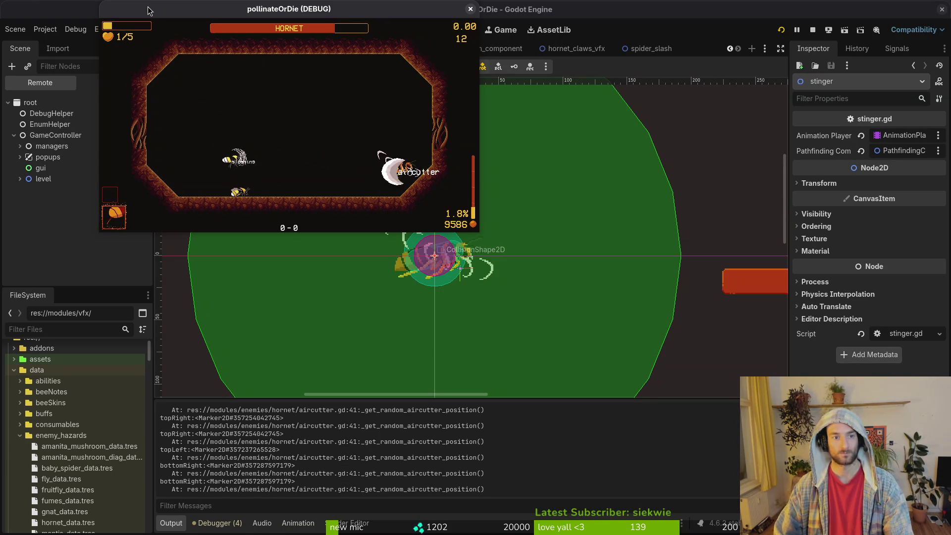
key("Escape")
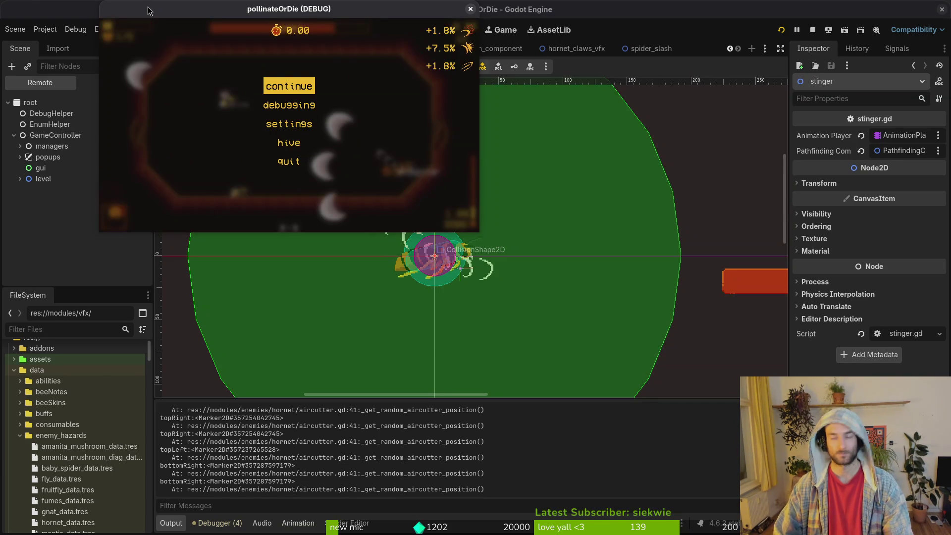
Open pathfinding_component.gd in Neovim through the file finder
key("super+1")
type("im")
key("Return")
type("pathf")
key("Return")
Add print_debug(target_node) at the start of apply_pathfinding, save, and return to Godot
key("j")
key("j")
key("j")
type("oprint_debug(")
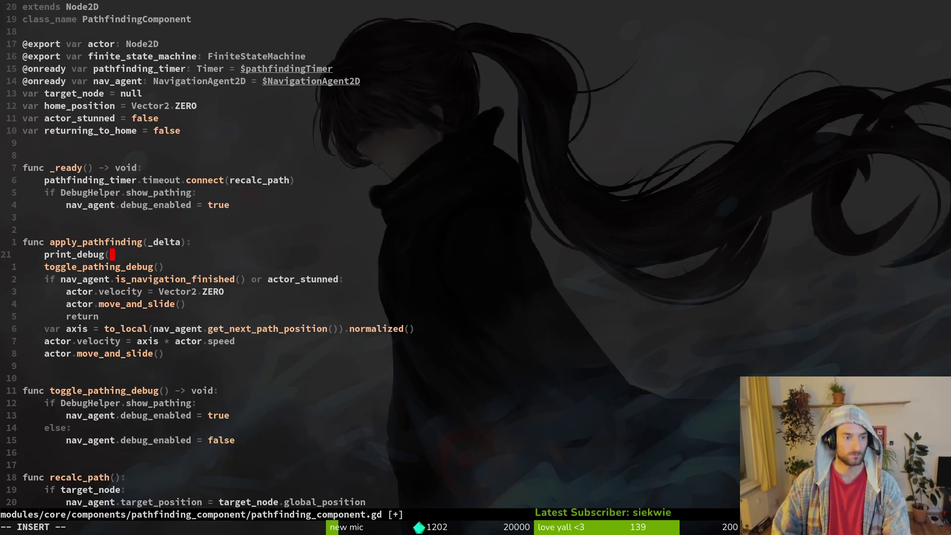
type("v_agent.tar")
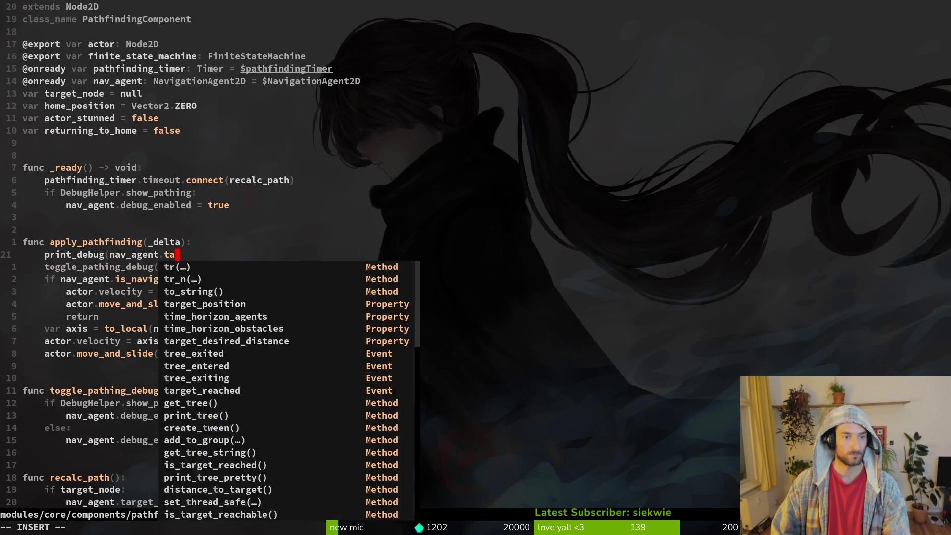
key("BackSpace")
key("BackSpace")
key("BackSpace")
type("target_node)")
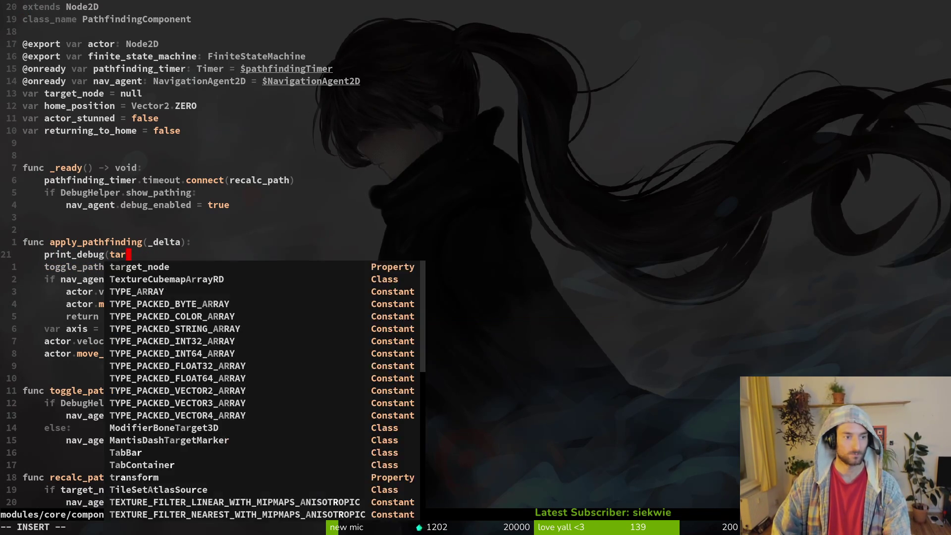
key("Escape")
type(":w")
key("Return")
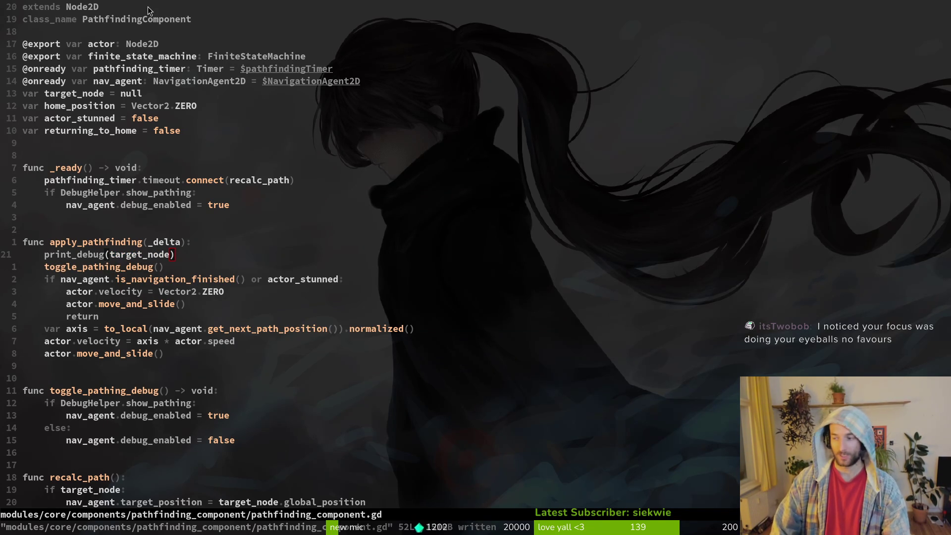
key("alt+Tab")
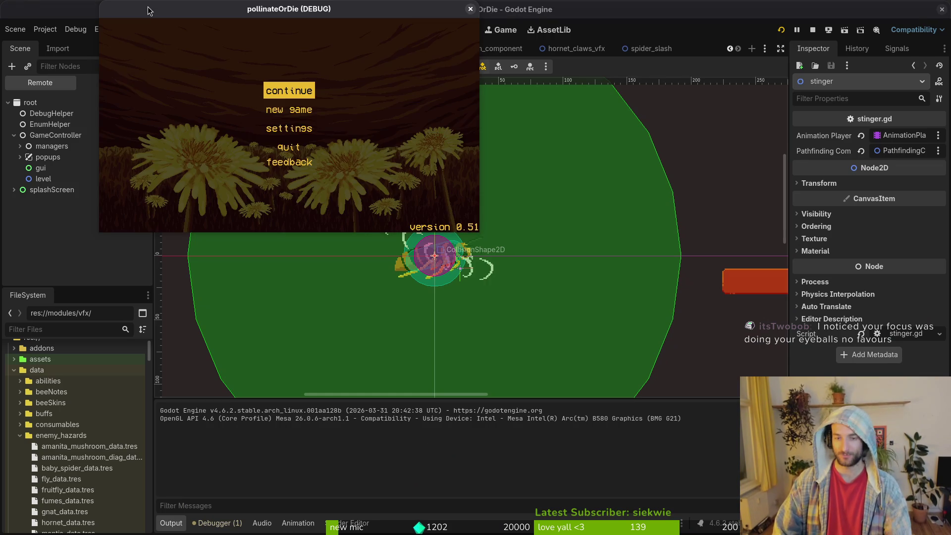
Play the hornet level from the debug level select, pause, and bring the editor forward to view the target_node prints
key("Return")
key("Escape")
key("Down")
key("Return")
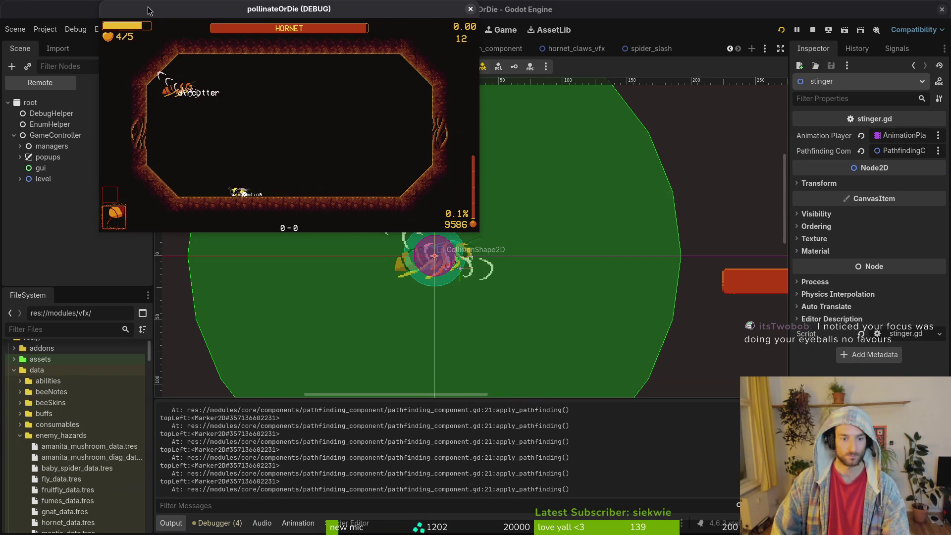
key("Escape")
left_click(480, 448)
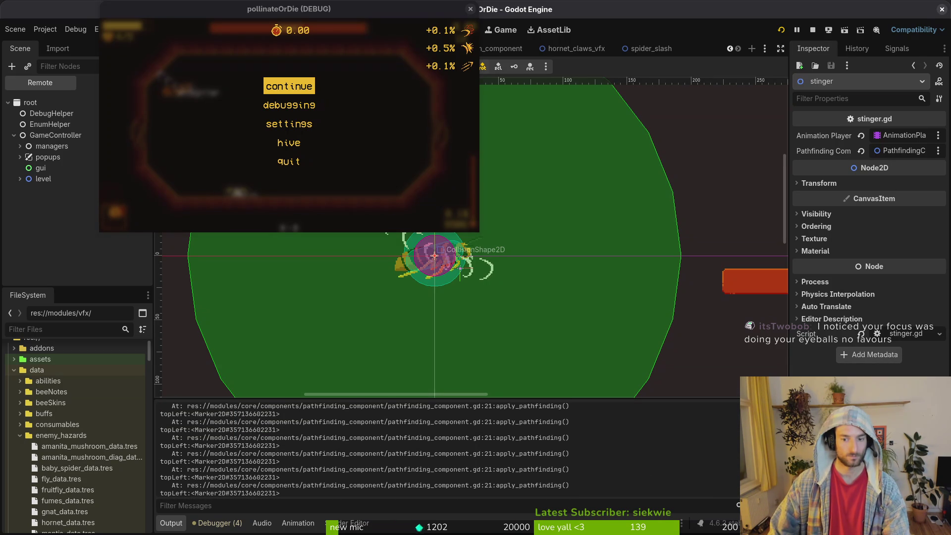
key("alt+Tab")
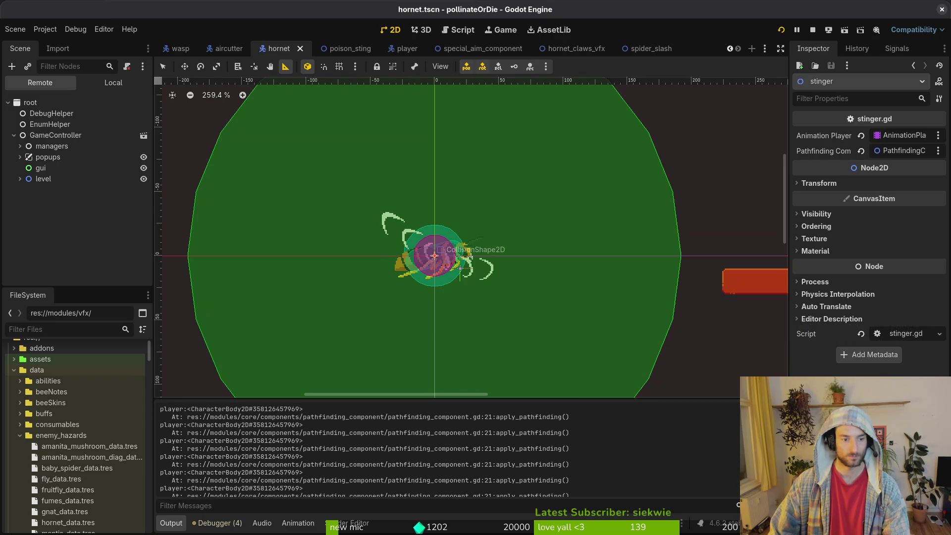
Restart the project, play the hornet level maximised until death, then close the game window
scroll(365, 449, "up", 5)
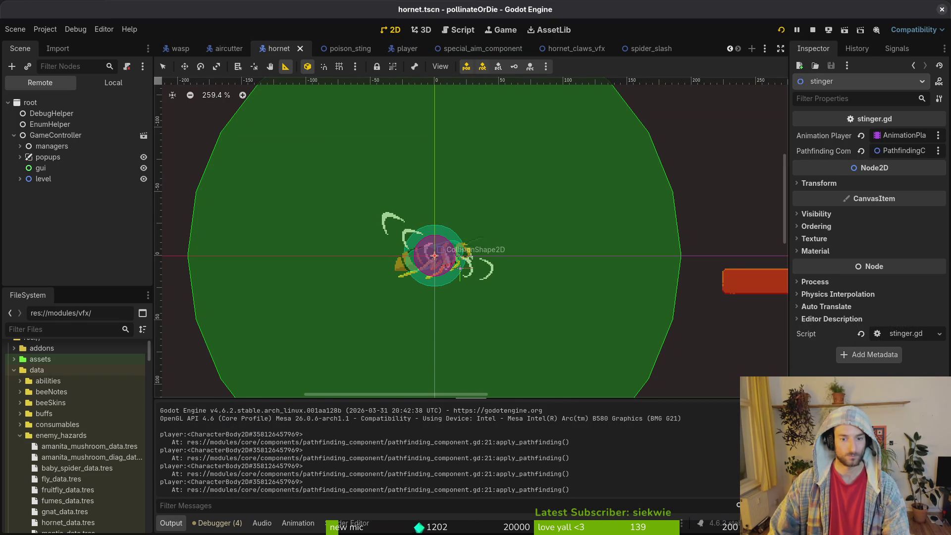
left_click(813, 31)
key("F5")
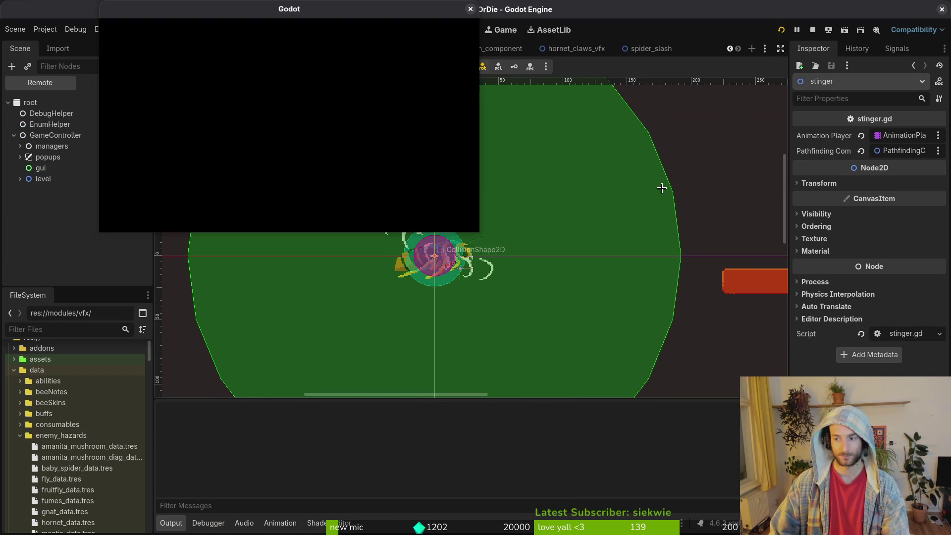
key("Return")
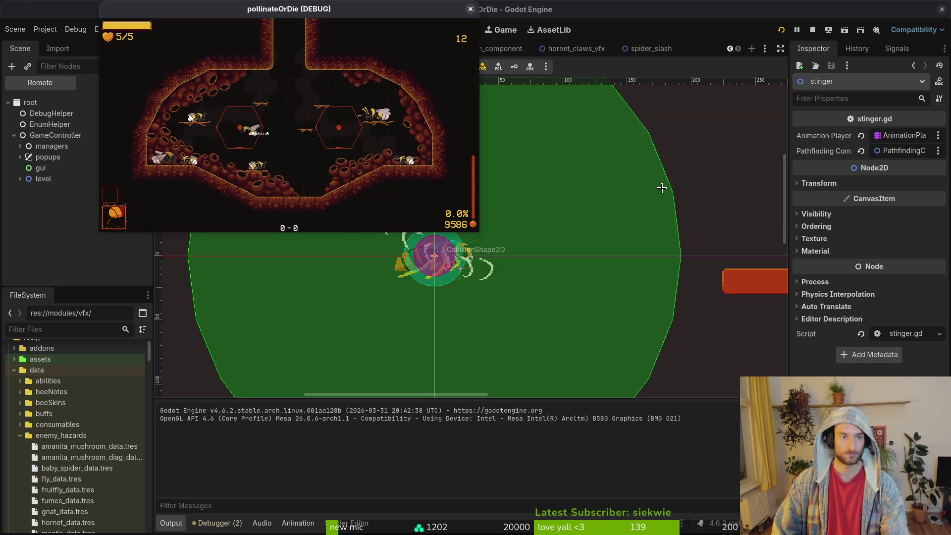
key("Escape")
double_click(331, 7)
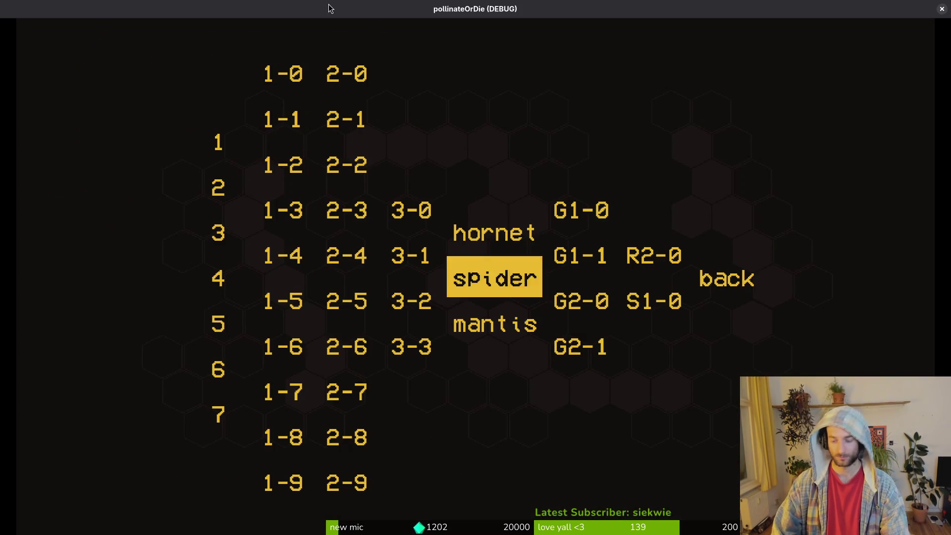
key("Return")
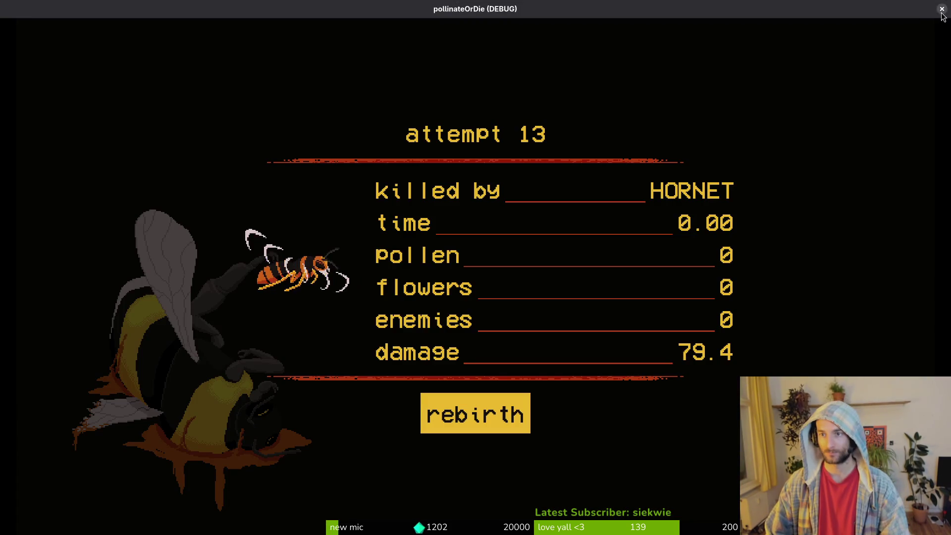
left_click(942, 9)
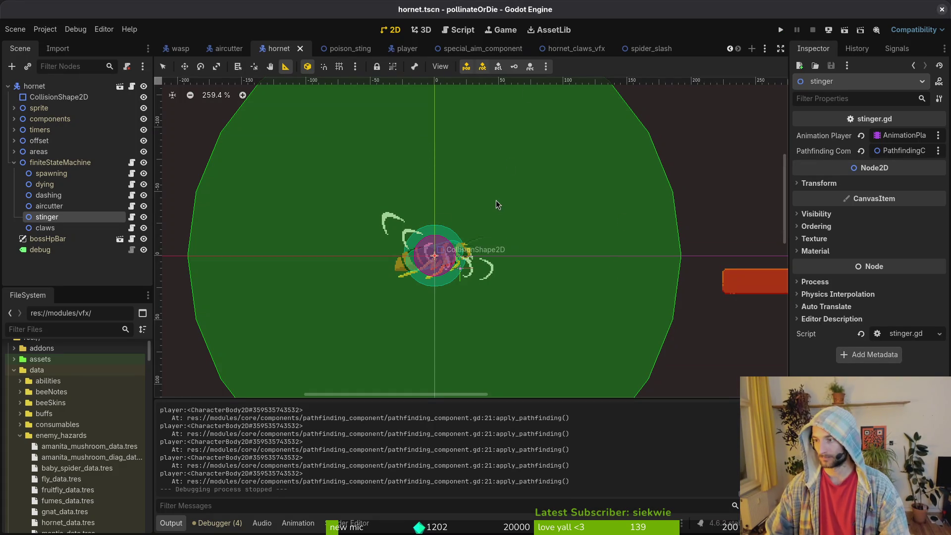
Switch to Aseprite, move hornet.aseprite to empty frame 12, and go to the Home page
key("alt+Tab")
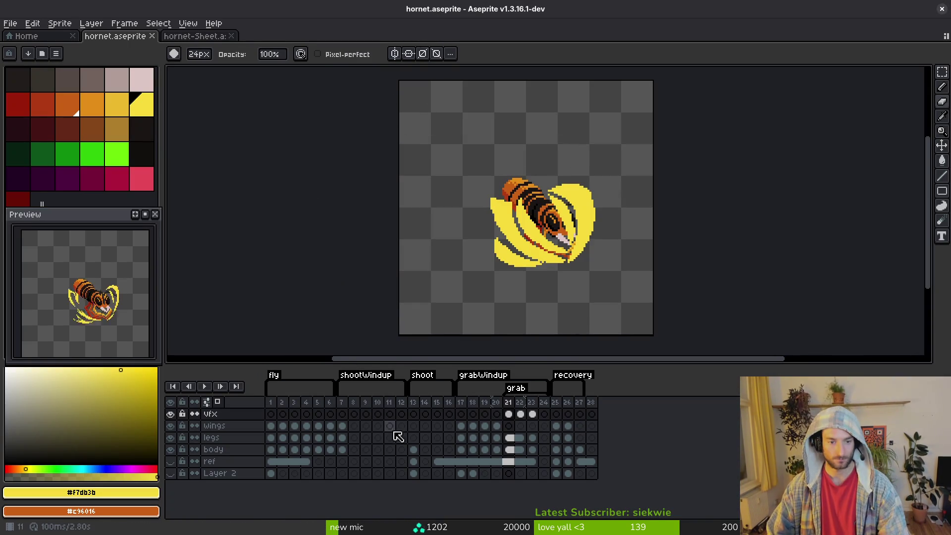
left_click(346, 426)
key("i")
key("Right")
key("Right")
key("Right")
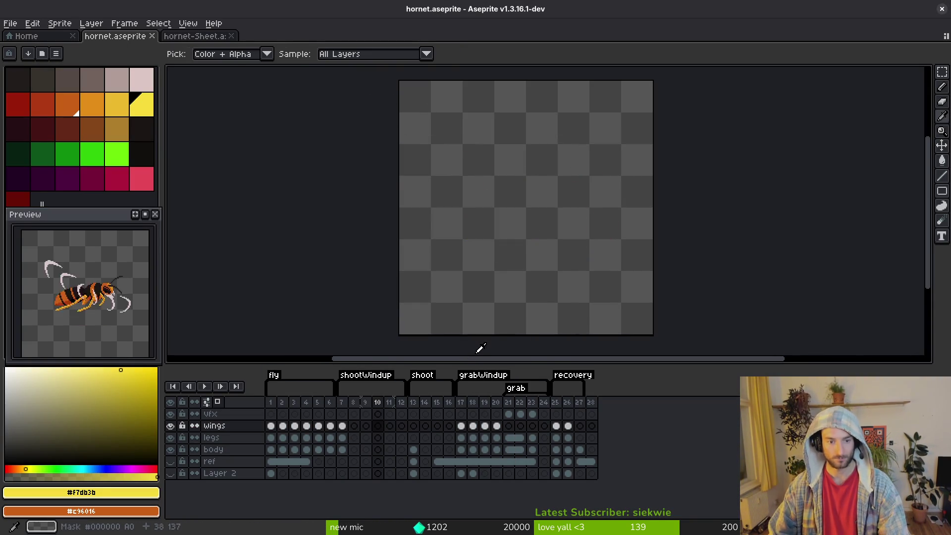
left_click(195, 36)
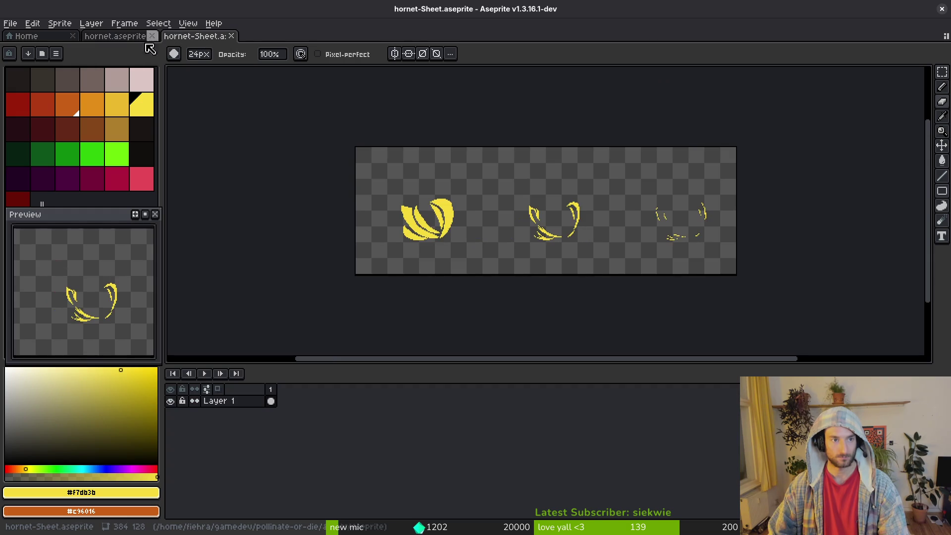
left_click(26, 36)
Open wasp.aseprite from recent files and zoom in on the wasp sprite
left_click(62, 180)
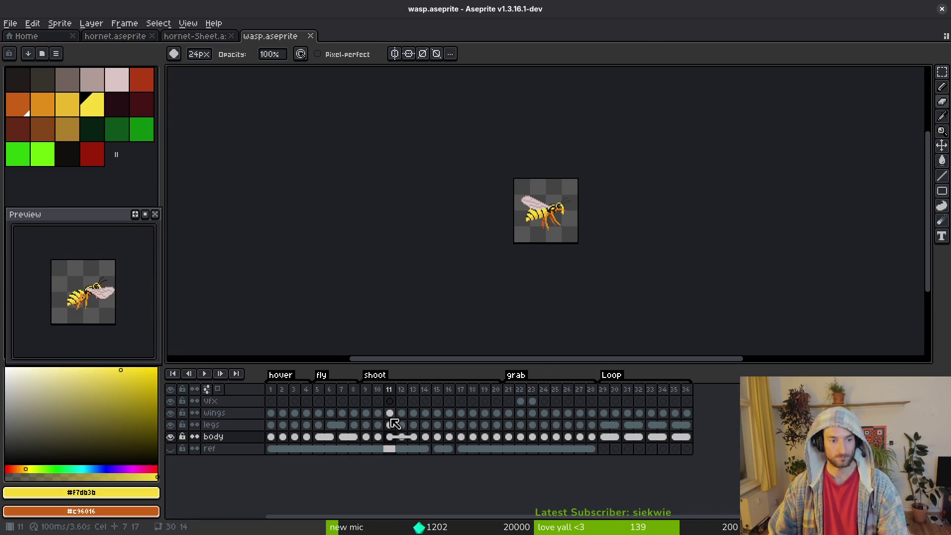
key("ctrl+e")
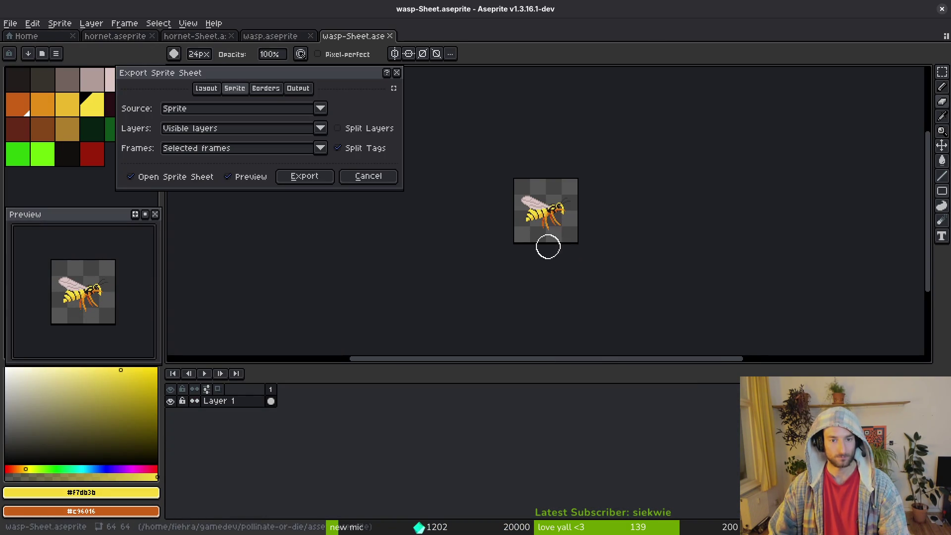
left_click(369, 183)
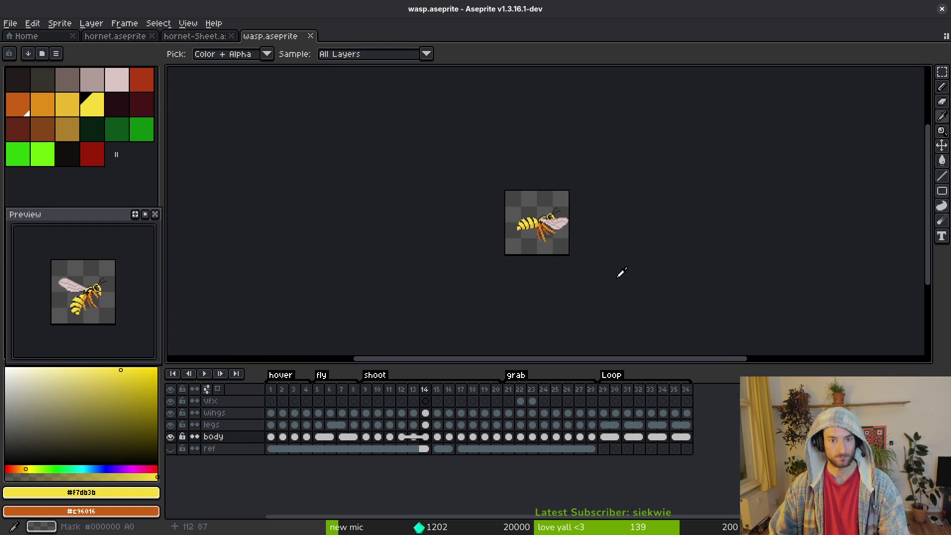
scroll(572, 253, "up", 2)
key("ctrl")
scroll(565, 257, "up", 3)
scroll(565, 257, "down", 4)
scroll(565, 257, "down", 1)
scroll(565, 257, "down", 1)
scroll(565, 257, "up", 6)
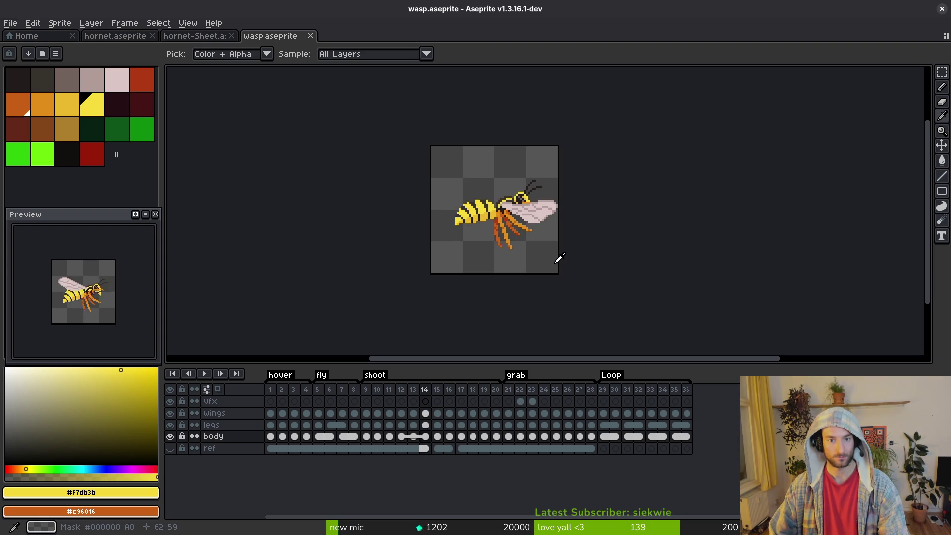
Export the wasp frame as a sprite sheet, copy it, and close the sheet and wasp.aseprite
key("ctrl+e")
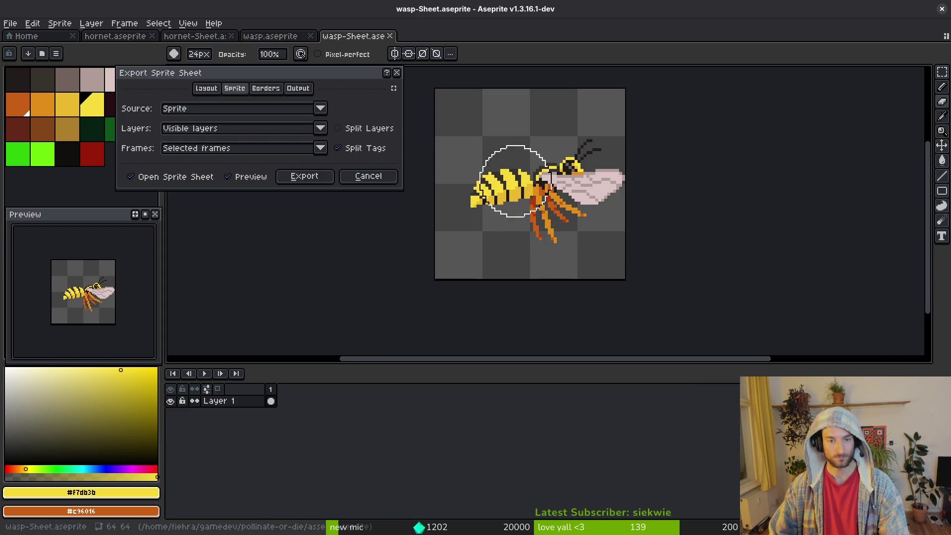
left_click(329, 175)
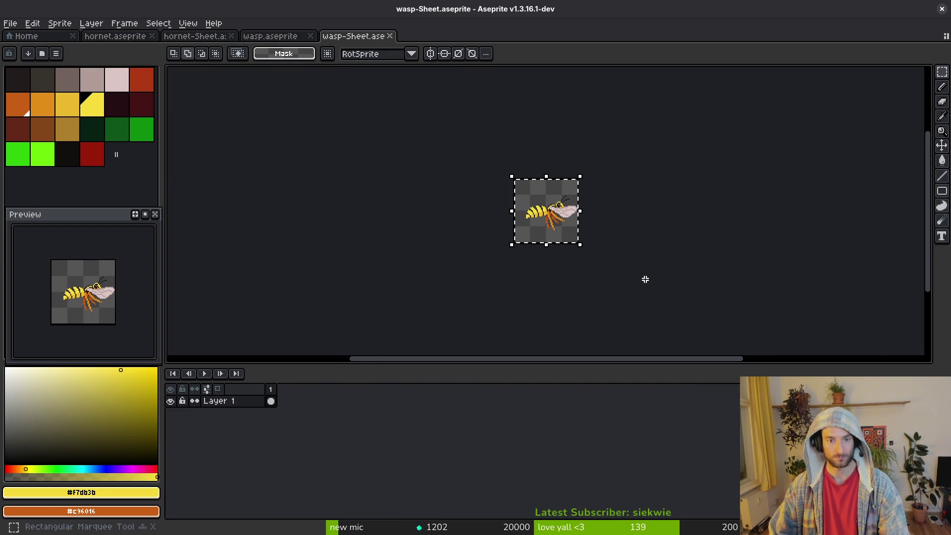
key("ctrl+s")
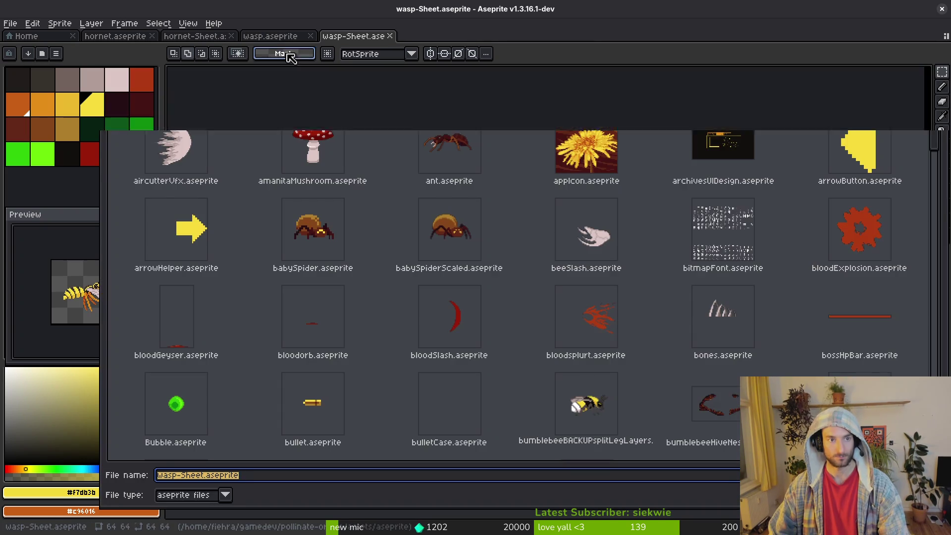
key("Escape")
key("ctrl+w")
key("ctrl+w")
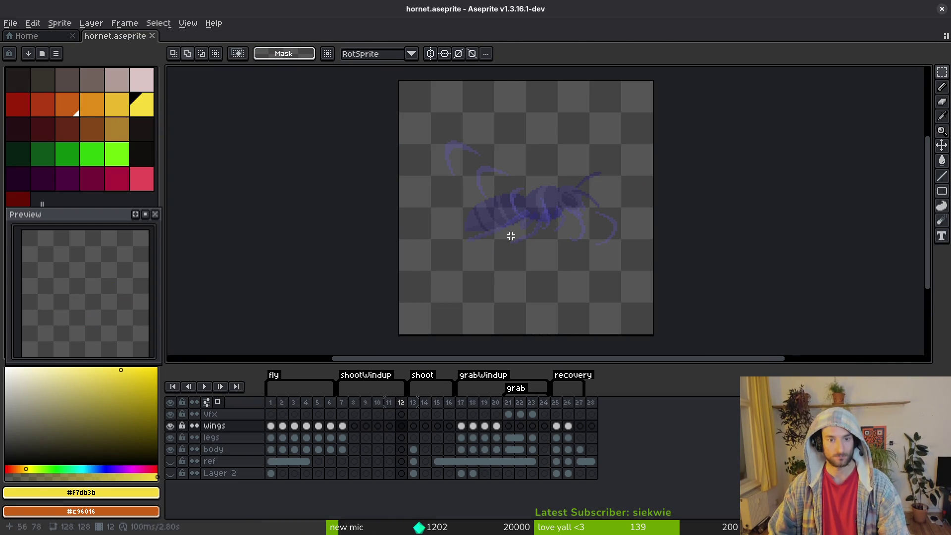
Paste the wasp into frame 12 and place it in the top-left corner
key("ctrl+v")
mouse_move(506, 227)
left_mouse_down()
mouse_move(570, 288)
mouse_move(555, 282)
mouse_move(594, 307)
mouse_move(538, 272)
mouse_move(449, 174)
left_mouse_up()
key("Return")
key("Return")
key("ctrl+d")
key("i")
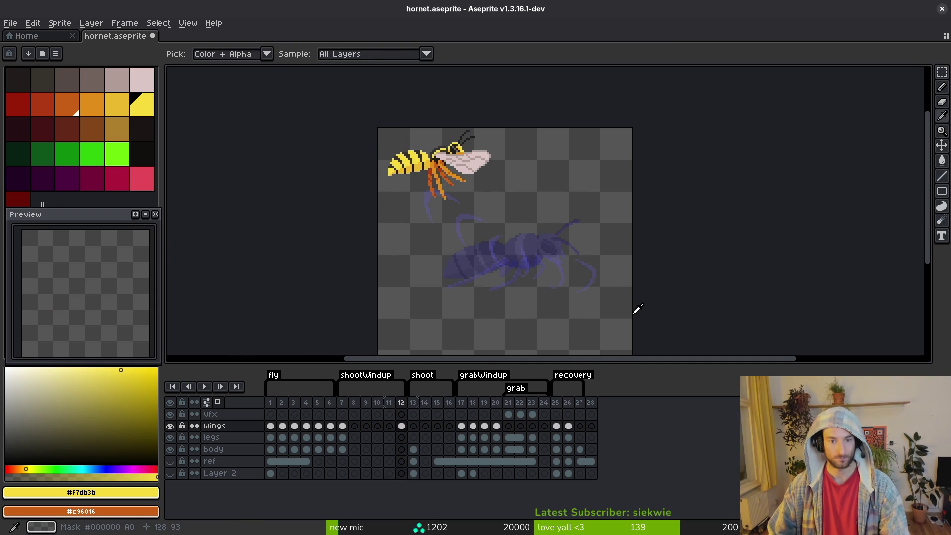
key("Return")
key("Return")
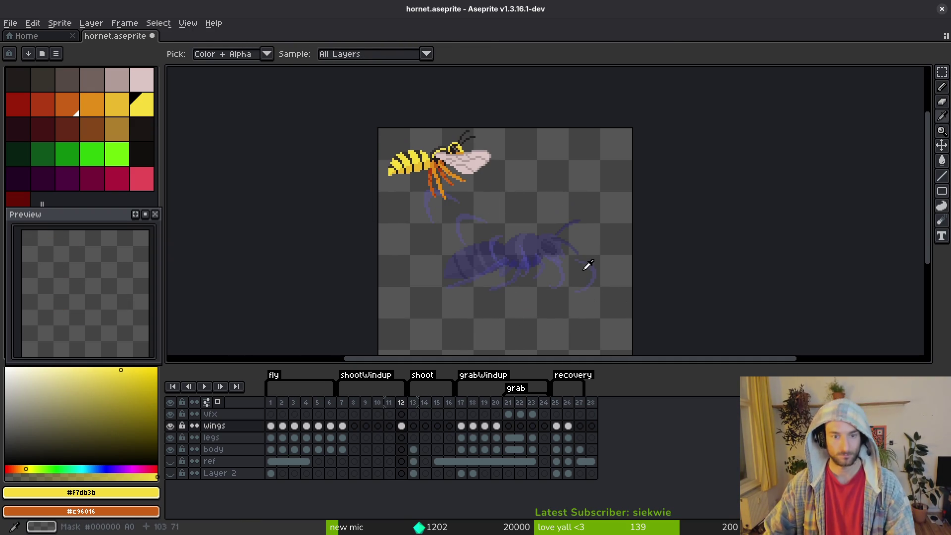
key("m")
scroll(542, 220, "up", 4)
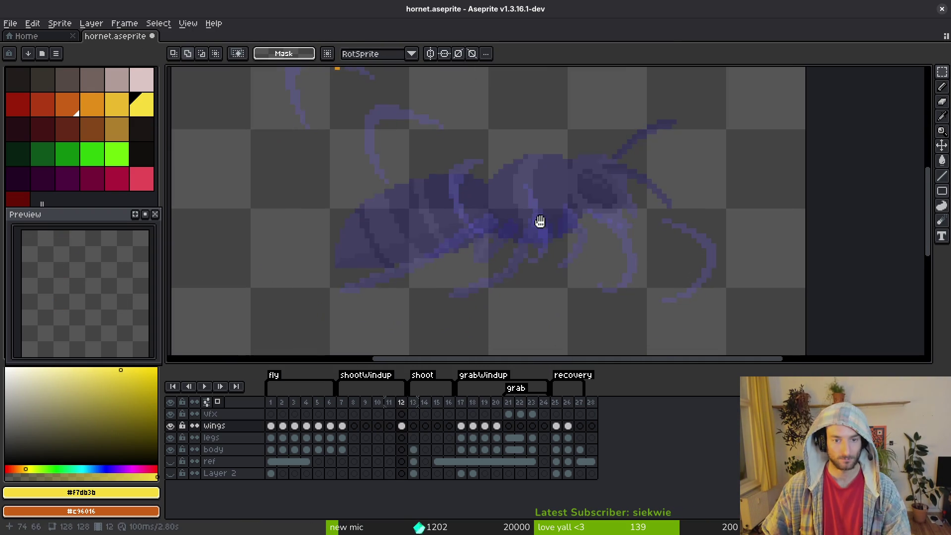
Eyedrop the dark outline colour and pencil the round thorax and oval abdomen outlines on frame 12
key("Right")
key("i")
left_click(547, 214)
key("Left")
key("b")
scroll(581, 257, "up", 2)
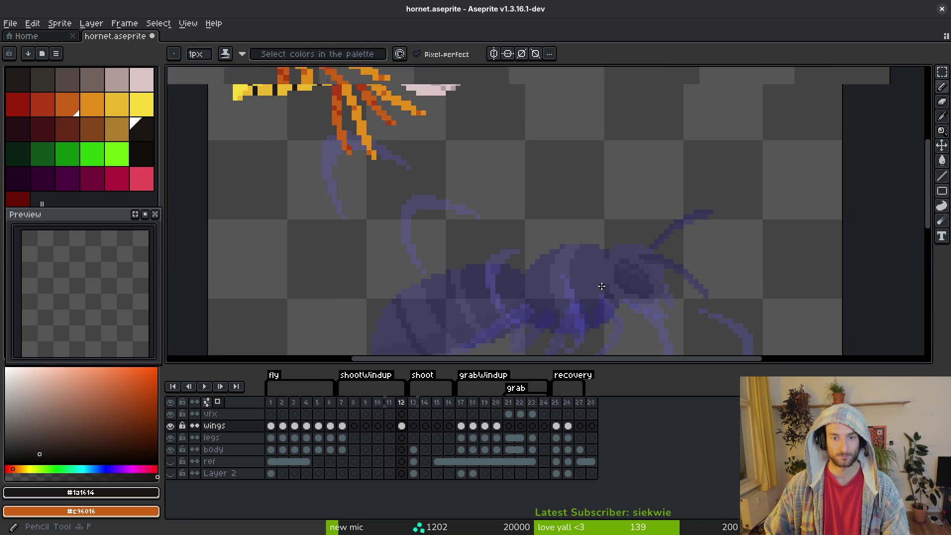
scroll(586, 269, "down", 2)
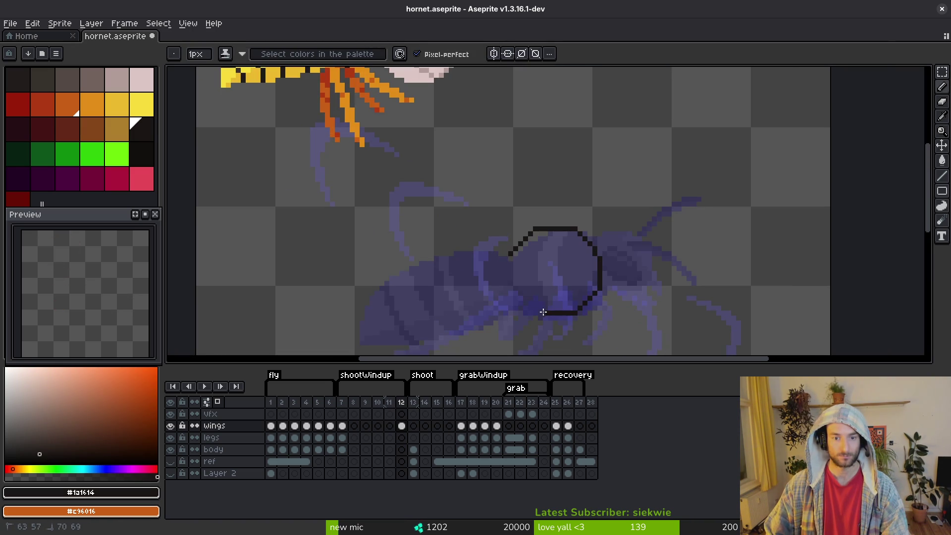
scroll(523, 241, "left", 5)
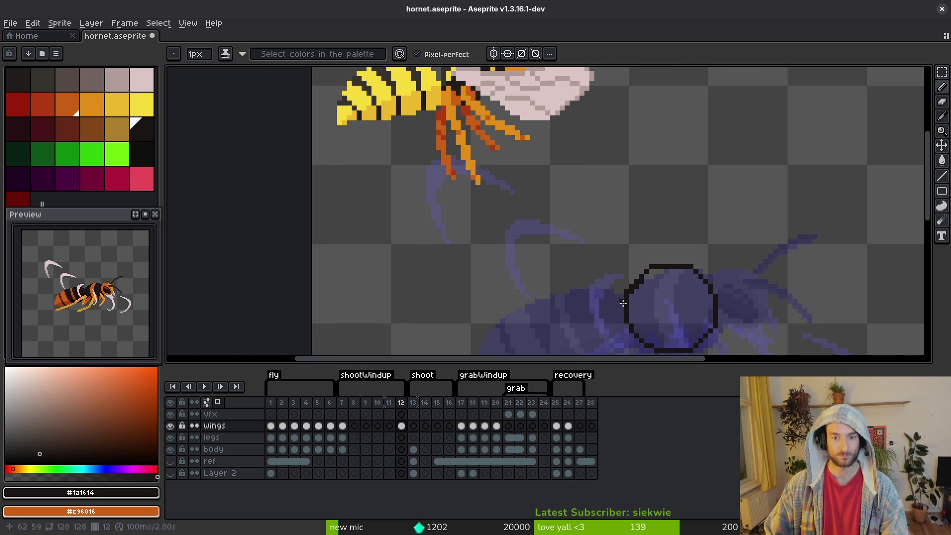
left_click(464, 255)
scroll(506, 248, "down", 3)
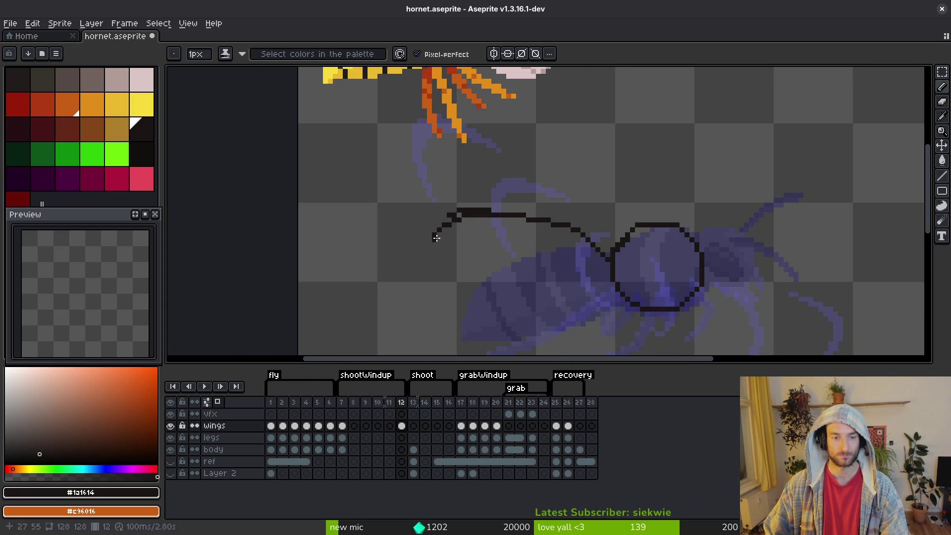
scroll(458, 211, "up", 2)
scroll(439, 229, "down", 3)
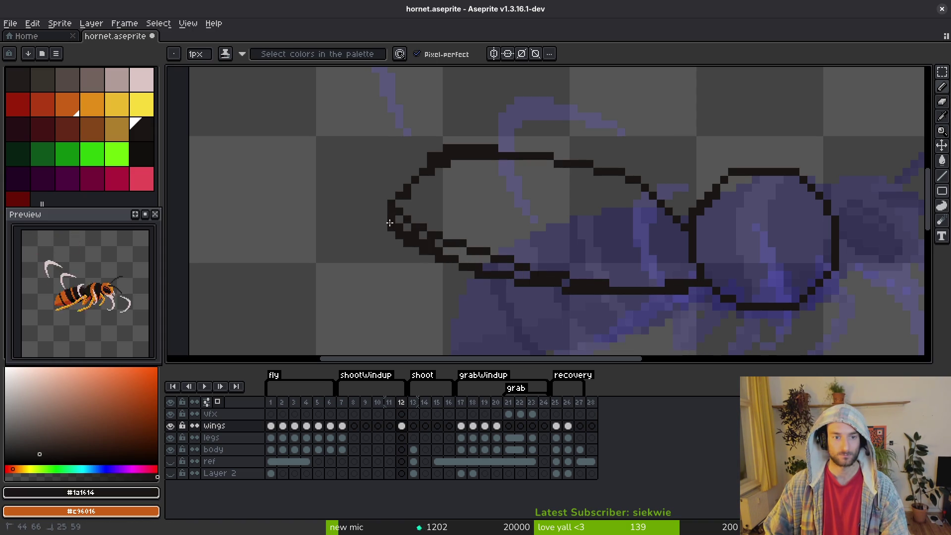
Erase stray dark pixels along the abdomen's edge
key("e")
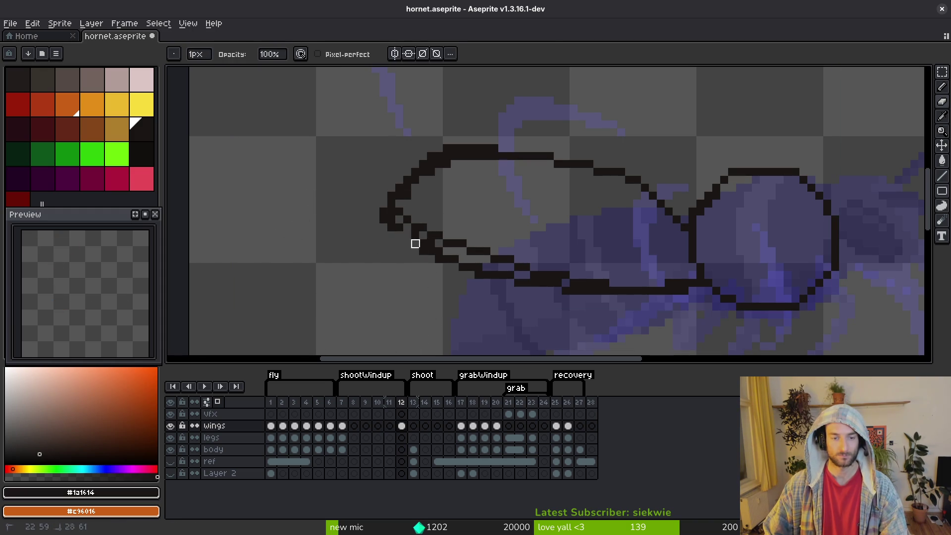
key("f")
scroll(602, 311, "up", 2)
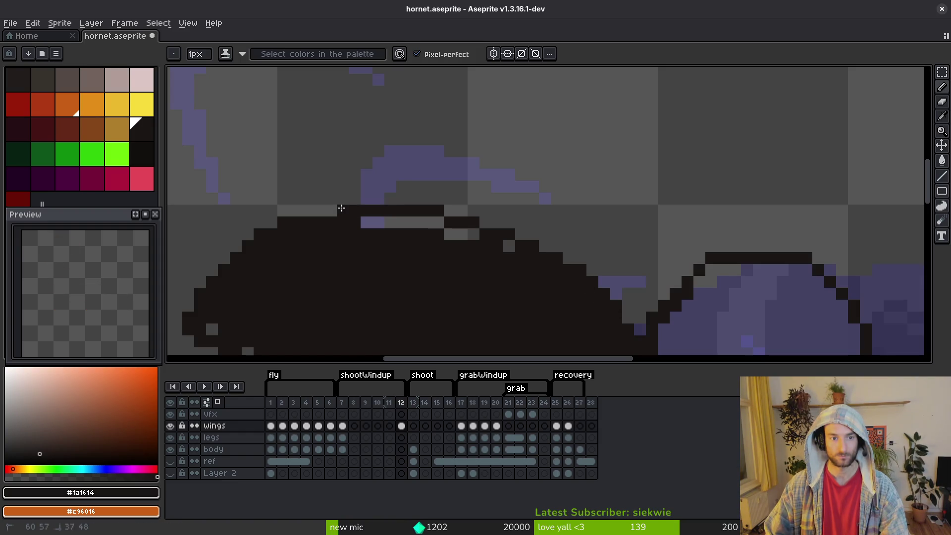
scroll(464, 254, "down", 4)
scroll(494, 268, "up", 3)
key("e")
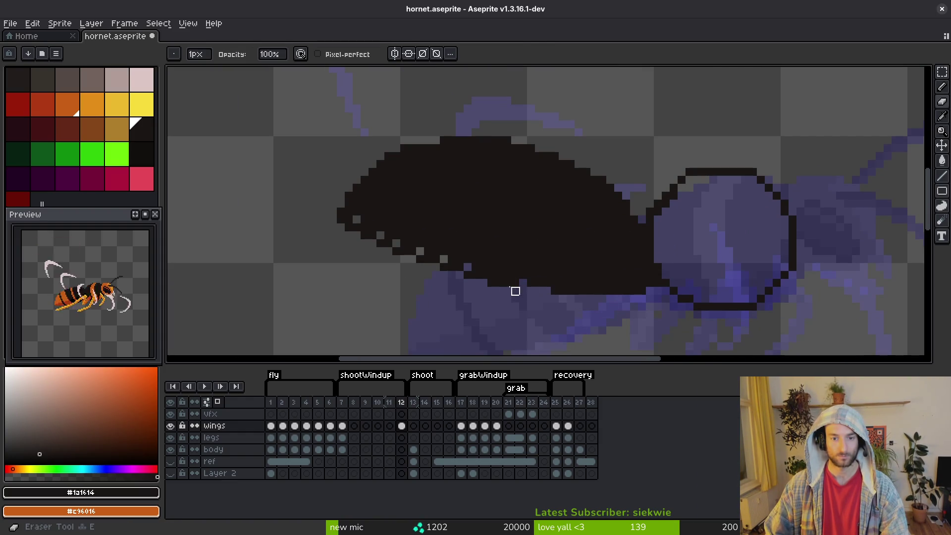
left_click_drag(357, 227, 341, 218)
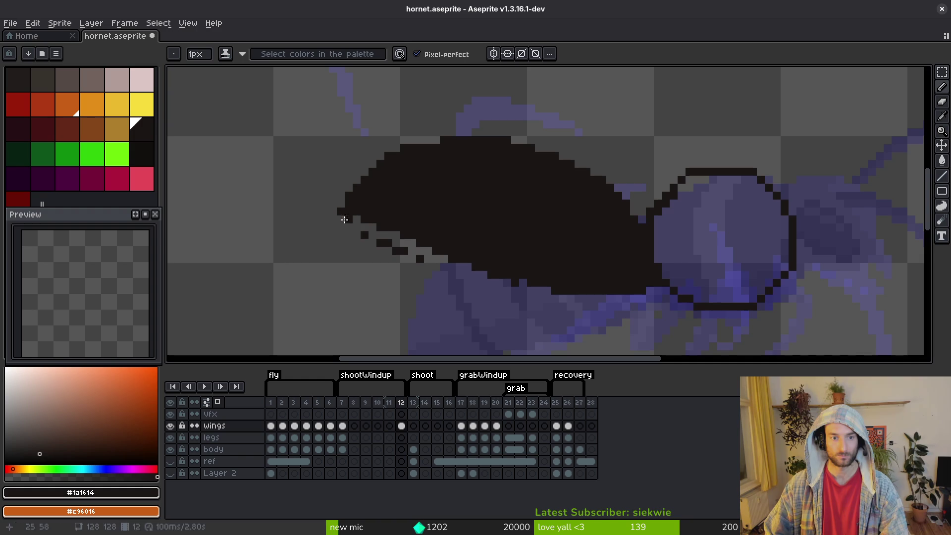
key("e")
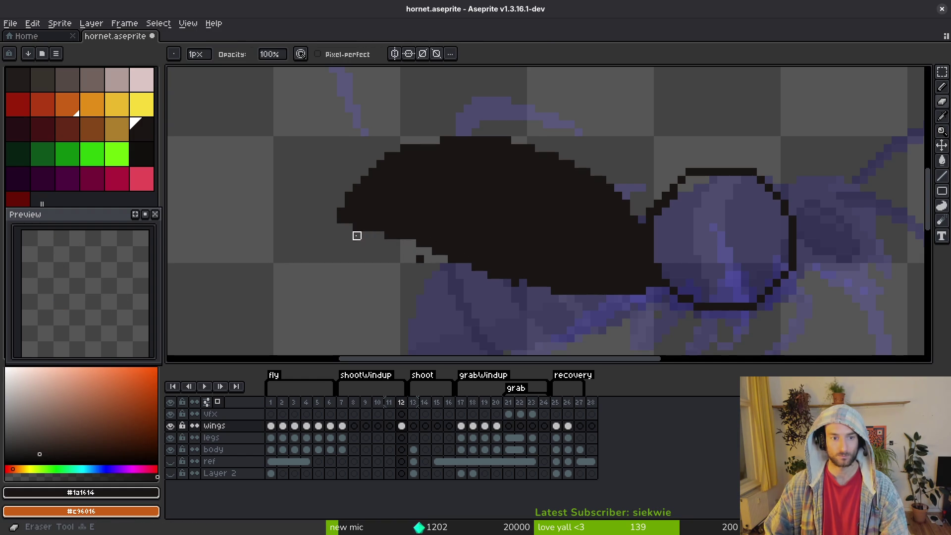
scroll(547, 276, "down", 3)
key("Right")
key("i")
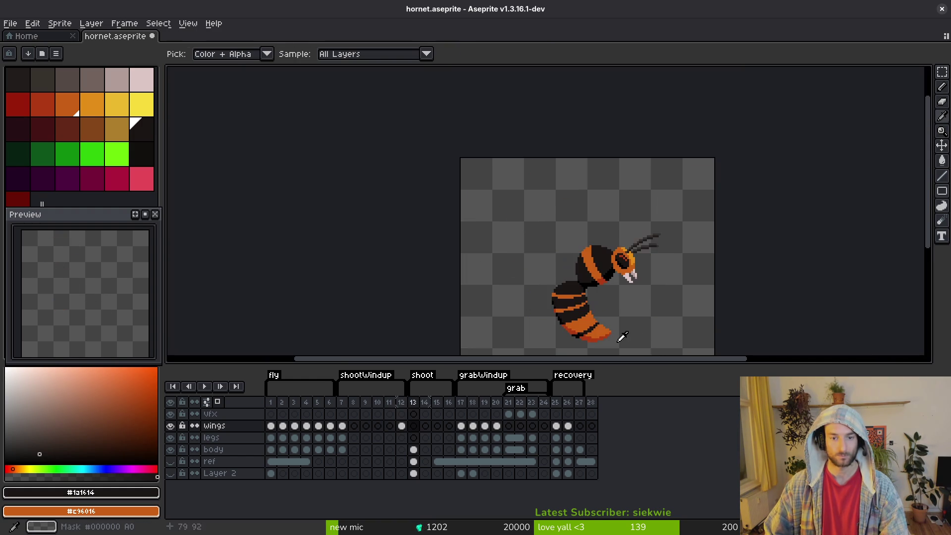
key("e")
key("Left")
key("Left")
key("Right")
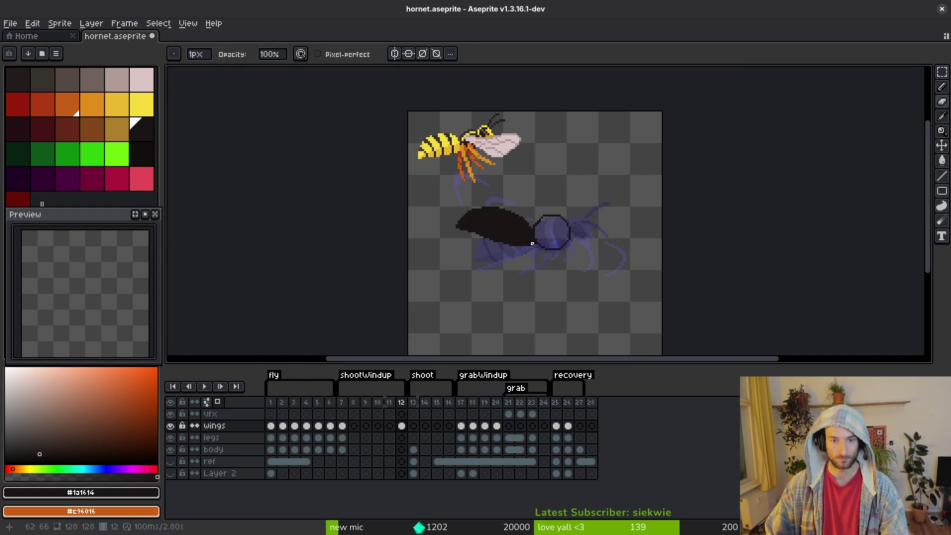
Copy frame 7's cels into frame 11 and save the hornet file
mouse_move(346, 426)
left_mouse_down()
mouse_move(340, 452)
mouse_move(391, 432)
left_mouse_up()
key("ctrl+s")
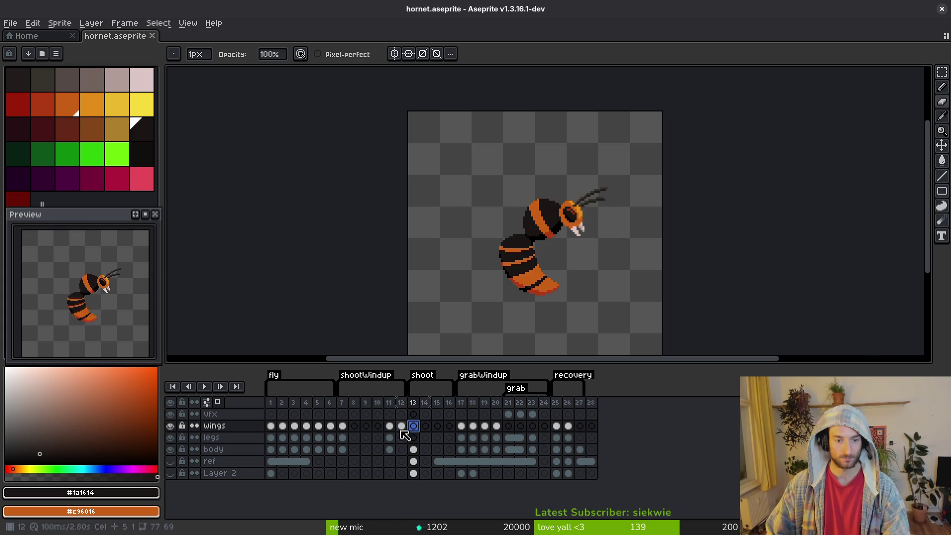
left_click(402, 426)
key("q")
mouse_move(582, 187)
left_mouse_down()
mouse_move(446, 198)
mouse_move(613, 206)
mouse_move(589, 191)
left_mouse_up()
key("Delete")
key("ctrl+z")
left_click(402, 452)
key("ctrl+d")
key("ctrl+s")
Compare frame 12's dark silhouette against frame 11
scroll(510, 239, "up", 3)
scroll(602, 231, "down", 2)
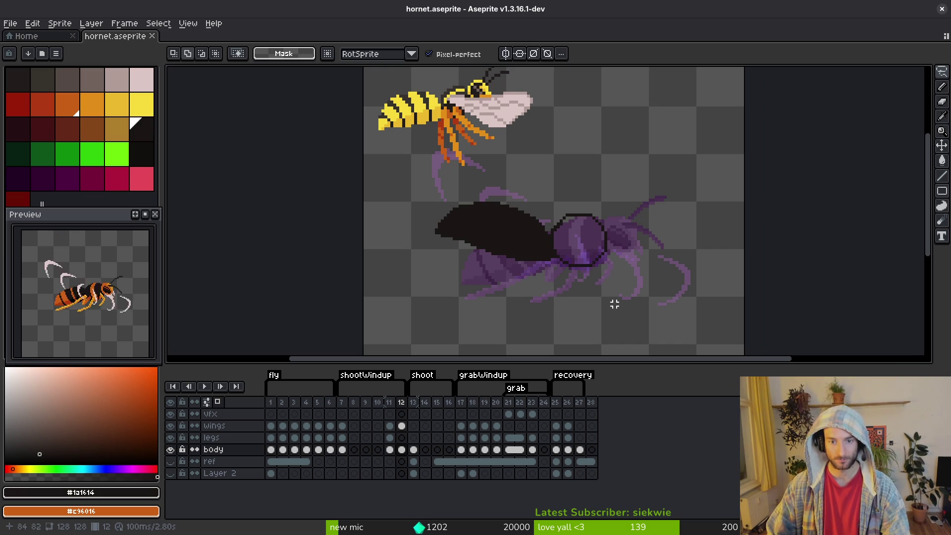
left_click_drag(572, 283, 566, 283)
key("Left")
key("Right")
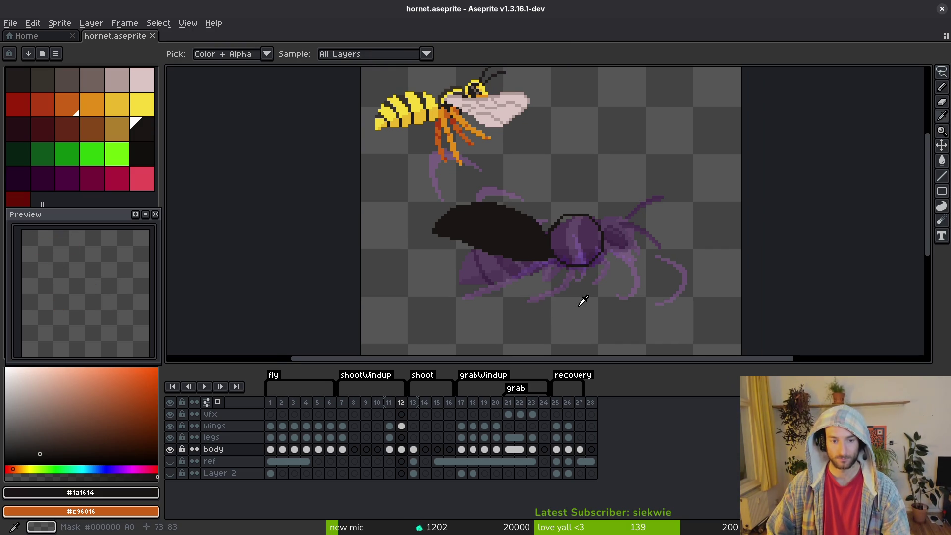
key("Left")
key("i")
key("Right")
key("Left")
key("Right")
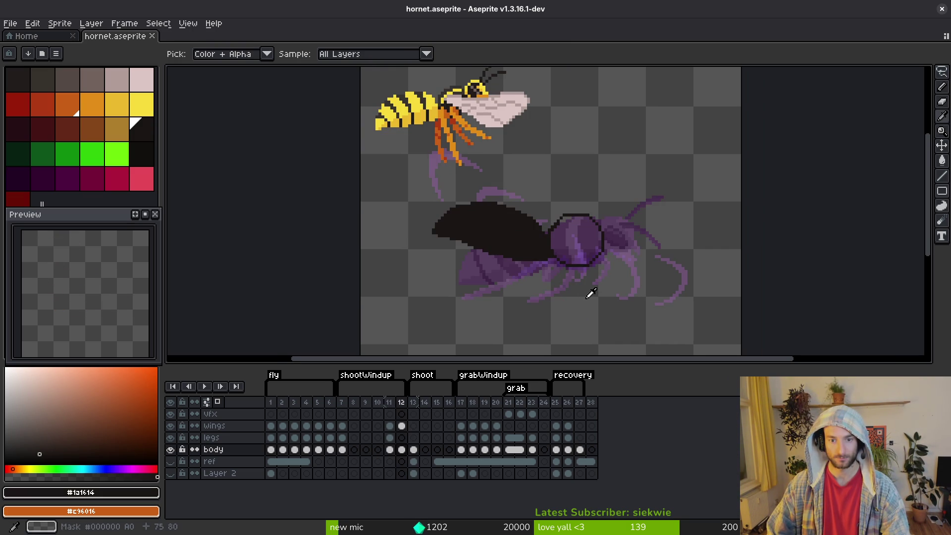
Close the hornet-Sheet document and review the wasp's frame 10 for reference
key("m")
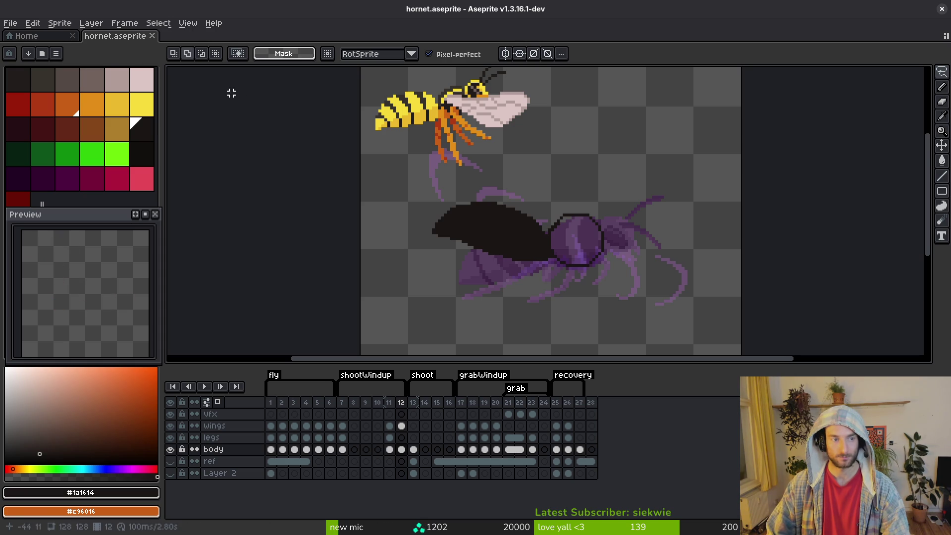
left_click(248, 37)
left_click(231, 37)
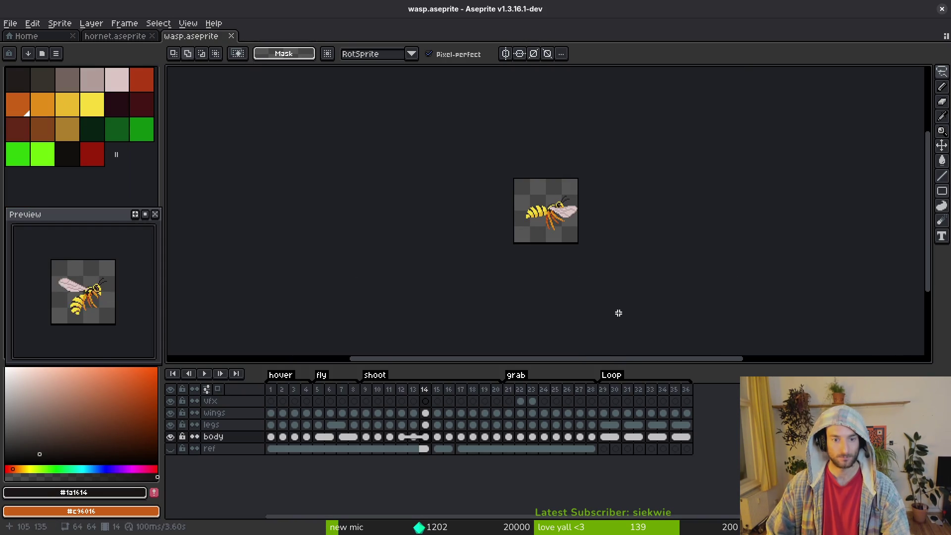
key("i")
key("Left")
key("Left")
key("Left")
key("Left")
key("Left")
key("Left")
key("Right")
key("Right")
key("Right")
key("Right")
key("Right")
key("ctrl+Tab")
key("m")
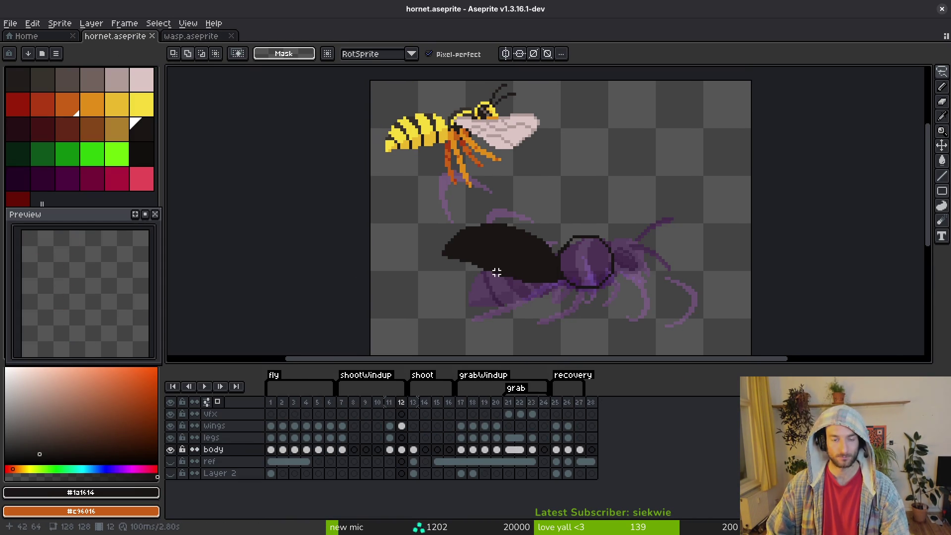
key("Left")
key("i")
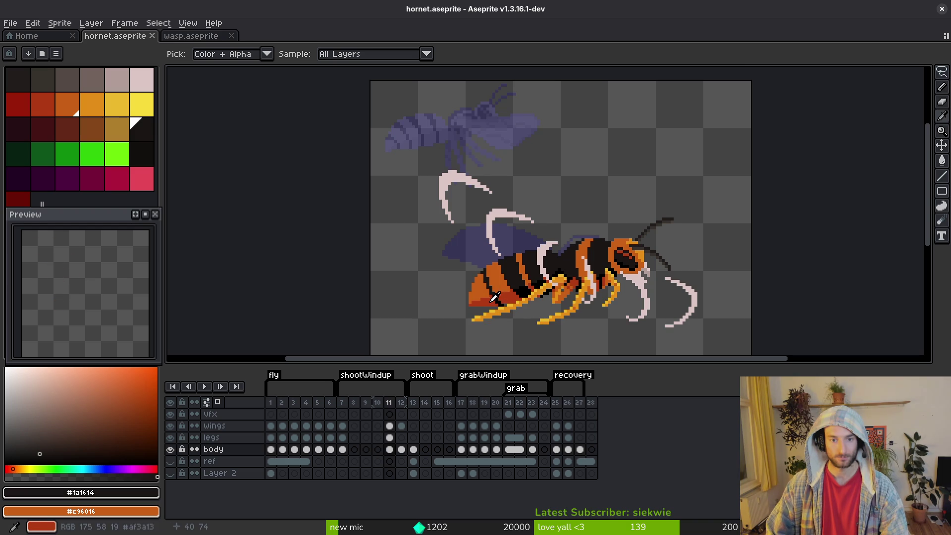
key("Right")
Erase stray pixels along the body's upper edge on frame 12
scroll(462, 280, "up", 2)
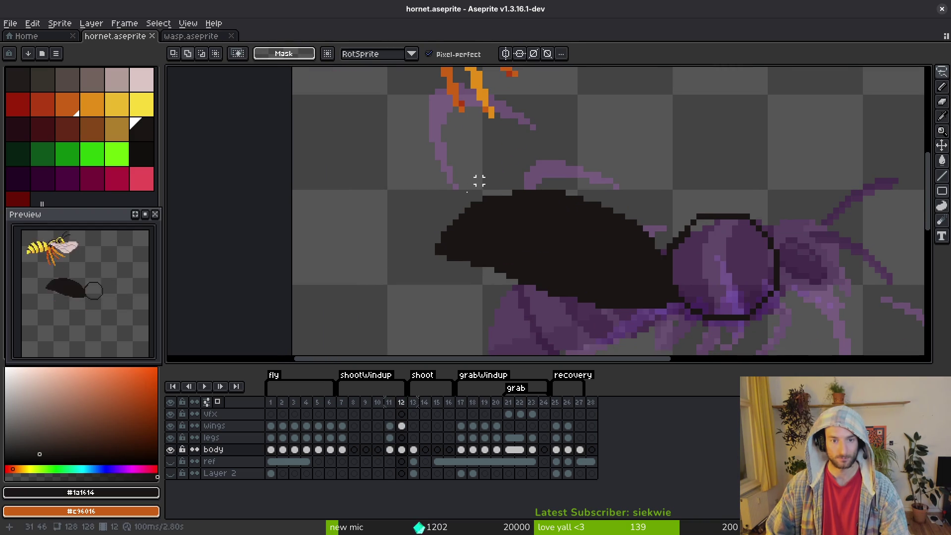
key("m")
left_click_drag(388, 173, 486, 304)
key("ctrl+d")
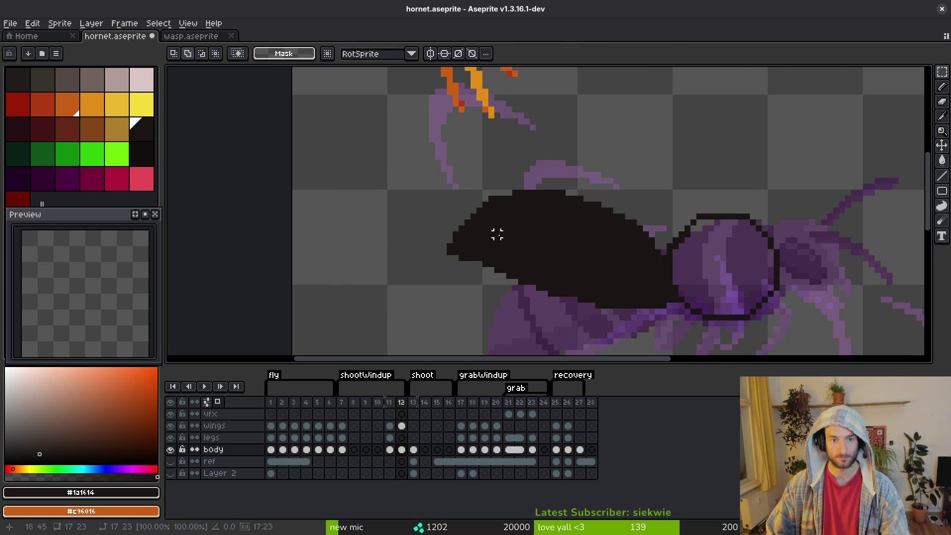
key("b")
scroll(495, 204, "up", 3)
left_click_drag(448, 207, 605, 159)
key("b")
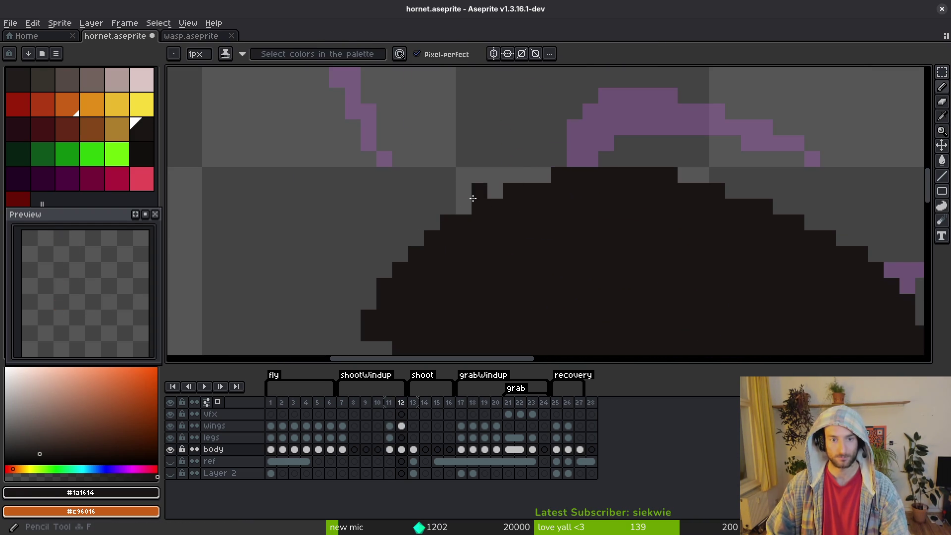
scroll(488, 202, "down", 5)
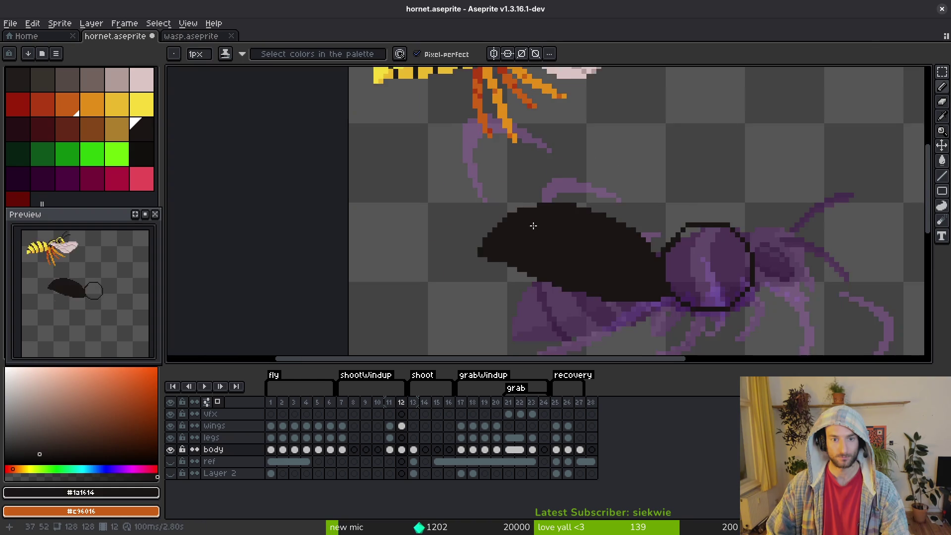
scroll(424, 236, "up", 5)
scroll(423, 235, "down", 4)
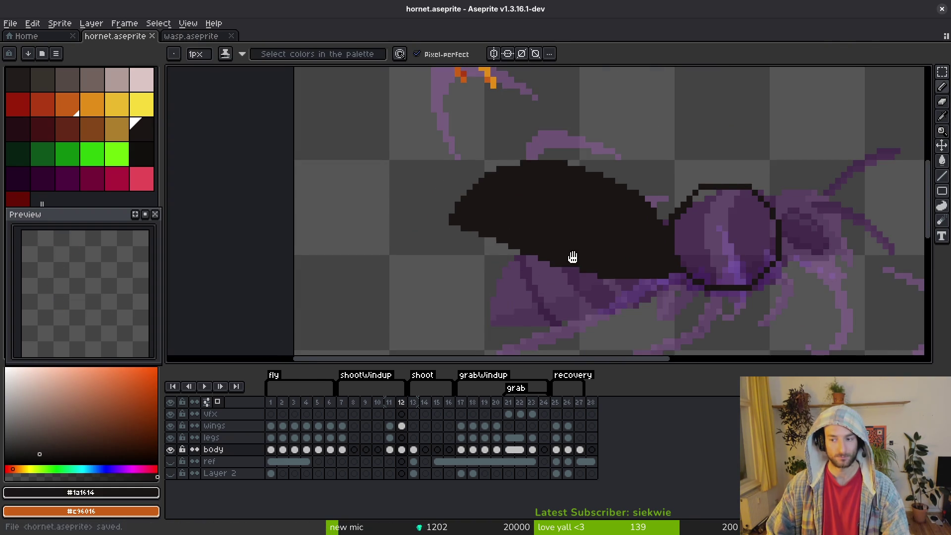
scroll(572, 224, "up", 4)
Trim pixels along the body's lower edge and recheck against frame 11
key("e")
mouse_move(573, 224)
left_mouse_down()
mouse_move(683, 223)
mouse_move(652, 223)
left_mouse_up()
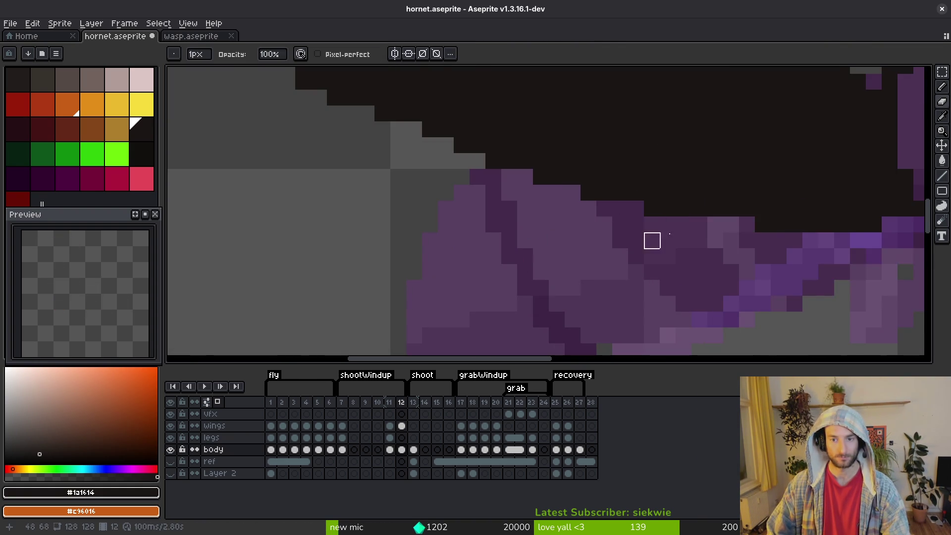
scroll(651, 223, "down", 2)
key("b")
scroll(594, 213, "up", 2)
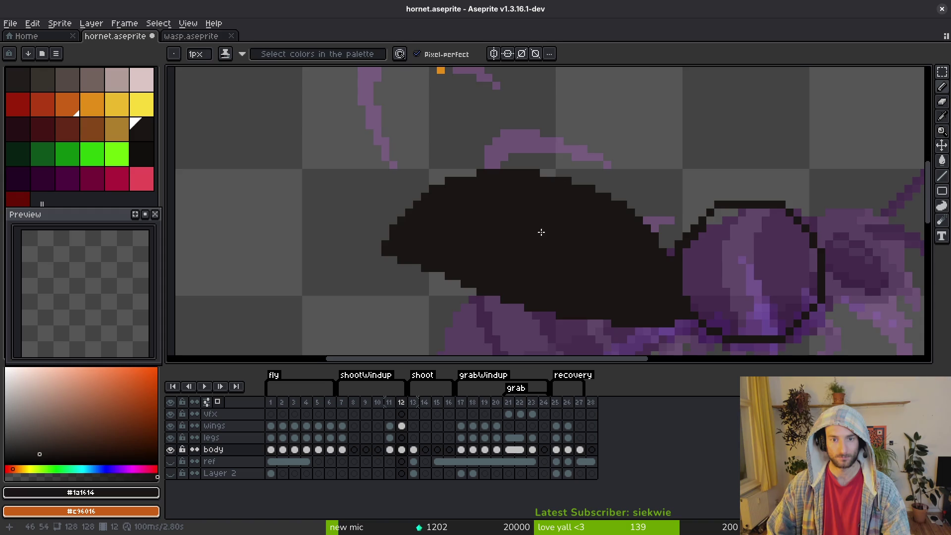
scroll(552, 205, "down", 3)
key("Left")
key("i")
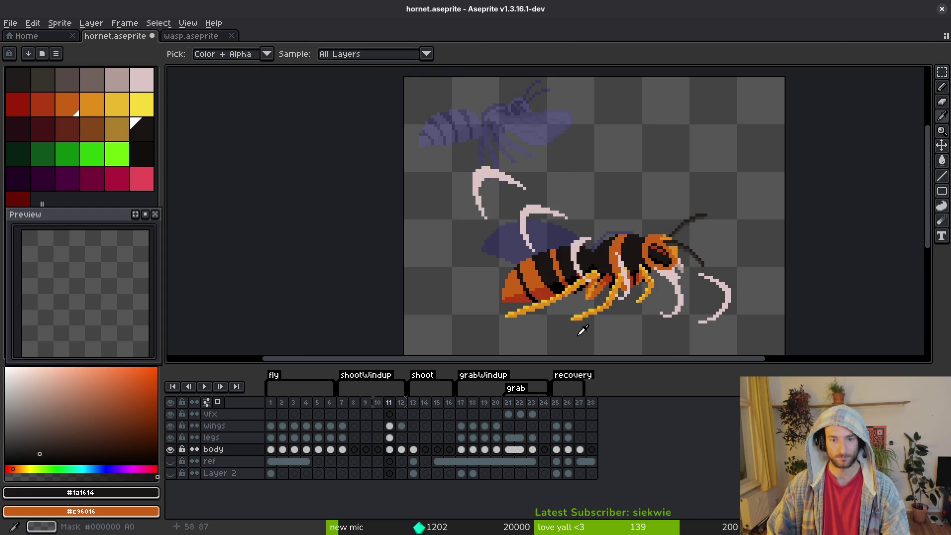
key("Left")
key("Right")
key("Right")
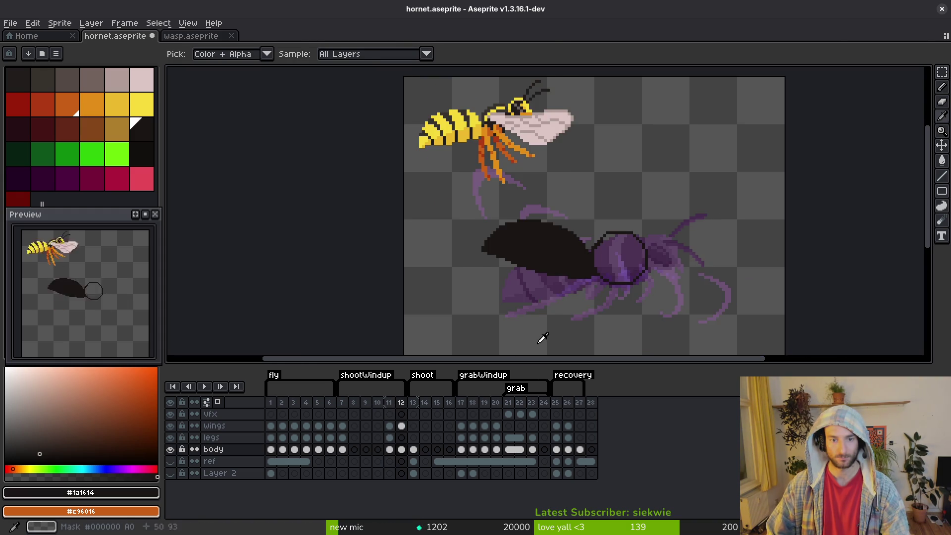
Erase dark pixels along the body's left edge
key("e")
scroll(503, 257, "up", 4)
left_click_drag(500, 229, 390, 166)
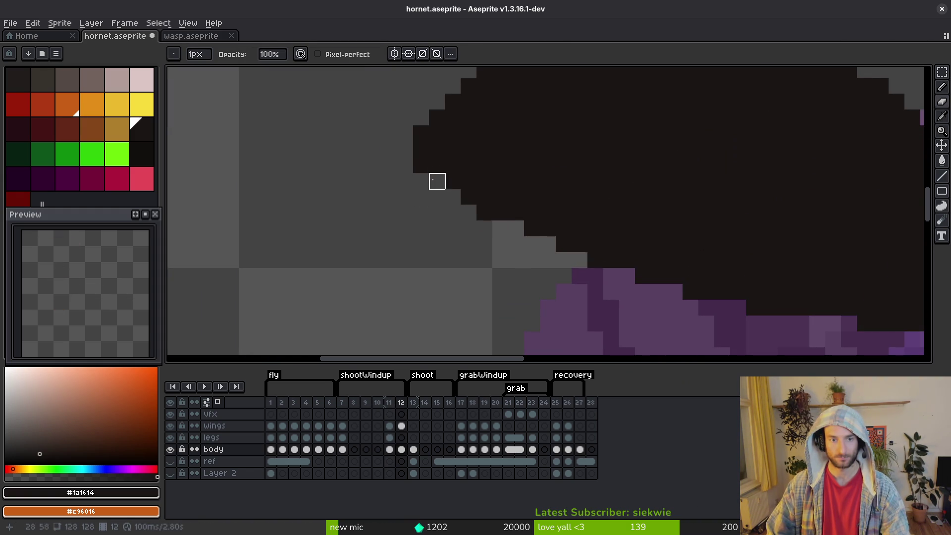
key("b")
scroll(452, 189, "down", 4)
scroll(486, 200, "up", 3)
scroll(470, 191, "up", 1)
scroll(542, 206, "down", 3)
scroll(562, 231, "up", 1)
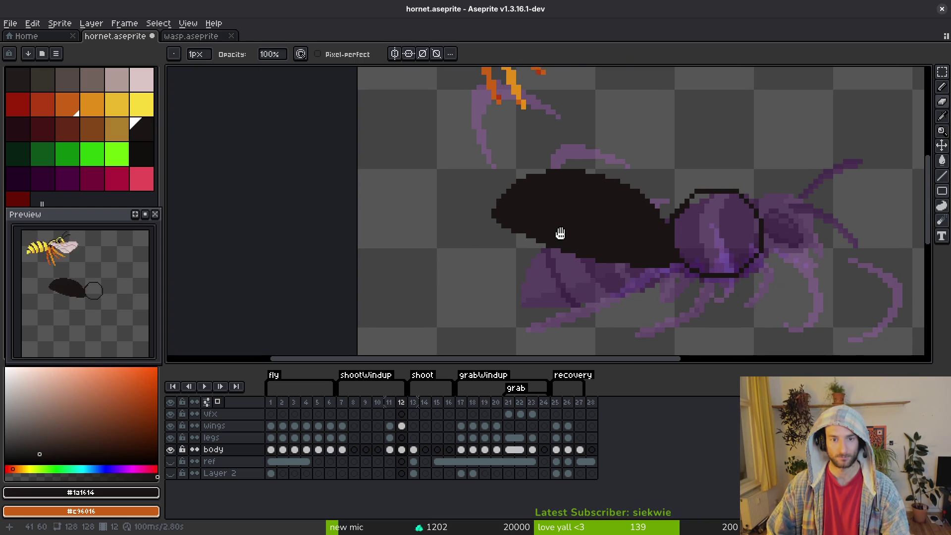
scroll(658, 246, "up", 1)
Flood-fill the outlined head solid dark
key("g")
left_click(661, 243)
scroll(667, 229, "up", 1)
scroll(644, 242, "down", 2)
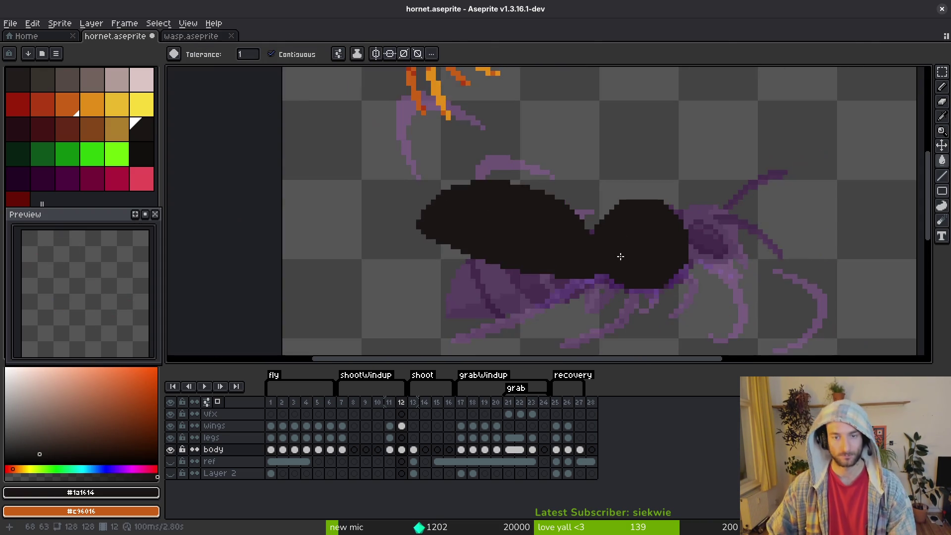
Compare the silhouette with frame 11's coloured hornet and hide the legs layer
scroll(623, 258, "up", 4)
key("b")
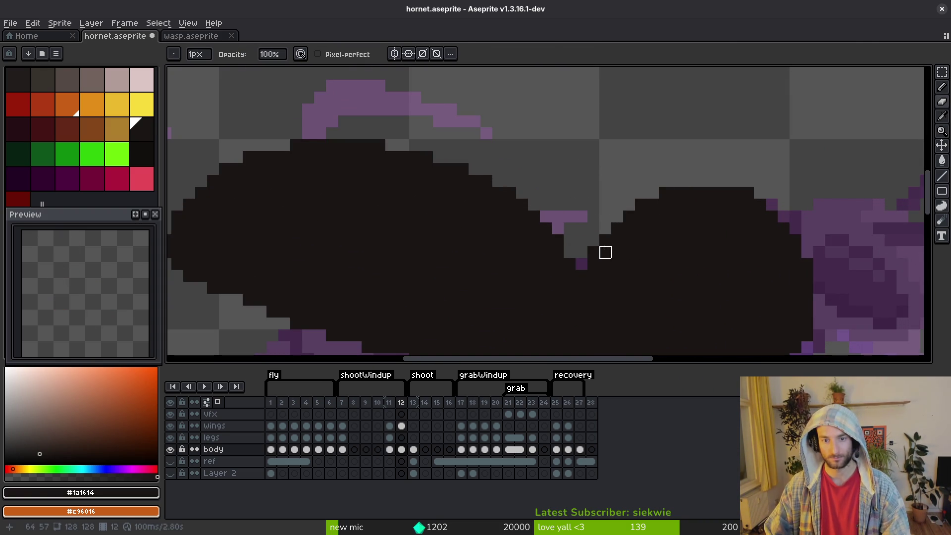
key("f")
scroll(607, 232, "down", 3)
key("Left")
key("i")
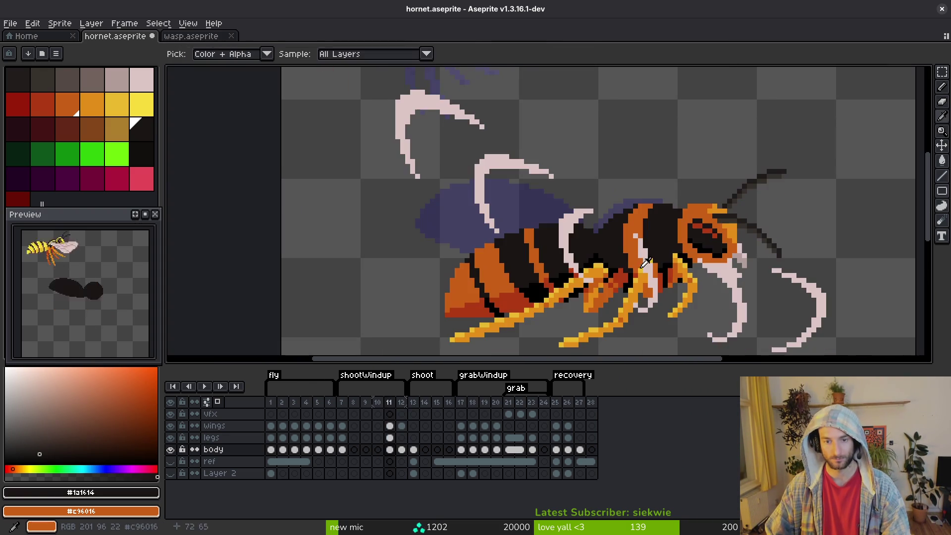
key("Right")
key("Left")
key("Right")
key("Left")
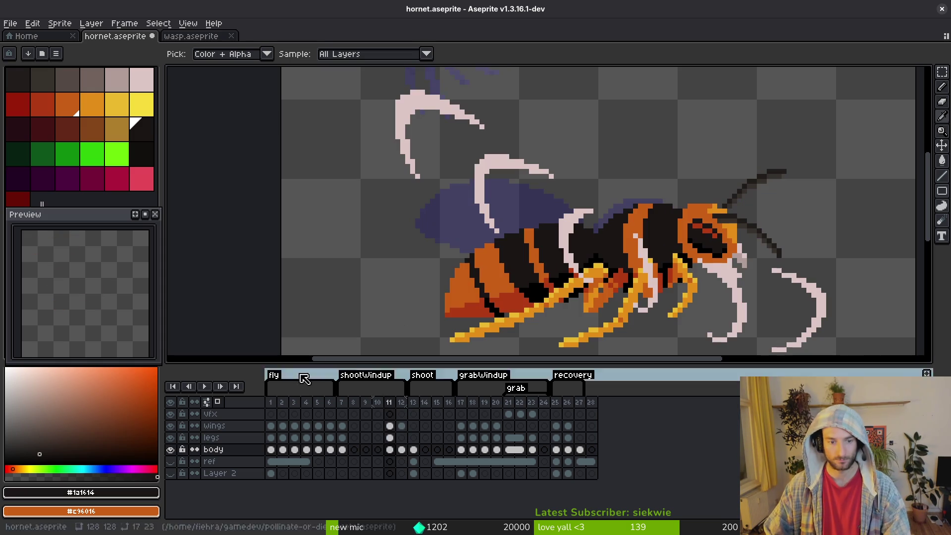
left_click(170, 437)
Lasso the silhouette's rear body on frame 12 and shift it slightly
key("Right")
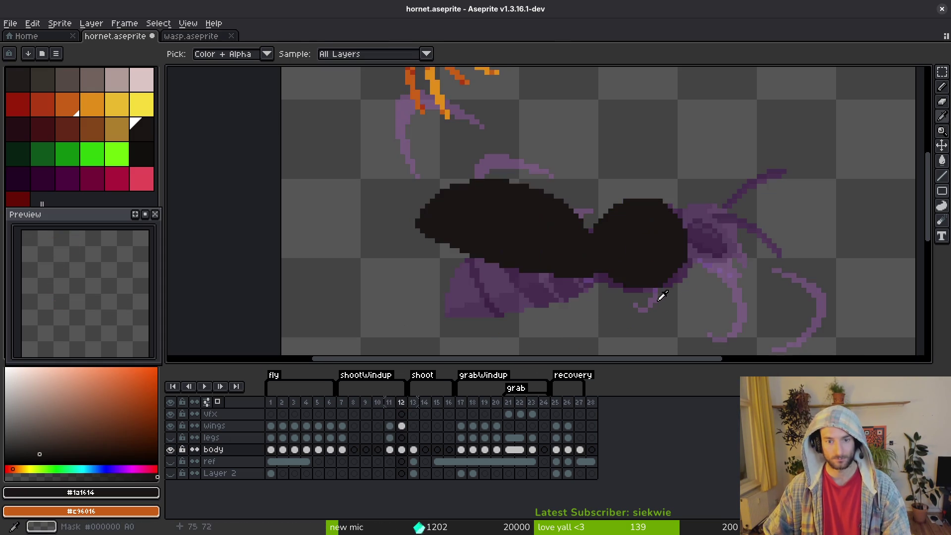
key("Left")
key("Right")
key("e")
scroll(609, 280, "up", 2)
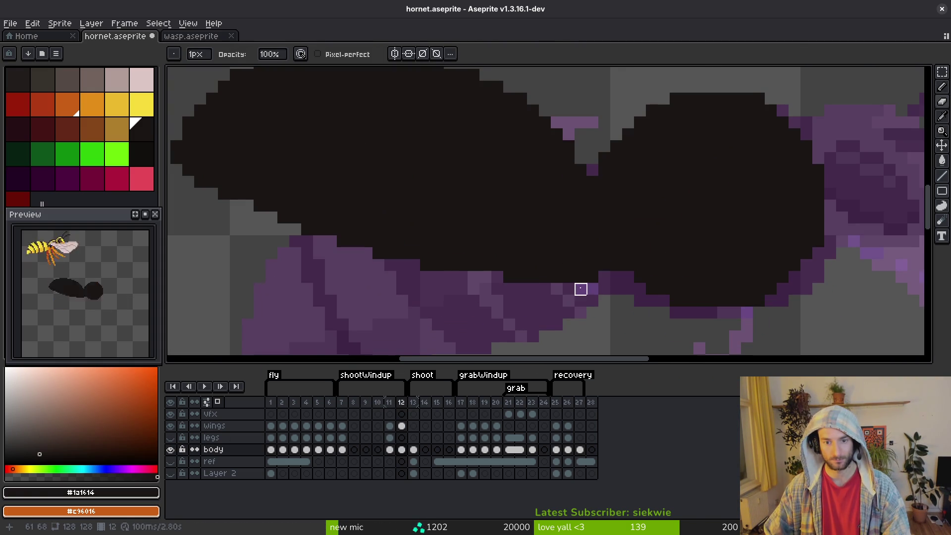
scroll(552, 276, "down", 3)
key("q")
mouse_move(482, 149)
left_mouse_down()
mouse_move(350, 244)
mouse_move(553, 260)
left_mouse_up()
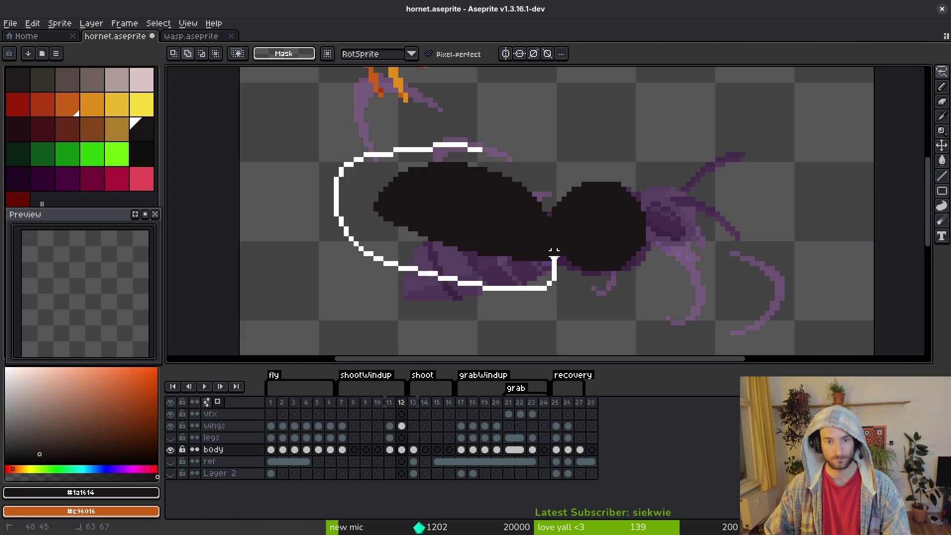
scroll(530, 229, "up", 3)
mouse_move(549, 221)
left_mouse_down()
mouse_move(550, 229)
mouse_move(597, 191)
left_mouse_up()
key("Left")
key("Left")
key("ctrl+d")
Pencil dark pixels along the body's right and lower-right edge
key("b")
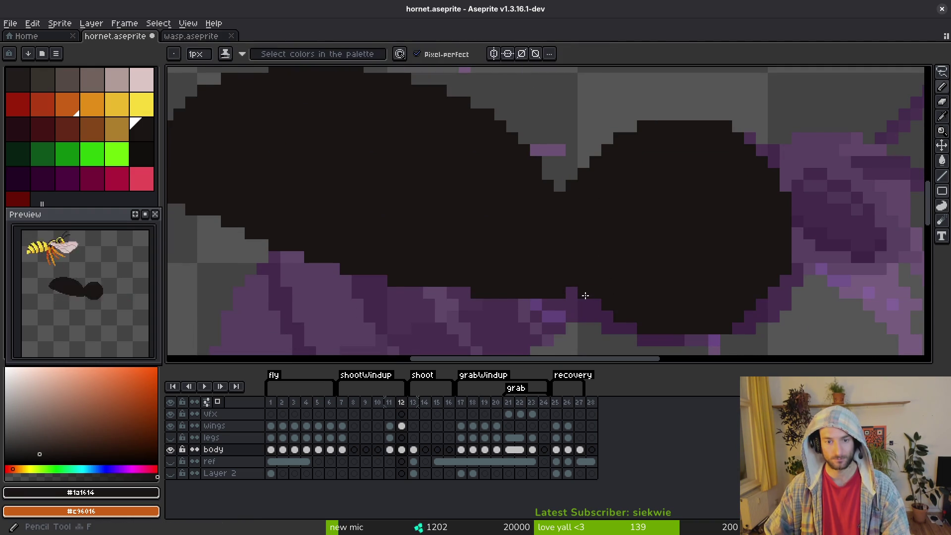
scroll(598, 305, "right", 3)
left_click(666, 278)
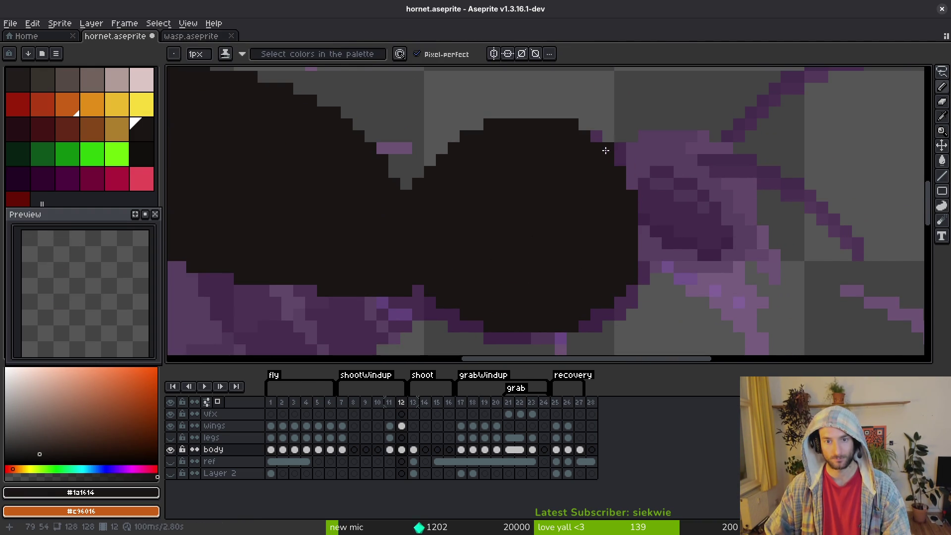
left_click_drag(600, 141, 620, 162)
left_click(643, 220)
left_click(643, 230)
scroll(641, 248, "down", 5)
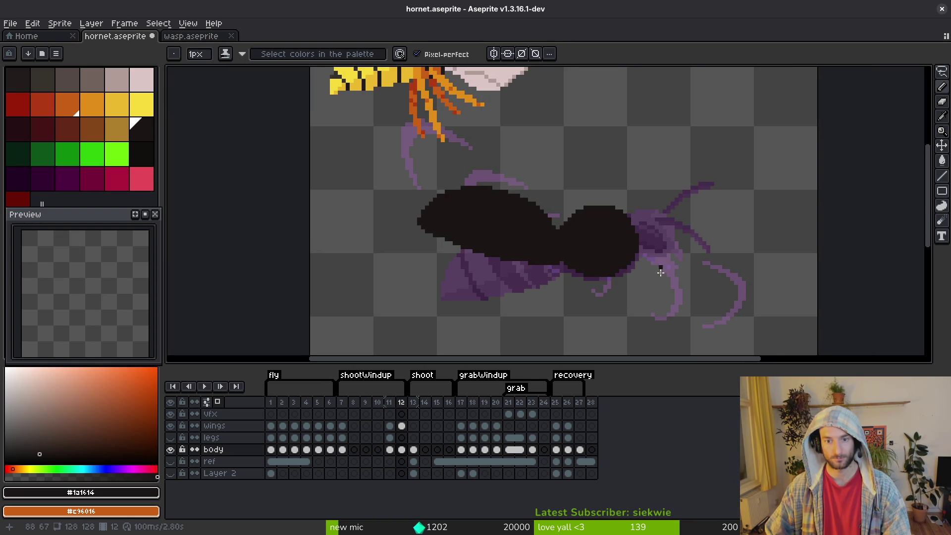
Lasso the hornet's head on frame 11 and cut it out
key("Left")
key("shift+w")
left_click_drag(720, 176, 604, 218)
left_click_drag(665, 273, 732, 198)
key("ctrl+x")
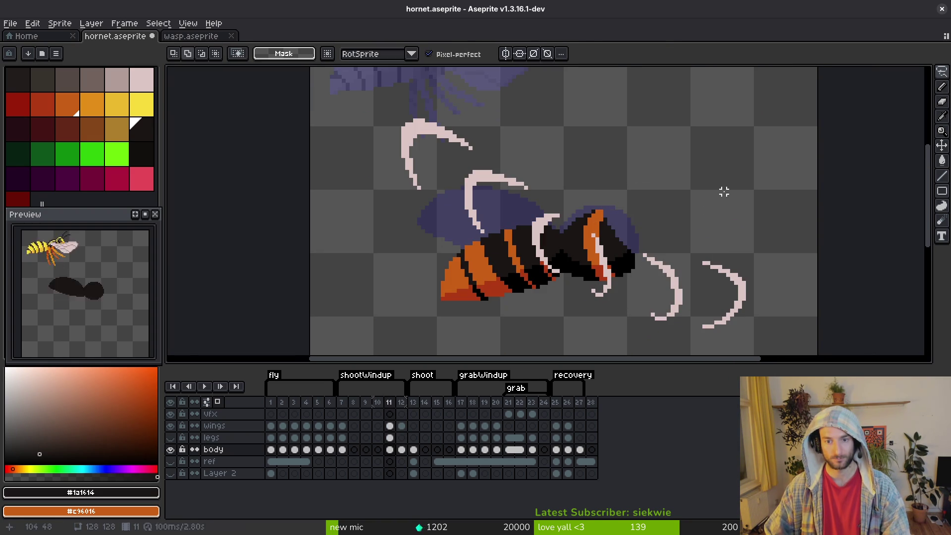
Paste the orange hornet head into frame 12 and place it on the silhouette's front
key("Right")
key("ctrl+v")
scroll(672, 235, "up", 1)
mouse_move(672, 235)
left_mouse_down()
mouse_move(652, 250)
mouse_move(801, 245)
mouse_move(631, 248)
mouse_move(694, 253)
mouse_move(665, 210)
mouse_move(649, 248)
mouse_move(658, 250)
left_mouse_up()
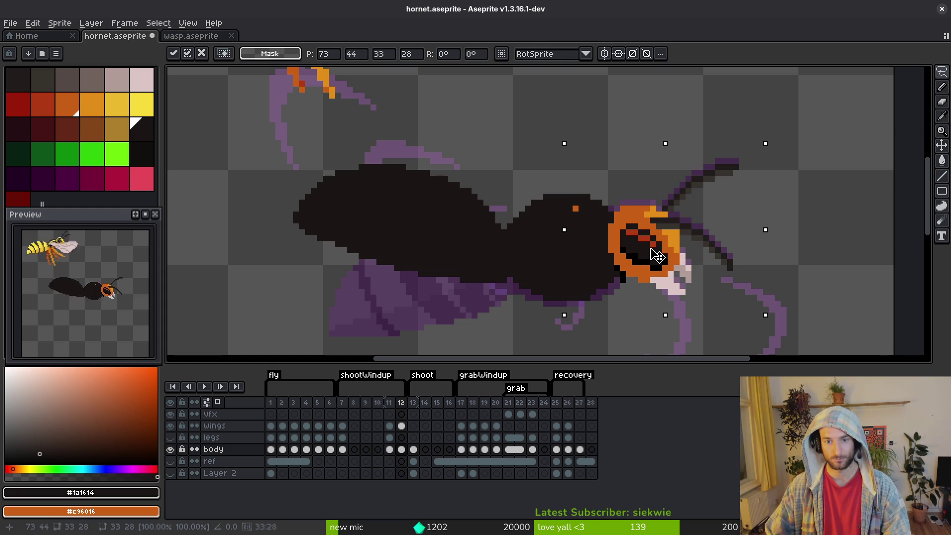
key("Return")
Paint the stray orange pixel dark and save the sprite
scroll(574, 203, "up", 1)
key("f")
left_click(570, 201)
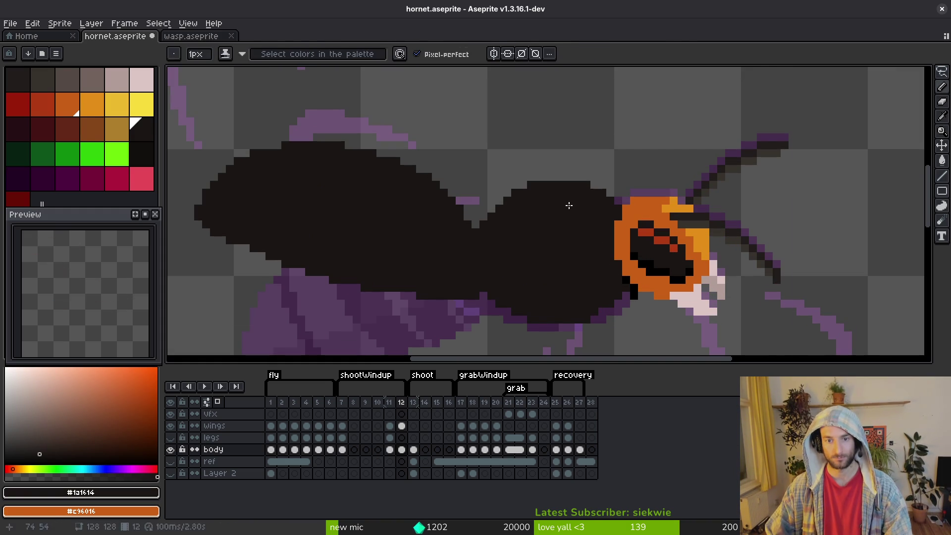
key("ctrl+s")
Flip between frames 11 and 12 to compare the new head placement
scroll(569, 202, "down", 2)
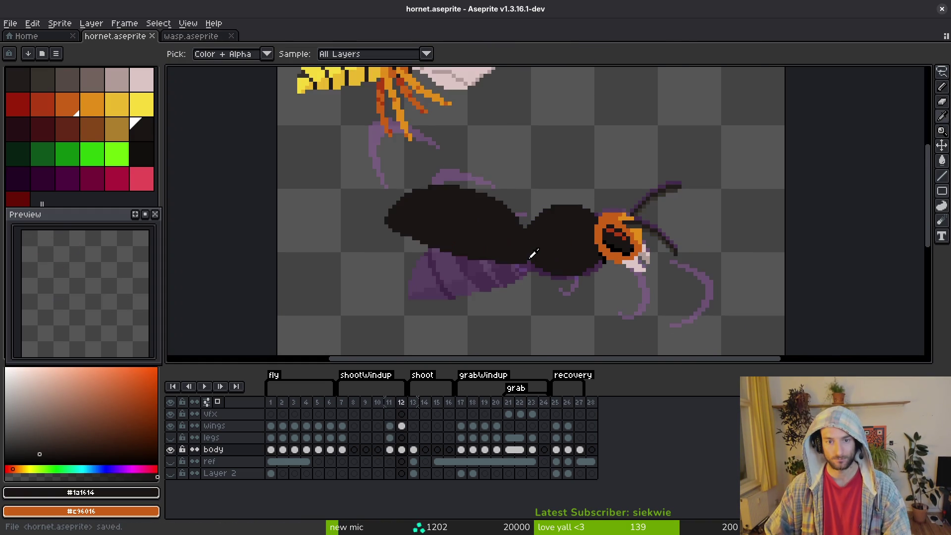
scroll(568, 266, "up", 2)
key("f")
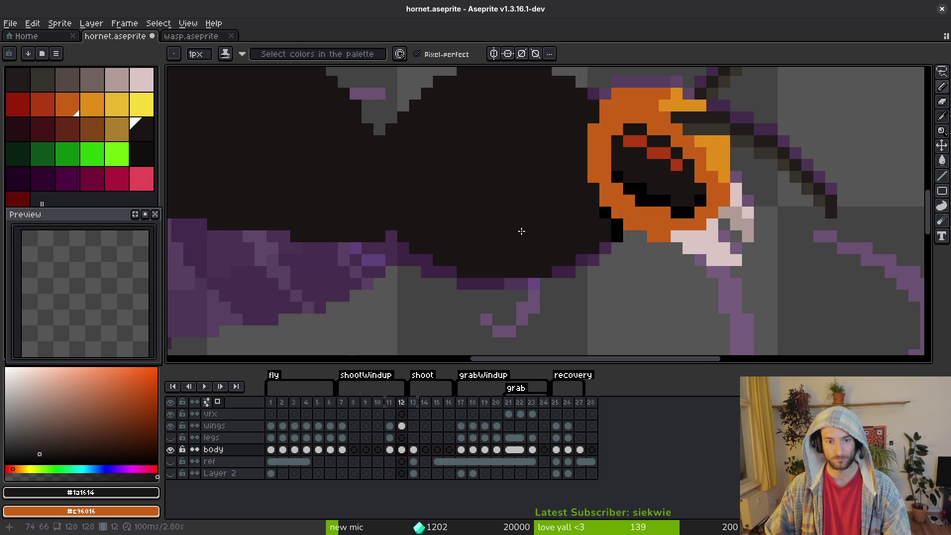
scroll(545, 252, "down", 2)
key("Left")
key("Right")
key("Left")
key("Right")
key("e")
scroll(554, 228, "up", 3)
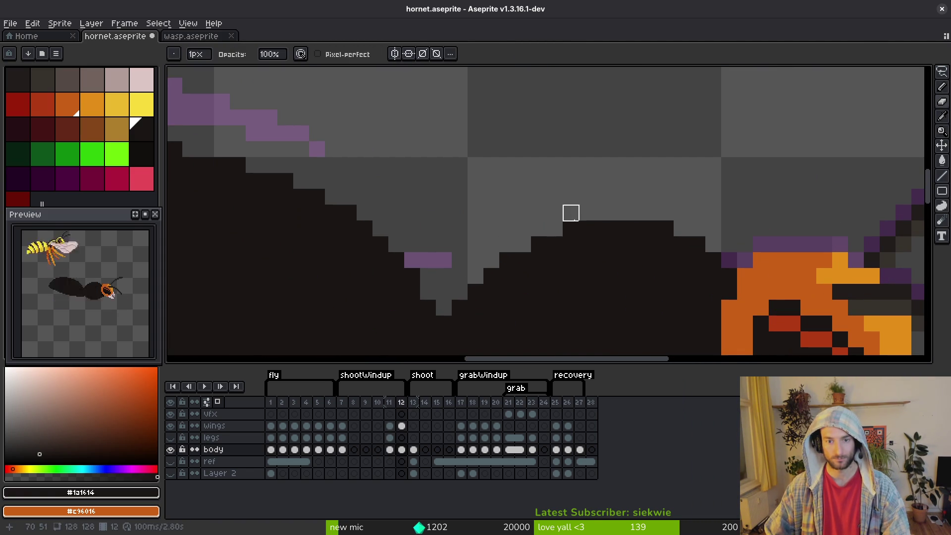
scroll(571, 213, "down", 5)
key("Left")
key("Right")
key("Left")
key("Right")
key("Left")
key("Right")
key("Left")
key("Right")
Sample the head's orange and draw two orange stripe lines down the dark body
key("b")
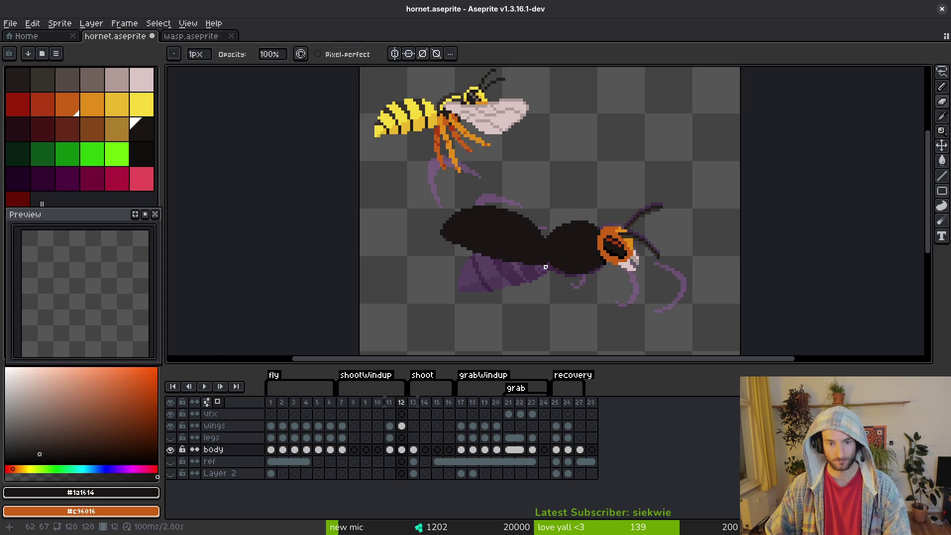
scroll(542, 267, "up", 3)
key("Left")
left_click(578, 240, "alt")
key("Right")
left_click(594, 163)
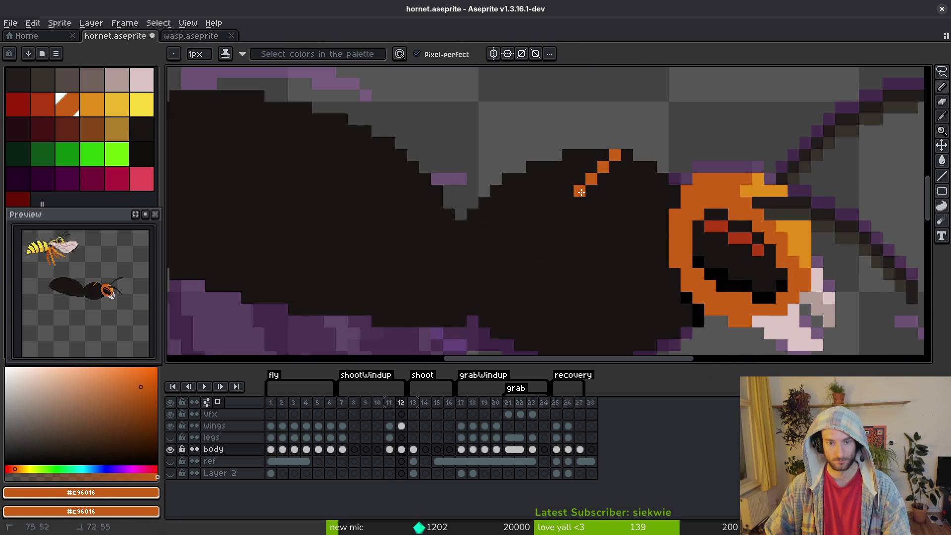
left_click_drag(584, 186, 555, 266)
left_click_drag(571, 164, 545, 252)
Darken the stray orange pixels at the top and set orange and dark body colours
key("ctrl+z")
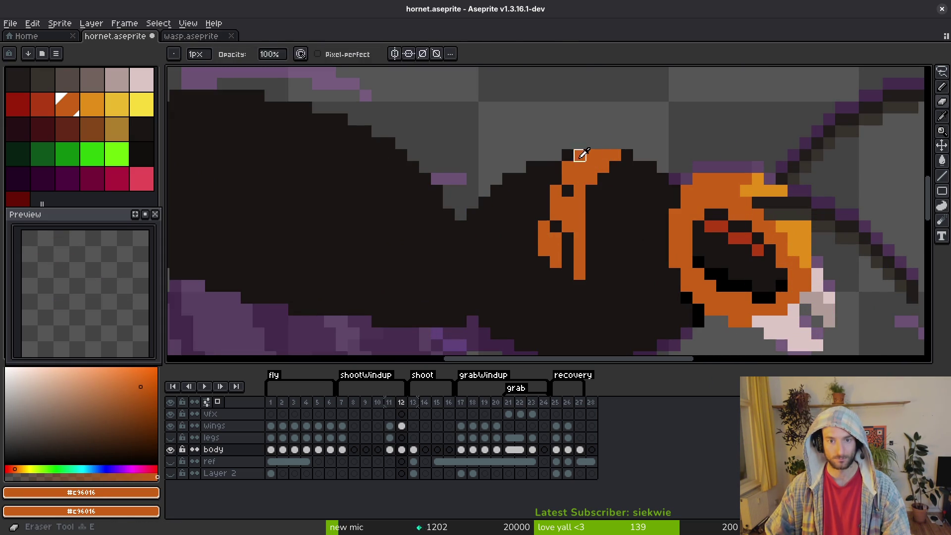
left_click(567, 166, "alt")
left_click(574, 157)
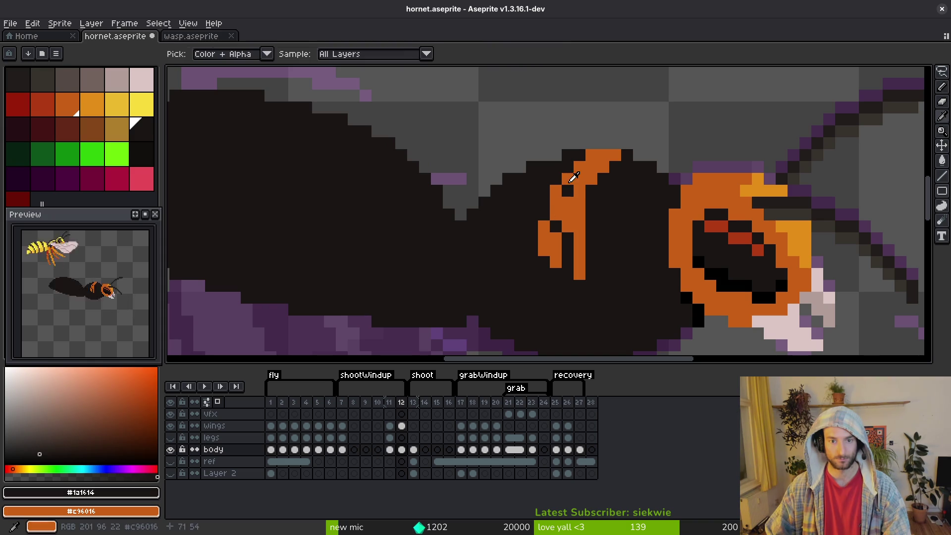
left_click(553, 213, "alt")
right_click(548, 175, "alt")
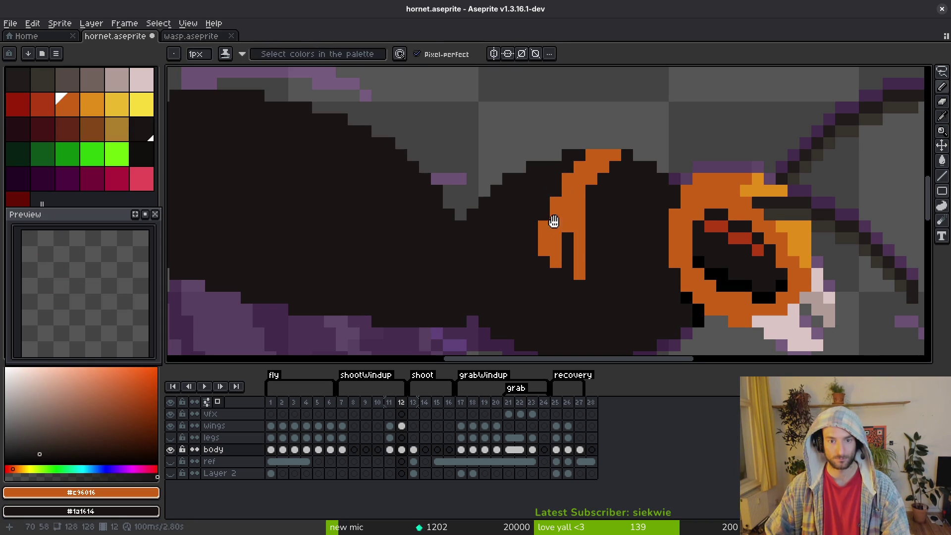
Extend the orange waist stripe further down the thorax
scroll(586, 242, "down", 1)
key("alt")
scroll(608, 230, "down", 1)
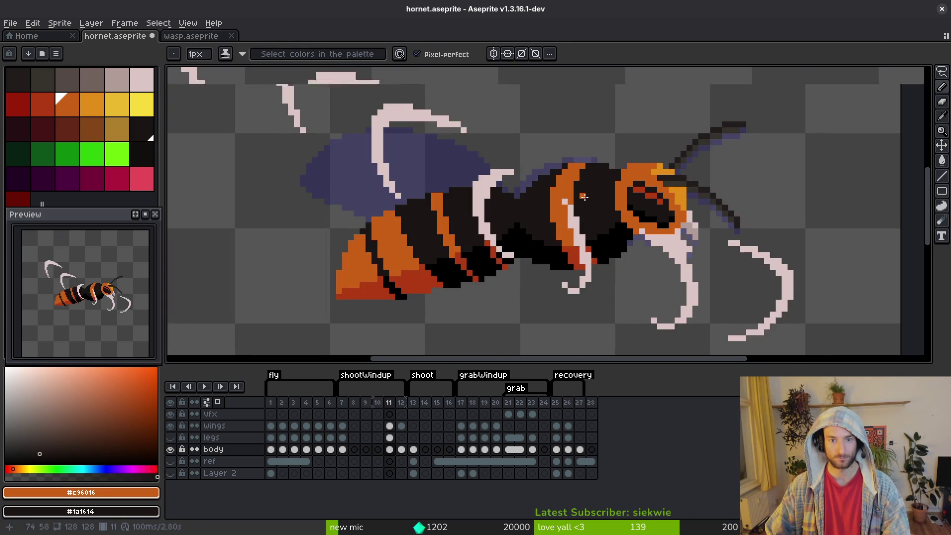
scroll(578, 183, "up", 1)
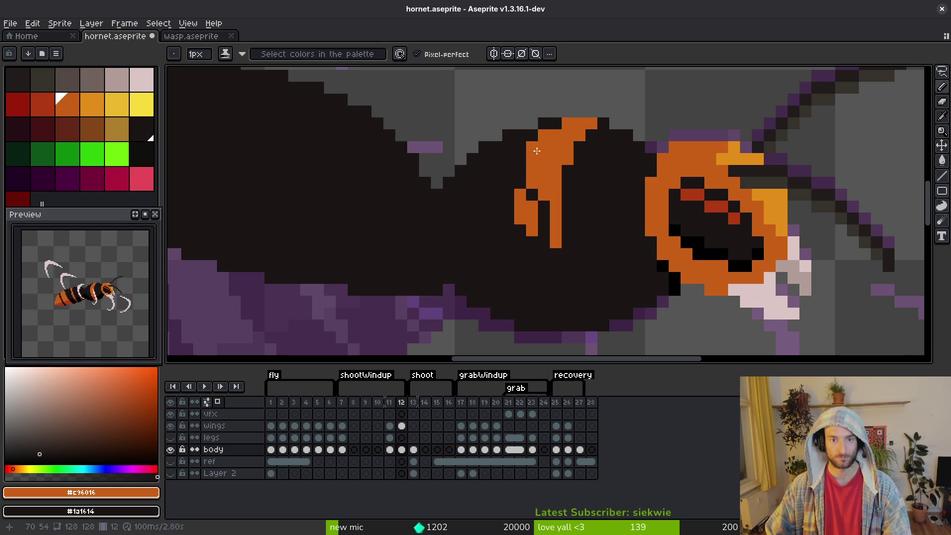
scroll(545, 149, "down", 3)
key("alt")
scroll(555, 202, "up", 3)
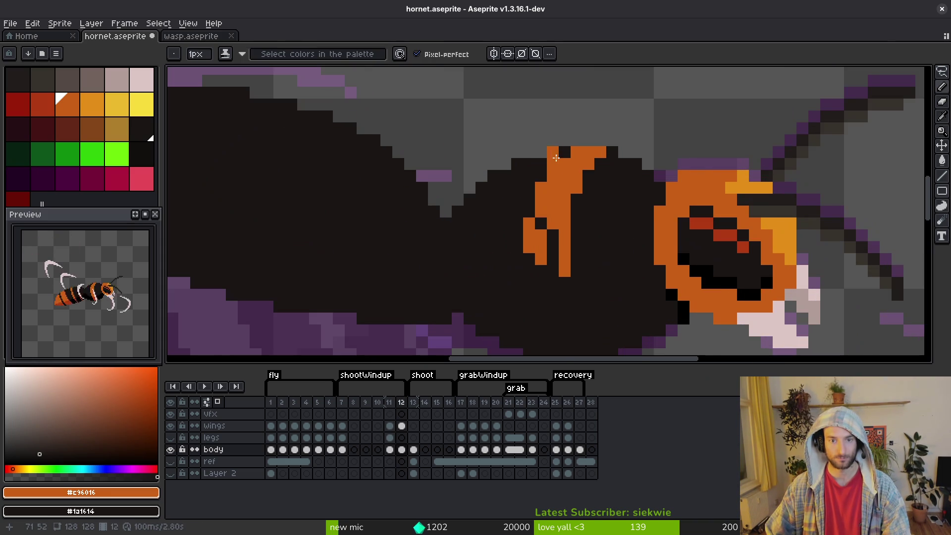
scroll(541, 213, "down", 1)
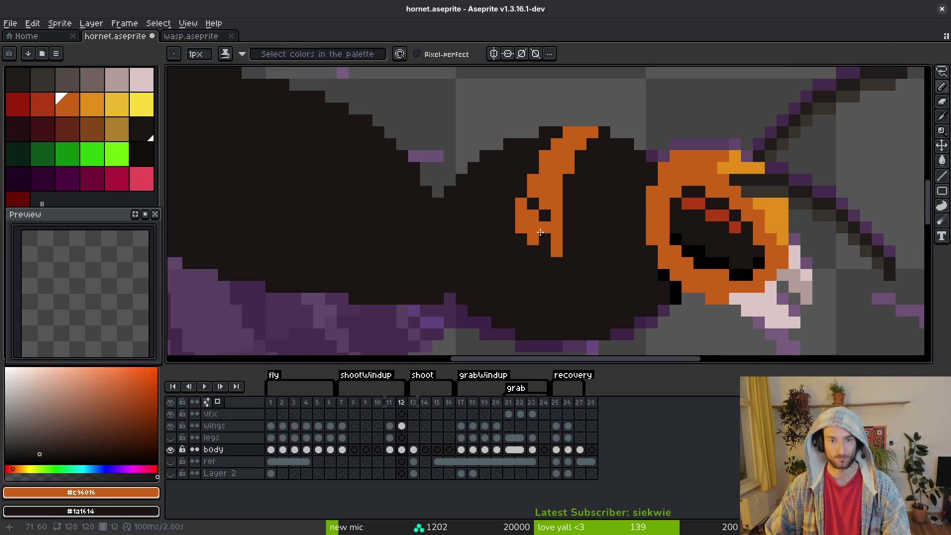
scroll(569, 287, "down", 3)
scroll(545, 238, "up", 3)
scroll(510, 184, "down", 1)
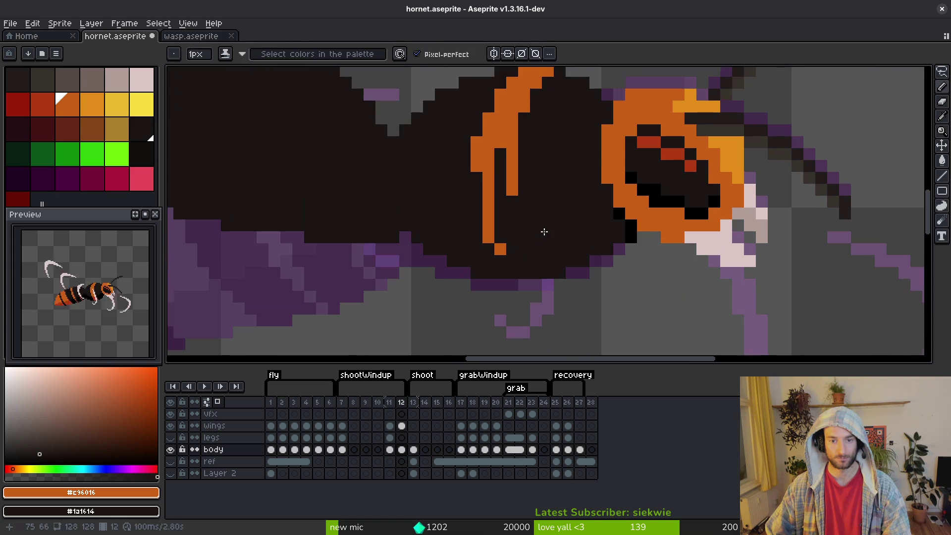
left_click_drag(509, 185, 547, 271)
scroll(601, 284, "down", 3)
scroll(601, 284, "up", 3)
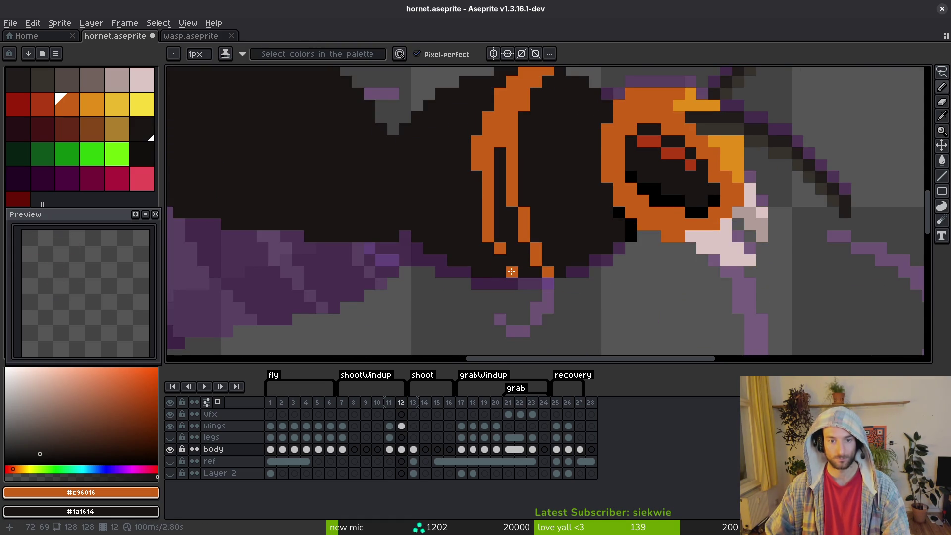
Compare with the neighbouring frame and add an orange pixel left of the stripe
key("g")
scroll(514, 219, "down", 3)
key("Left")
key("Right")
key("b")
scroll(505, 235, "up", 4)
left_click(495, 210)
Flip repeatedly between frames 11 and 12 to compare the hornet's pose
scroll(495, 185, "down", 3)
key("g")
key("Left")
key("Right")
key("b")
scroll(504, 135, "up", 3)
scroll(505, 135, "down", 3)
key("g")
key("Left")
key("Right")
key("b")
scroll(507, 126, "up", 3)
key("i")
key("Left")
key("Right")
key("Left")
key("Right")
key("Left")
key("Right")
key("b")
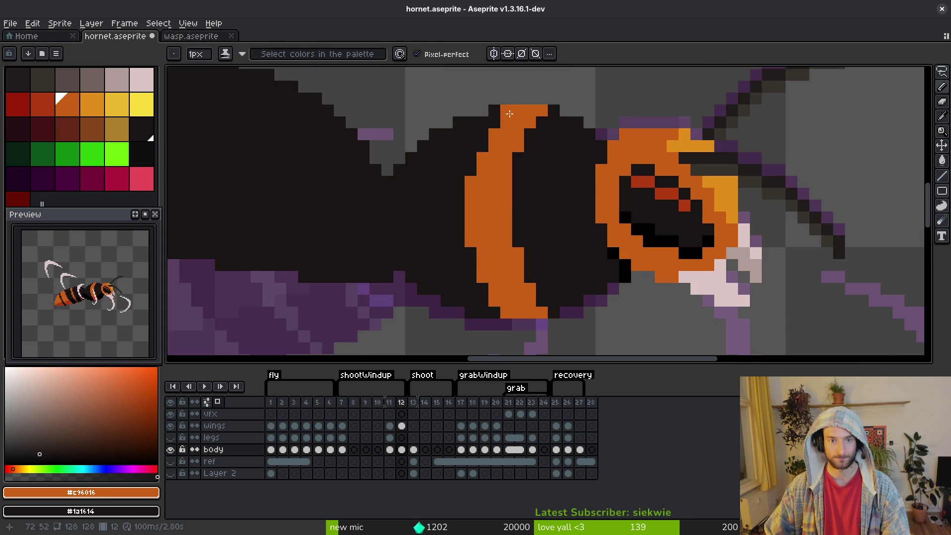
key("i")
key("Left")
key("Right")
key("b")
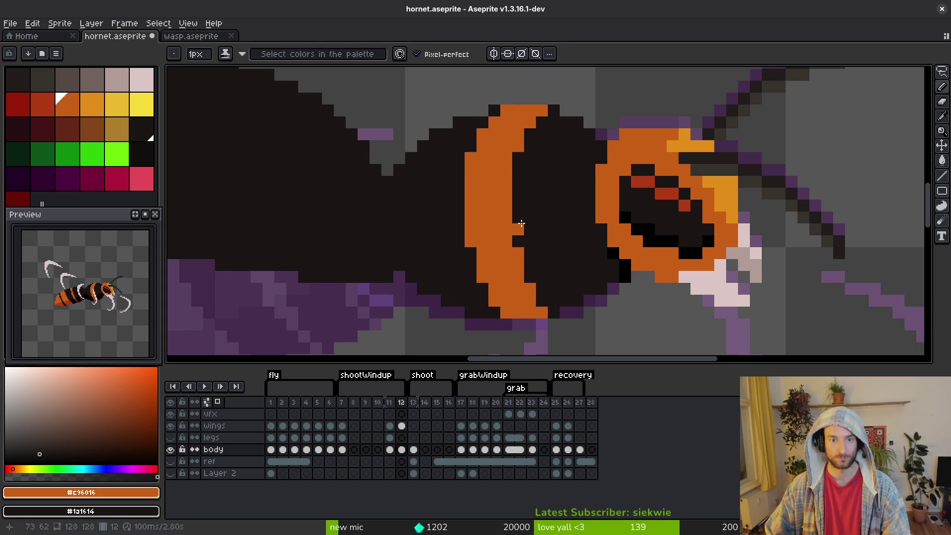
key("i")
key("Left")
key("Right")
key("b")
Darken stray orange pixels at the top and bottom, moving one orange pixel up a row
right_click(545, 142)
left_click(539, 128)
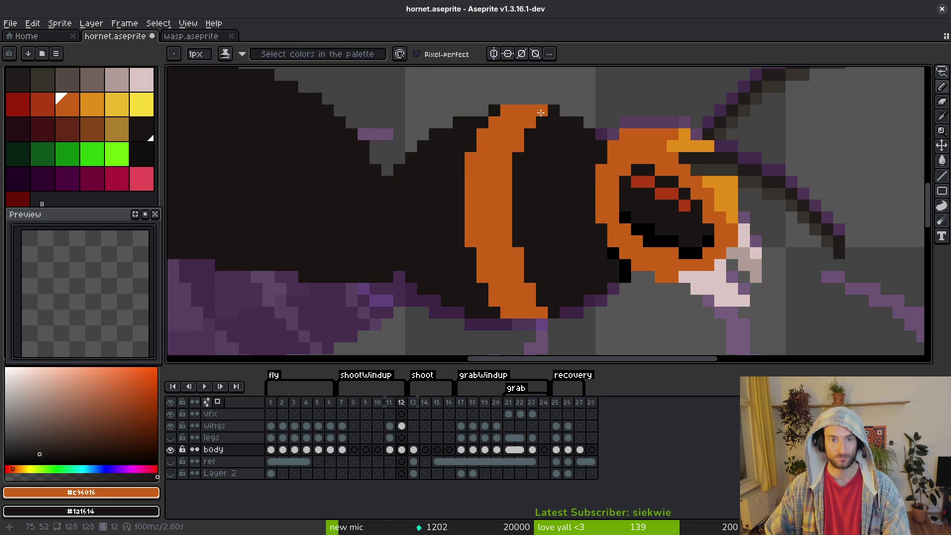
scroll(529, 181, "down", 3)
key("i")
key("Left")
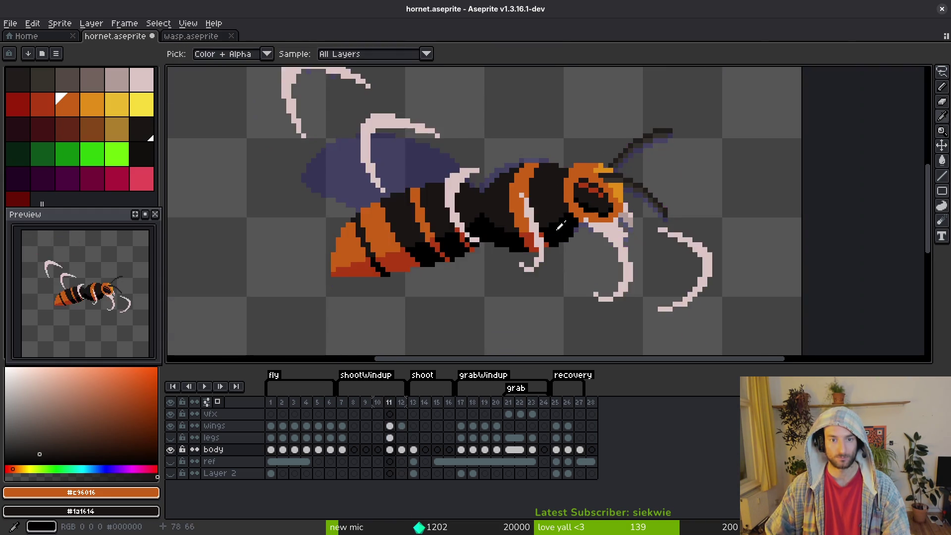
key("Right")
key("Left")
key("Right")
key("Left")
key("Right")
key("Left")
key("Right")
key("b")
scroll(519, 256, "up", 4)
right_click(519, 256)
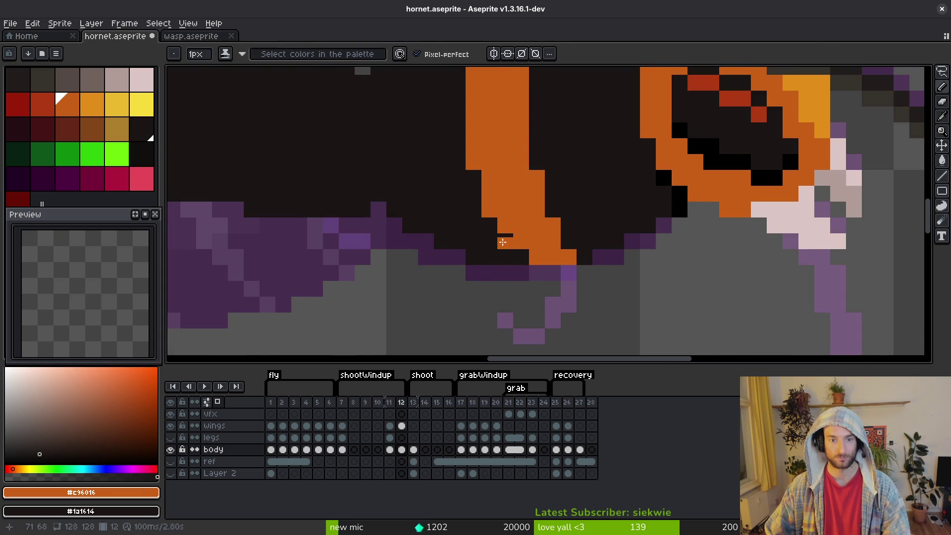
Undo the last pixel edit and compare frame 12 against frame 11
scroll(589, 241, "down", 4)
key("Left")
key("Right")
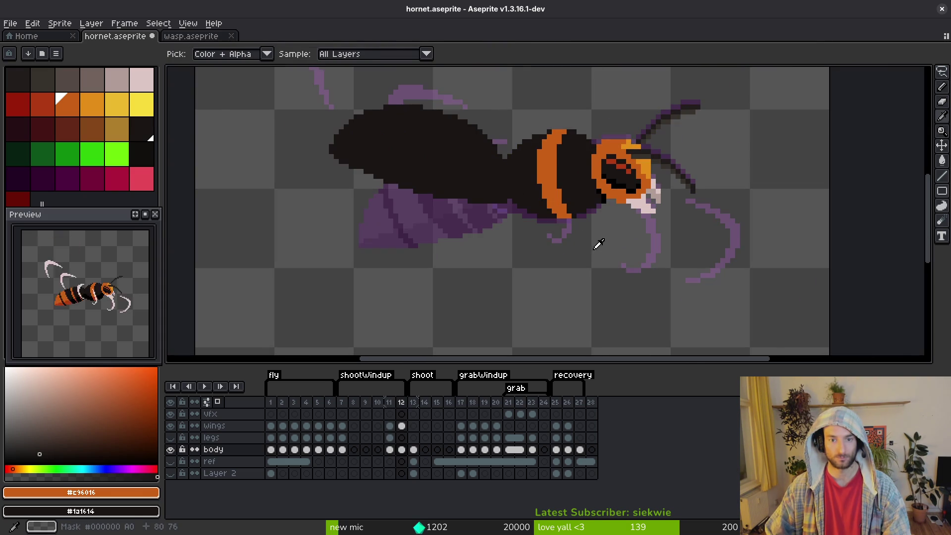
key("ctrl+z")
key("i")
key("Left")
key("Right")
key("Left")
key("Right")
key("Left")
Hide the legs and wings layers, then add an orange pixel to the waist edge
key("Right")
key("Left")
key("Right")
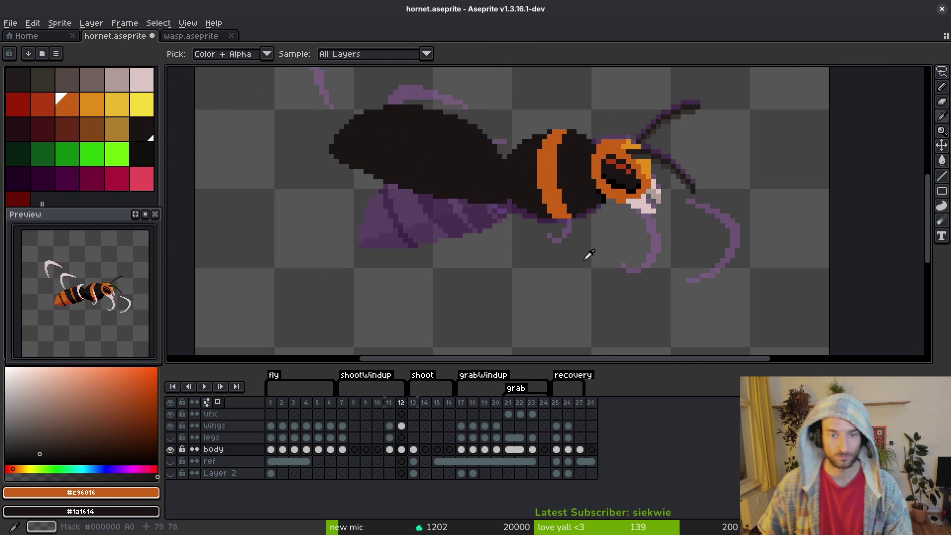
key("Left")
key("Right")
key("Left")
left_click(171, 437)
left_click(170, 426)
key("Left")
key("Right")
key("Left")
key("Right")
key("Right")
key("Left")
key("Right")
key("Left")
scroll(539, 272, "down", 2)
key("Right")
key("Left")
key("Right")
scroll(504, 198, "up", 3)
key("Left")
key("Right")
key("Left")
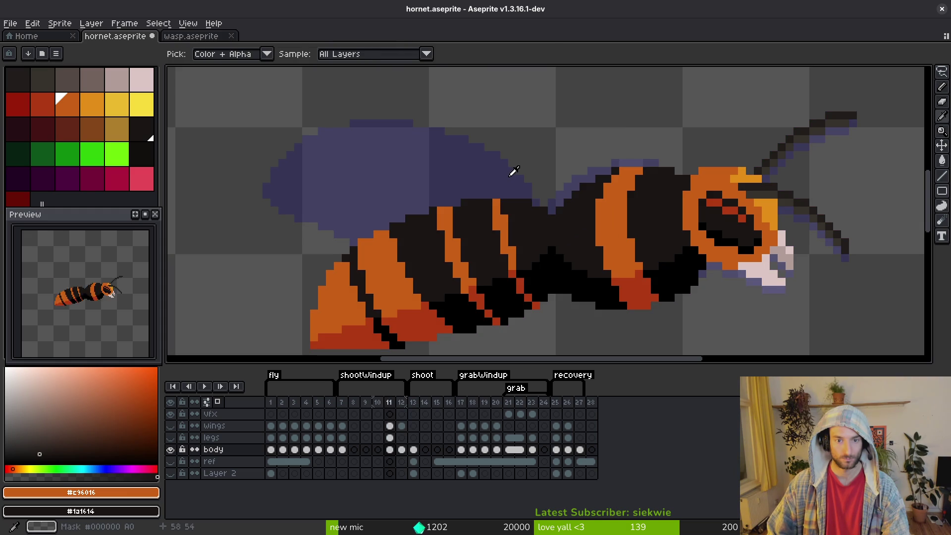
key("Right")
left_click(512, 172)
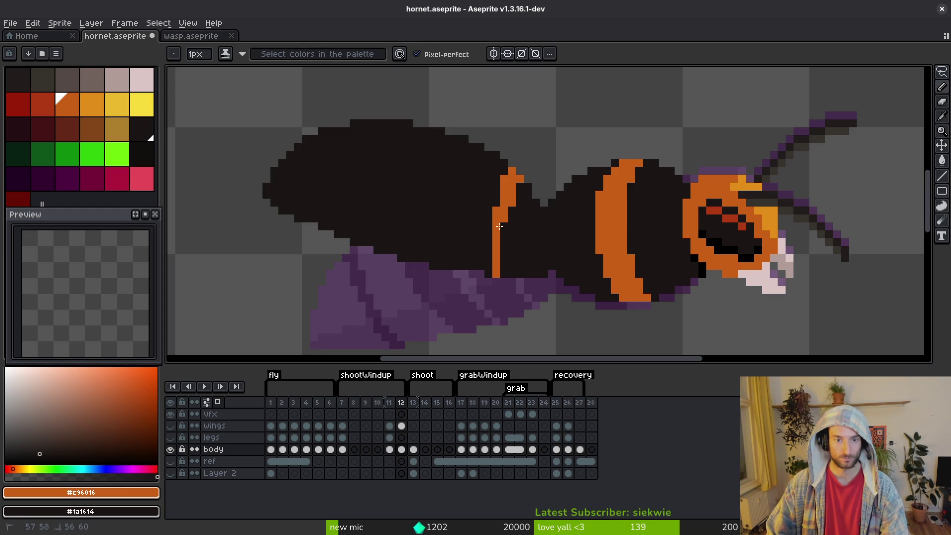
Touch up the waist strip: repaint stray pixels dark and add orange pixels beside and below it
scroll(502, 233, "down", 3)
scroll(524, 250, "up", 3)
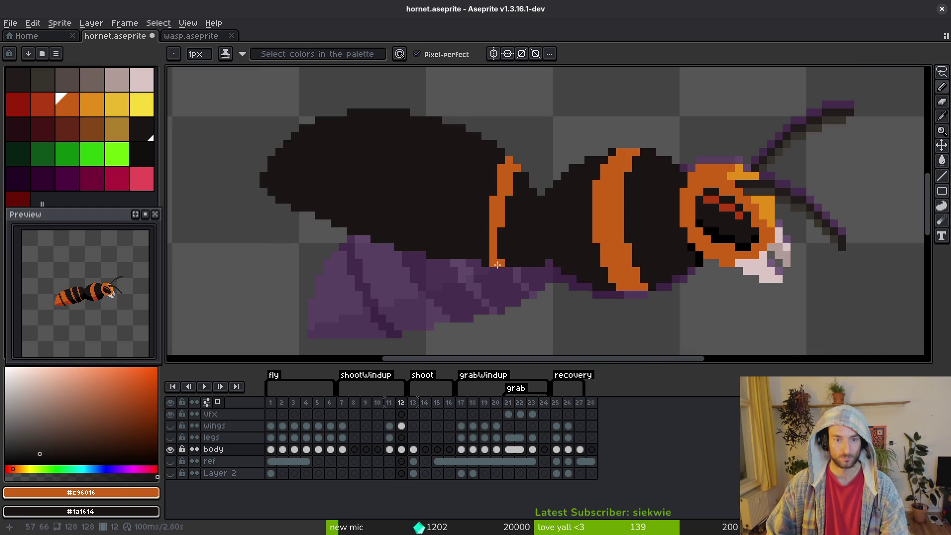
scroll(498, 264, "down", 2)
scroll(505, 212, "up", 4)
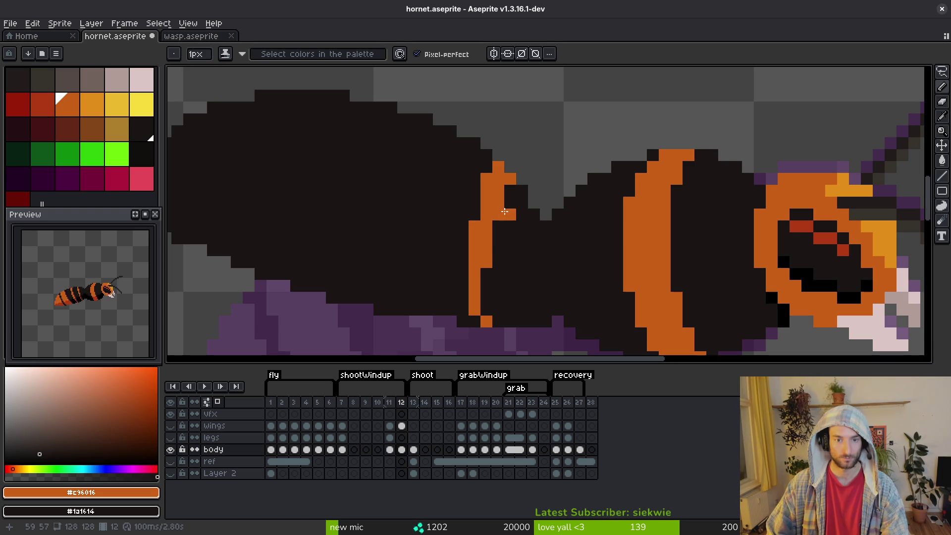
scroll(476, 216, "down", 3)
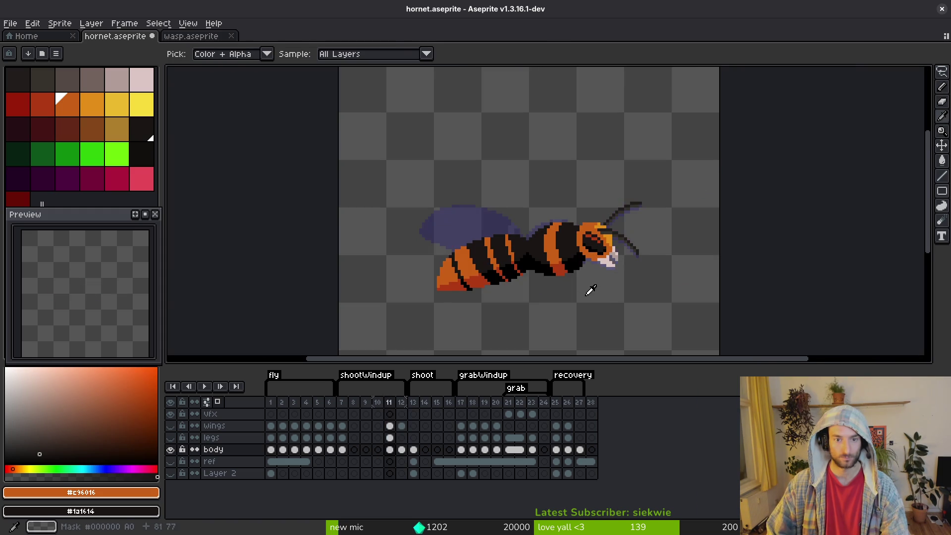
scroll(532, 240, "up", 2)
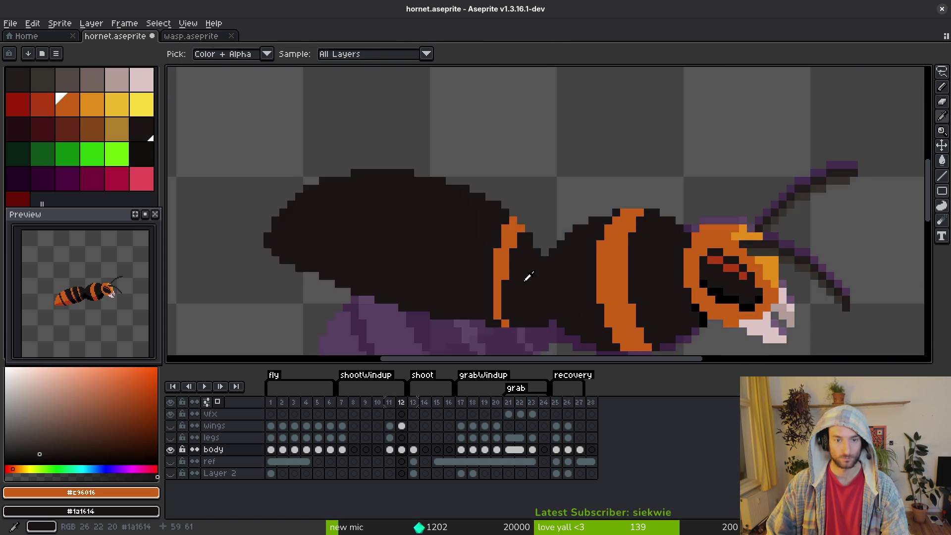
scroll(529, 277, "up", 4)
key("b")
right_click(519, 198)
left_click(532, 267)
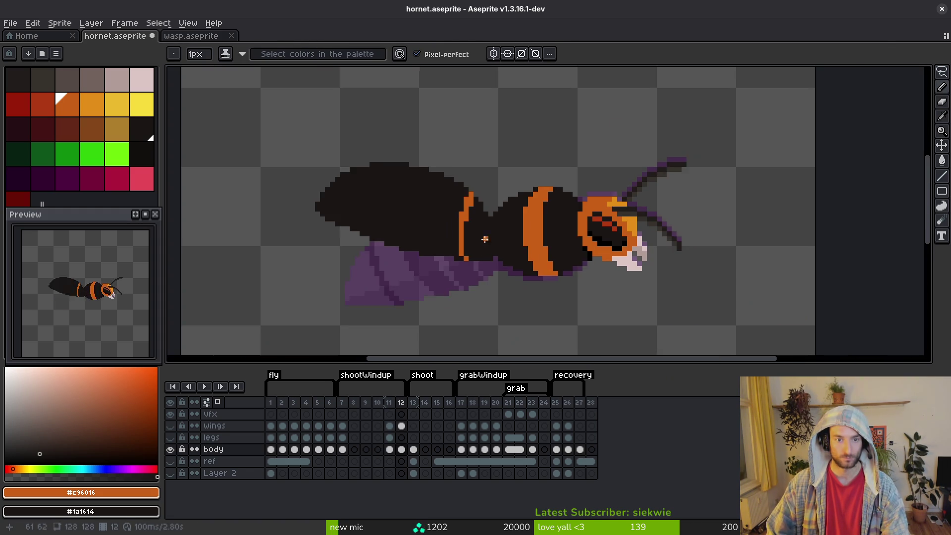
scroll(491, 233, "down", 3)
scroll(490, 233, "up", 4)
left_click(480, 304)
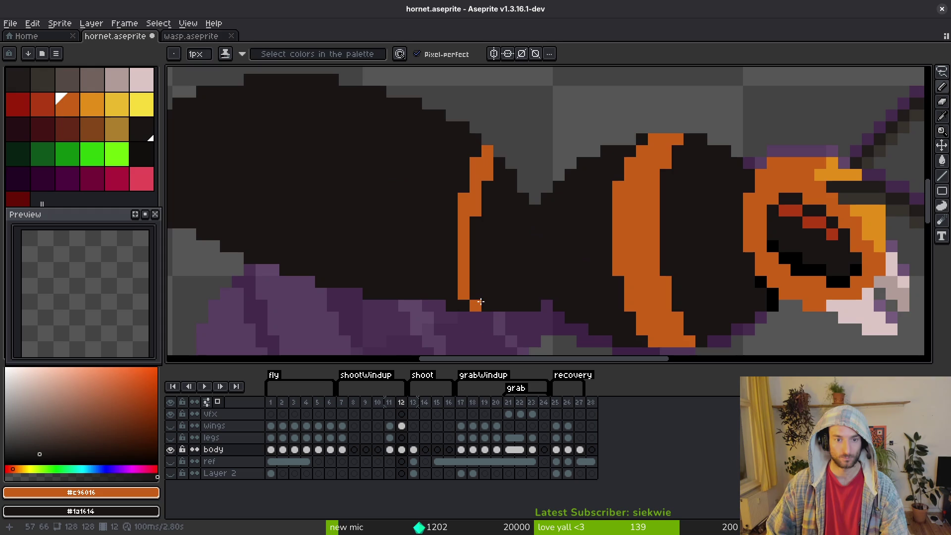
key("ctrl+z")
left_click(488, 304)
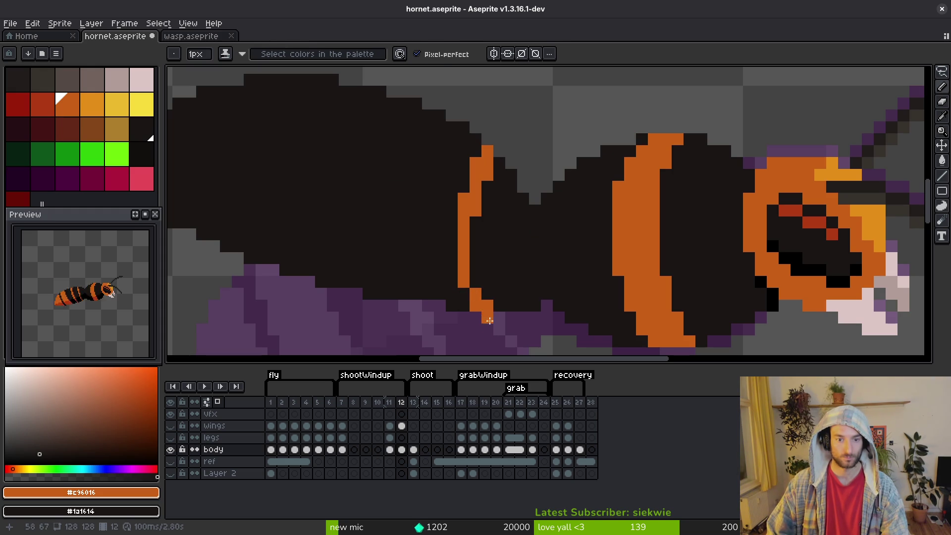
left_click(472, 283)
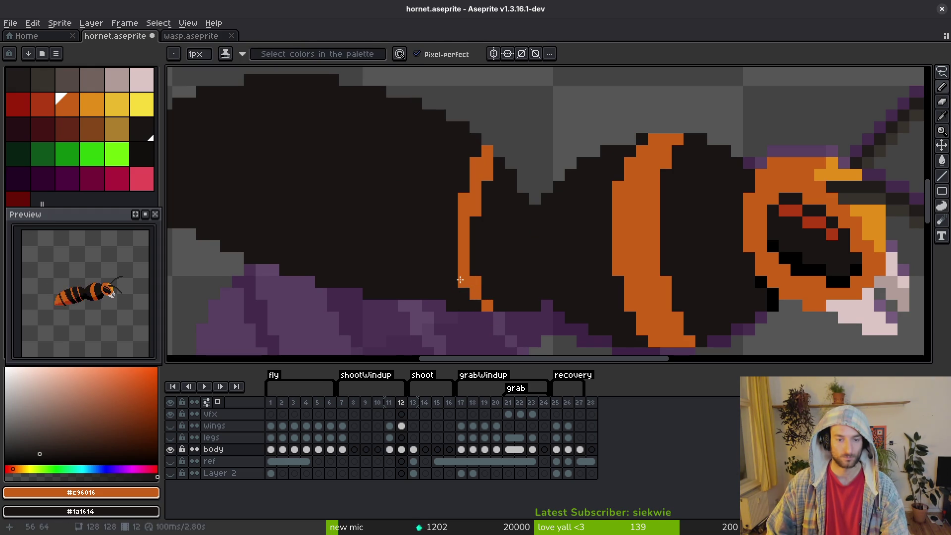
Zoom in and out over frame 12's abdomen, then switch to frame 11 to compare the pose
scroll(460, 279, "down", 3)
scroll(511, 219, "up", 2)
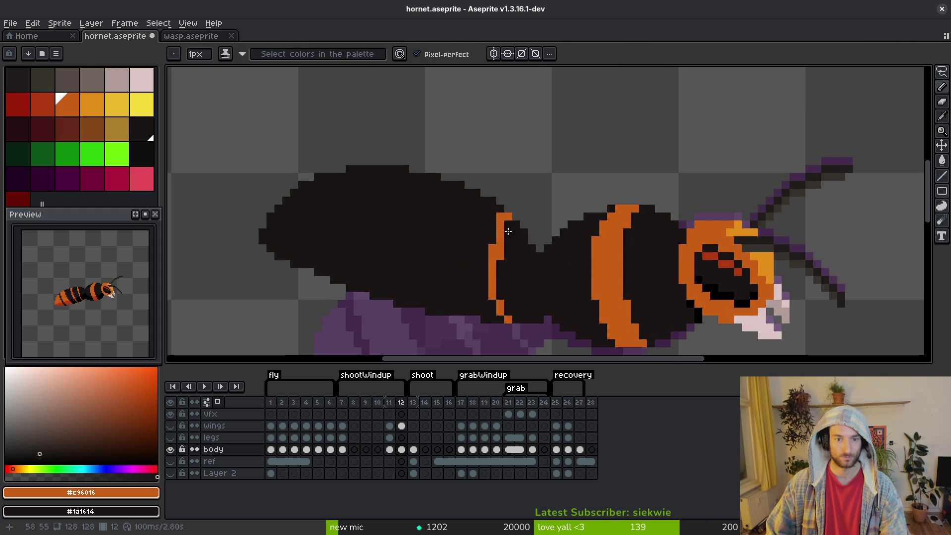
scroll(511, 271, "down", 4)
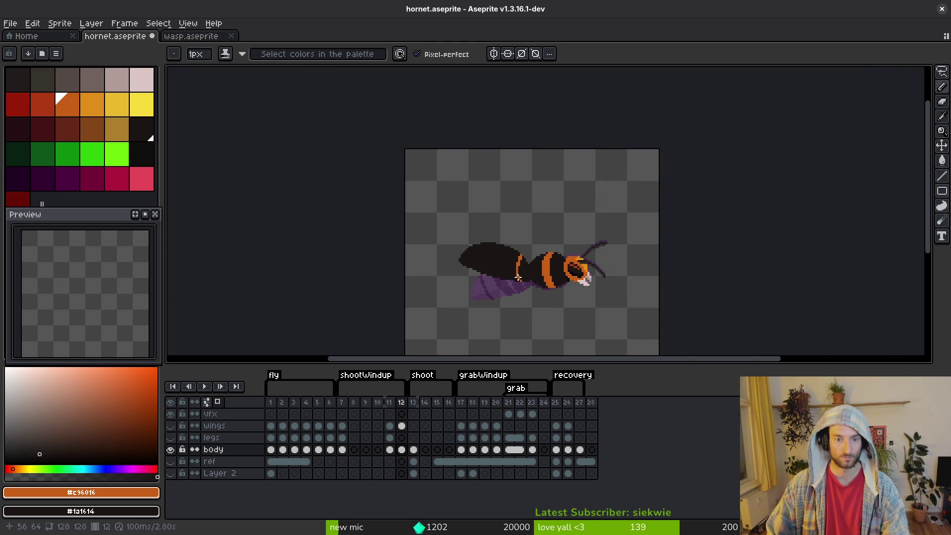
scroll(538, 264, "up", 4)
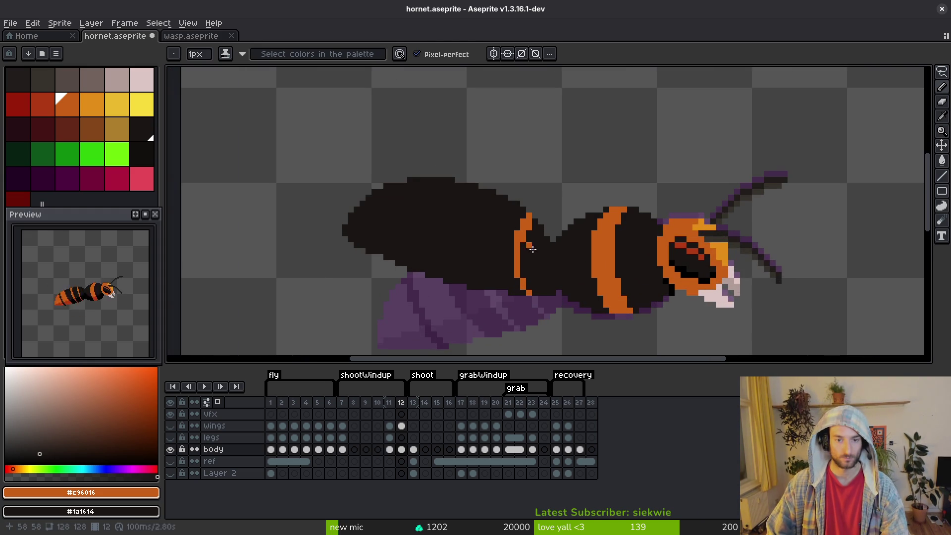
scroll(550, 280, "down", 3)
scroll(520, 216, "up", 5)
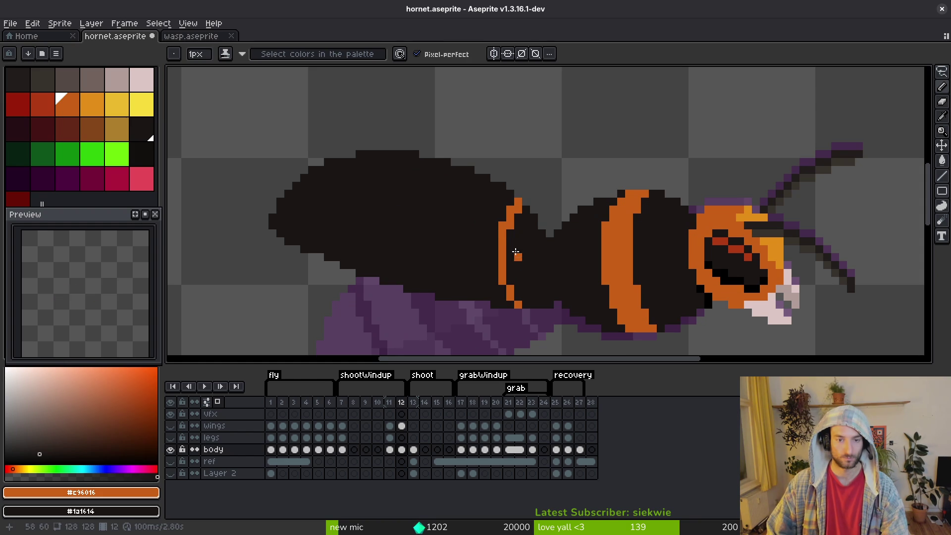
scroll(517, 253, "down", 5)
scroll(538, 267, "up", 5)
scroll(530, 251, "down", 5)
key("alt")
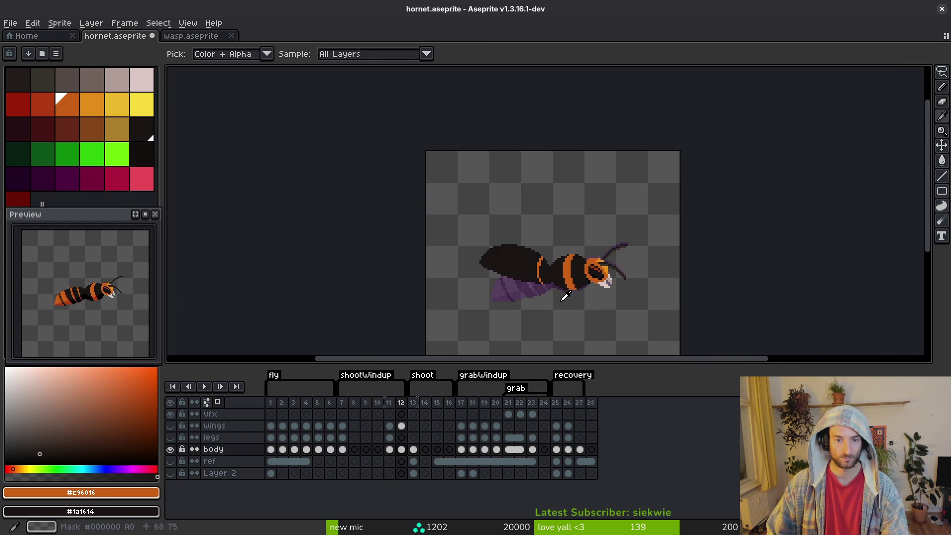
scroll(569, 283, "up", 5)
scroll(560, 280, "down", 4)
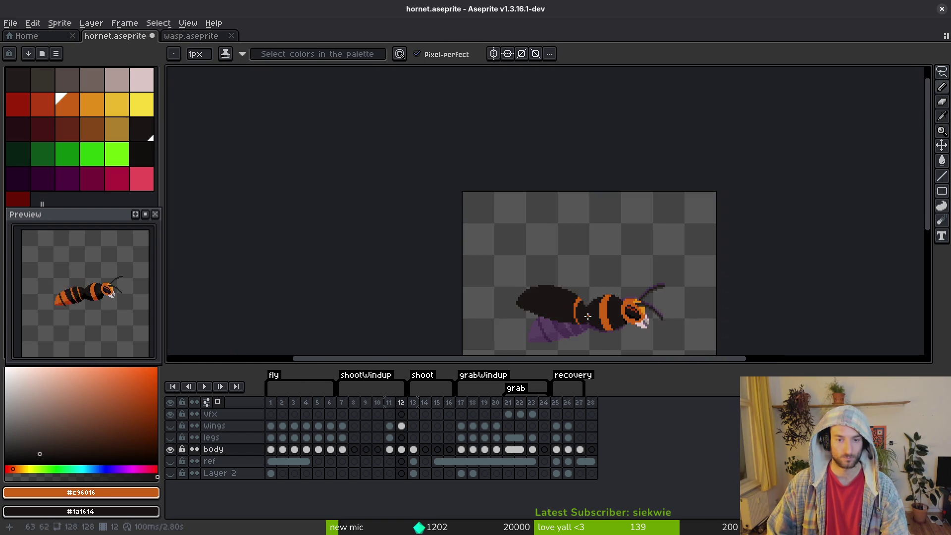
key("alt")
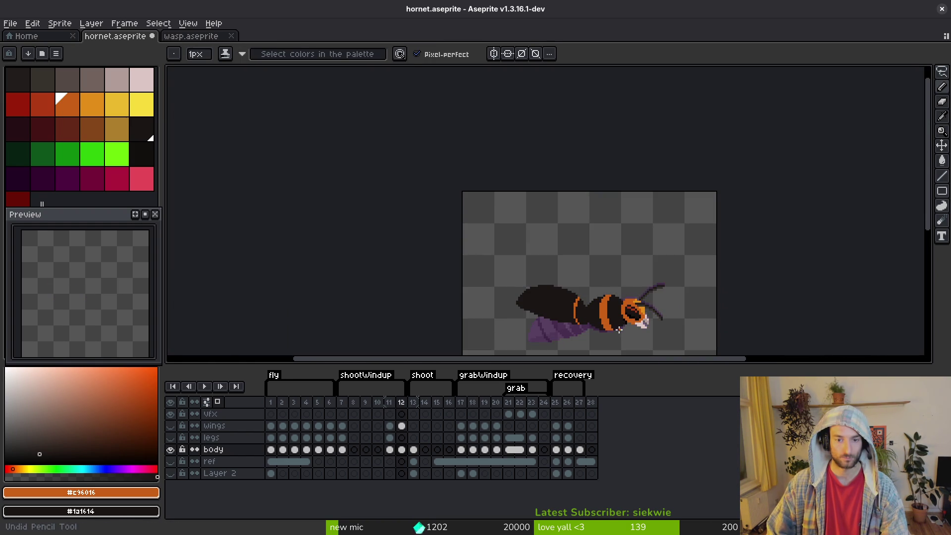
scroll(539, 286, "up", 4)
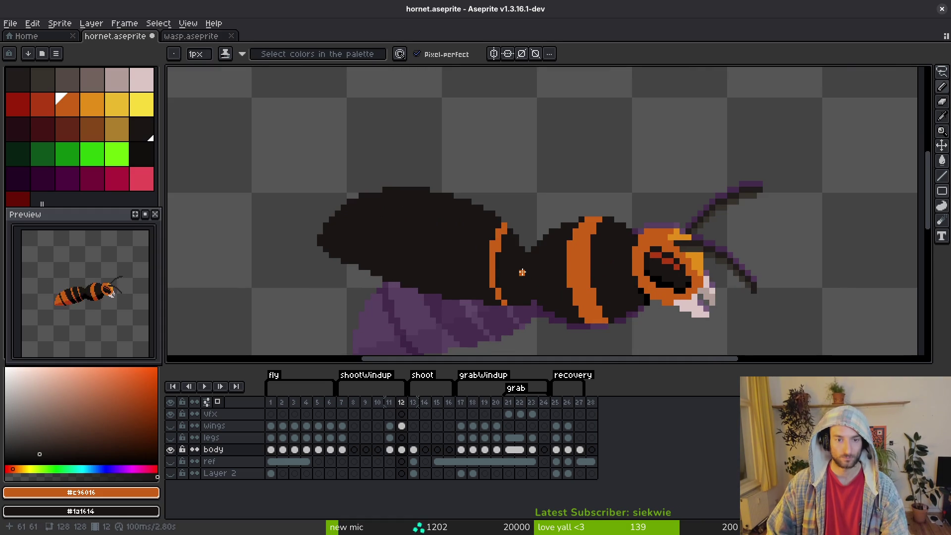
key("alt")
scroll(505, 196, "up", 1)
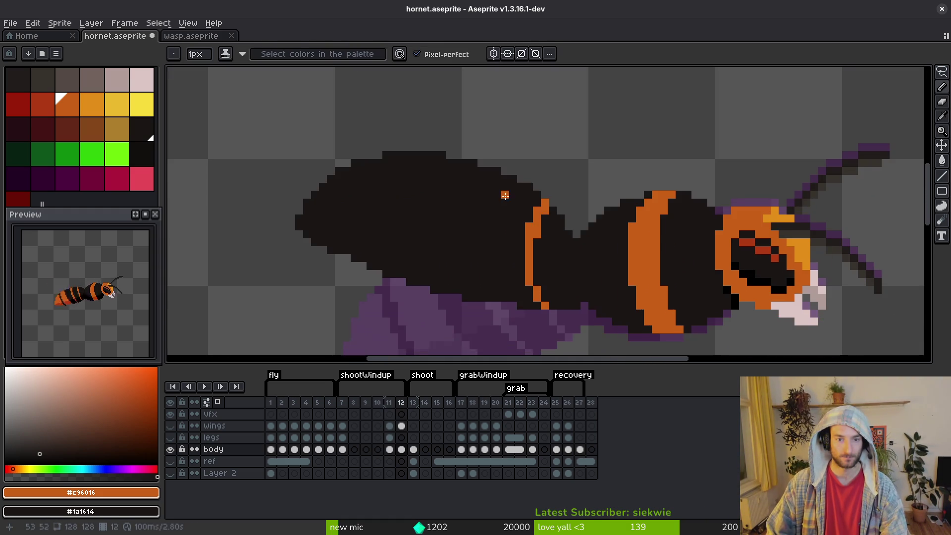
scroll(505, 196, "down", 2)
scroll(488, 238, "up", 3)
scroll(490, 201, "down", 1)
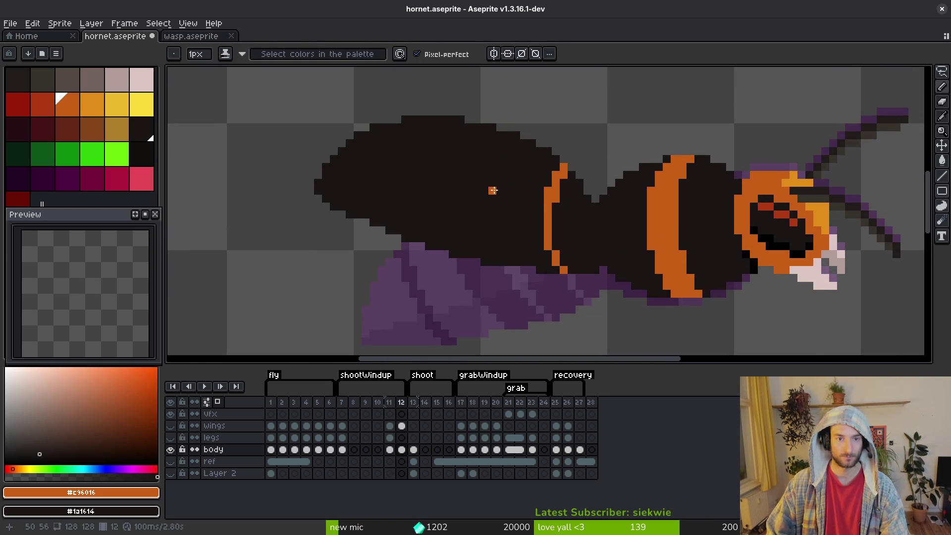
key("Left")
Draw a new orange stripe down the abdomen and paint a stray orange pixel back to dark
key("Right")
key("Left")
key("Right")
left_click_drag(524, 143, 502, 205)
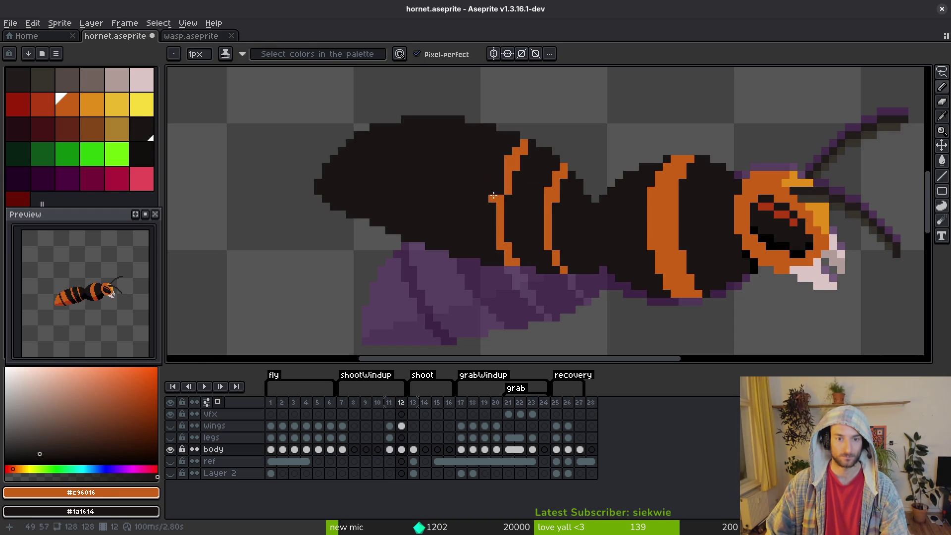
key("Left")
key("Right")
right_click(579, 238)
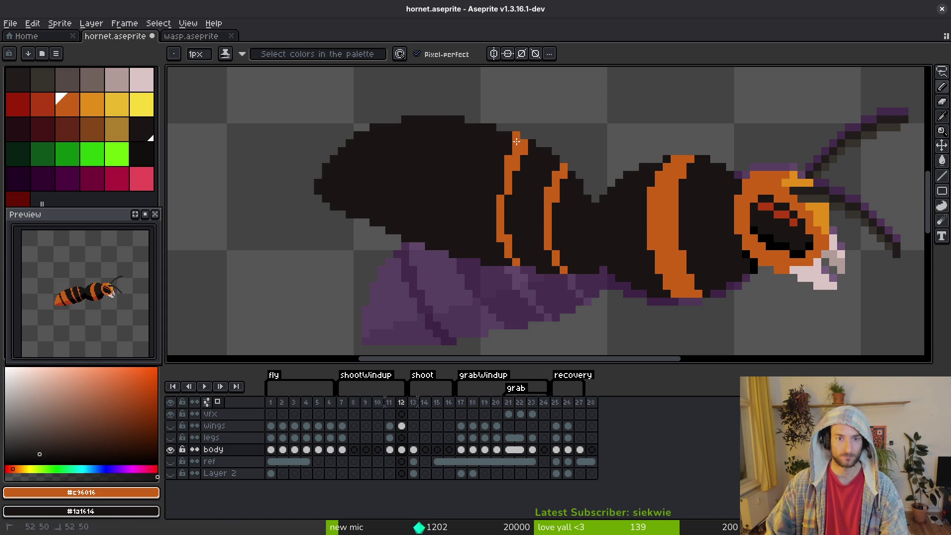
left_click_drag(506, 152, 498, 229)
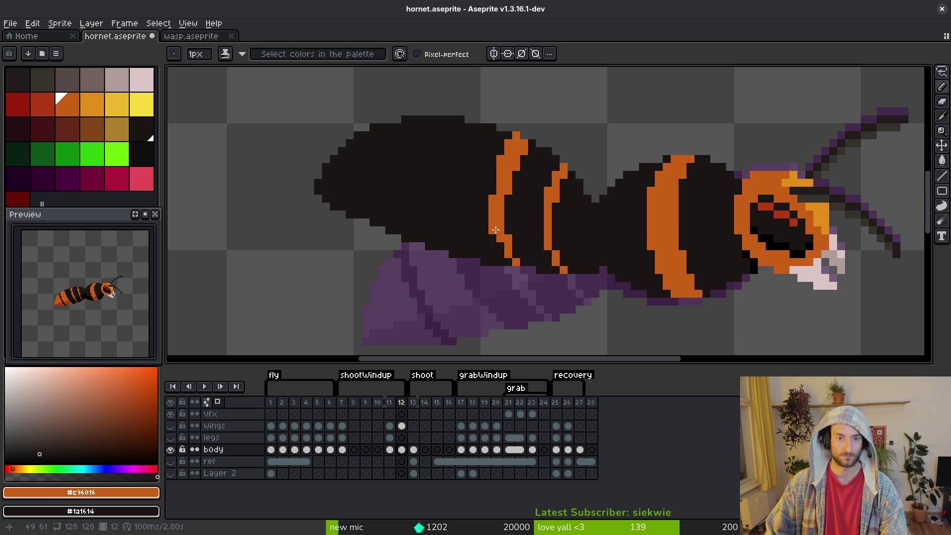
Zoom around to inspect the new stripe, then switch to frame 11 for comparison
scroll(515, 262, "down", 3)
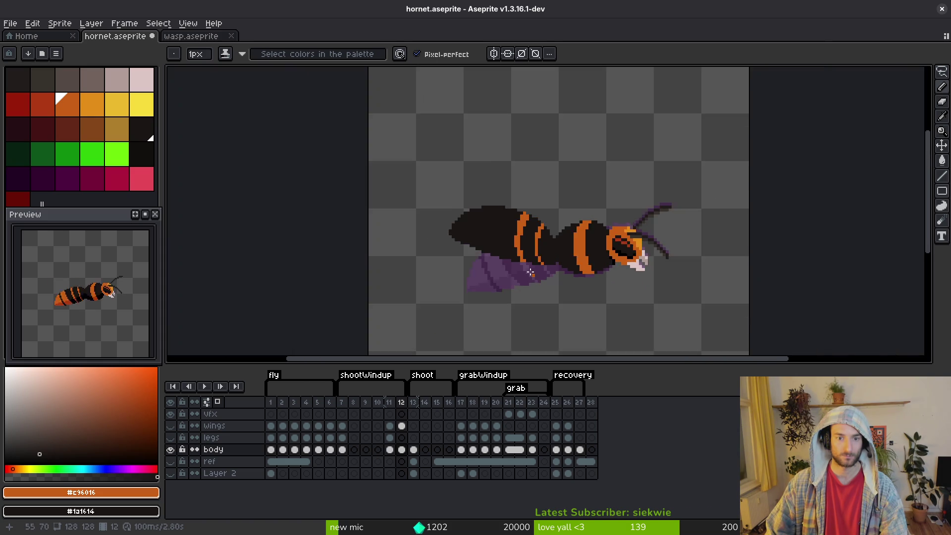
scroll(506, 223, "up", 3)
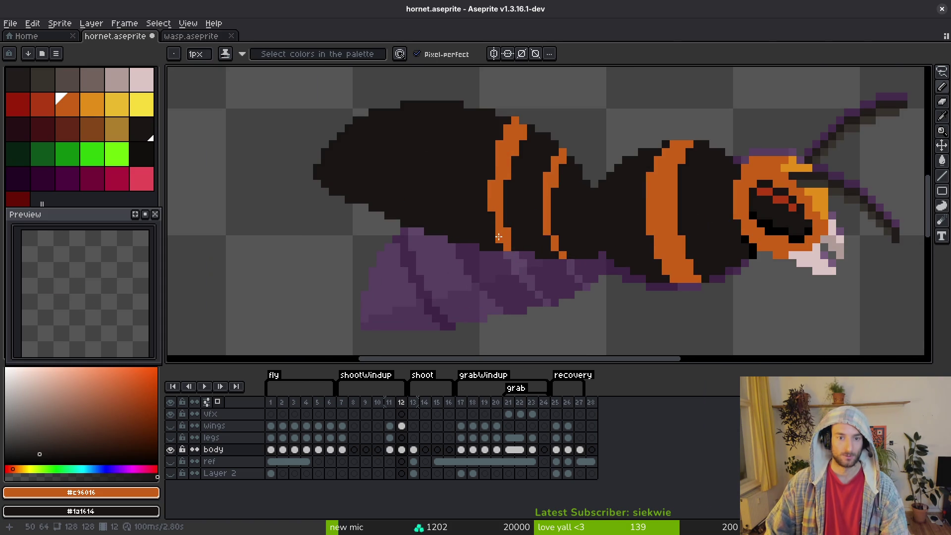
scroll(517, 244, "down", 3)
scroll(500, 252, "up", 3)
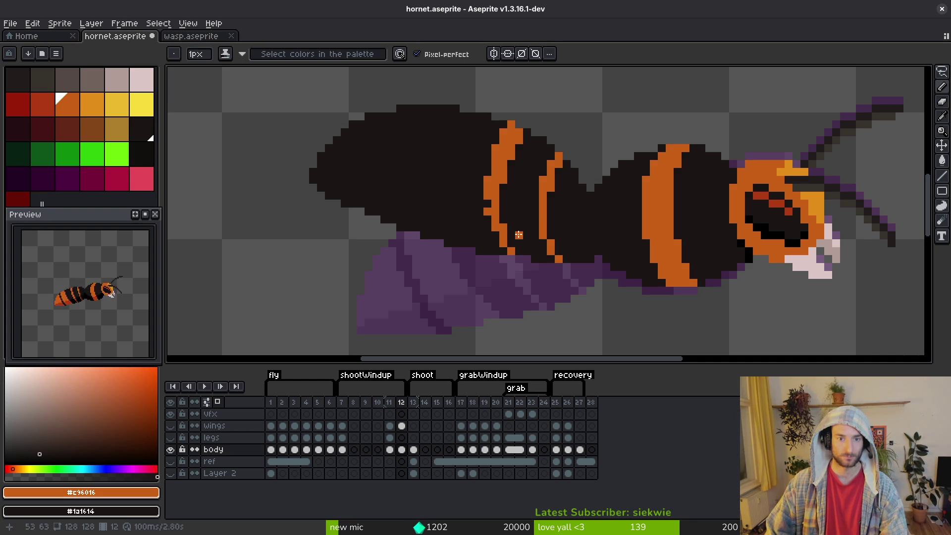
scroll(522, 234, "down", 5)
key("alt")
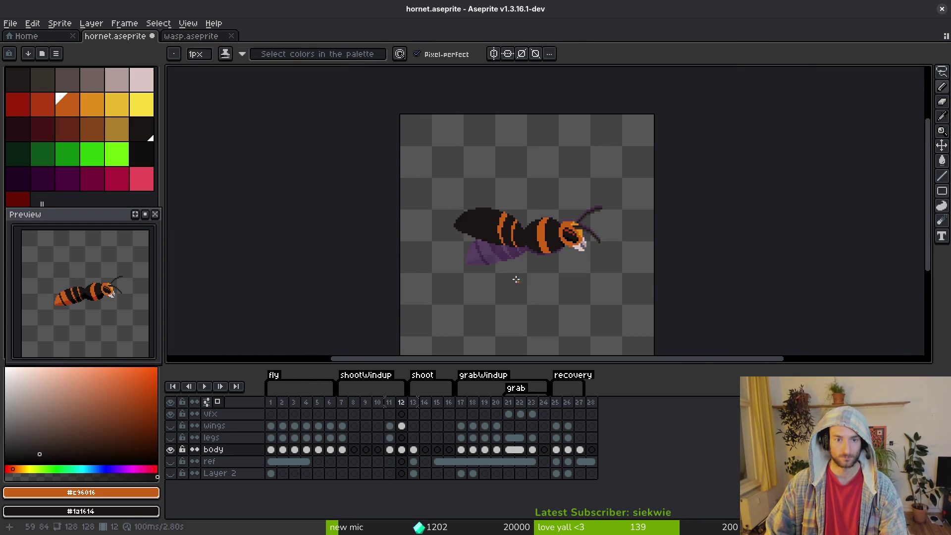
scroll(500, 233, "up", 5)
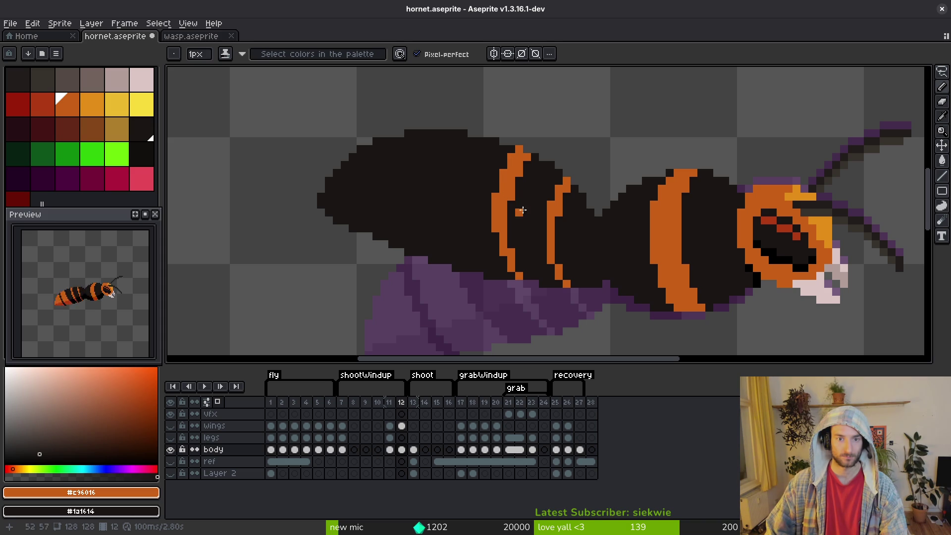
scroll(545, 236, "down", 5)
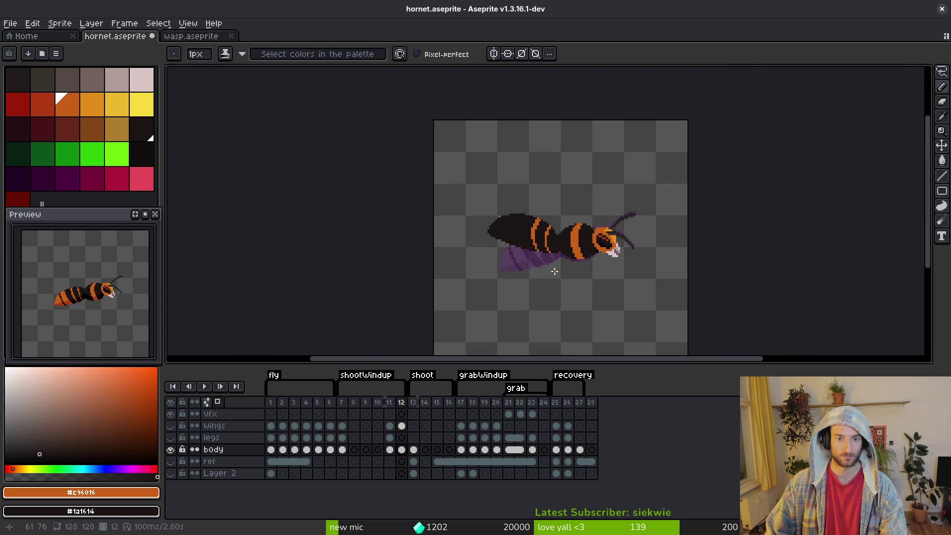
scroll(547, 272, "down", 2)
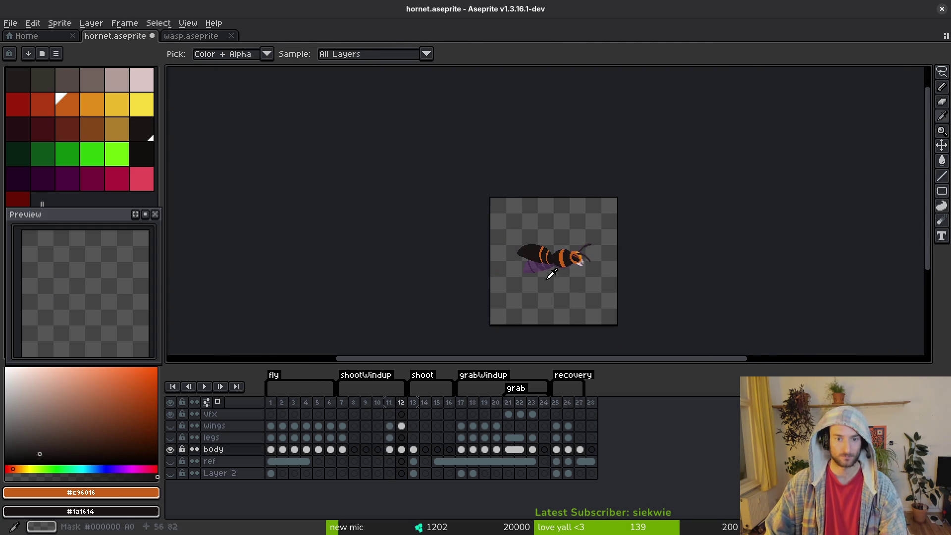
scroll(547, 267, "up", 5)
scroll(528, 255, "up", 3)
key("comma")
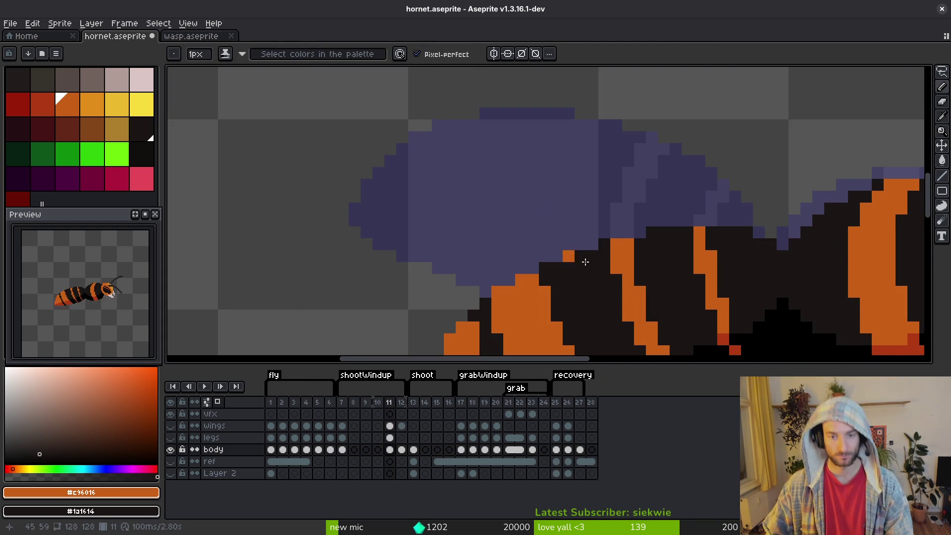
Back on frame 12, fill the abdomen's black rear orange and add orange pixels along its edge
key("period")
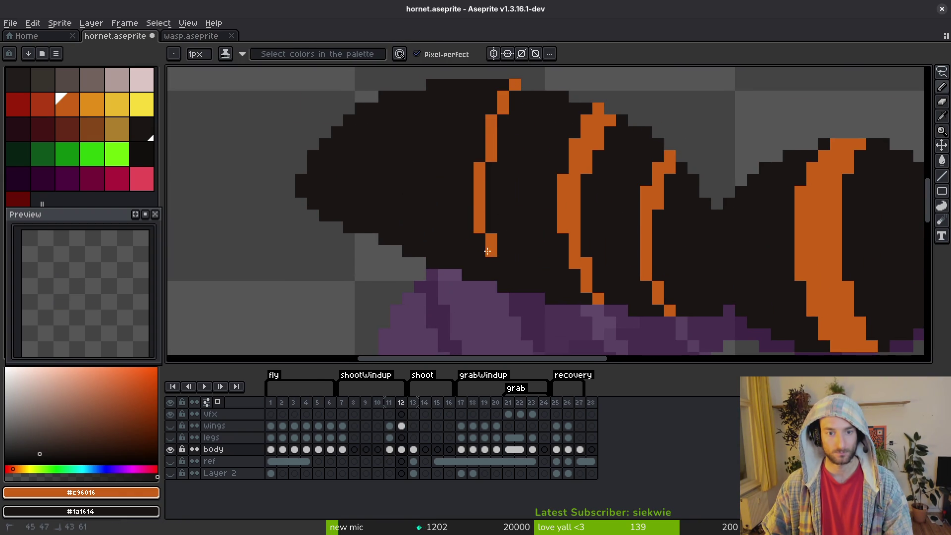
left_click(497, 280, "shift")
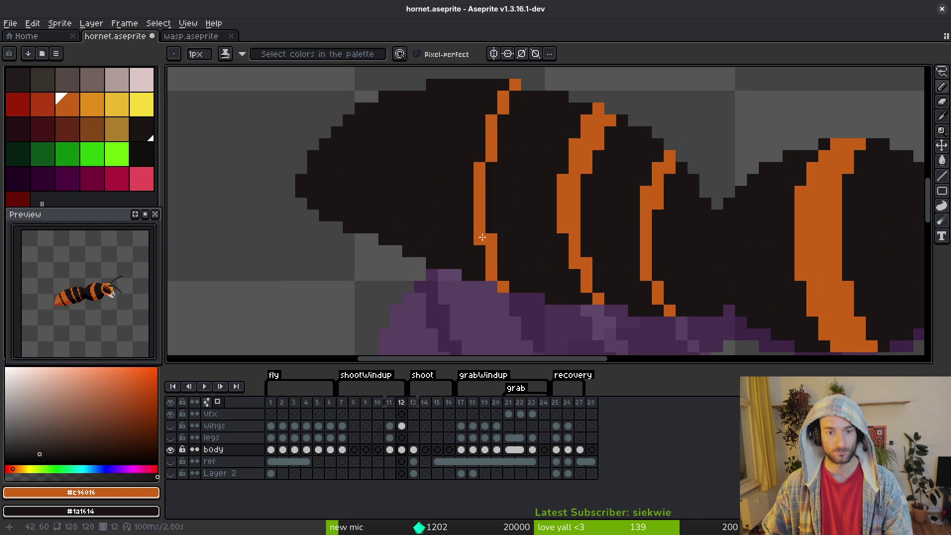
key("g")
left_click(443, 203)
scroll(460, 211, "down", 4)
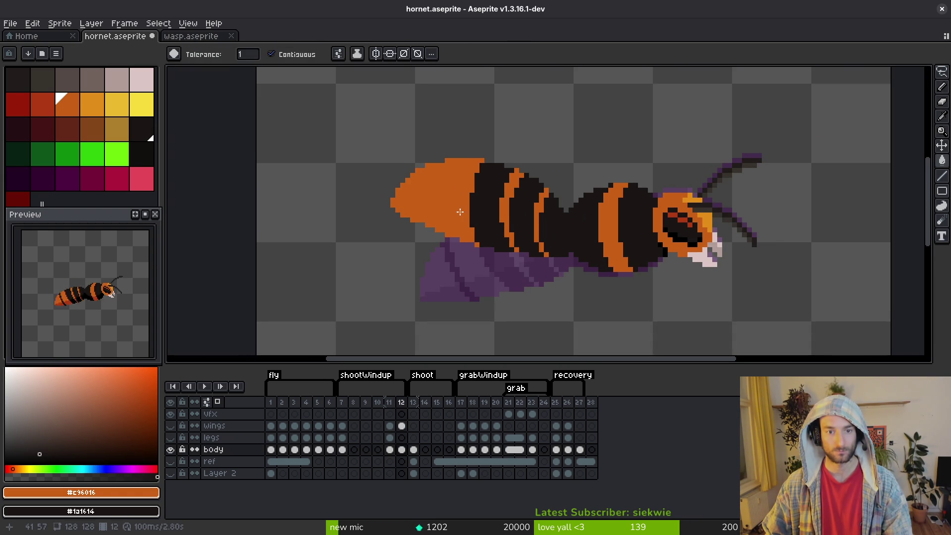
scroll(452, 203, "up", 3)
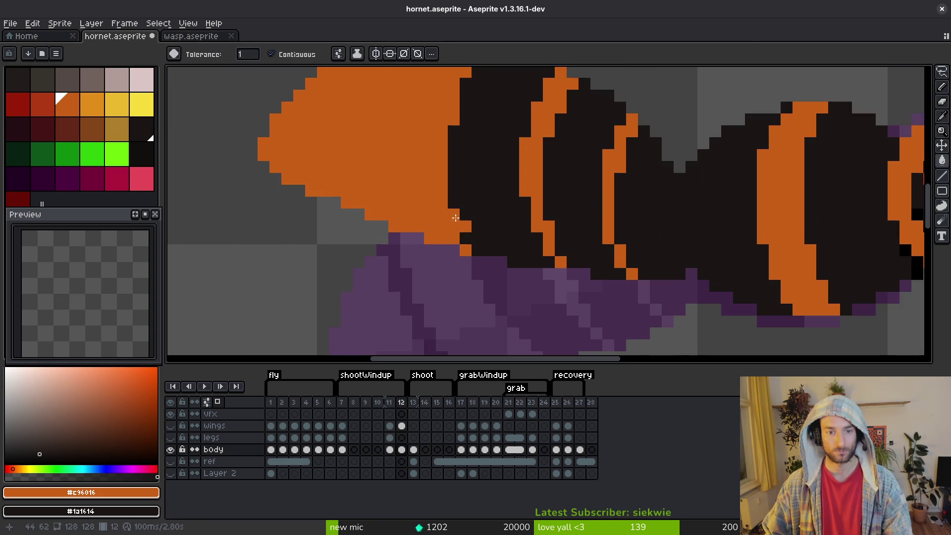
key("b")
left_click(465, 238)
left_click(477, 250)
scroll(537, 262, "down", 3)
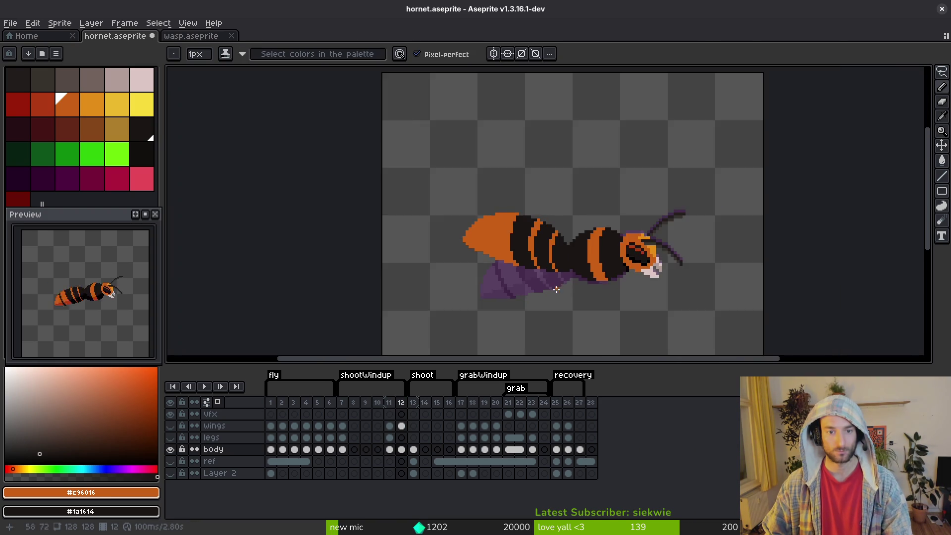
left_click(512, 240)
scroll(513, 239, "up", 3)
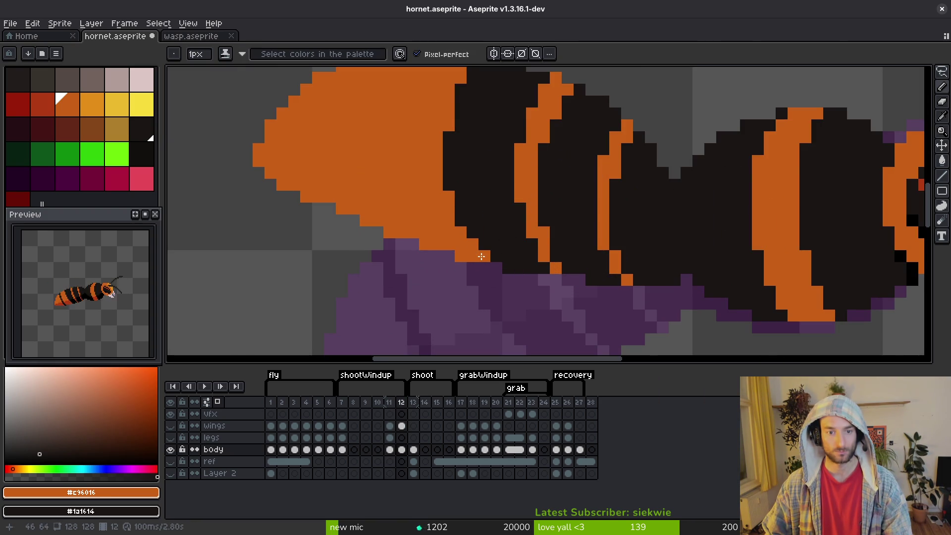
scroll(501, 261, "down", 3)
Pick dark red #af3a13 and place a shading pixel on the stripe's lower edge
key("Left")
key("Right")
key("Left")
key("Right")
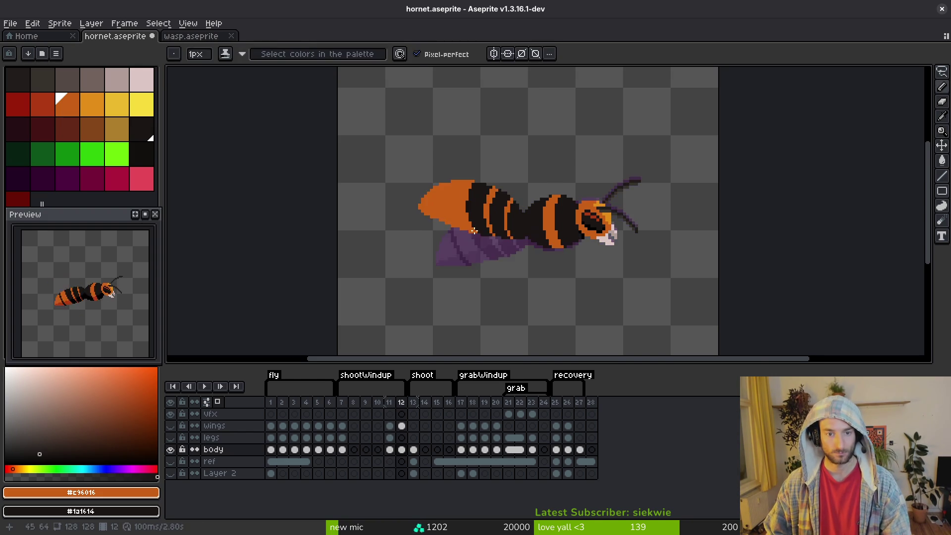
scroll(558, 241, "up", 4)
key("Left")
left_click(708, 255, "alt")
scroll(708, 255, "up", 2)
key("Right")
key("Left")
key("Right")
mouse_move(715, 247)
left_mouse_down()
mouse_move(661, 250)
mouse_move(660, 234)
left_mouse_up()
key("ctrl+z")
left_click(719, 270)
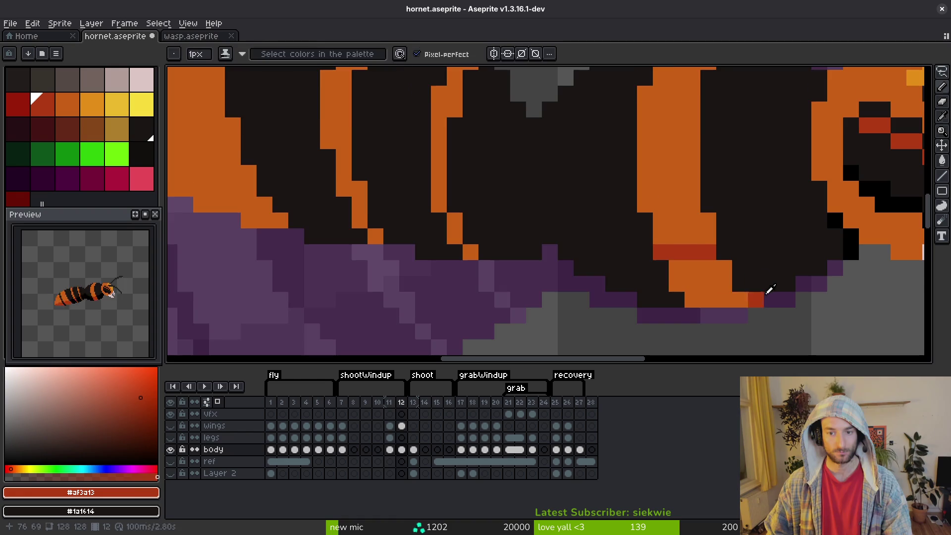
Pick black and outline and fill the abdomen's underside black
key("Left")
key("alt")
left_click(776, 275, "alt")
key("Right")
left_click_drag(722, 251, 816, 232)
left_click(813, 253)
key("g")
left_click(812, 253)
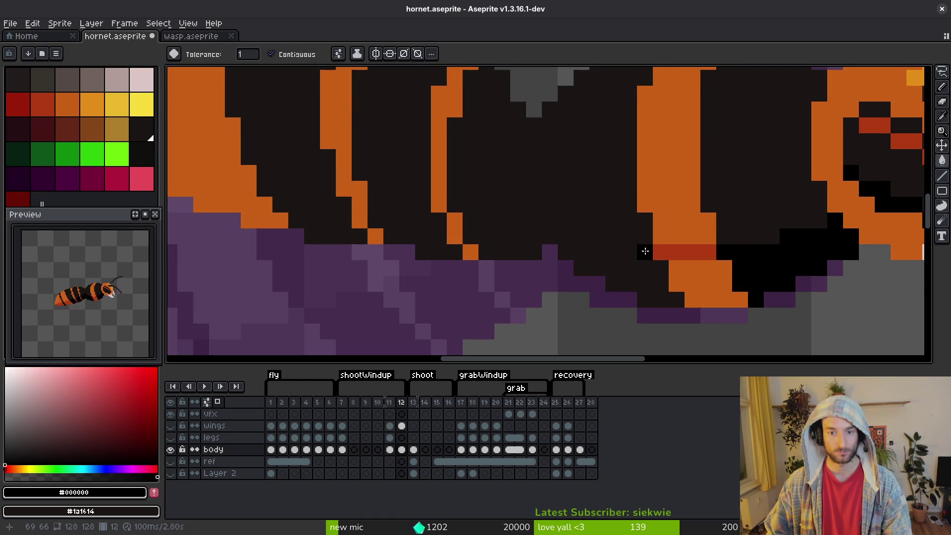
key("b")
mouse_move(639, 250)
left_mouse_down()
mouse_move(571, 218)
mouse_move(547, 195)
left_mouse_up()
Draw black diagonal outline strokes under the abdomen, checking against frame 11
key("Left")
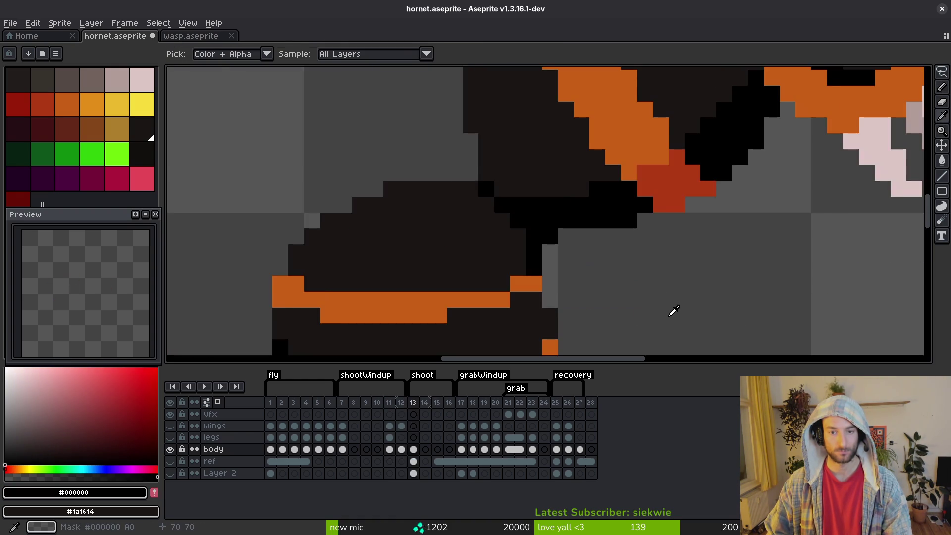
scroll(671, 312, "down", 1)
key("Right")
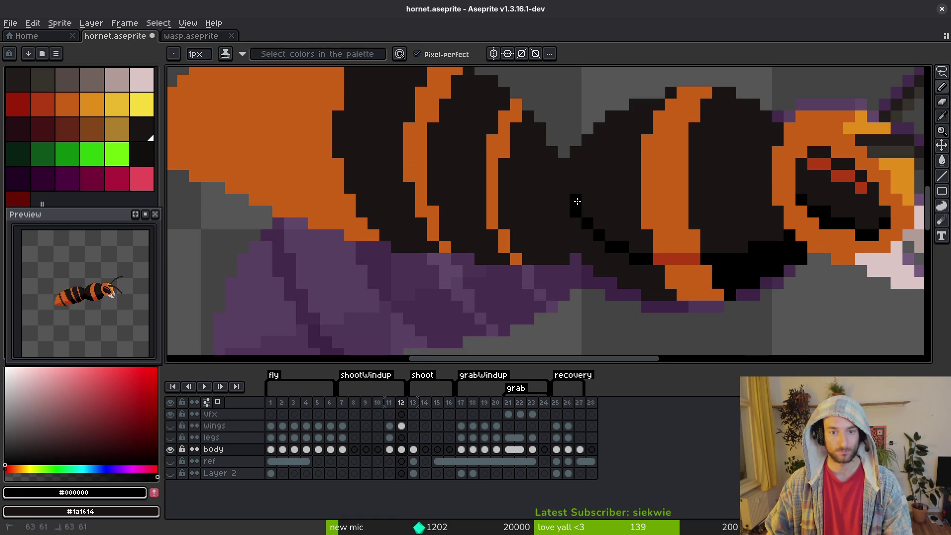
left_click_drag(576, 213, 528, 234)
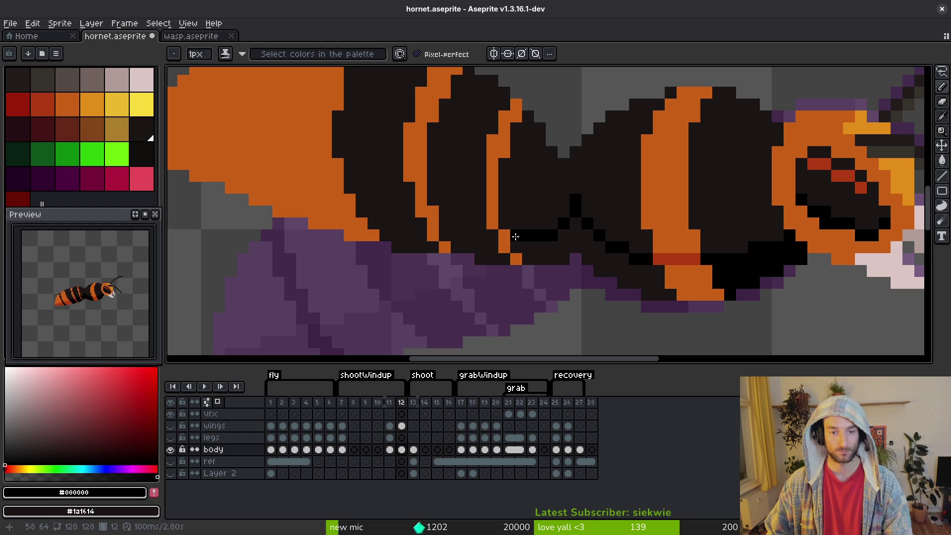
scroll(708, 275, "down", 2)
scroll(747, 293, "up", 2)
key("Left")
scroll(697, 285, "down", 2)
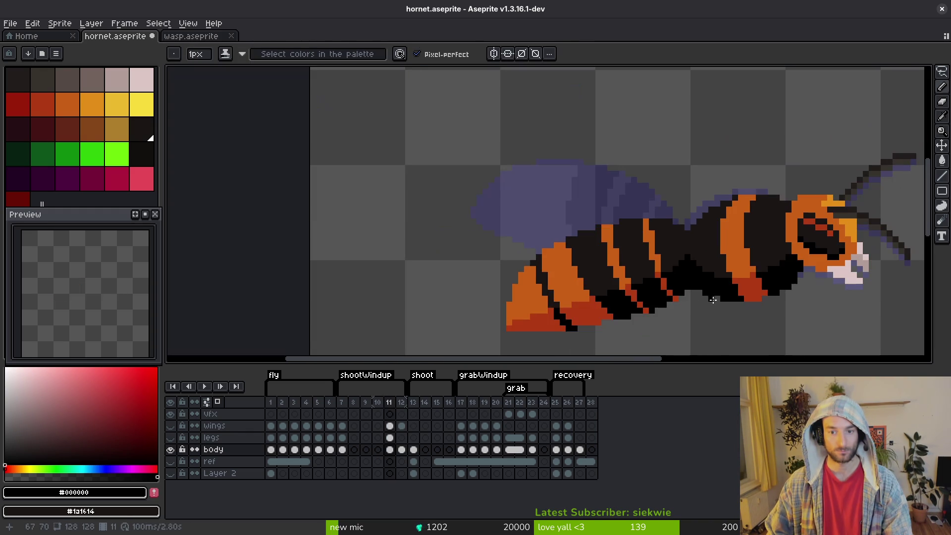
key("Right")
scroll(693, 236, "up", 3)
left_click_drag(693, 236, 668, 238)
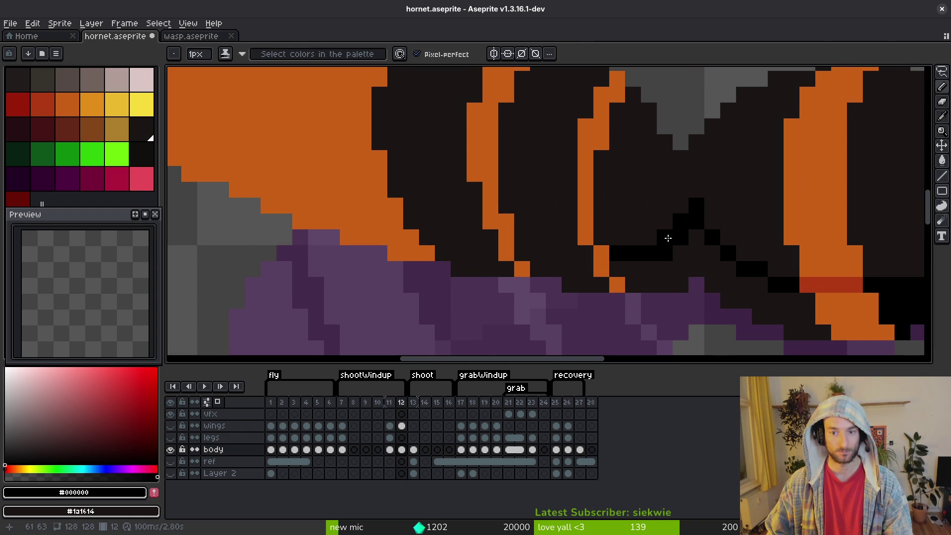
scroll(658, 242, "down", 1)
scroll(693, 258, "down", 1)
Add short black rows of outline pixels along the abdomen's underside
key("w")
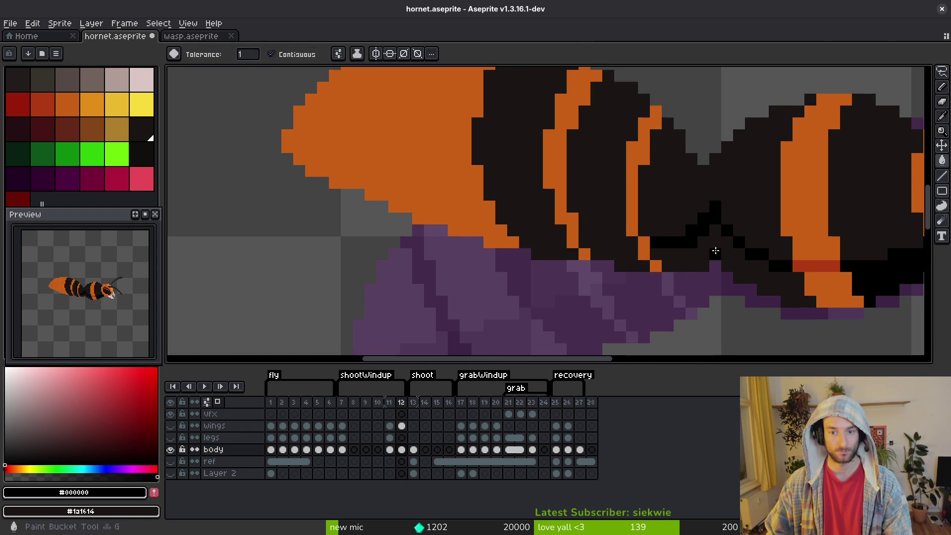
scroll(719, 268, "down", 1)
key("b")
scroll(684, 270, "up", 3)
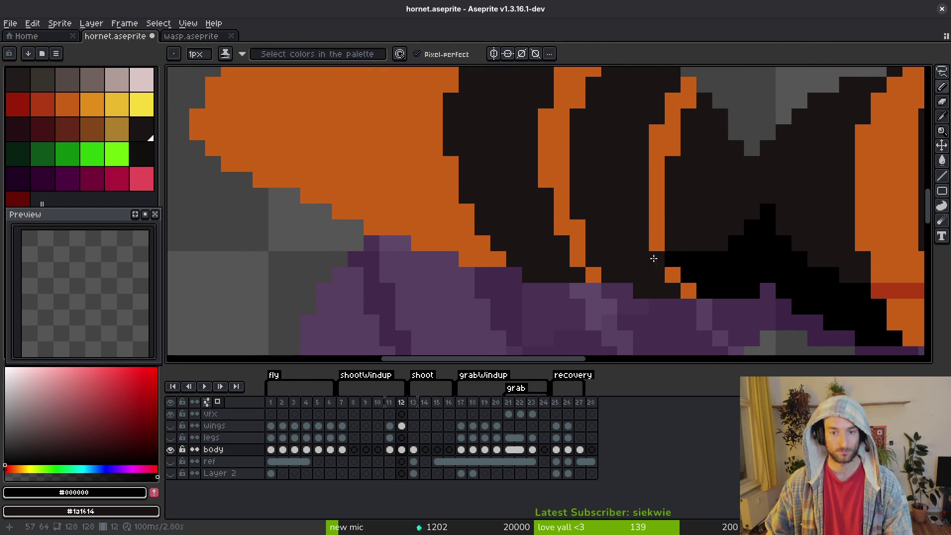
left_click_drag(595, 228, 641, 243)
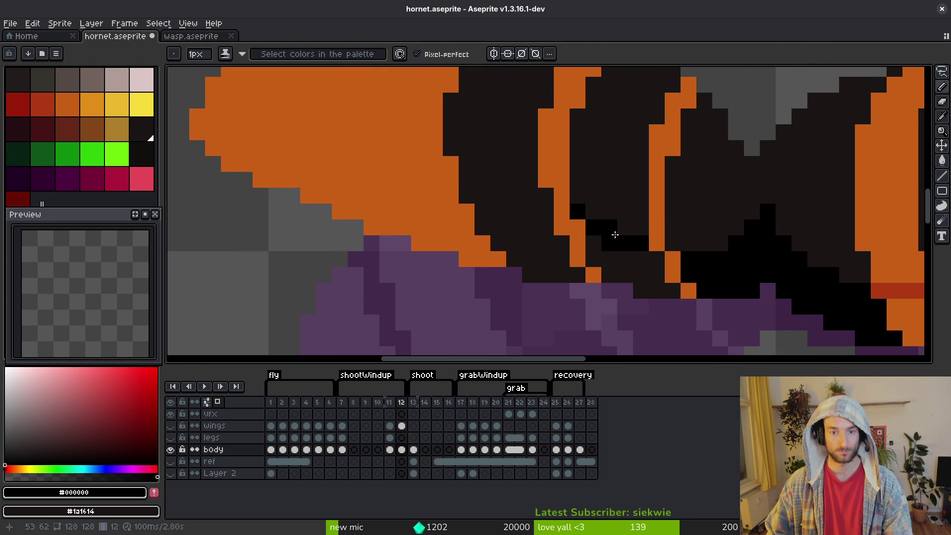
scroll(607, 230, "down", 3)
scroll(646, 264, "up", 2)
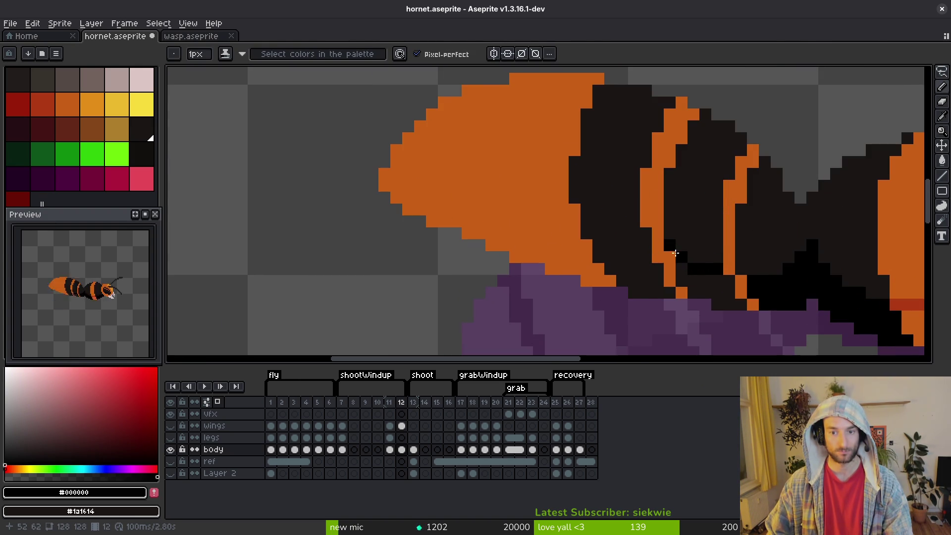
left_click_drag(645, 247, 595, 233)
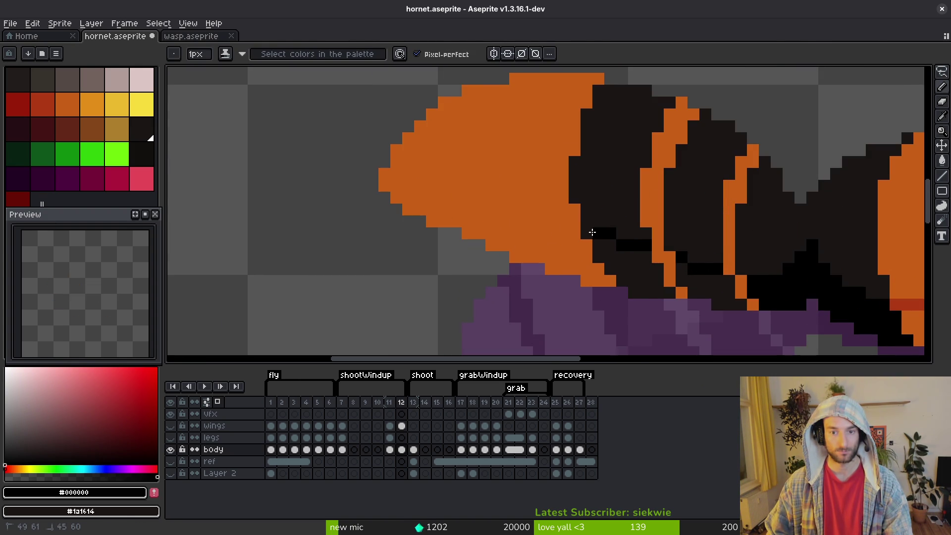
scroll(610, 239, "down", 3)
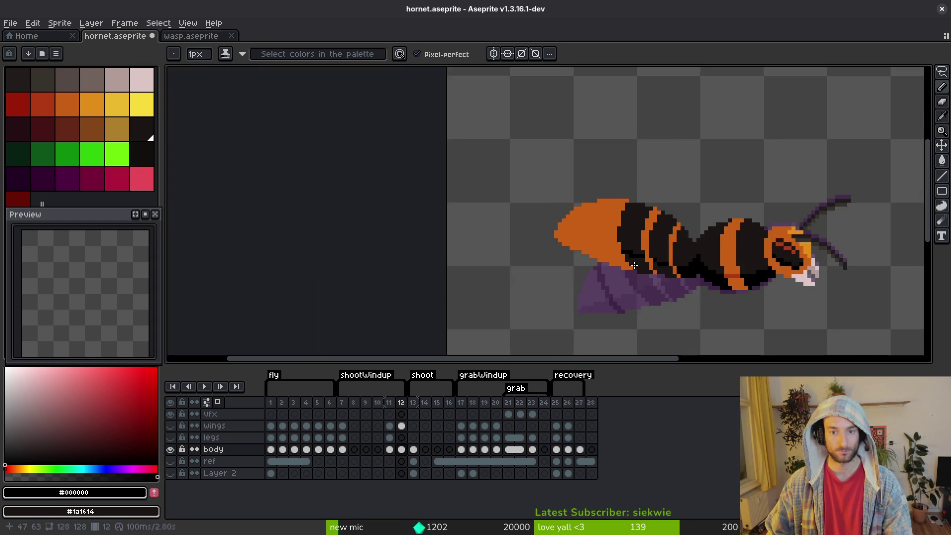
scroll(611, 238, "up", 3)
Pick dark red #af3a13 from the canvas and paint the bottom of the orange stripe red
left_click_drag(766, 266, 649, 266)
key("alt")
left_click(840, 279, "alt")
left_click_drag(840, 279, 852, 312)
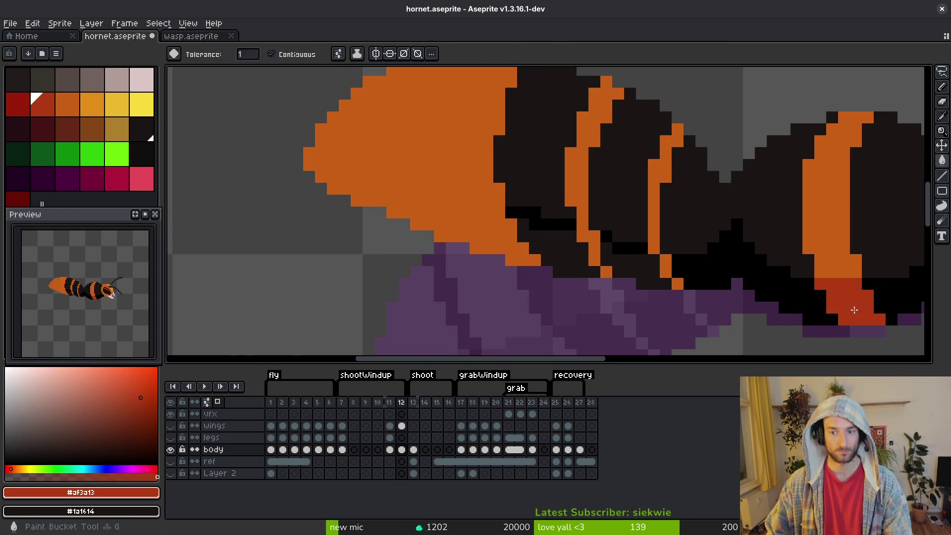
Paint red shading along the stripe edges
left_click_drag(654, 248, 678, 283)
mouse_move(595, 248)
left_mouse_down()
mouse_move(582, 229)
mouse_move(594, 260)
left_mouse_up()
left_click(607, 271)
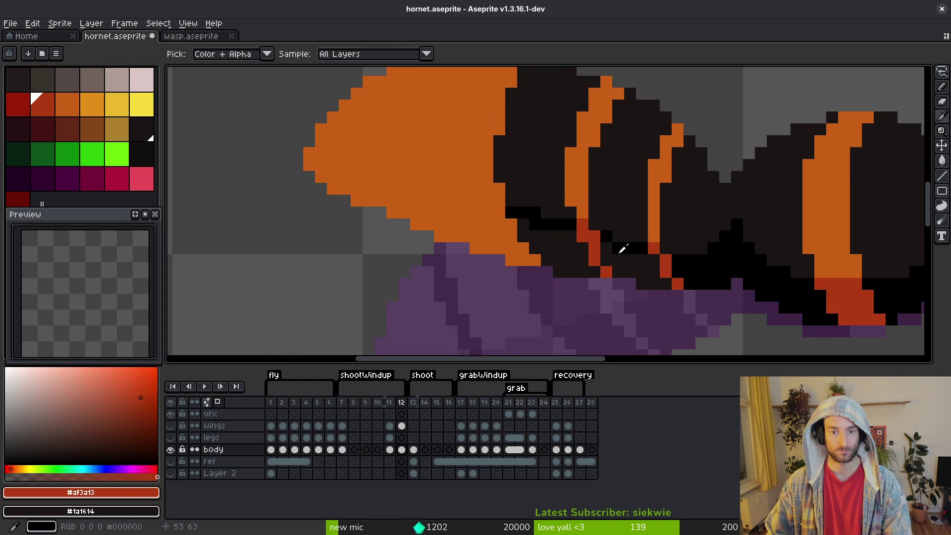
Refill the near-black patches on the body with pure black using the Paint Bucket
right_click(622, 248, "alt")
key("g")
right_click(659, 274)
right_click(559, 248)
key("b")
Draw a red shading line across the abdomen tip and fill the orange below it with red
left_click_drag(463, 212, 573, 271)
mouse_move(418, 226)
left_mouse_down()
mouse_move(554, 251)
mouse_move(550, 261)
left_mouse_up()
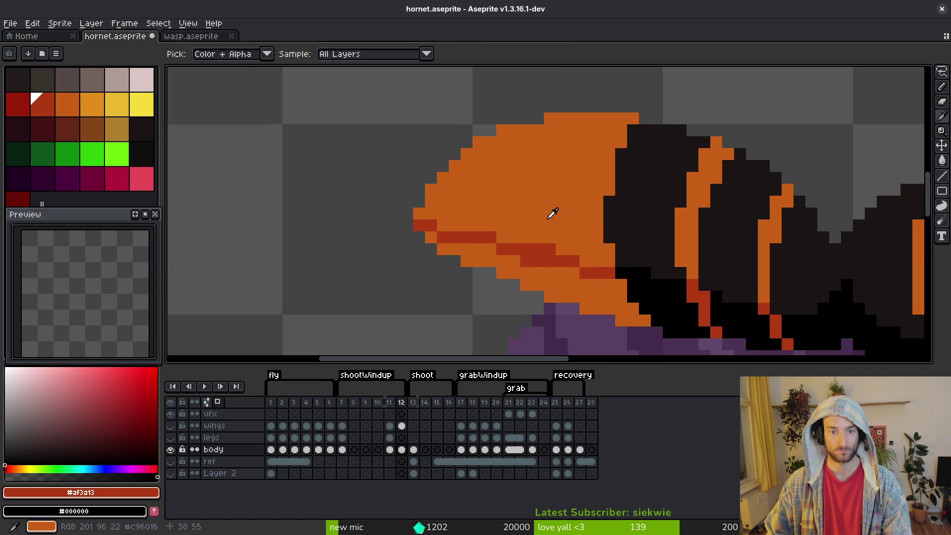
right_click(549, 233, "alt")
right_click(549, 246)
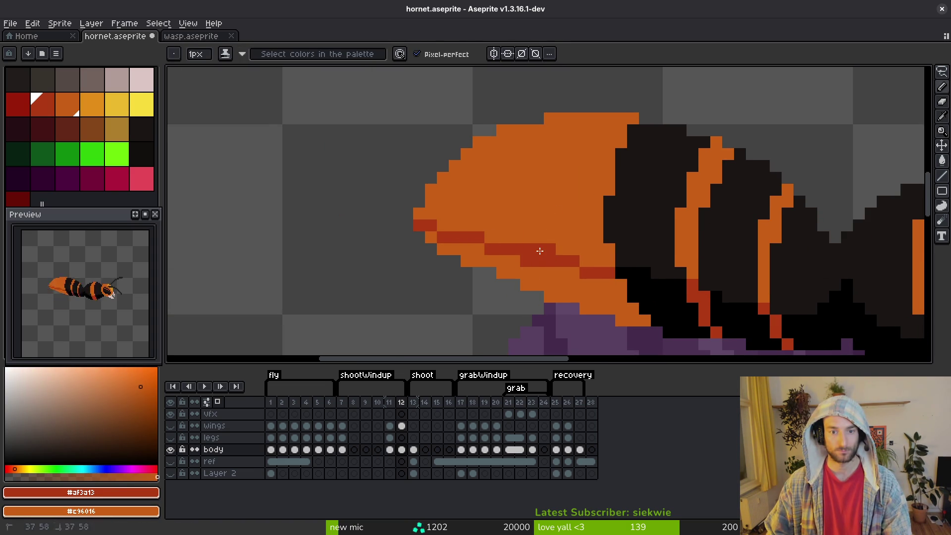
key("g")
left_click(573, 282)
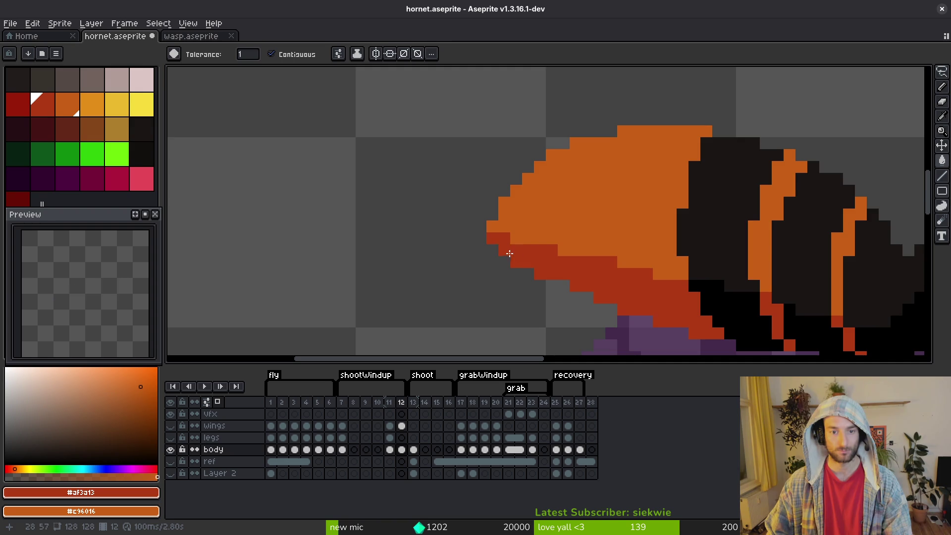
Flip between frames 12 and 13 to compare the shading
scroll(509, 254, "down", 4)
key("i")
key("period")
key("comma")
key("period")
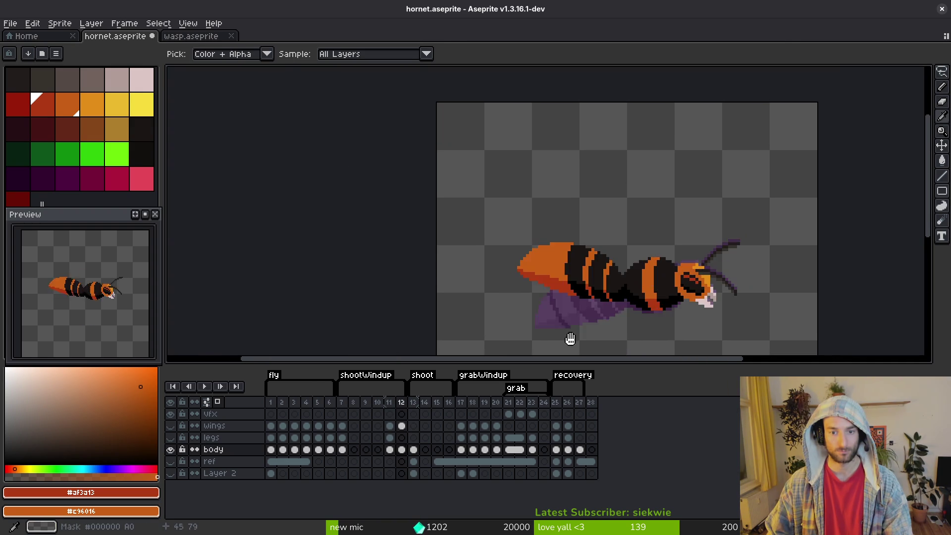
scroll(570, 339, "up", 5)
key("comma")
key("period")
key("comma")
key("f")
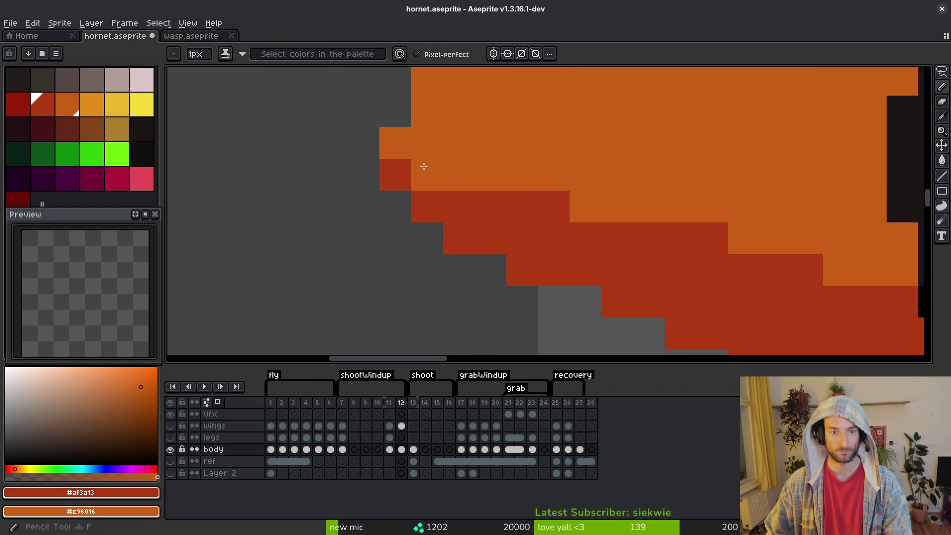
Tidy outline and stripe-edge pixels with dark red, dark body #1a1614 and orange
scroll(605, 218, "down", 8)
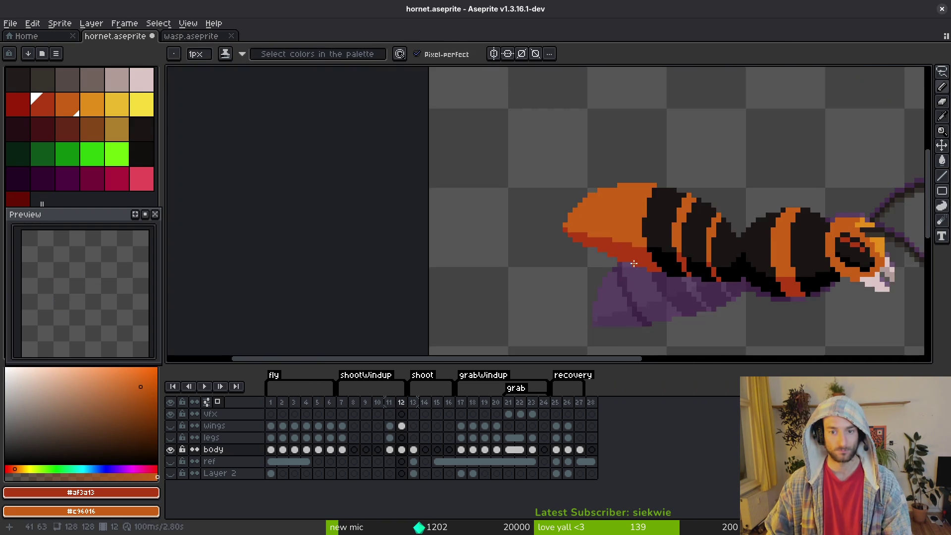
scroll(525, 184, "up", 5)
left_click(533, 187)
scroll(745, 259, "down", 5)
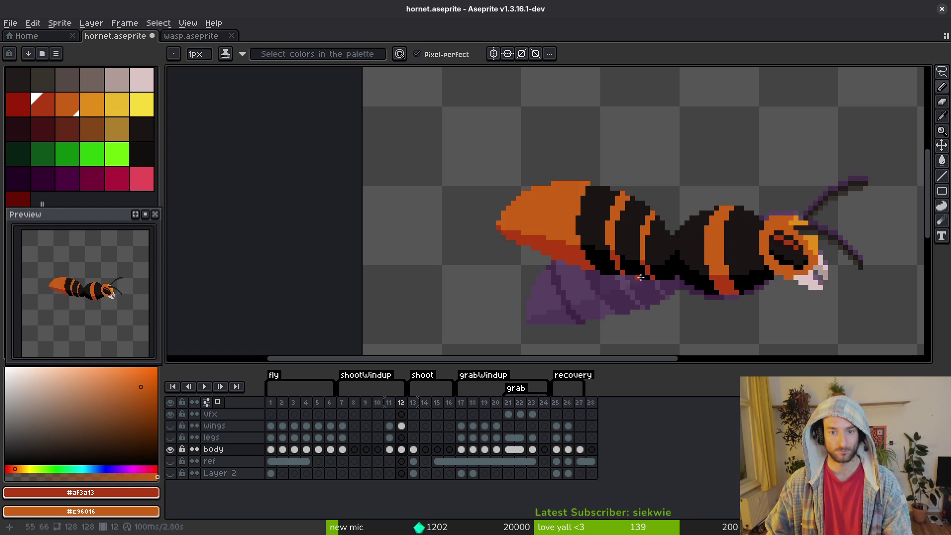
scroll(633, 225, "up", 6)
left_click(633, 225, "alt")
left_click(593, 239)
left_click(593, 226, "alt")
left_click(593, 241)
left_click(625, 229, "alt")
left_click(525, 222)
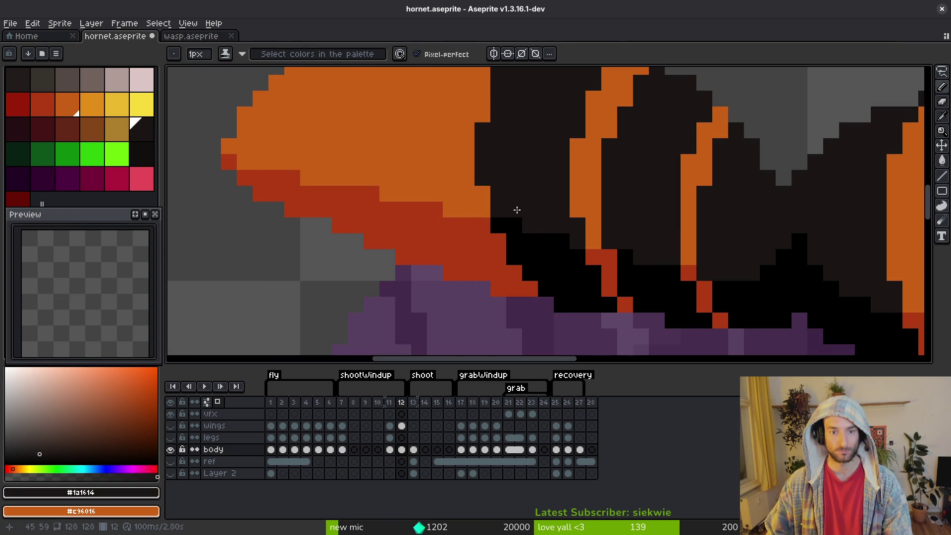
Smooth the red underside with orange #c96016 pixels and save hornet.aseprite
left_click(443, 207, "alt")
left_click(369, 191)
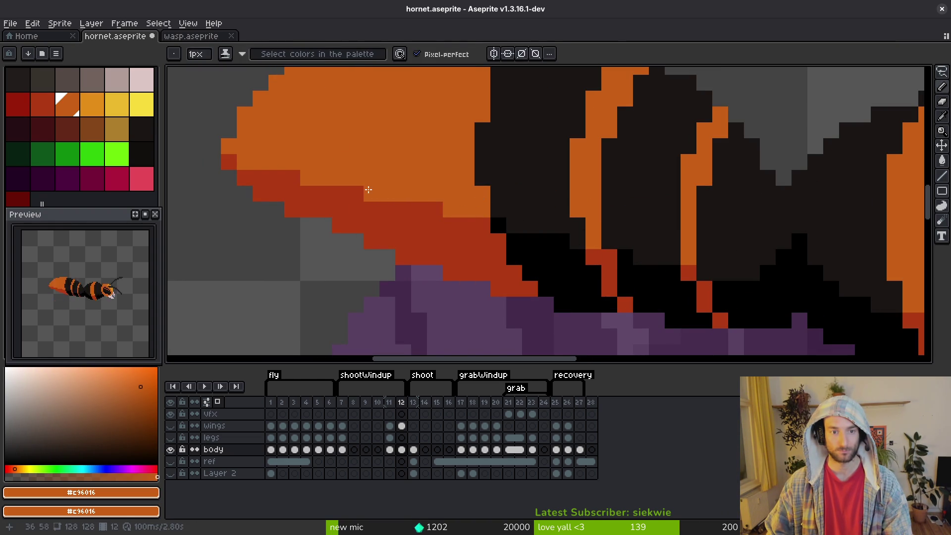
left_click(299, 175)
scroll(301, 171, "down", 4)
left_click(376, 232)
scroll(379, 220, "up", 4)
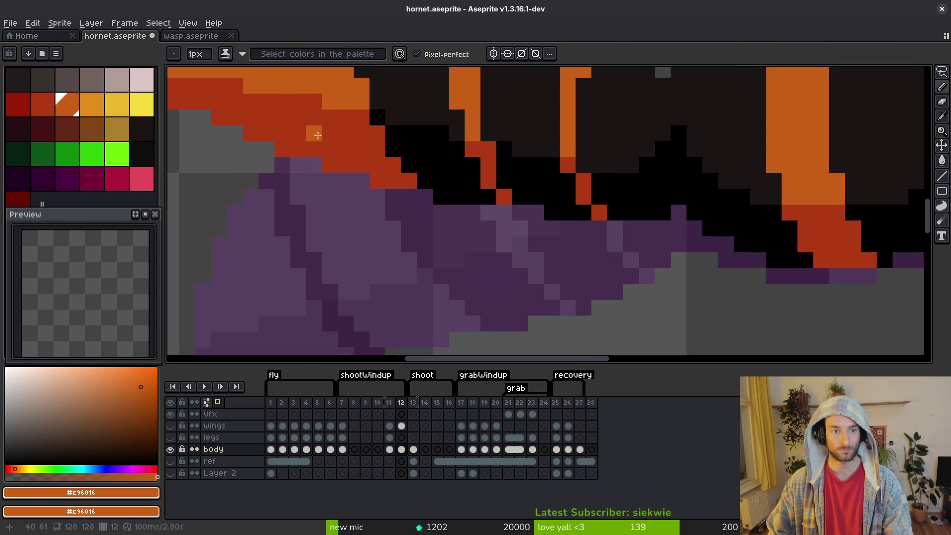
key("ctrl+z")
left_click(341, 176)
scroll(421, 198, "down", 4)
key("ctrl+s")
Remove the stray orange pixel over the wing and darken two outline pixels with #1a1614
scroll(392, 235, "up", 4)
key("ctrl+z")
left_click(435, 180, "alt")
left_click(419, 182)
left_click(482, 198)
scroll(591, 225, "down", 4)
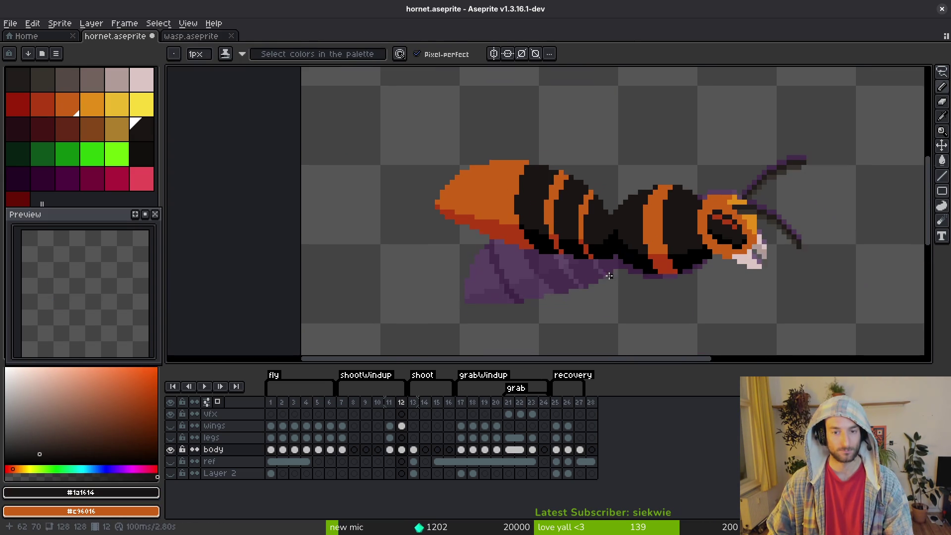
scroll(599, 243, "up", 4)
Sample pure black, dark body #1a1614 and orange #c96016 from the canvas
left_click(614, 220, "alt")
scroll(613, 268, "down", 4)
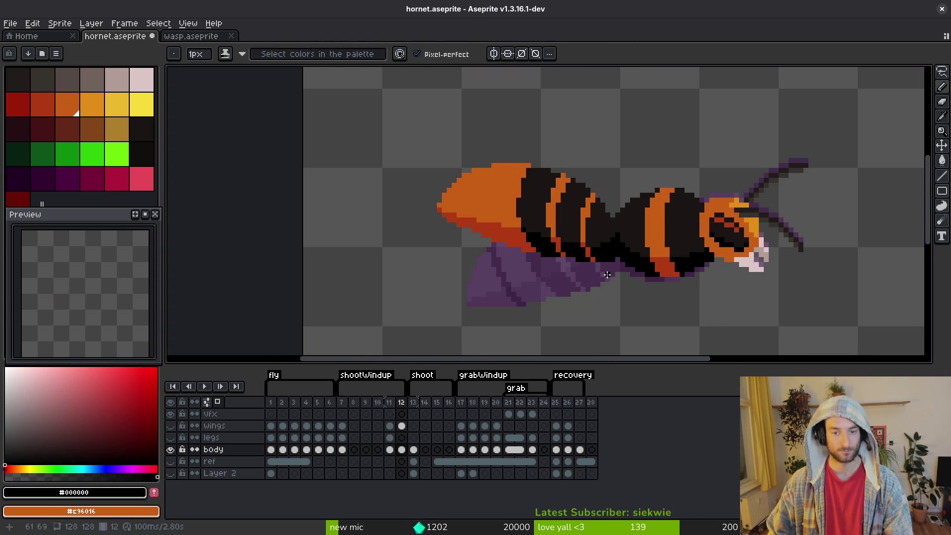
scroll(603, 274, "down", 2)
scroll(603, 274, "up", 5)
left_click(563, 218, "alt")
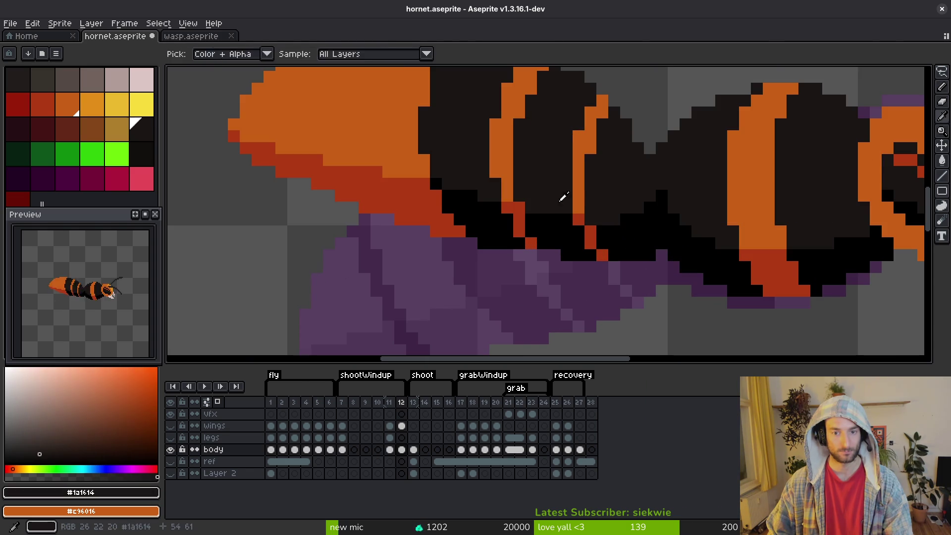
left_click(582, 200, "alt")
scroll(635, 251, "down", 3)
scroll(633, 250, "up", 3)
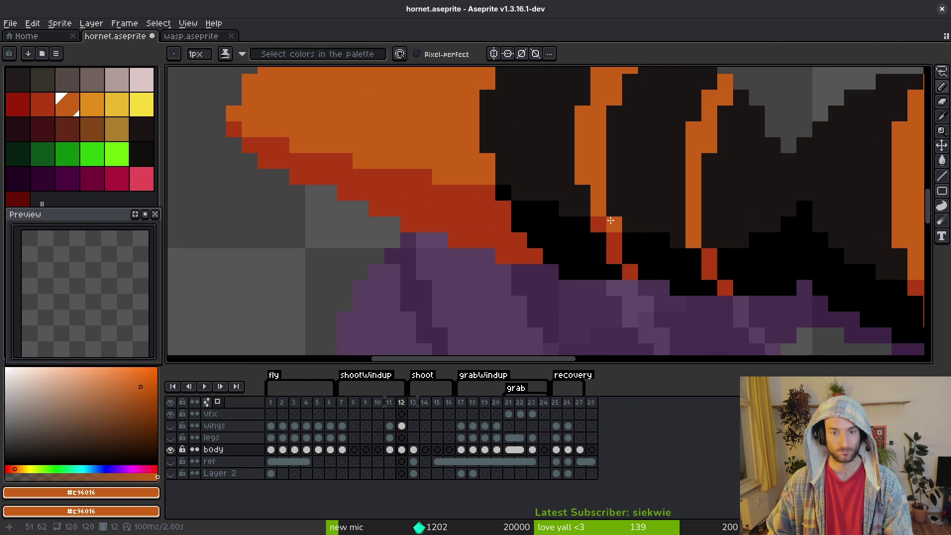
scroll(614, 218, "down", 3)
scroll(563, 260, "up", 3)
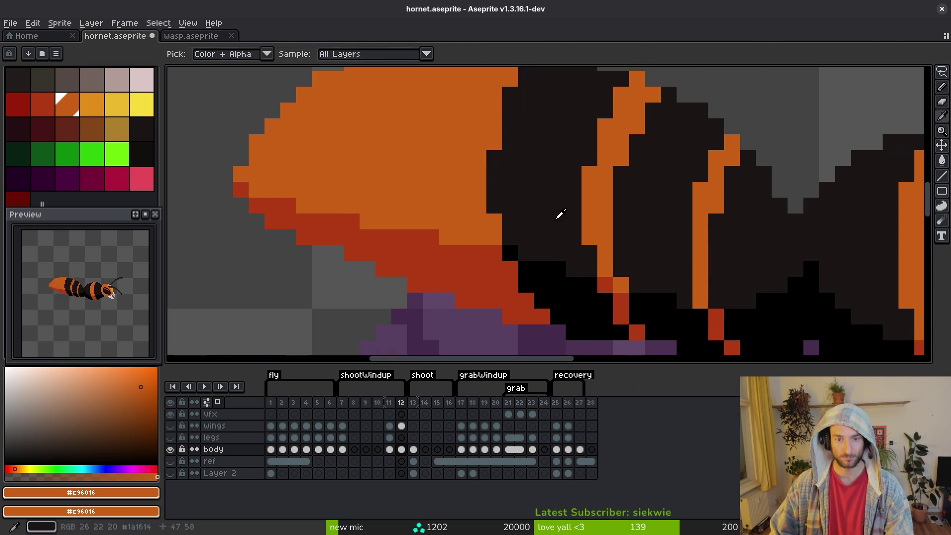
Re-sample the dark body and abdomen orange, then save hornet.aseprite
left_click(564, 261, "alt")
key("alt")
left_click(442, 215, "alt")
scroll(510, 238, "up", 2)
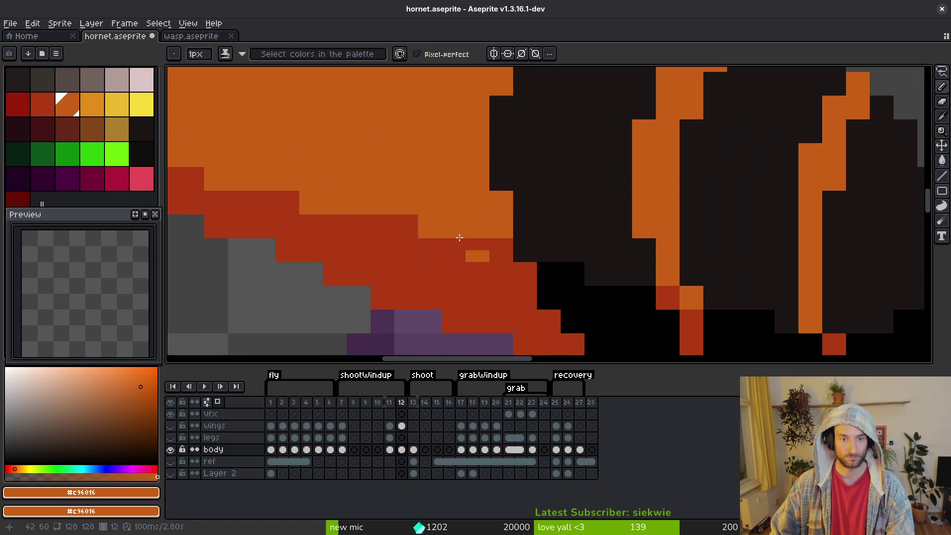
scroll(433, 223, "down", 5)
key("alt")
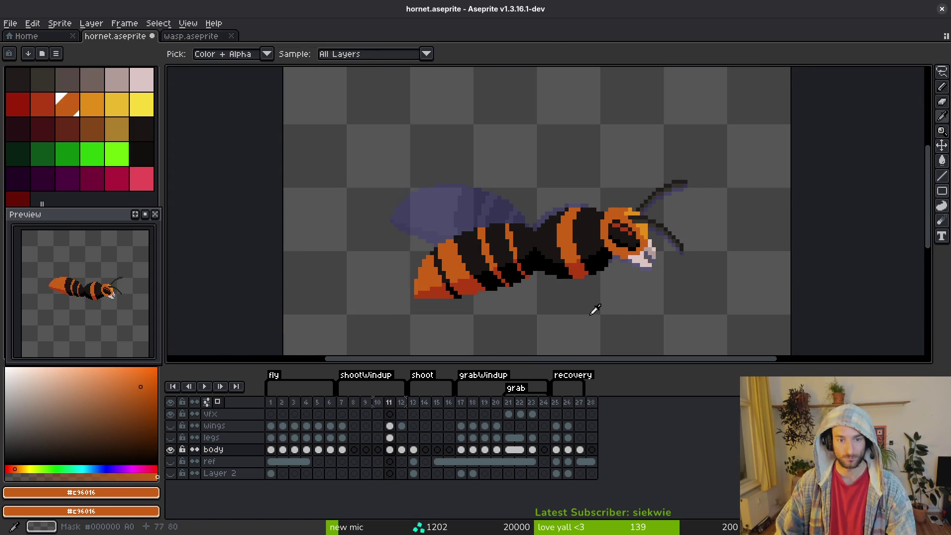
scroll(446, 267, "up", 2)
scroll(545, 270, "down", 2)
key("ctrl+s")
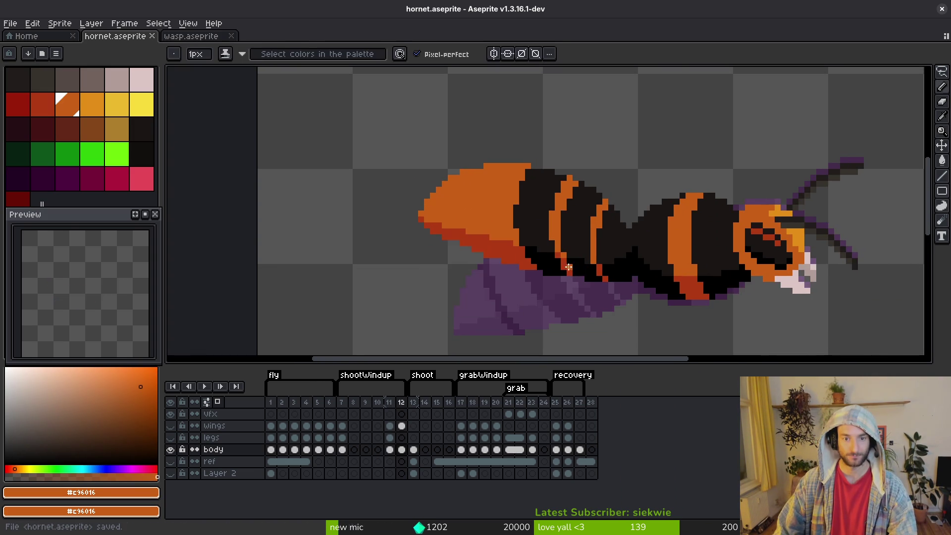
scroll(525, 262, "up", 3)
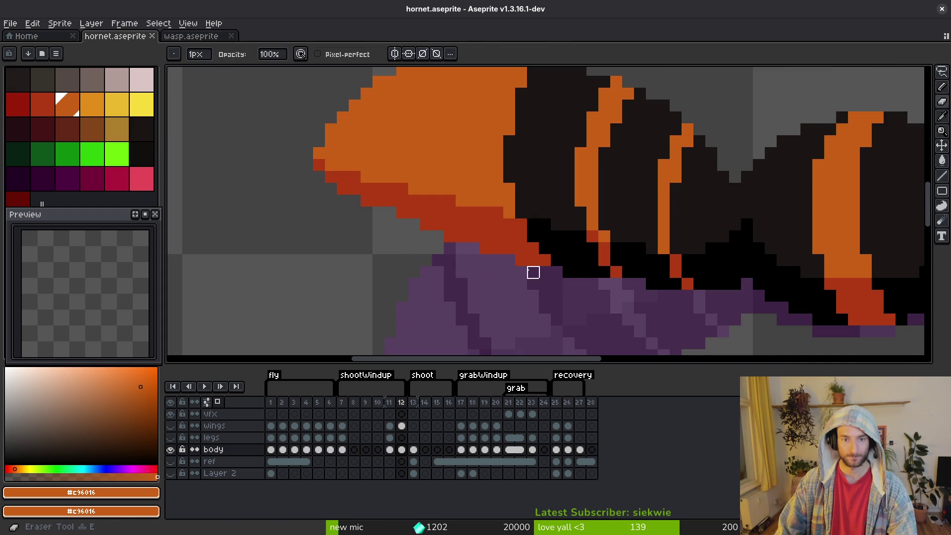
Erase the stray red pixel over the wing and save hornet.aseprite
left_click(521, 260)
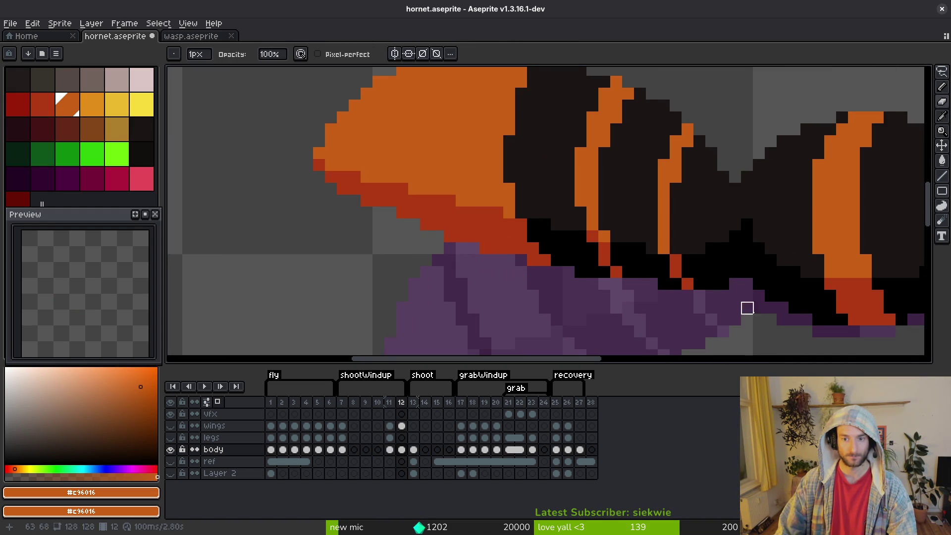
left_click_drag(747, 308, 646, 308)
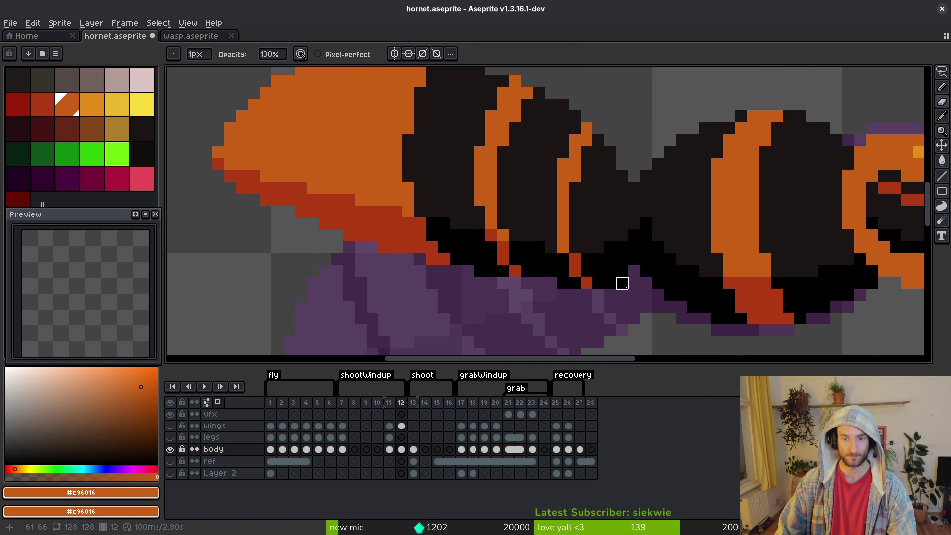
scroll(622, 295, "down", 5)
scroll(639, 307, "up", 3)
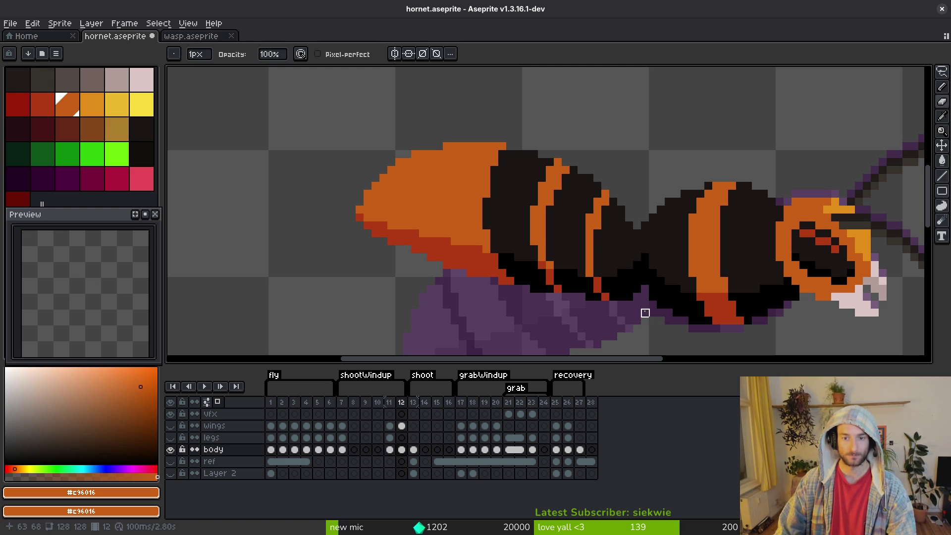
scroll(644, 312, "down", 2)
mouse_move(673, 340)
left_mouse_down()
mouse_move(439, 312)
mouse_move(624, 322)
left_mouse_up()
key("ctrl+s")
Compare frame 11 with frame 12 and sample the dark body colour #1a1614
scroll(522, 250, "down", 2)
key("i")
key("Left")
key("b")
key("Right")
key("i")
left_click(500, 268)
scroll(495, 254, "up", 3)
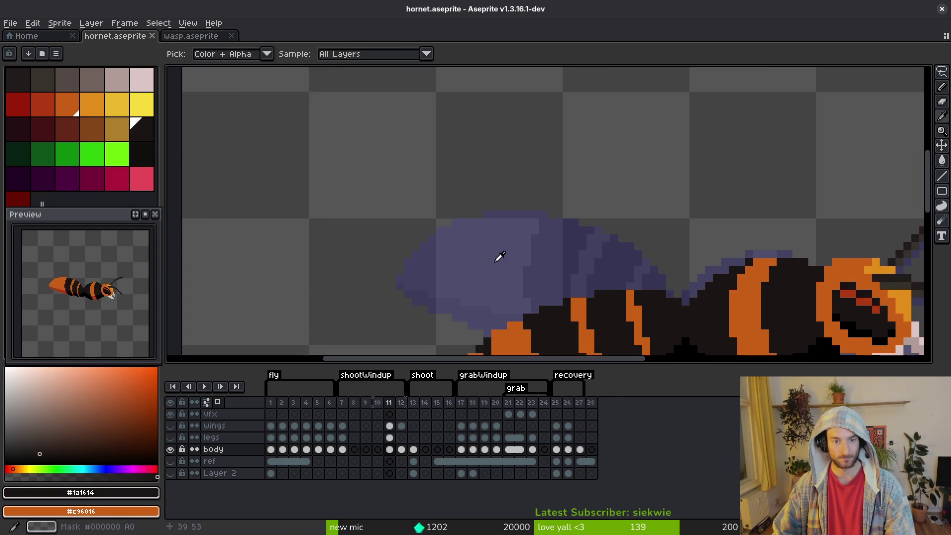
Bring the wing area into view and flip between frames 11 and 12 to compare poses
key("e")
left_click_drag(502, 274, 475, 155)
key("b")
key("Left")
key("Right")
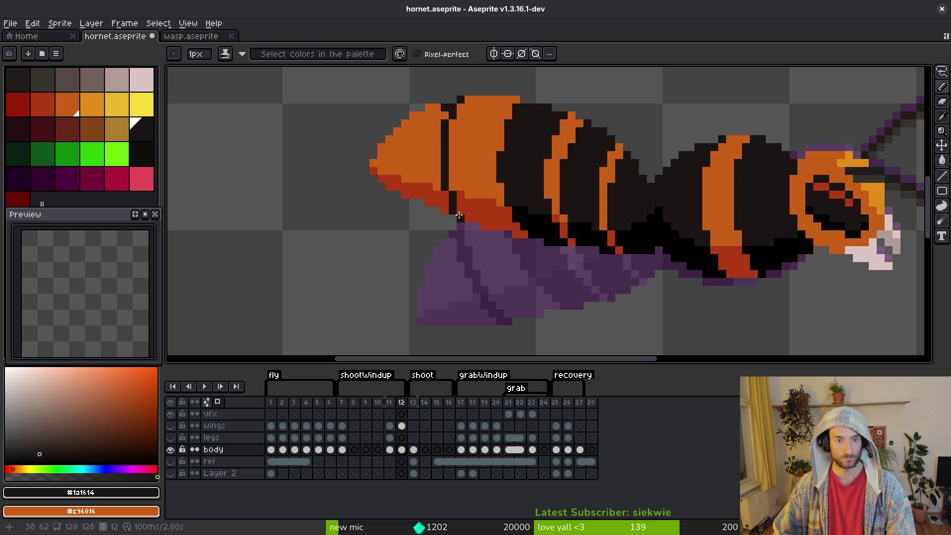
key("Left")
key("i")
key("Right")
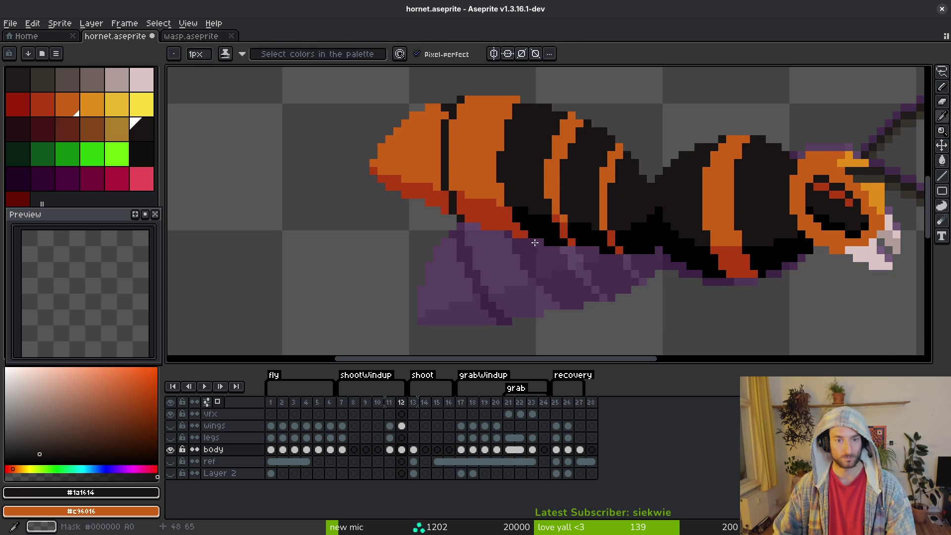
key("b")
scroll(460, 206, "up", 2)
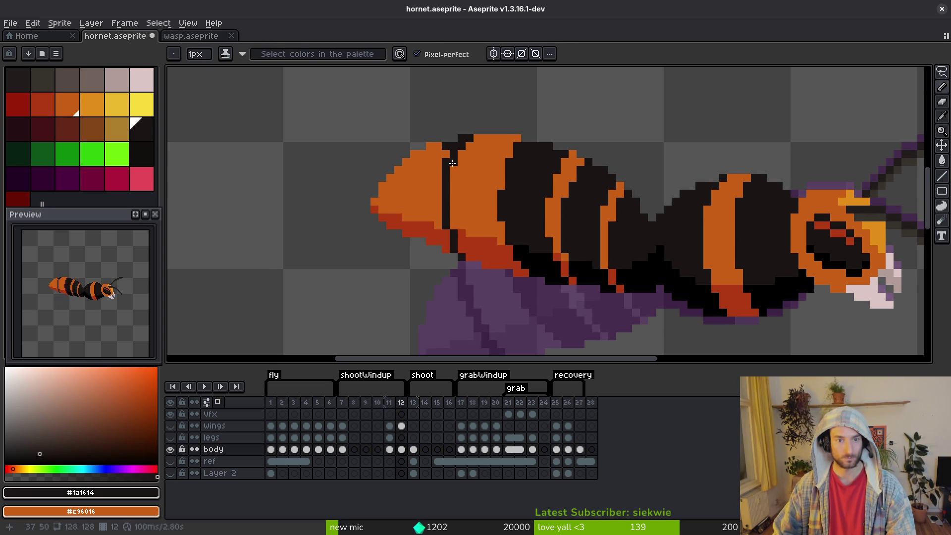
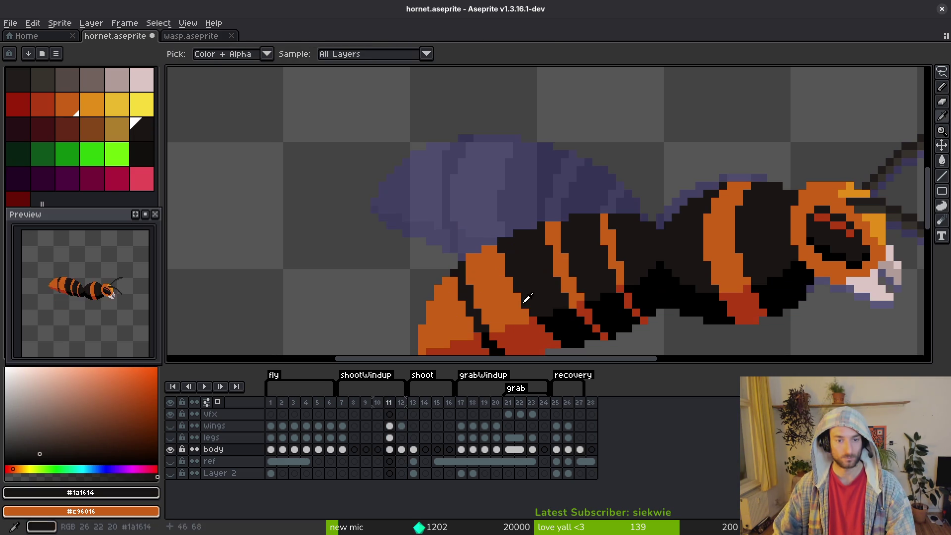
Redraw a dark pixel column and orange edge pixels on the front abdomen stripe, then save
scroll(456, 212, "up", 2)
mouse_move(393, 142)
left_mouse_down()
mouse_move(410, 155)
mouse_move(399, 216)
left_mouse_up()
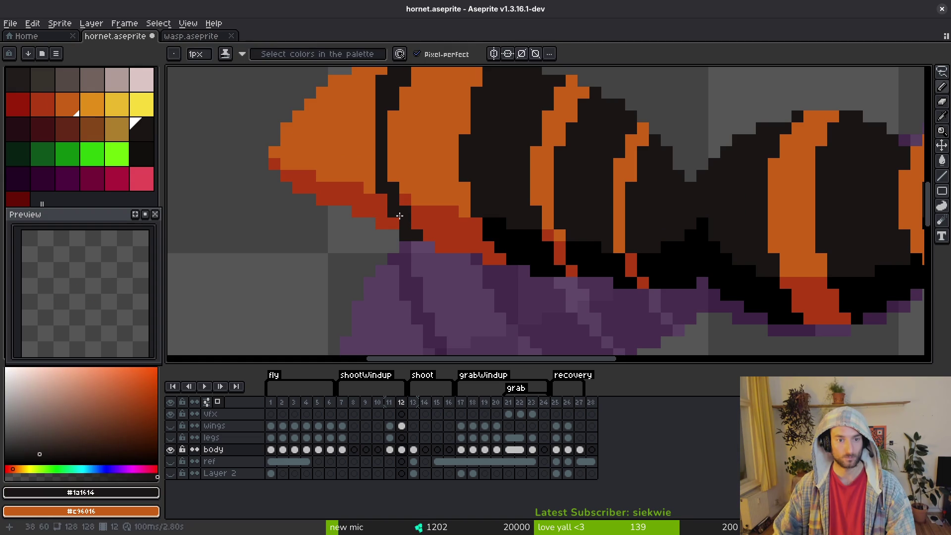
left_click(407, 163, "alt")
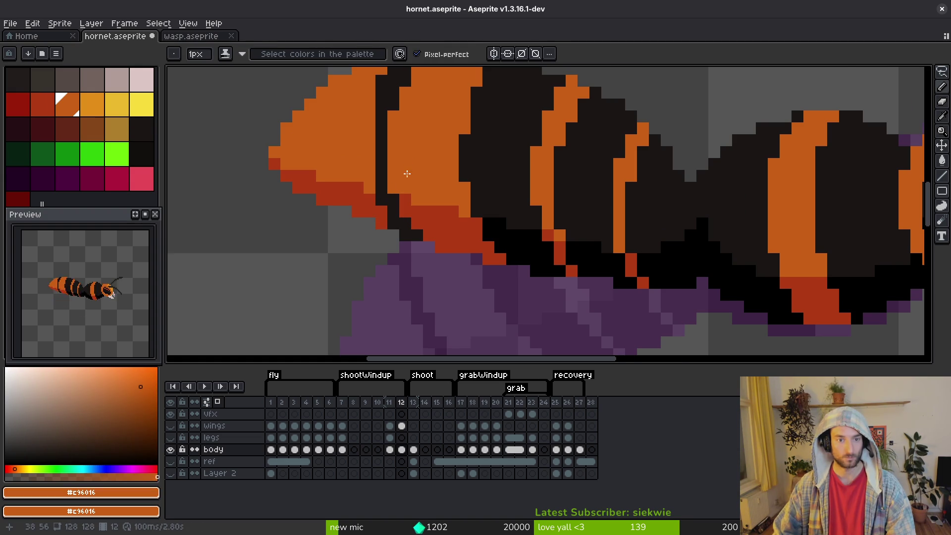
scroll(407, 165, "down", 4)
scroll(393, 219, "up", 5)
left_click(393, 218, "alt")
scroll(394, 219, "up", 1)
left_click_drag(384, 217, 377, 132)
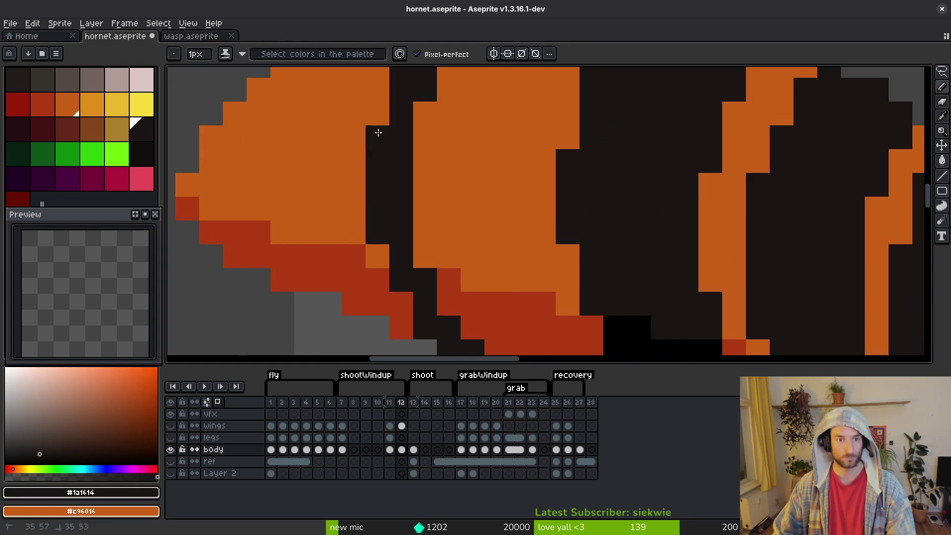
left_click(440, 219, "alt")
mouse_move(401, 196)
left_mouse_down()
mouse_move(399, 167)
mouse_move(385, 223)
left_mouse_up()
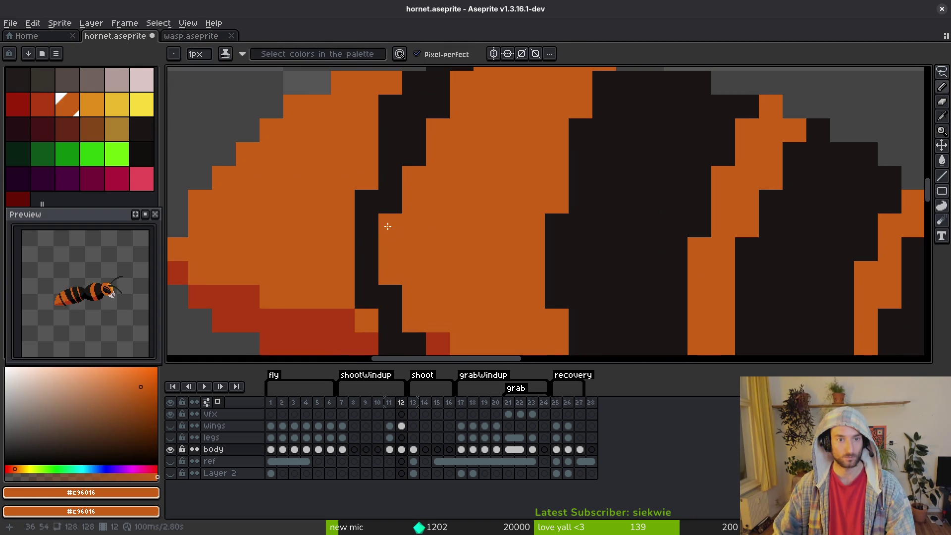
left_click(391, 183, "alt")
left_click(439, 233, "alt")
key("ctrl+s")
Recentre the hornet and undo part of the black stripe edit
scroll(440, 234, "down", 6)
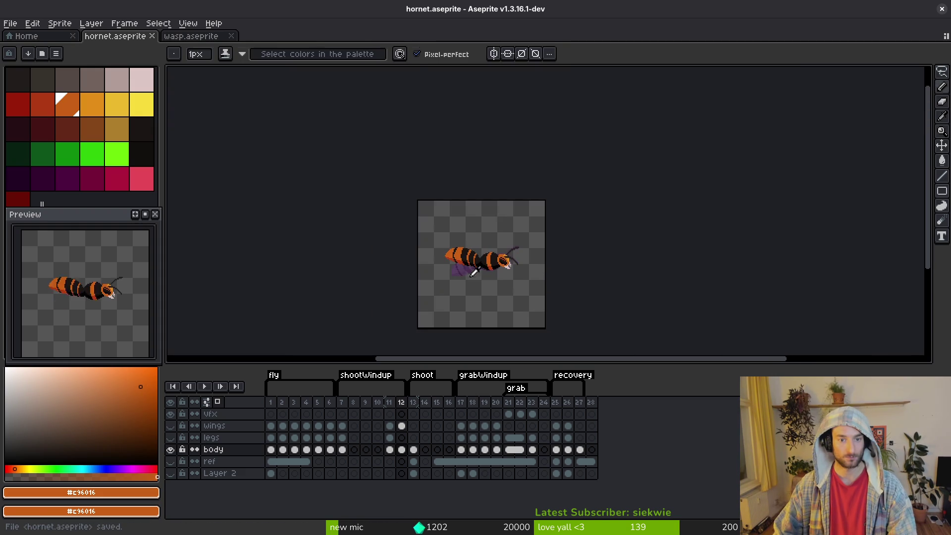
scroll(468, 272, "up", 4)
scroll(469, 273, "down", 2)
scroll(468, 273, "up", 2)
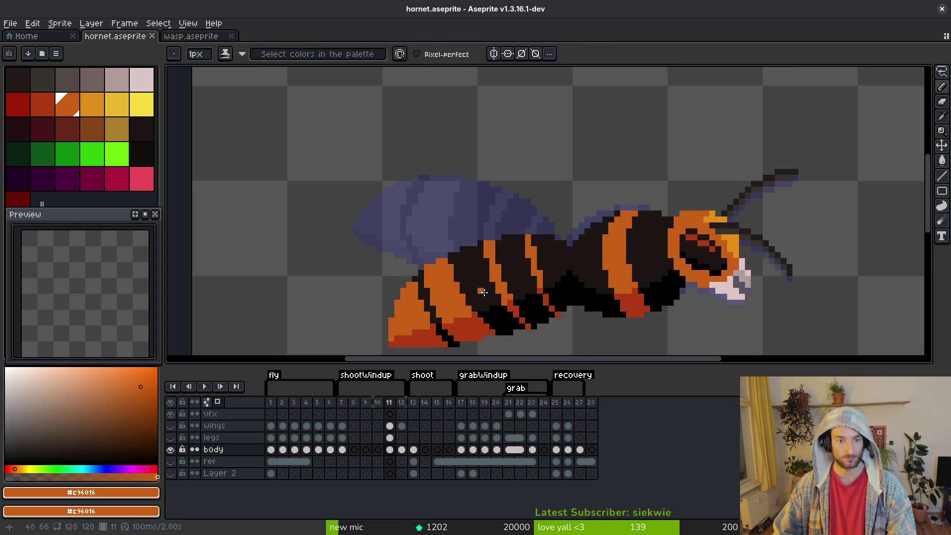
left_click_drag(410, 218, 404, 190)
key("ctrl+z")
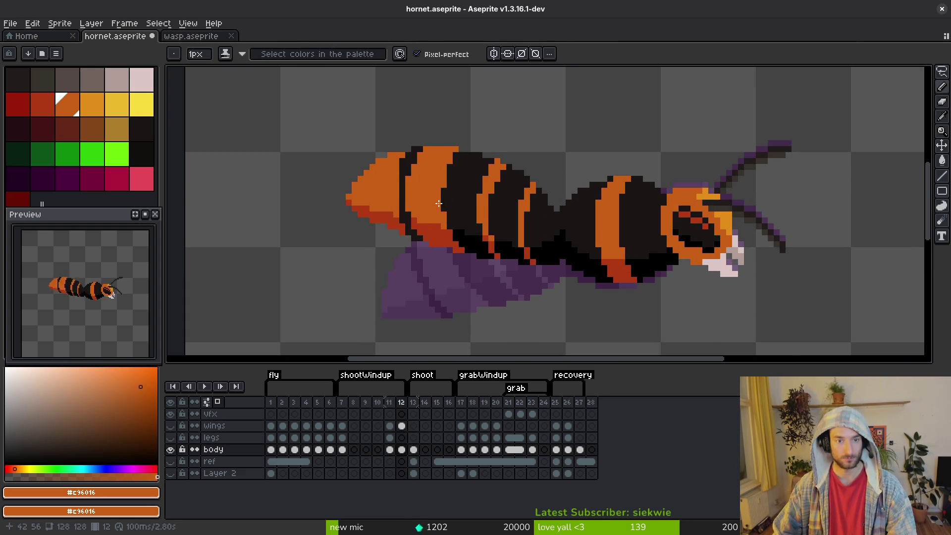
scroll(410, 174, "up", 3)
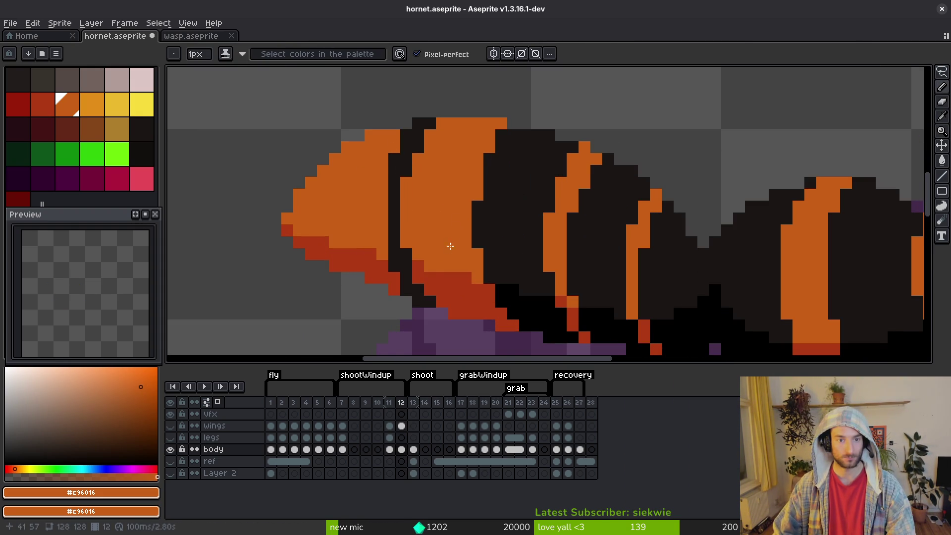
Shade the abdomen stripe edges with dark red and black sampled from the body
left_click(390, 271, "alt")
scroll(411, 285, "down", 2)
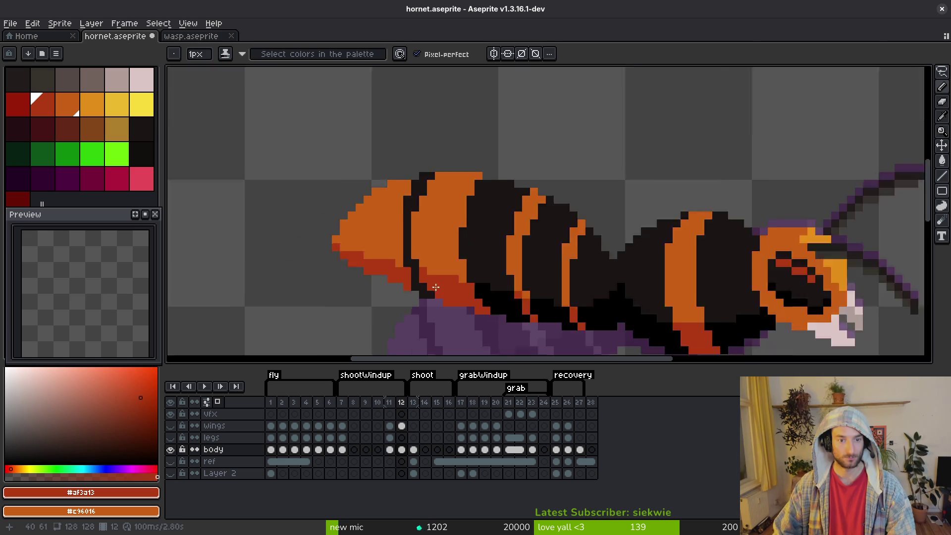
scroll(425, 294, "up", 2)
scroll(446, 258, "down", 1)
scroll(436, 253, "up", 1)
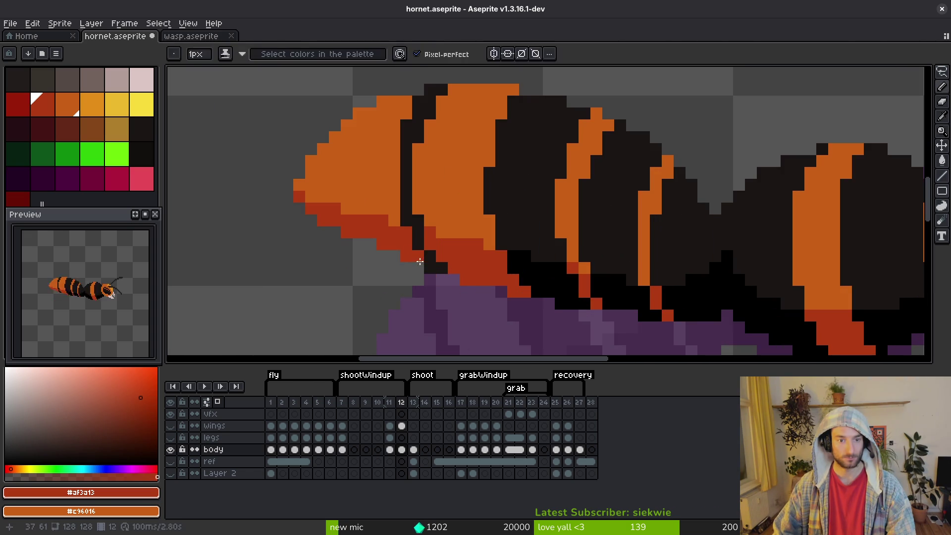
left_click(428, 248, "alt")
left_click(449, 255, "alt")
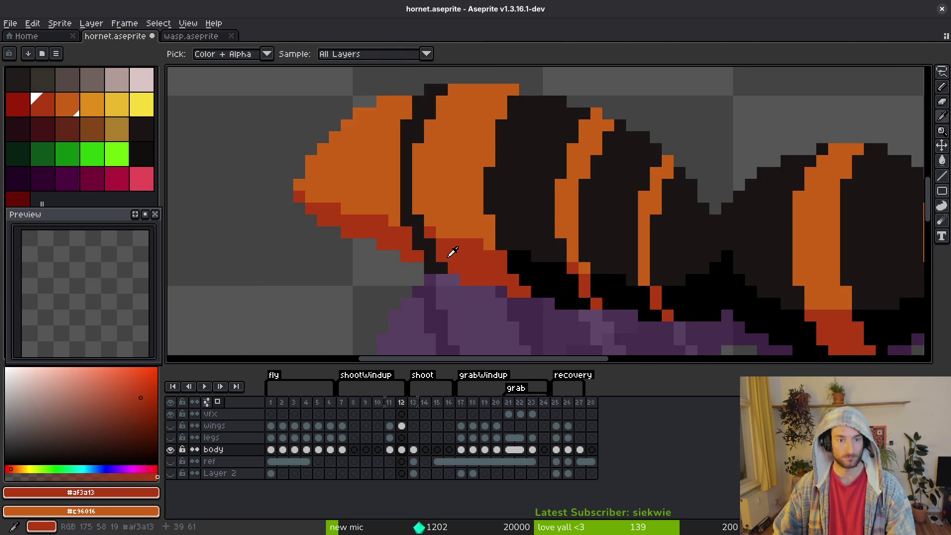
scroll(465, 287, "down", 4)
Compare with the previous frame, touch up with body orange, and undo the last pencil stroke
key("Left")
key("Right")
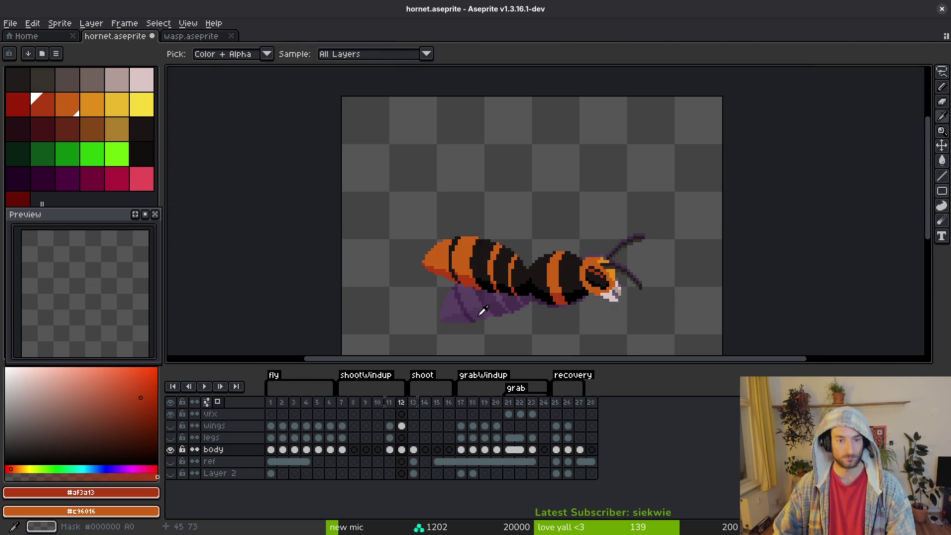
scroll(477, 312, "up", 4)
left_click(441, 279, "alt")
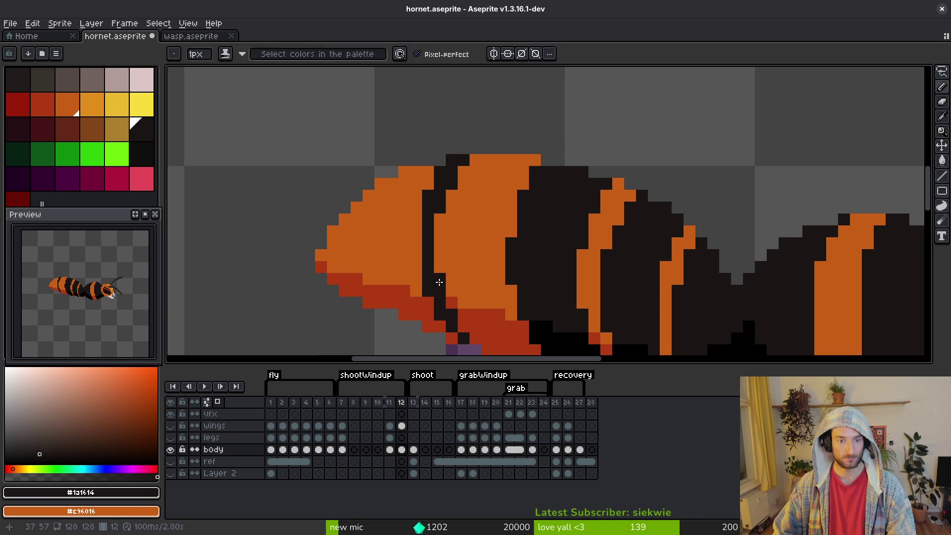
scroll(422, 290, "down", 4)
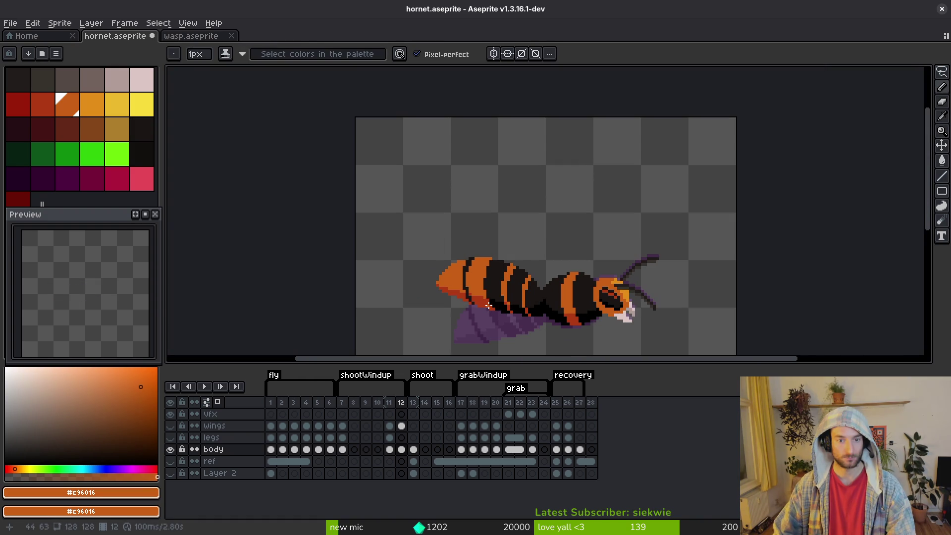
scroll(491, 315, "up", 2)
key("ctrl+z")
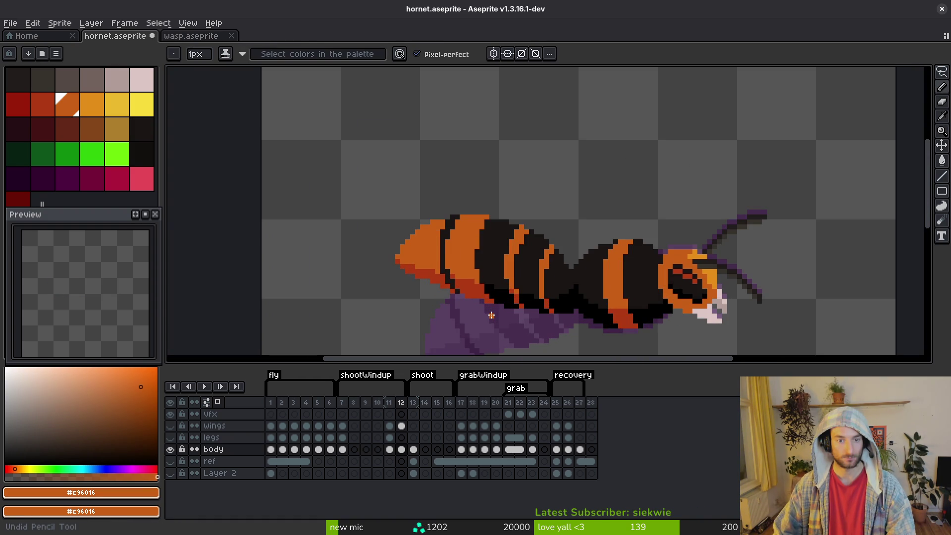
Recolour the remaining stripe edges in black and orange, save hornet.aseprite, and check a neighbouring frame
scroll(484, 279, "up", 2)
left_click(456, 212, "alt")
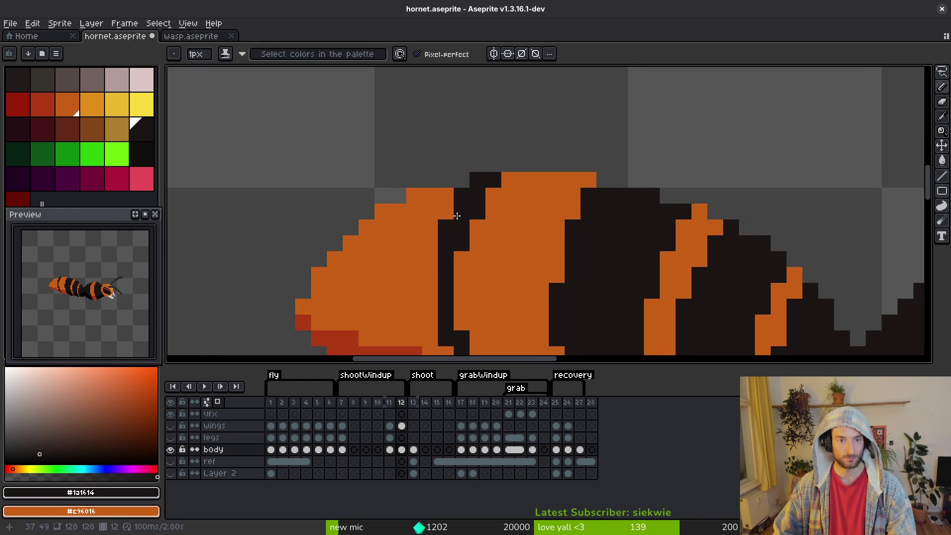
scroll(517, 270, "down", 2)
scroll(517, 270, "up", 2)
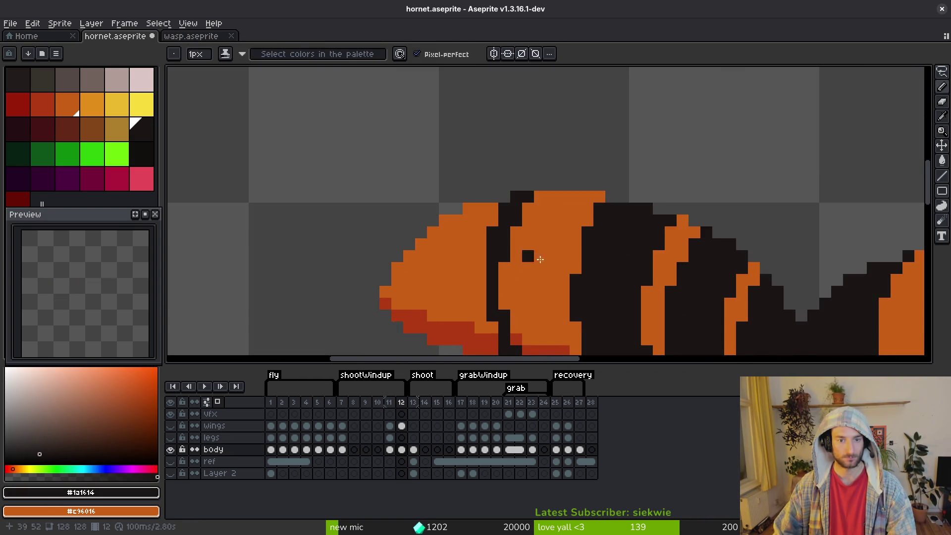
scroll(515, 256, "down", 2)
scroll(549, 271, "up", 2)
left_click(529, 245, "alt")
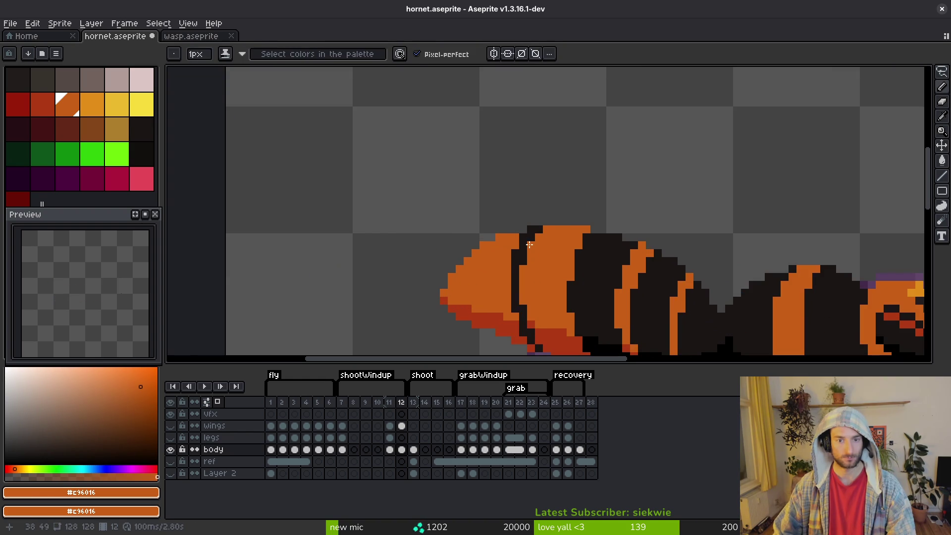
scroll(548, 267, "down", 3)
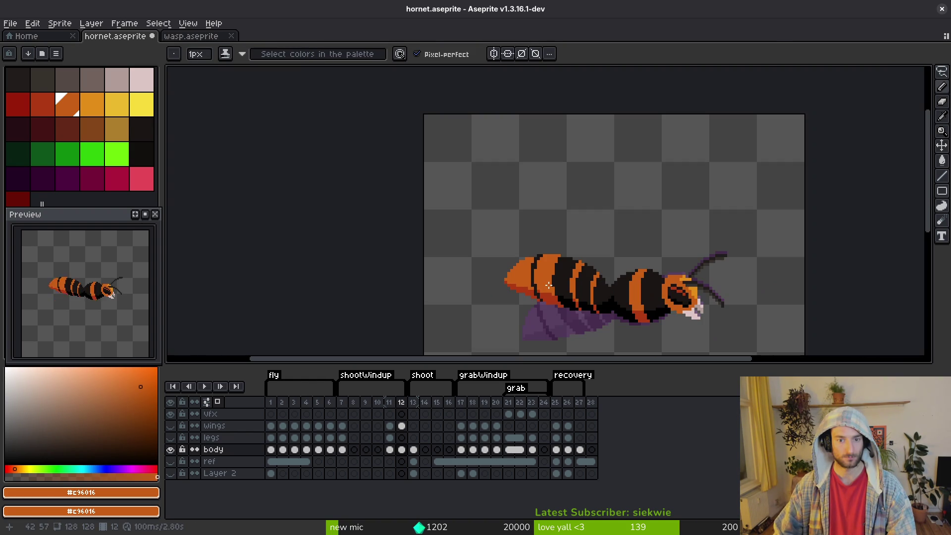
scroll(549, 286, "down", 2)
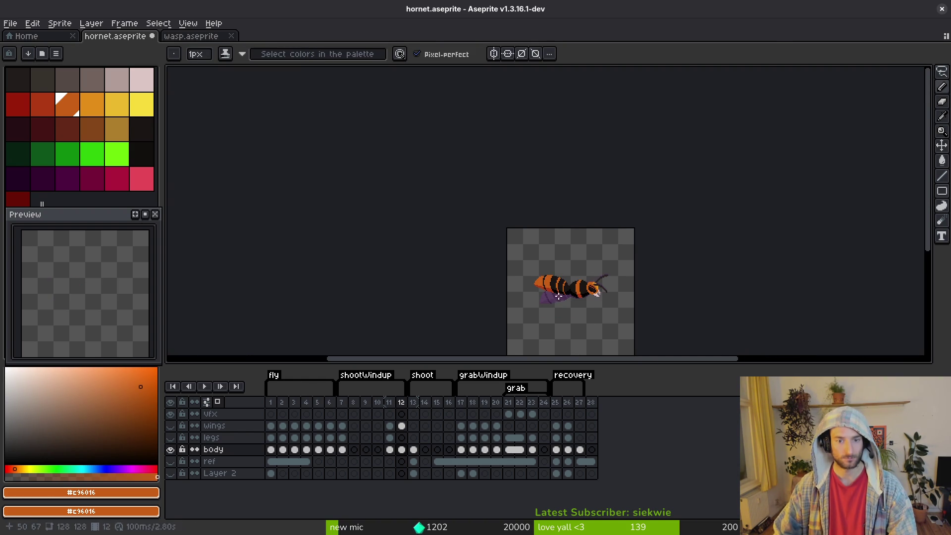
key("ctrl+s")
scroll(557, 296, "up", 3)
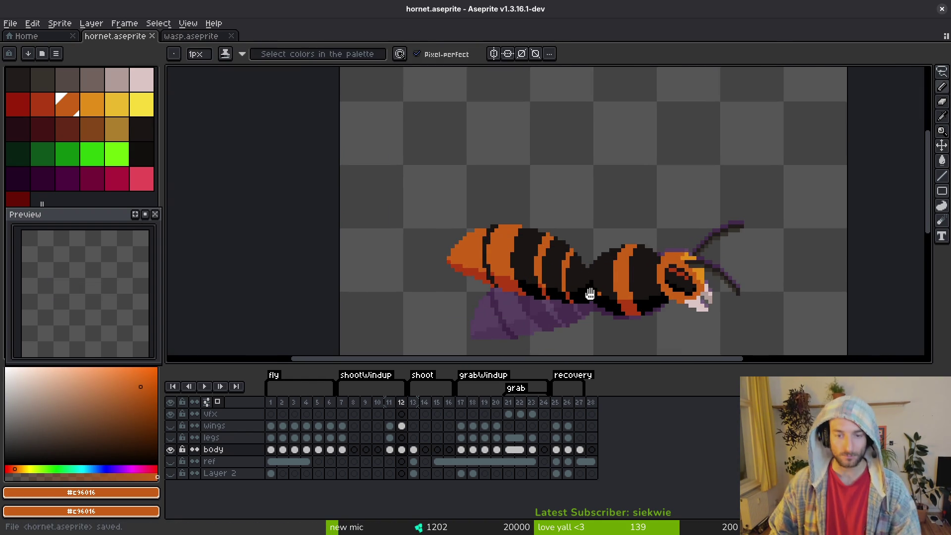
left_click(415, 448)
left_click(402, 425)
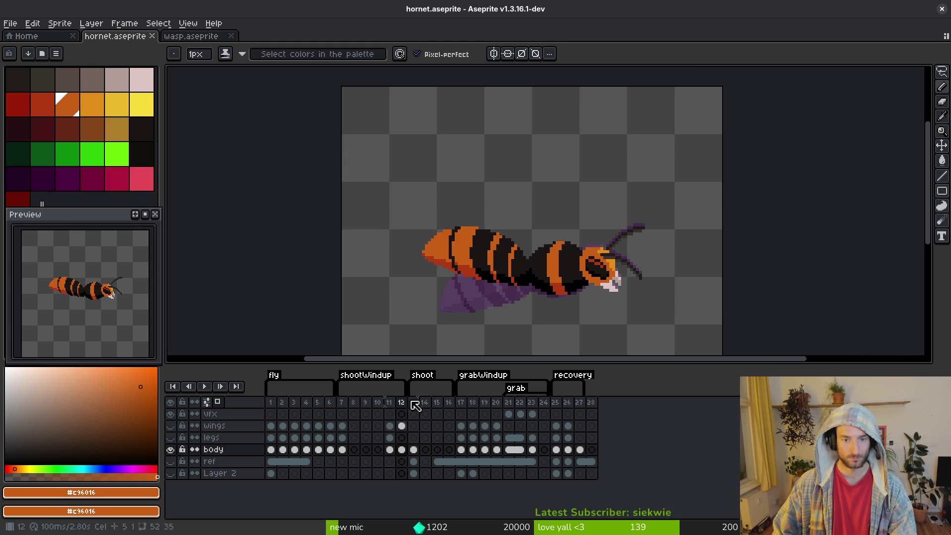
Show the wings and legs layers, save, and select the lower abdomen and legs on frame 11
left_click(170, 426)
left_click(170, 438)
key("ctrl+s")
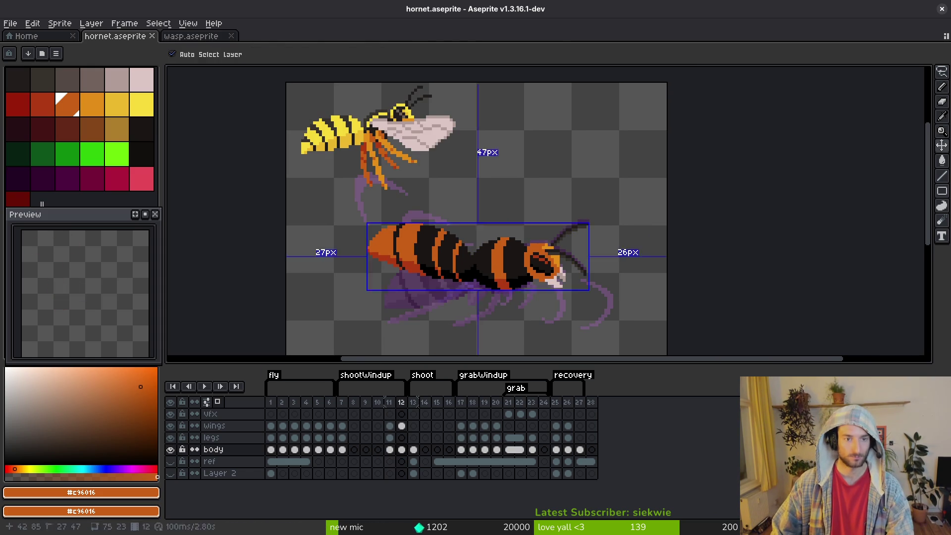
key("comma")
scroll(446, 285, "up", 2)
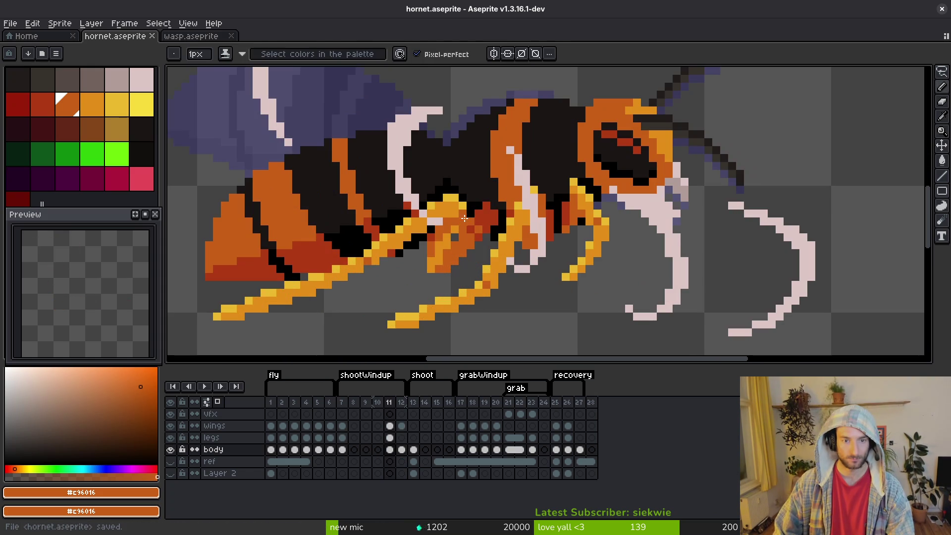
key("alt")
left_click(592, 210)
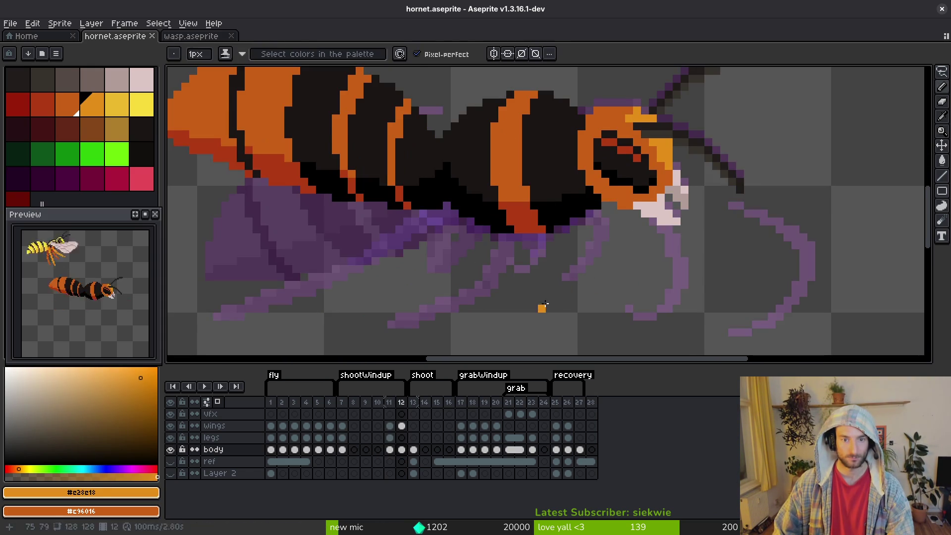
scroll(594, 240, "down", 2)
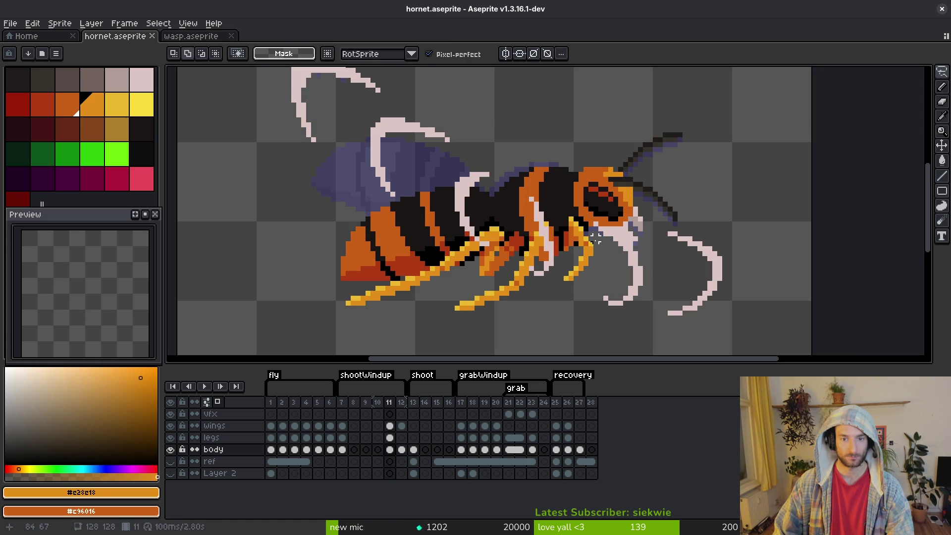
mouse_move(313, 317)
left_mouse_down()
mouse_move(605, 286)
mouse_move(592, 235)
left_mouse_up()
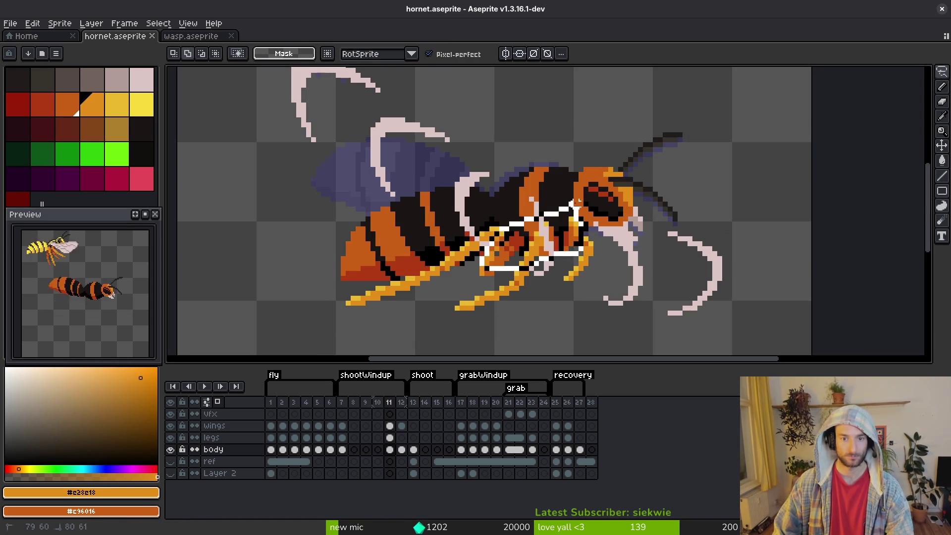
Carry the selection onto frame 12 and make the legs layer active
key("Right")
left_click(585, 279)
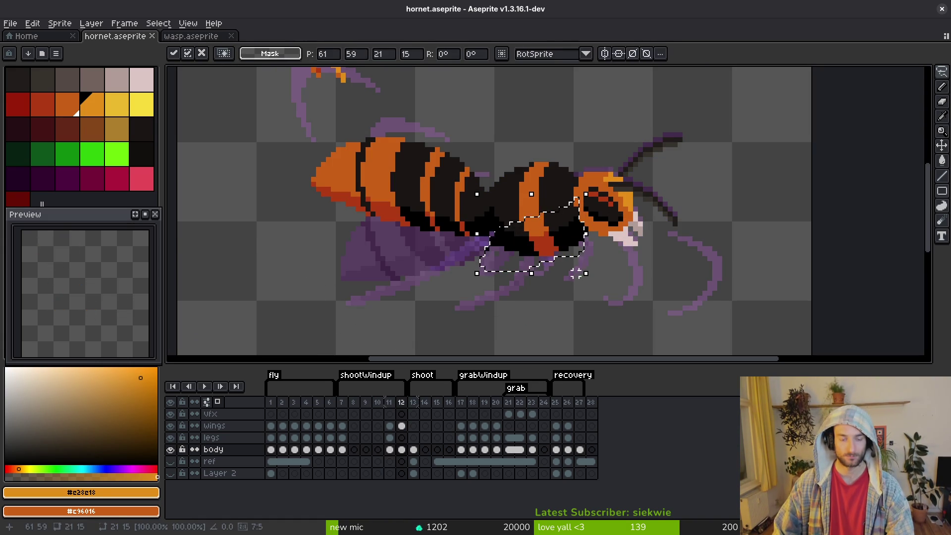
key("Return")
key("Up")
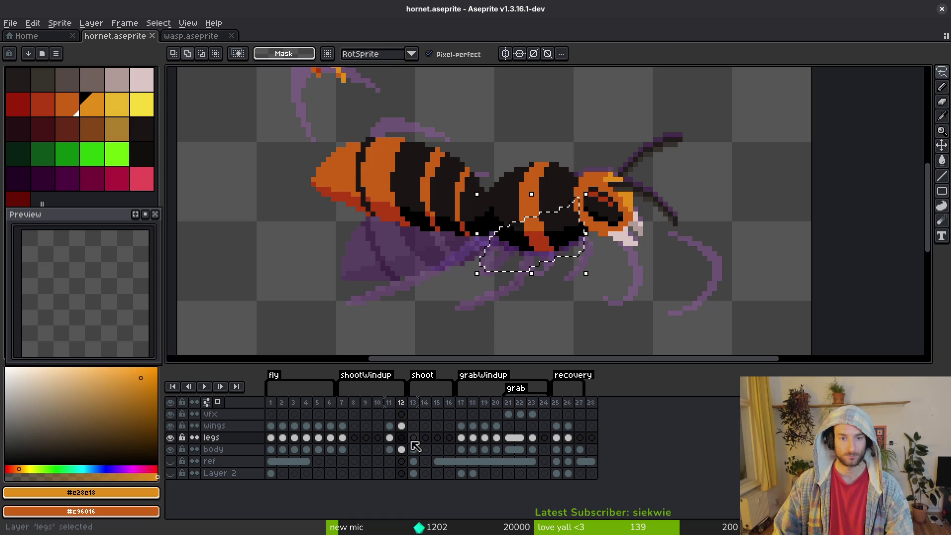
Paste frame 11's legs into frame 12 nudged up one pixel, then switch to wasp.aseprite
key("Left")
key("Right")
key("ctrl+v")
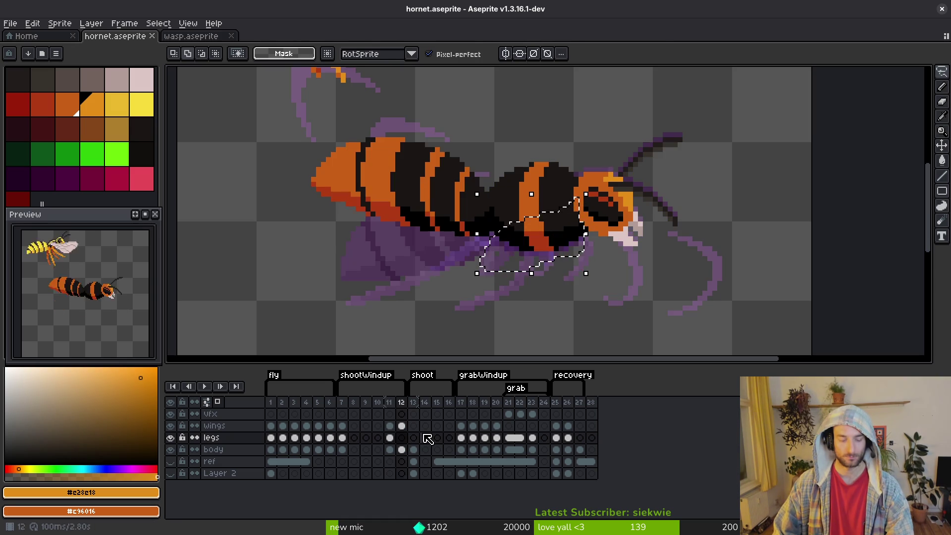
key("Up")
left_click(565, 278)
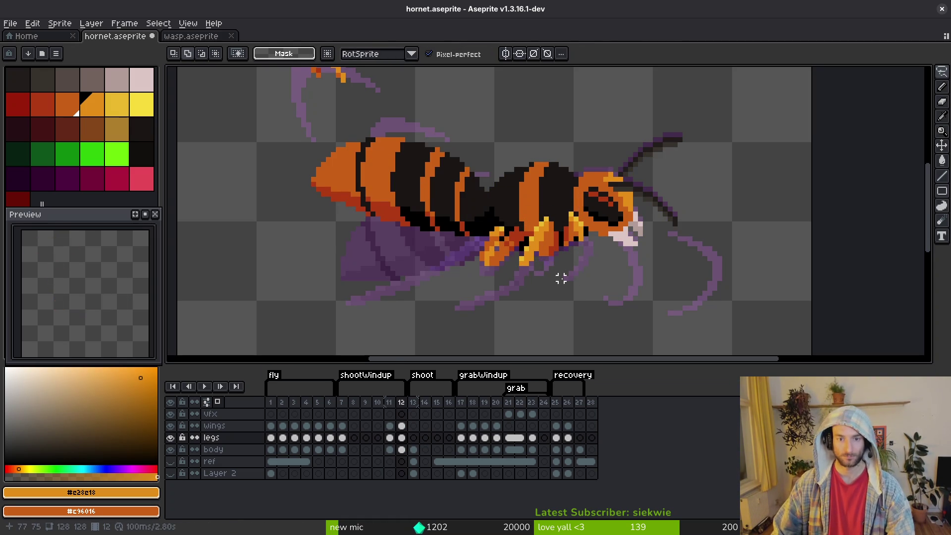
scroll(509, 286, "up", 2)
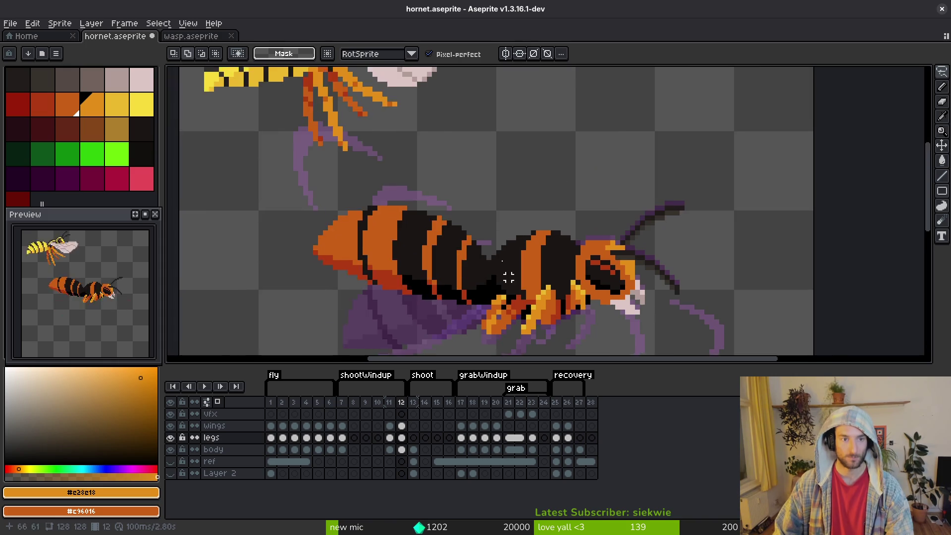
scroll(509, 286, "down", 1)
scroll(408, 131, "up", 1)
scroll(471, 179, "up", 2)
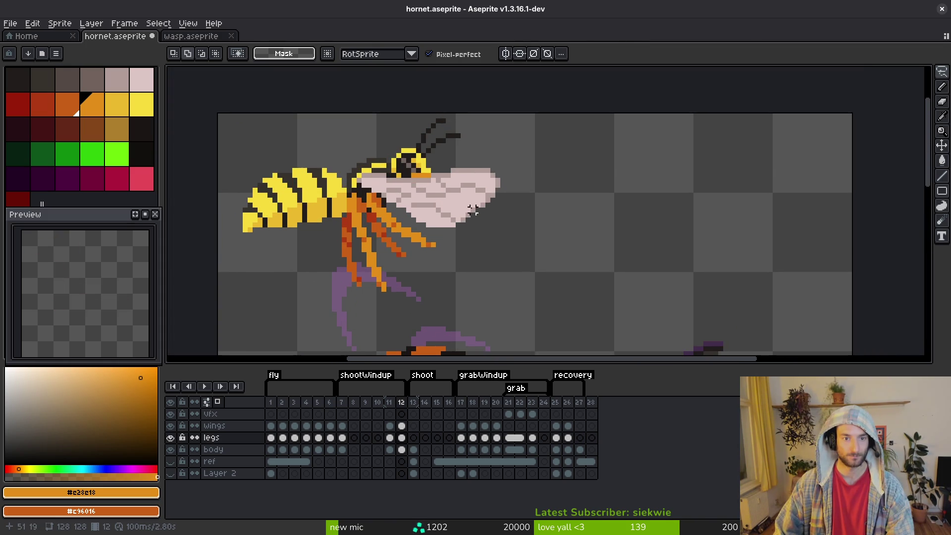
left_click(183, 37)
On wasp frame 13, lasso the head, legs and lower body and copy them
scroll(520, 238, "up", 2)
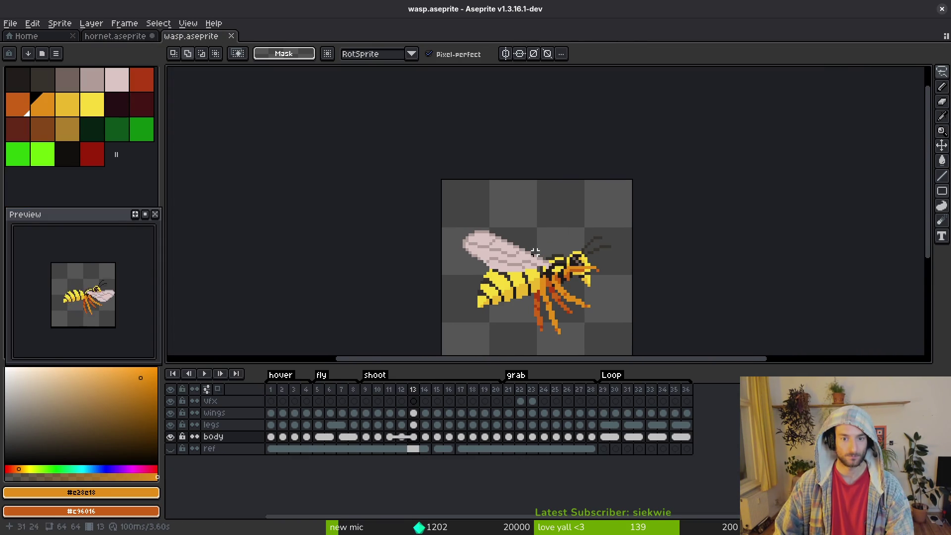
key("i")
key("Left")
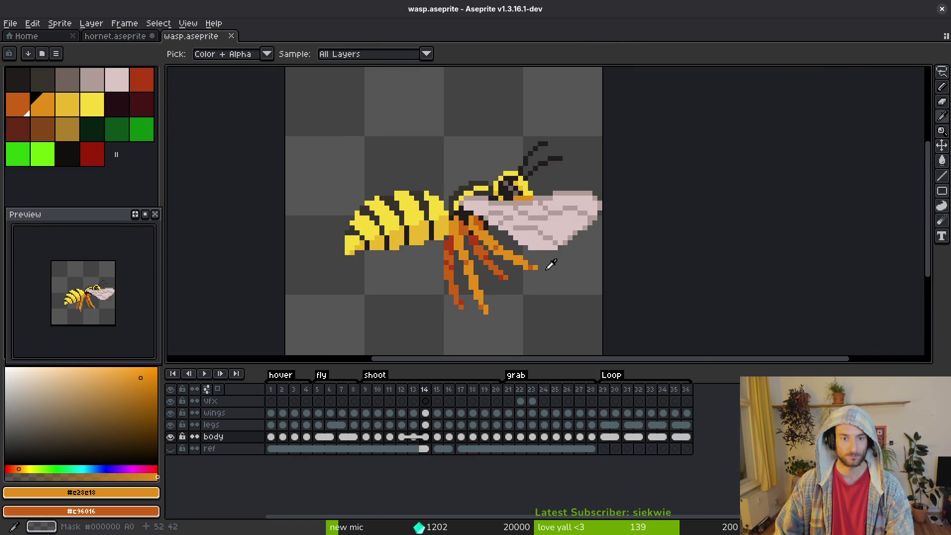
key("Right")
key("m")
left_click_drag(540, 181, 604, 222)
left_click(540, 178)
mouse_move(539, 179)
left_mouse_down()
mouse_move(418, 314)
mouse_move(601, 185)
mouse_move(600, 168)
left_mouse_up()
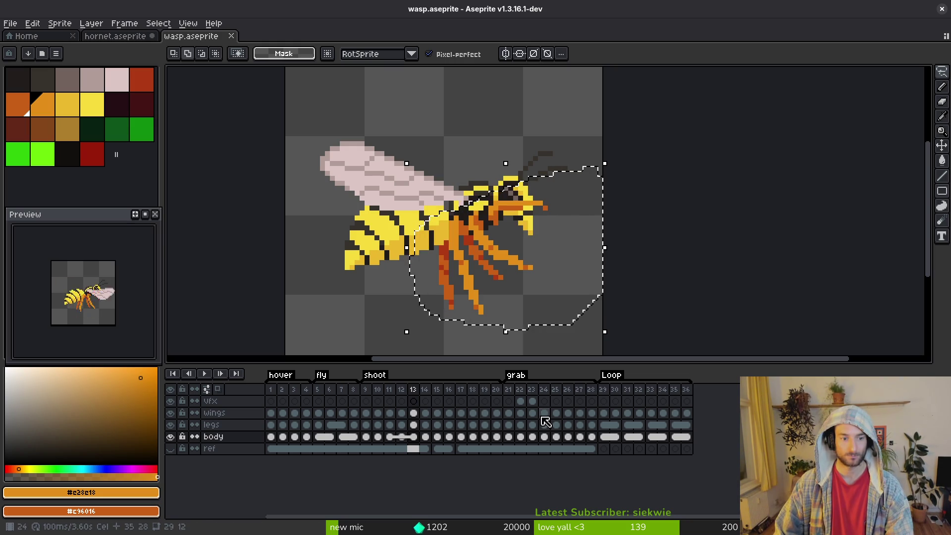
key("Up")
key("ctrl+c")
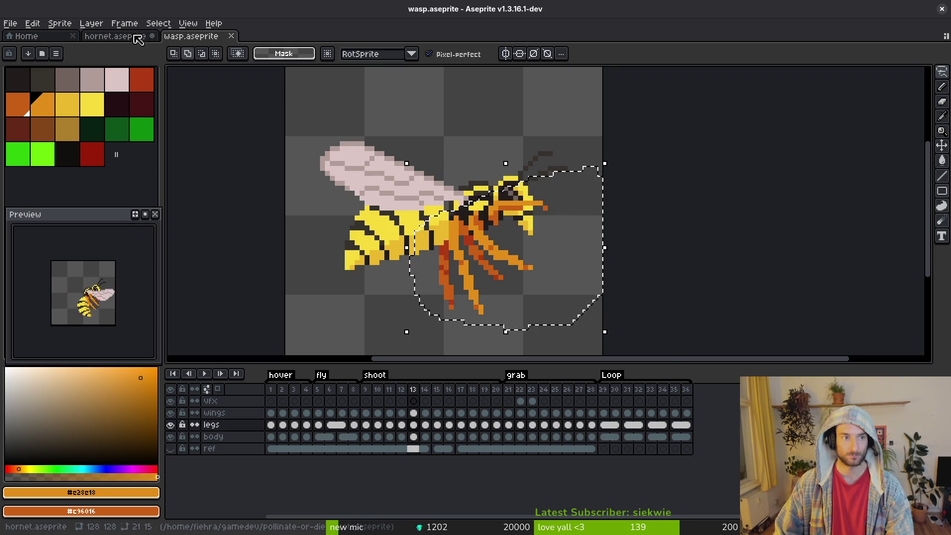
Paste the wasp legs into hornet.aseprite, try repositioning them, then discard the paste
key("ctrl+Tab")
key("ctrl+v")
mouse_move(437, 233)
left_mouse_down()
mouse_move(413, 215)
mouse_move(442, 294)
mouse_move(400, 241)
left_mouse_up()
left_click(401, 426)
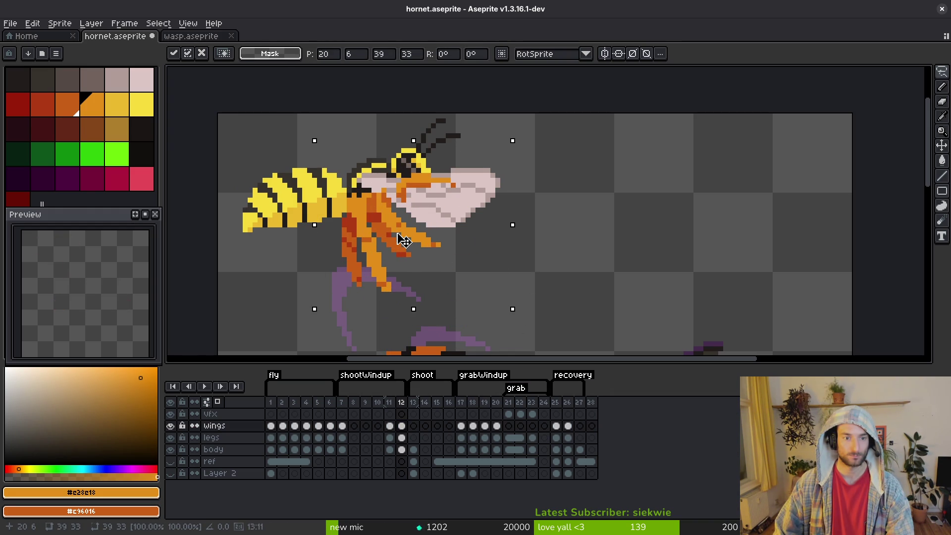
mouse_move(400, 240)
left_mouse_down()
mouse_move(396, 225)
mouse_move(408, 227)
mouse_move(366, 250)
mouse_move(569, 238)
left_mouse_up()
key("Escape")
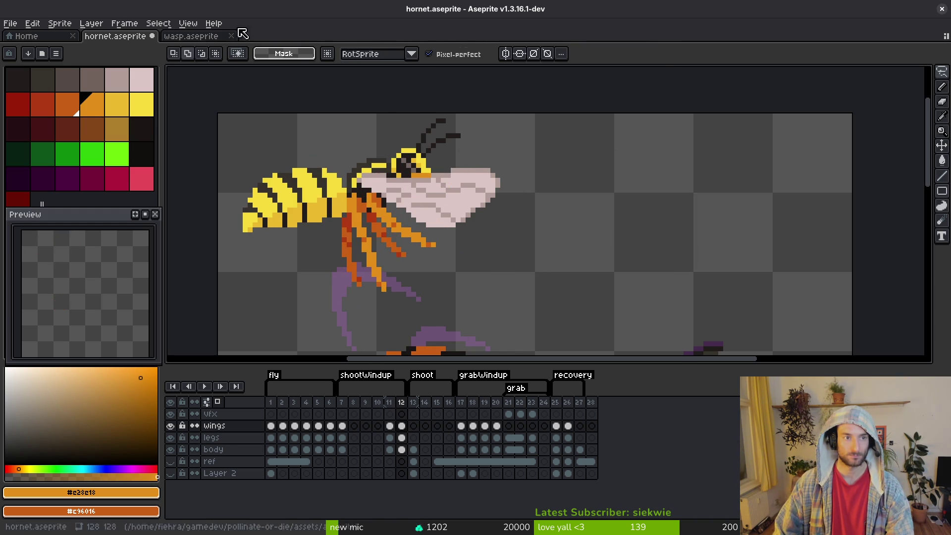
Back in wasp.aseprite, lasso the wings and legs and take them to the clipboard
left_click(198, 37)
key("i")
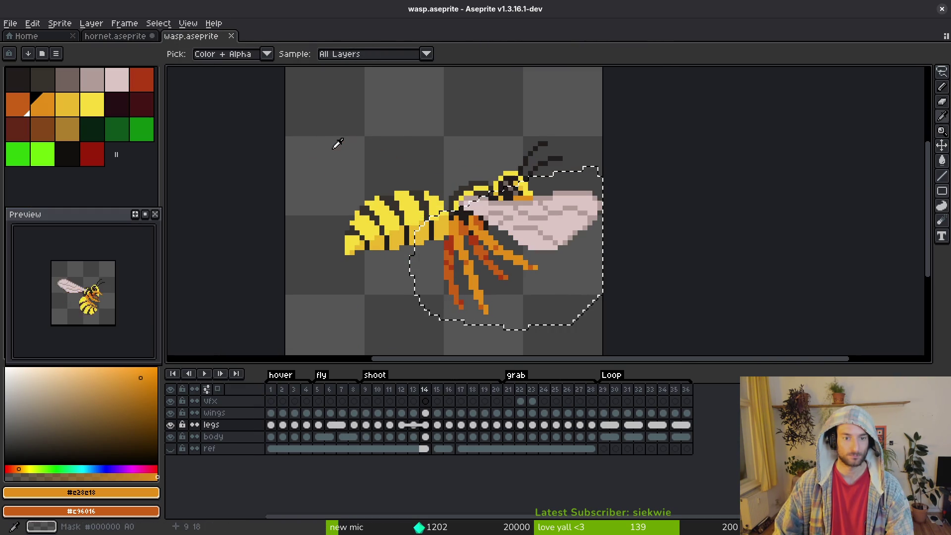
left_click(549, 203)
left_click_drag(431, 311, 426, 347)
mouse_move(463, 168)
left_mouse_down()
mouse_move(452, 329)
mouse_move(421, 197)
left_mouse_up()
key("ctrl+x")
key("ctrl+z")
Paste the wings and legs onto the body in hornet.aseprite, commit, deselect and save
left_click(115, 36)
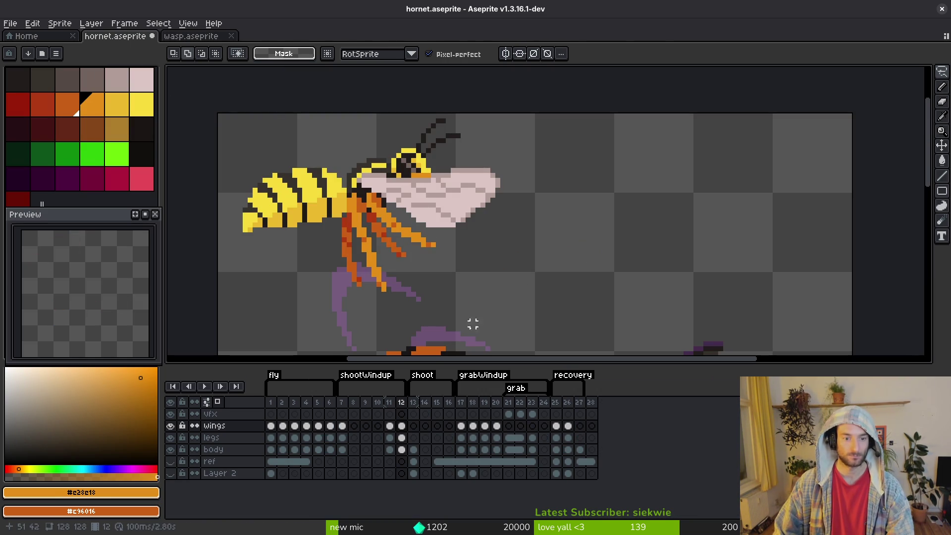
key("ctrl+v")
mouse_move(426, 237)
left_mouse_down()
mouse_move(419, 213)
mouse_move(391, 202)
left_mouse_up()
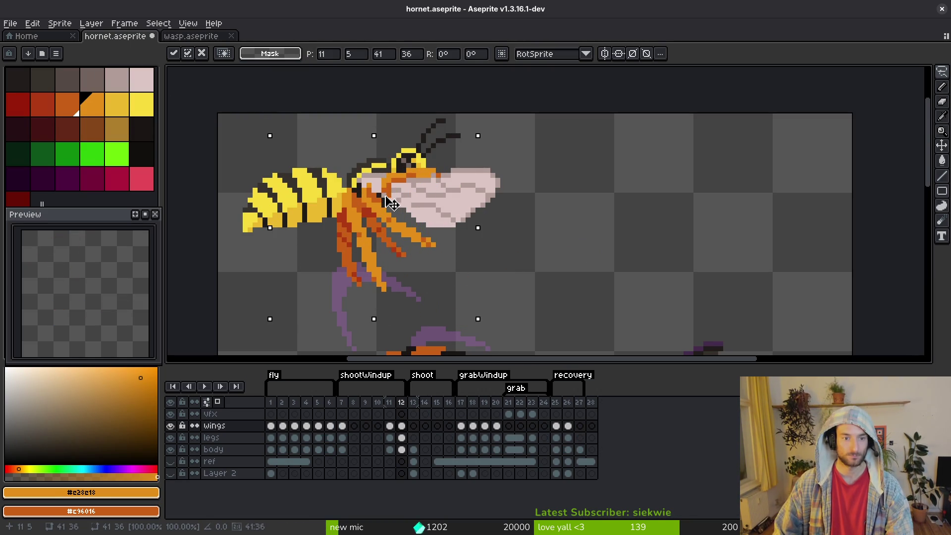
key("Return")
key("ctrl+d")
key("ctrl+s")
Undo the orange mandible stroke and draw a new mandible line along the head
scroll(454, 257, "down", 1)
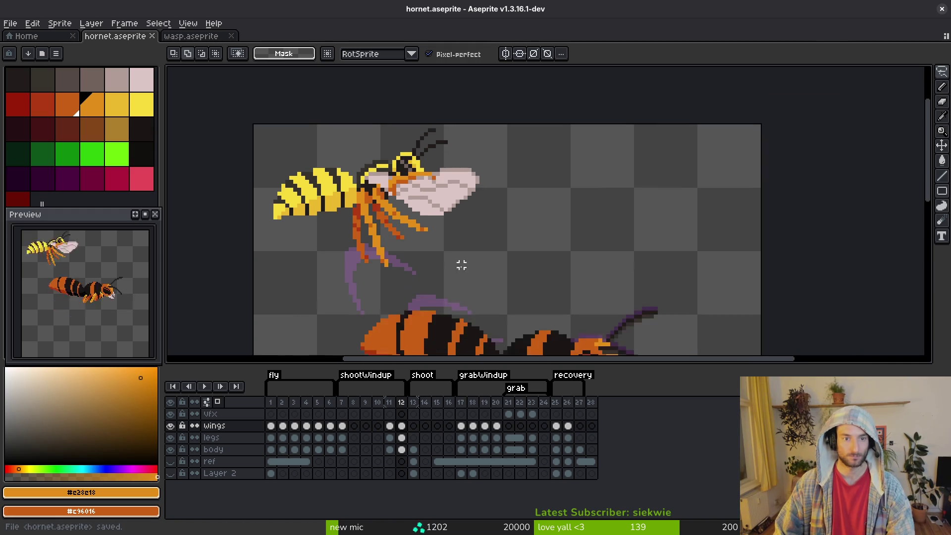
scroll(453, 257, "down", 3)
scroll(476, 226, "up", 2)
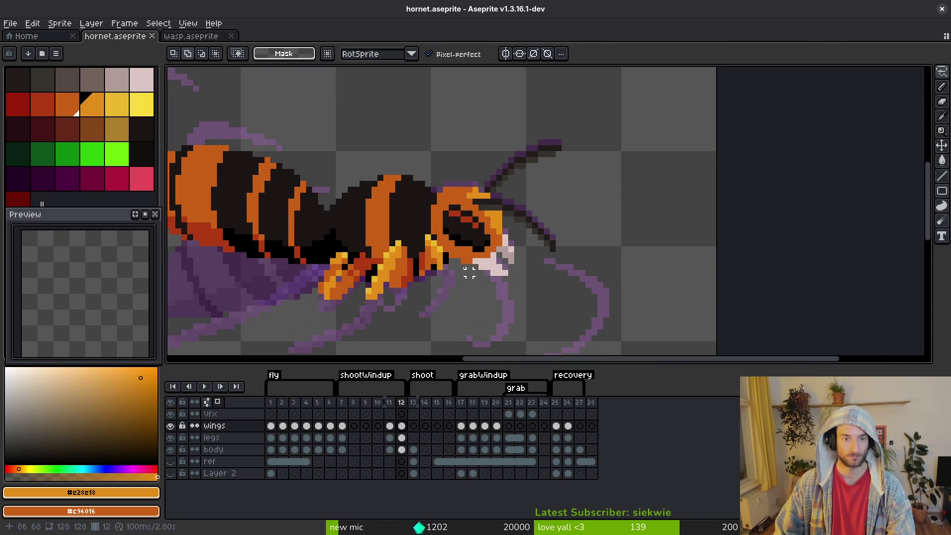
key("alt")
scroll(426, 241, "up", 3)
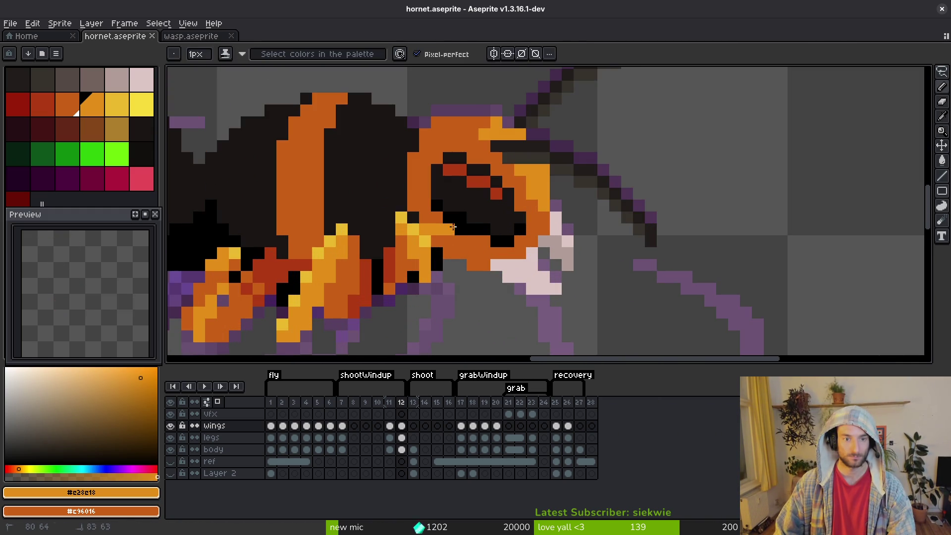
key("ctrl+z")
mouse_move(411, 229)
left_mouse_down()
mouse_move(560, 219)
mouse_move(584, 228)
left_mouse_up()
Pick the mandible yellow and paint a horizontal yellow mandible line
scroll(569, 259, "down", 3)
scroll(570, 259, "up", 2)
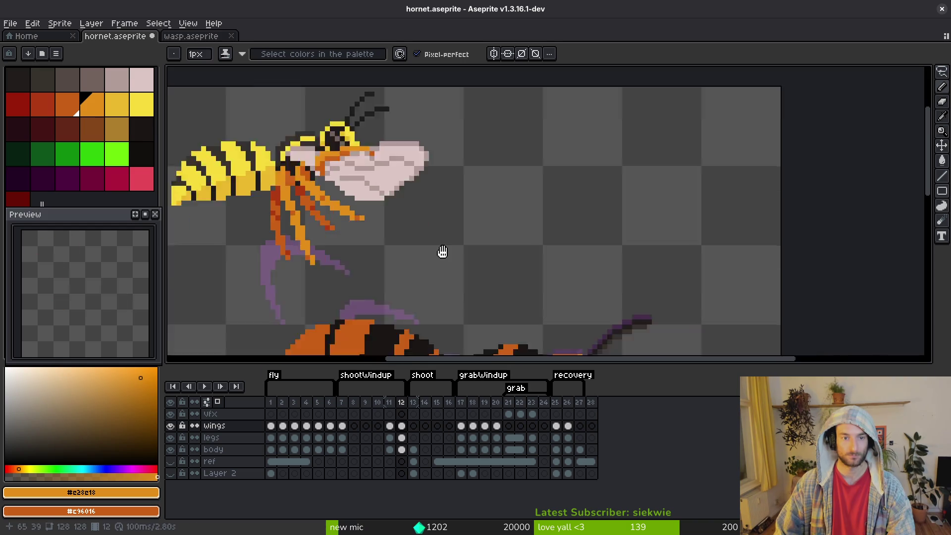
scroll(484, 240, "up", 2)
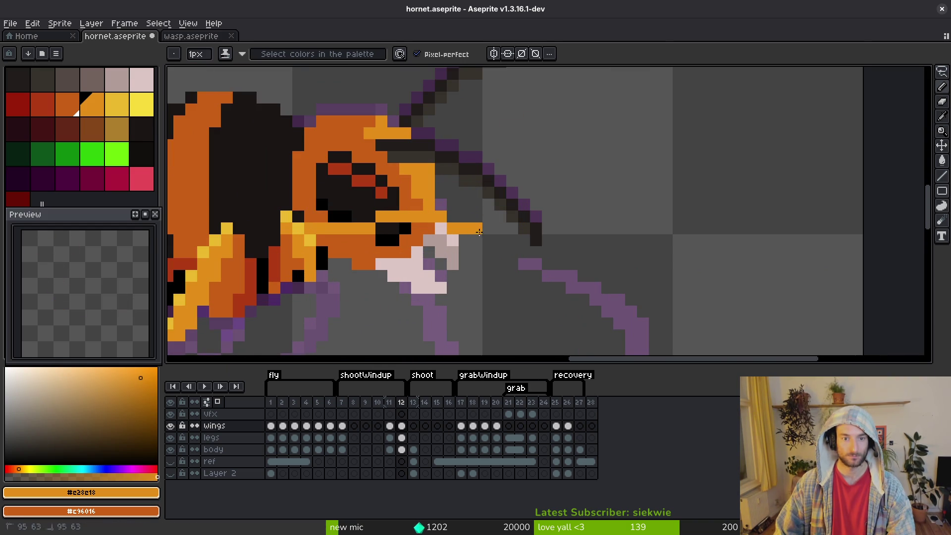
left_click(313, 221, "alt")
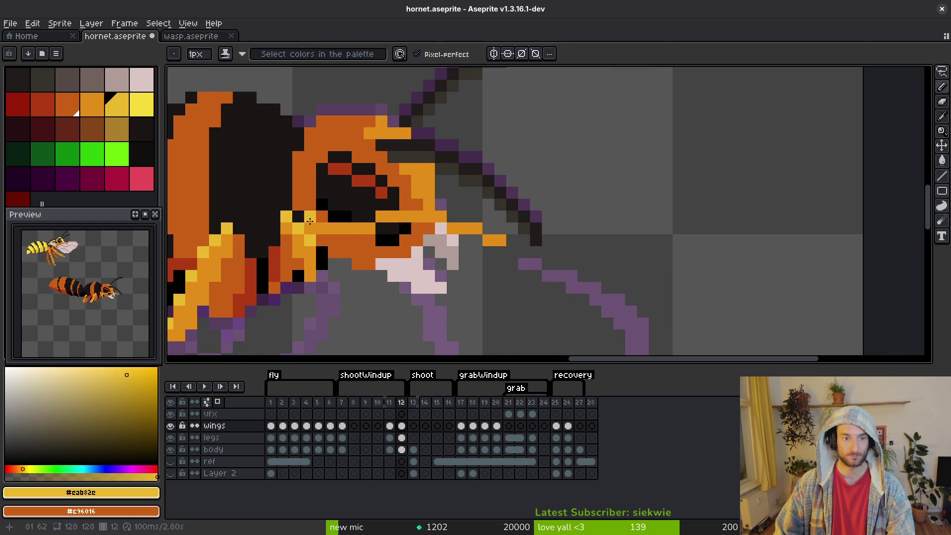
left_click_drag(310, 221, 366, 221)
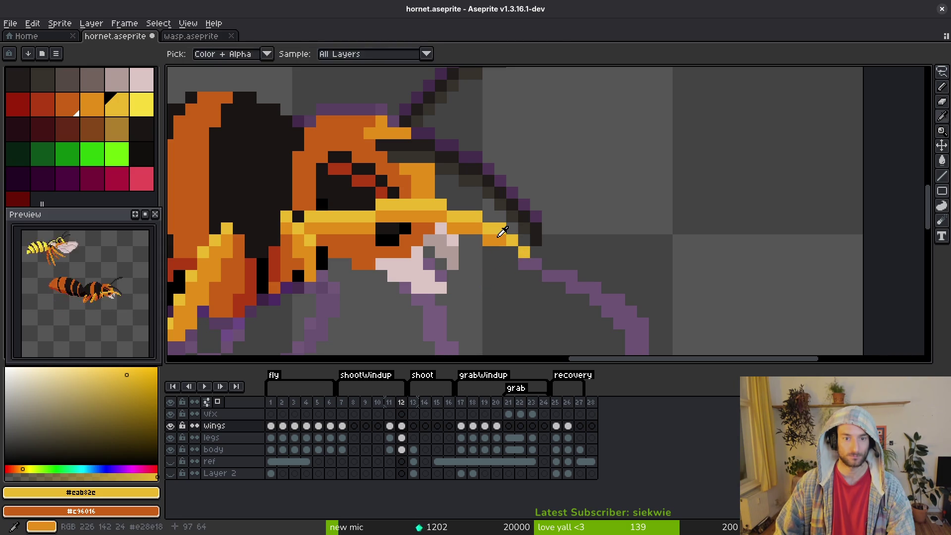
Sample the yellow and orange mandible shading colours from the head
left_click(501, 239, "alt")
scroll(513, 295, "down", 3)
scroll(462, 288, "up", 5)
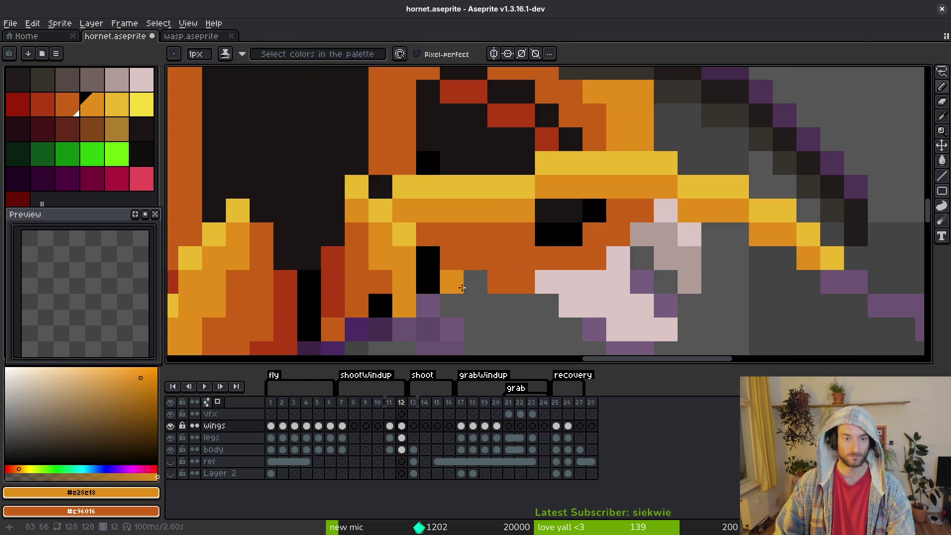
scroll(461, 288, "down", 3)
scroll(546, 205, "up", 3)
key("alt")
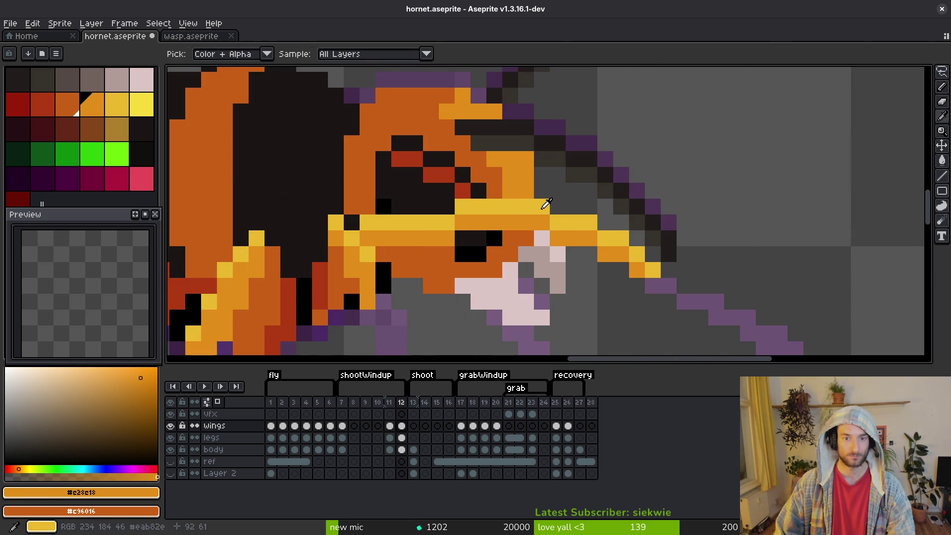
left_click(546, 205, "alt")
left_click(535, 218, "alt")
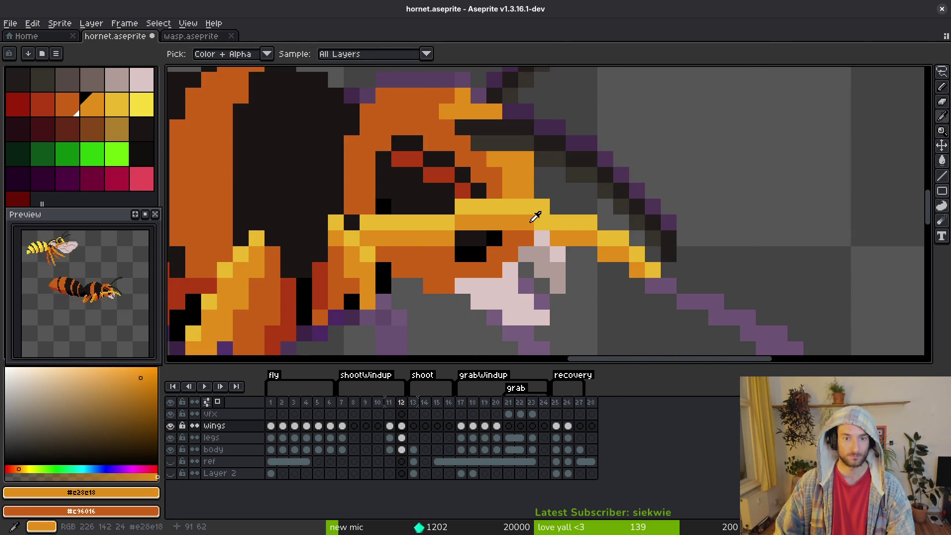
left_click(566, 191, "alt")
scroll(583, 260, "down", 3)
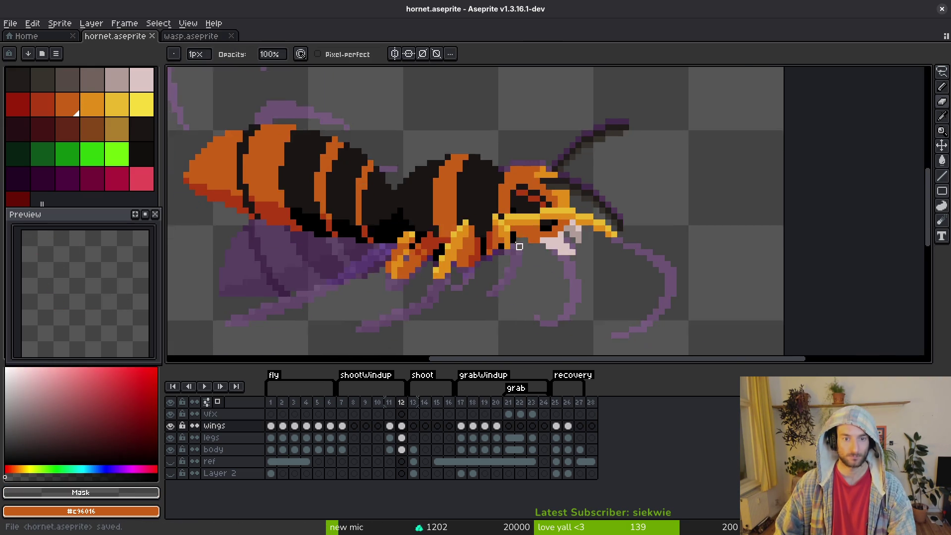
scroll(515, 245, "up", 2)
Draw a diagonal yellow line and a single yellow pixel below the head, then undo both
left_click(510, 225, "alt")
left_click_drag(510, 224, 495, 263)
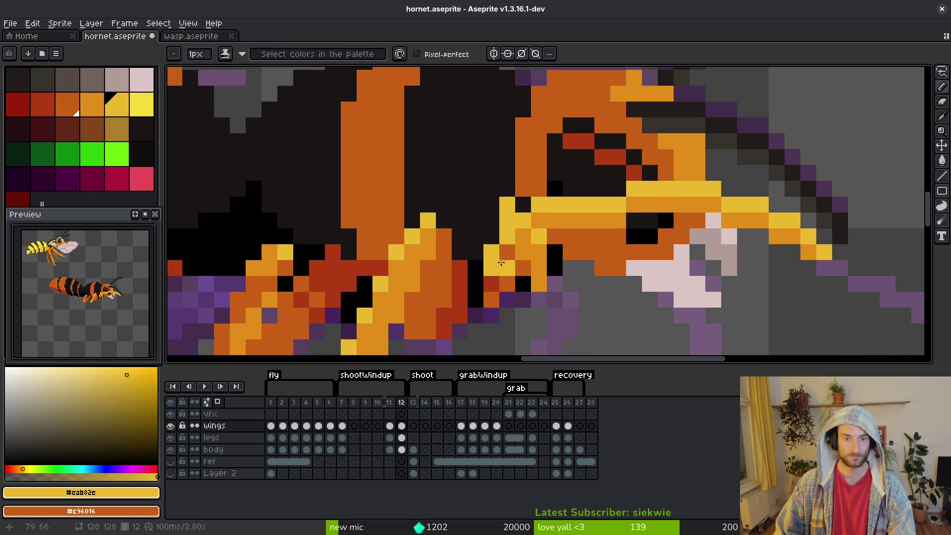
key("ctrl+z")
left_click(543, 281)
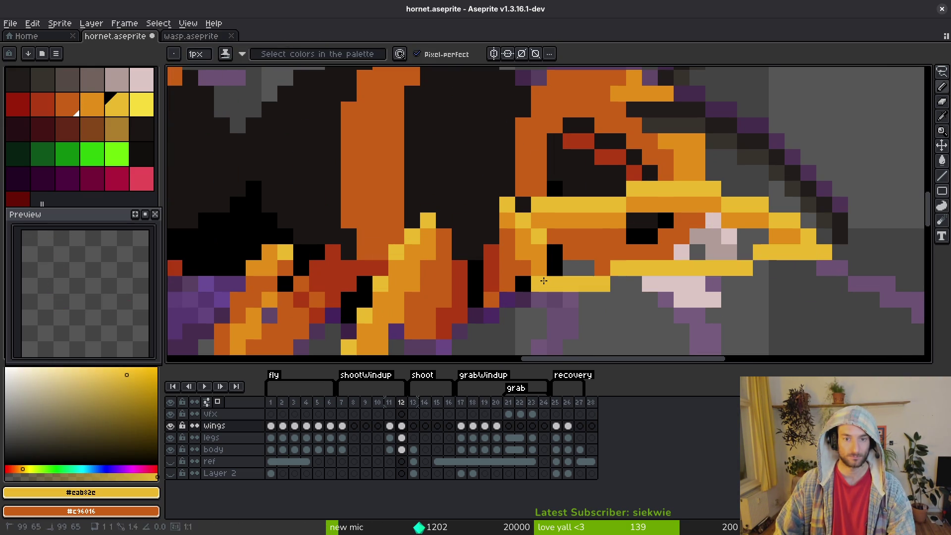
key("ctrl+z")
Switch to the eraser, then lasso-select the hornet's body outline
key("e")
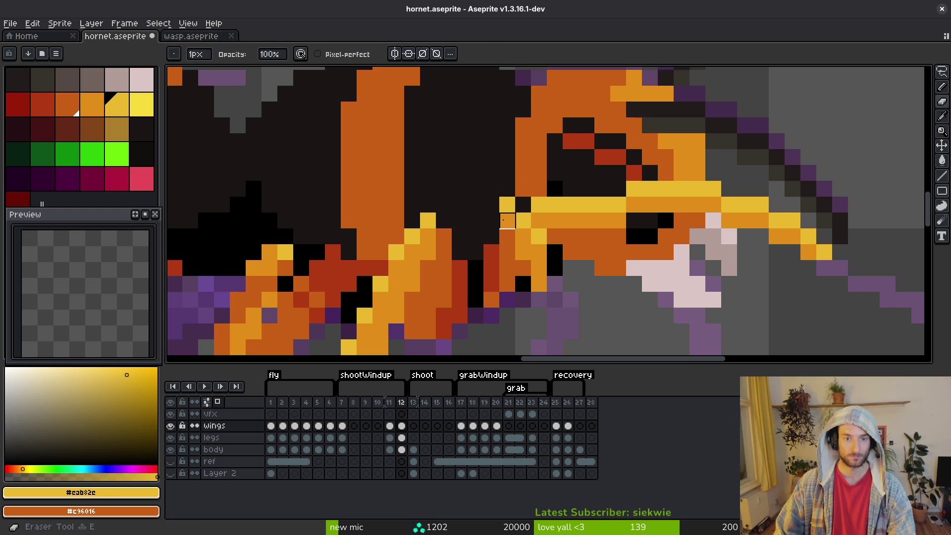
scroll(495, 248, "down", 3)
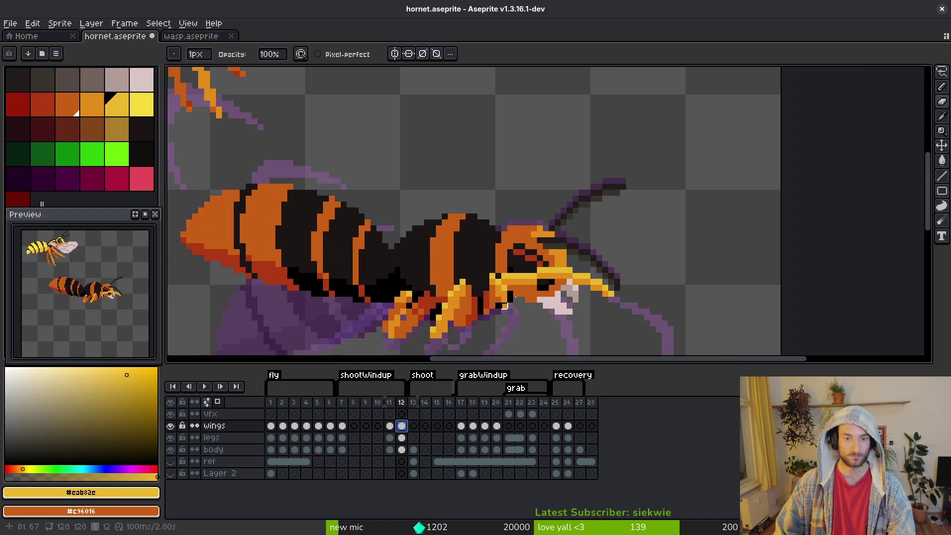
key("q")
left_click_drag(632, 243, 574, 264)
mouse_move(574, 265)
left_mouse_down()
mouse_move(679, 317)
mouse_move(628, 276)
left_mouse_up()
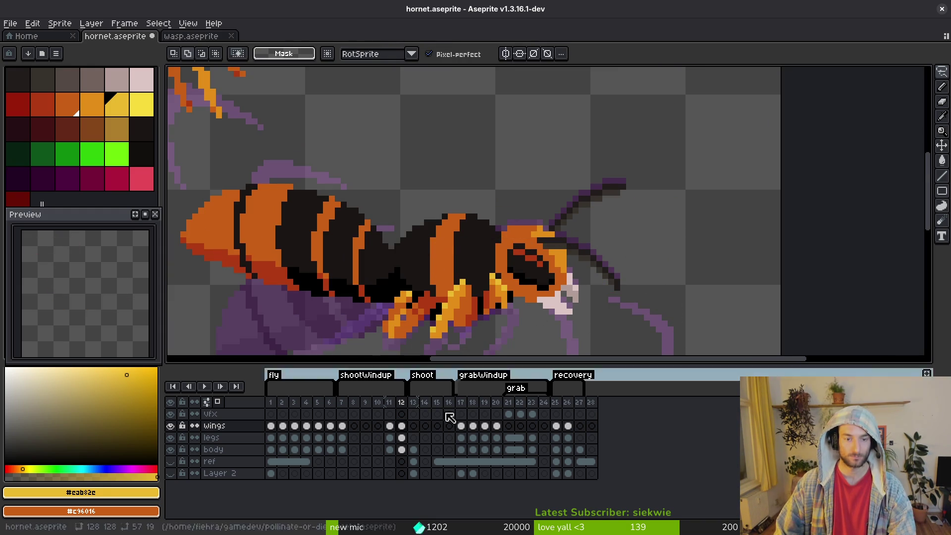
On the legs layer, save, then erase two stray orange pixels on the front leg
left_click(564, 290, "ctrl+alt")
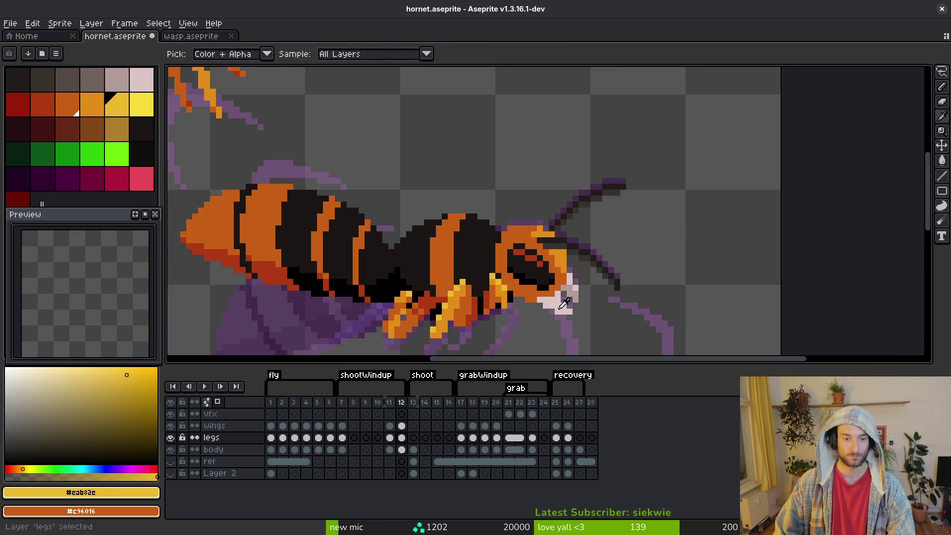
key("ctrl+s")
scroll(556, 297, "up", 2)
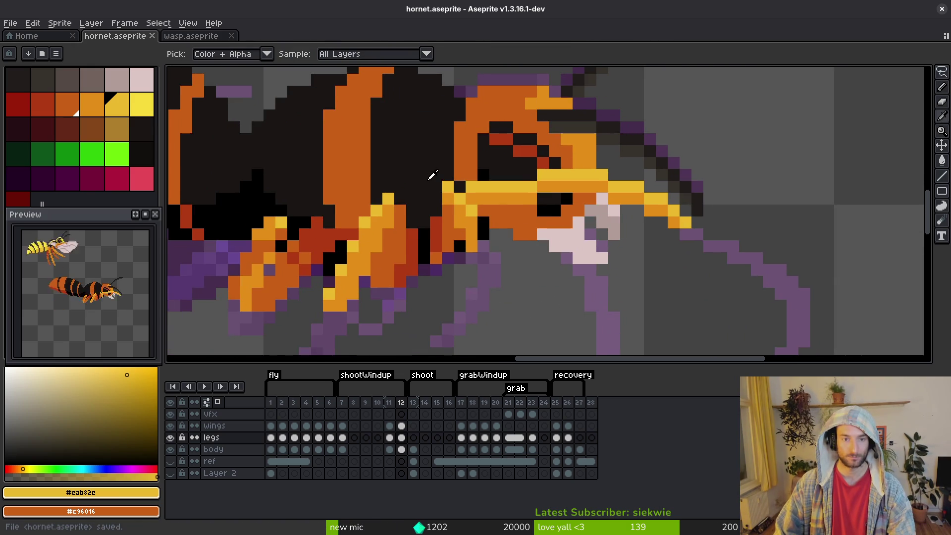
left_click(435, 182)
key("e")
mouse_move(448, 187)
left_mouse_down()
mouse_move(474, 229)
mouse_move(472, 247)
left_mouse_up()
Sample the golden and orange leg colours from the sprite and save the hornet
left_click(483, 244, "alt")
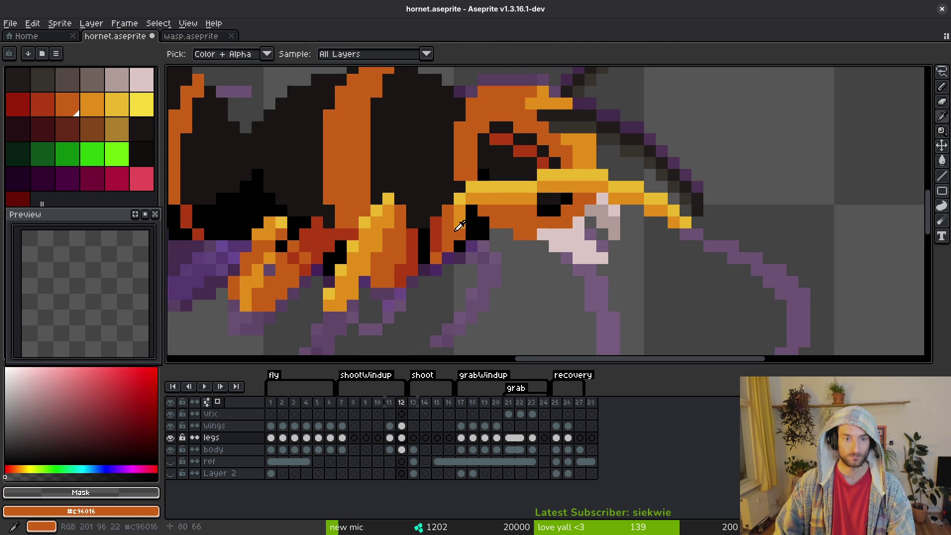
left_click(460, 210, "alt")
scroll(481, 255, "down", 3)
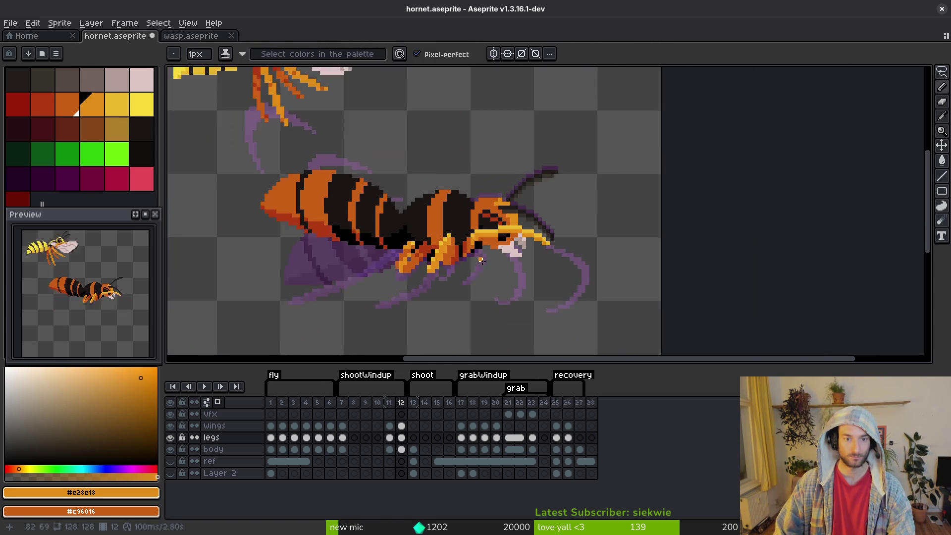
scroll(480, 255, "up", 3)
left_click(495, 247, "alt")
scroll(503, 276, "down", 3)
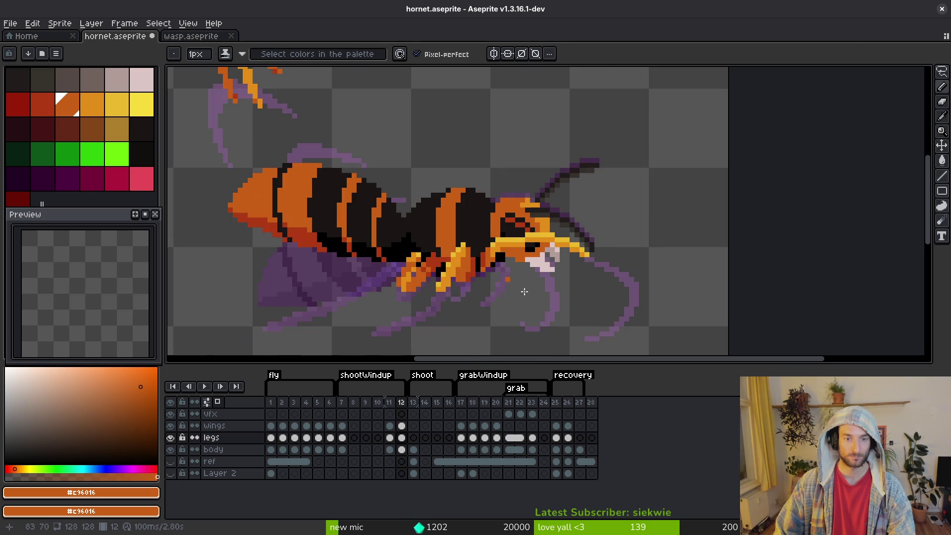
key("ctrl+s")
scroll(502, 302, "down", 2)
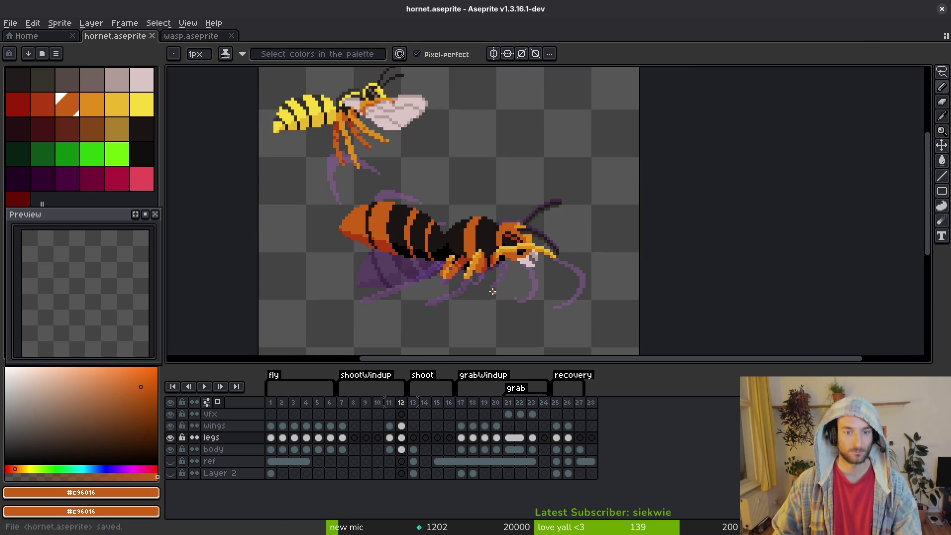
scroll(484, 298, "up", 2)
scroll(469, 232, "up", 2)
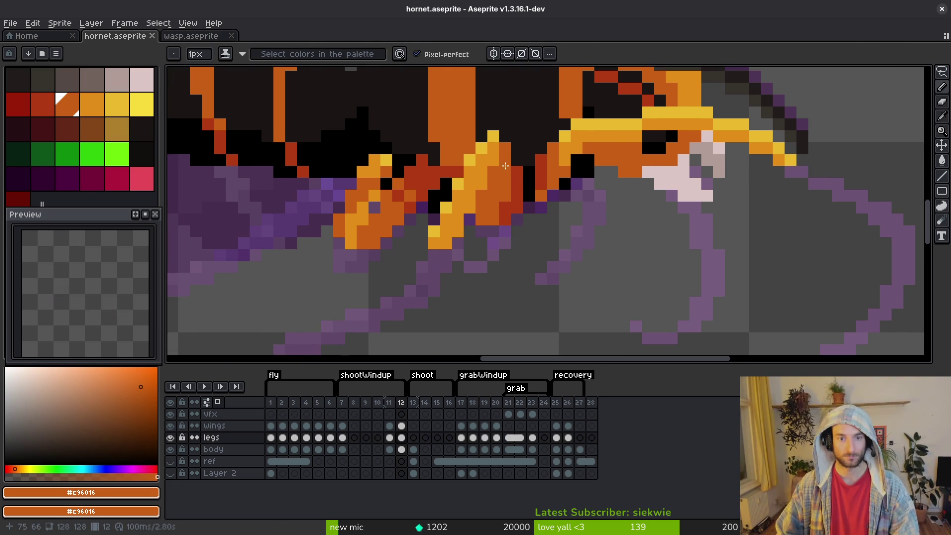
Pan the view over the hornet's legs, sampling canvas colours for the leg edits
key("alt")
scroll(503, 161, "down", 3)
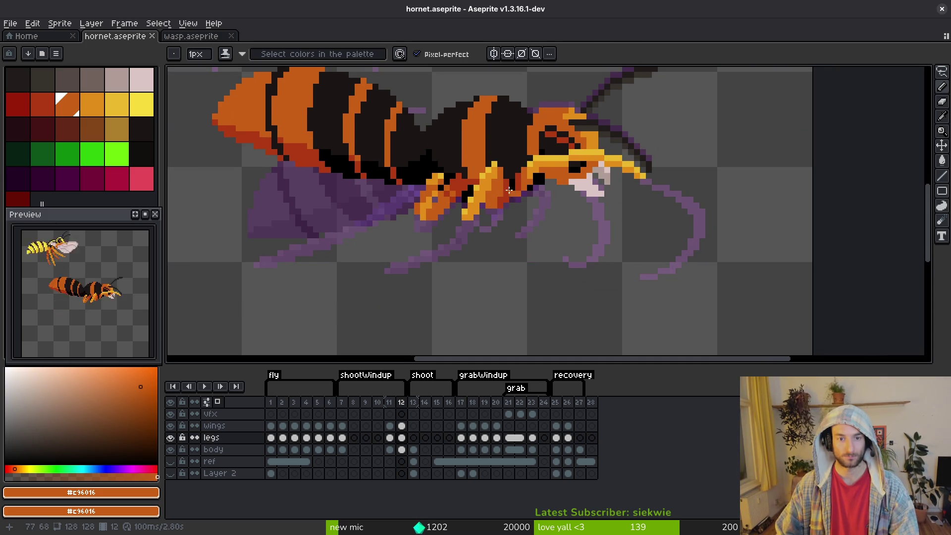
scroll(478, 215, "down", 1)
scroll(489, 241, "up", 2)
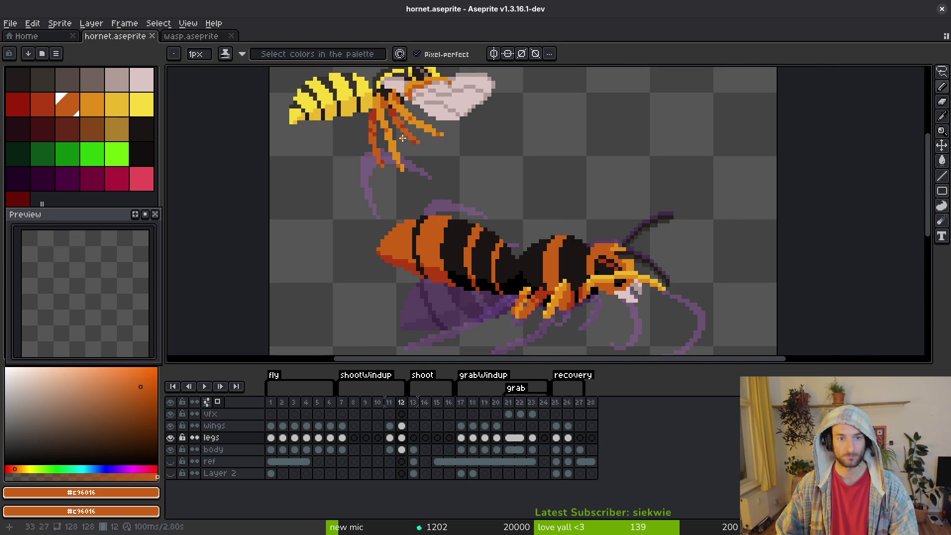
left_click_drag(426, 164, 499, 198)
scroll(554, 248, "up", 1)
scroll(553, 247, "up", 2)
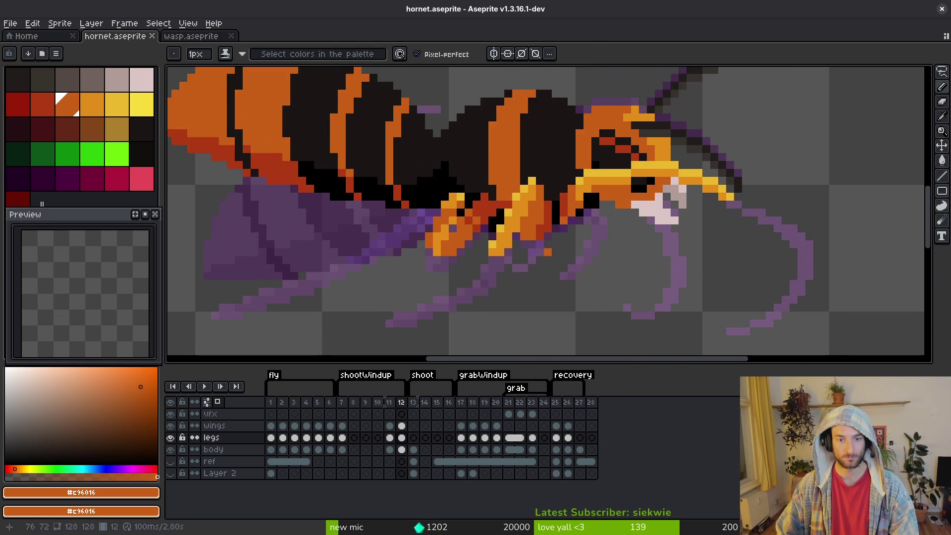
key("alt")
key("e")
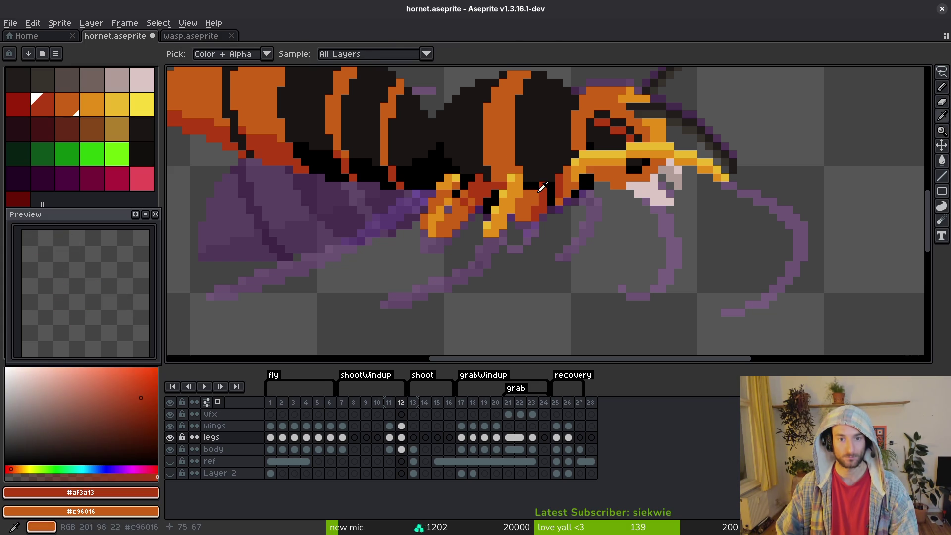
key("b")
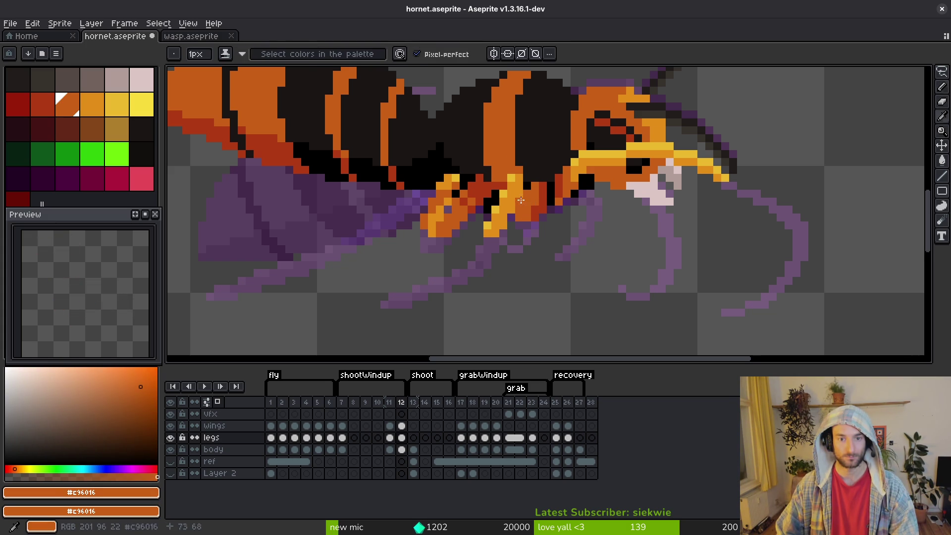
Erase a stretch of orange and yellow leg pixels
scroll(530, 216, "up", 2)
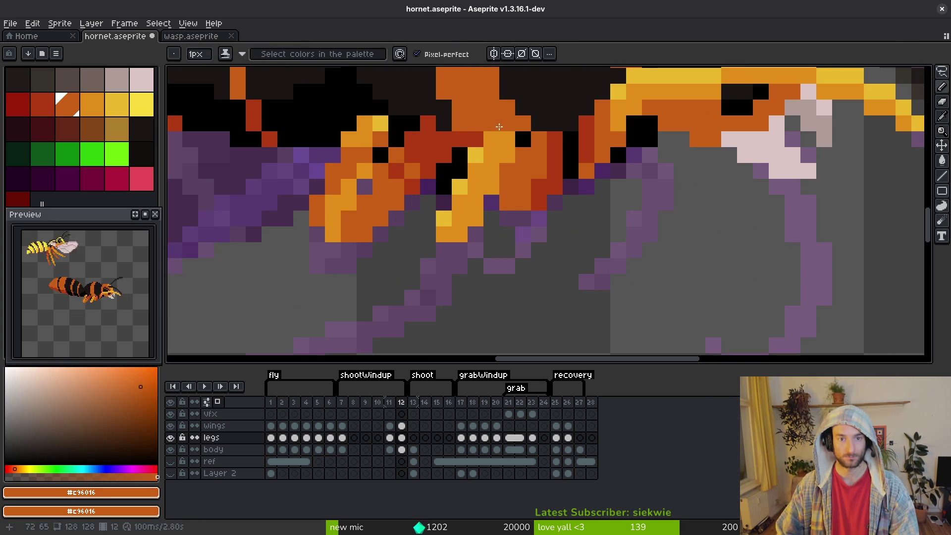
key("e")
scroll(495, 123, "down", 2)
scroll(496, 123, "up", 3)
mouse_move(496, 124)
left_mouse_down()
mouse_move(448, 240)
mouse_move(425, 218)
mouse_move(425, 242)
left_mouse_up()
Sample the golden leg colour and draw a long thin leg diagonally down to its tip
key("b")
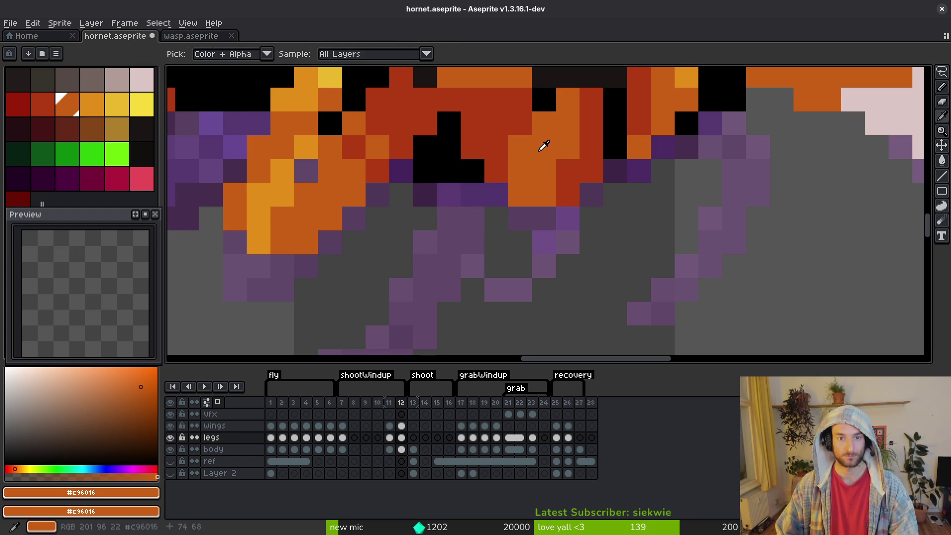
left_click(568, 181, "alt")
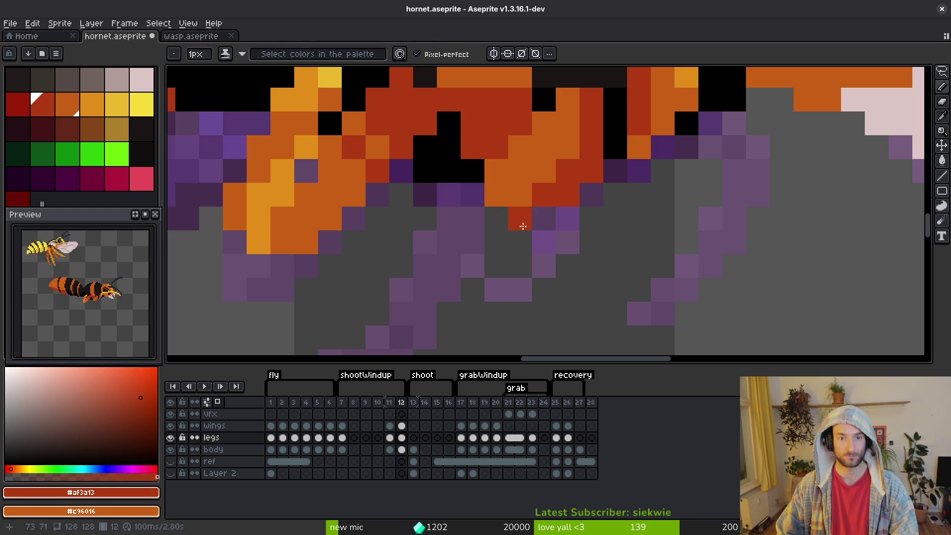
scroll(465, 207, "down", 4)
left_click(436, 203, "alt")
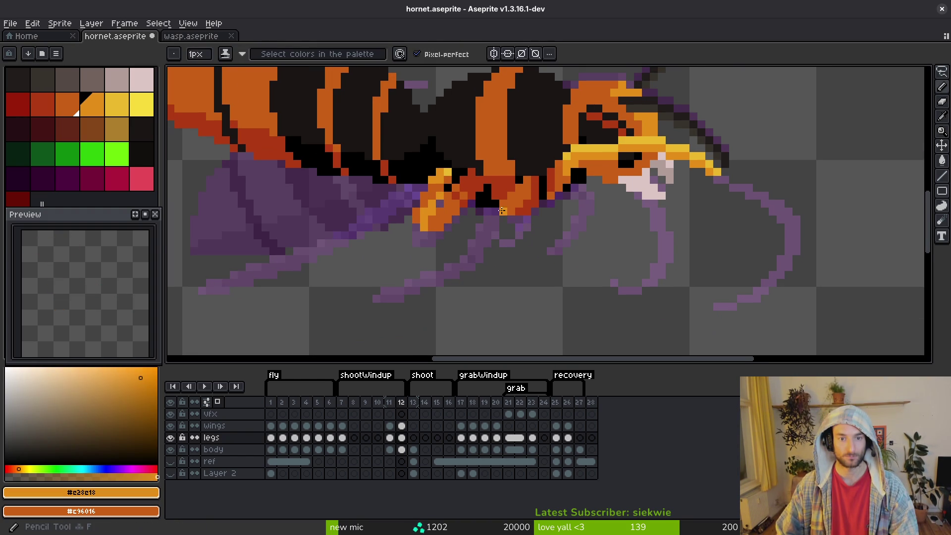
scroll(517, 252, "down", 5)
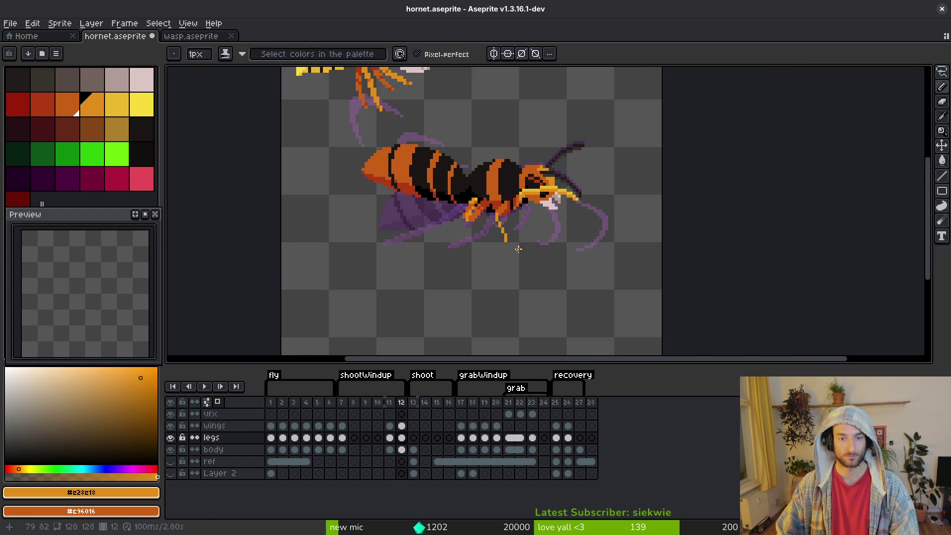
scroll(517, 252, "up", 6)
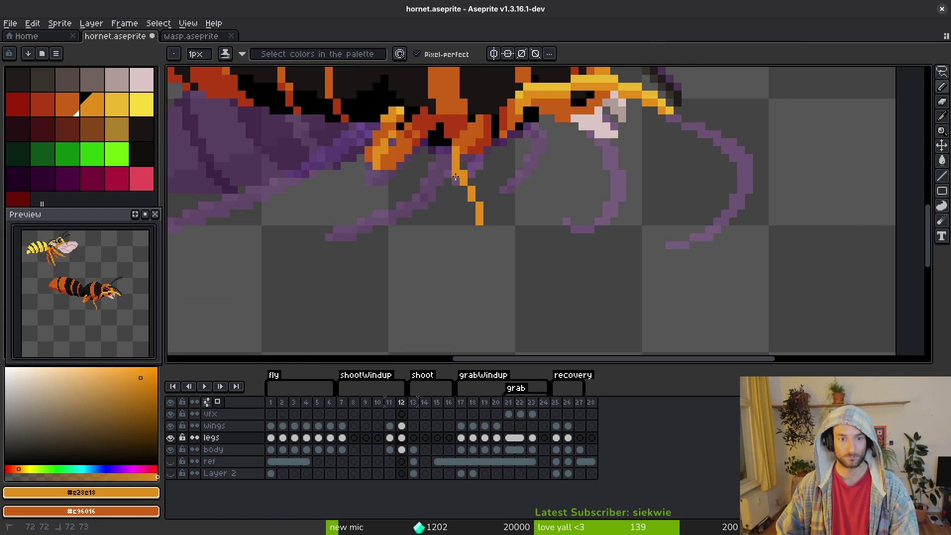
scroll(461, 191, "up", 1)
scroll(466, 203, "down", 3)
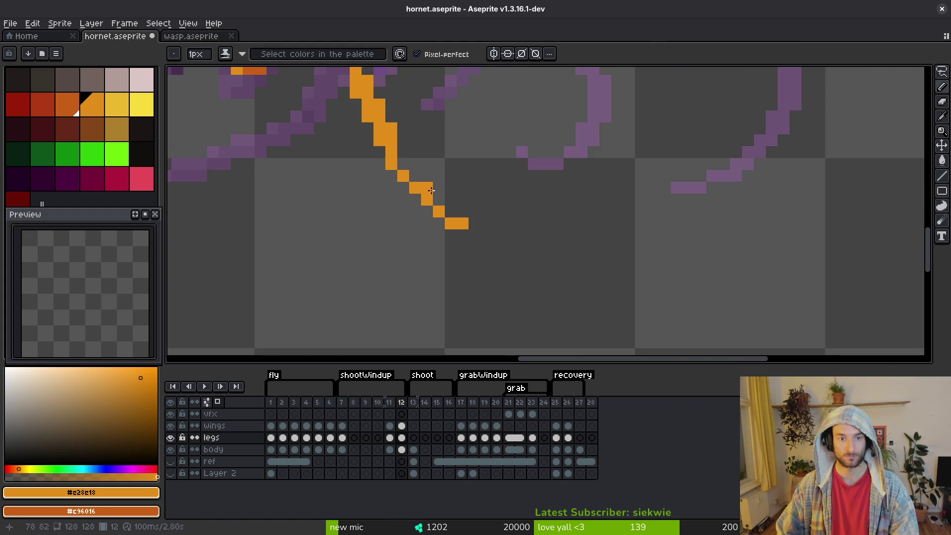
left_click_drag(418, 127, 436, 171)
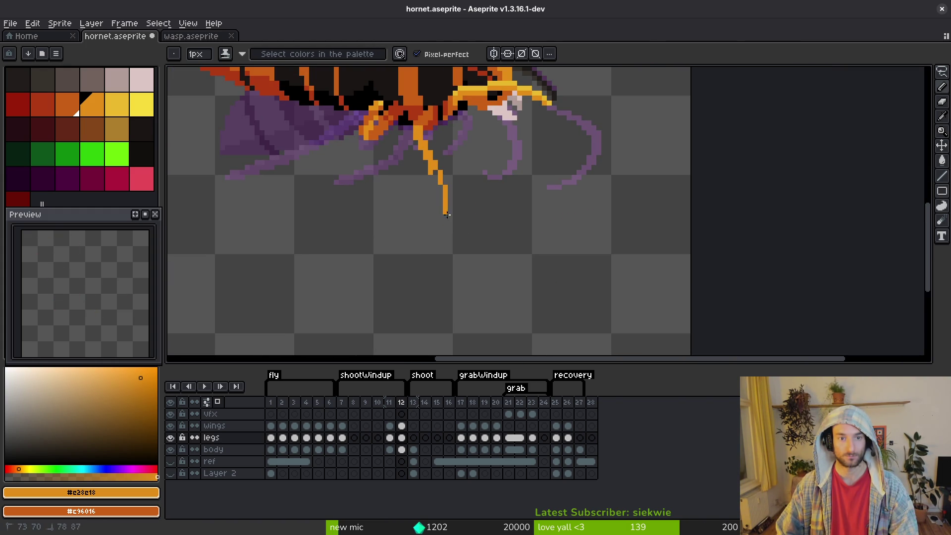
left_click_drag(493, 259, 501, 254)
scroll(507, 245, "down", 2)
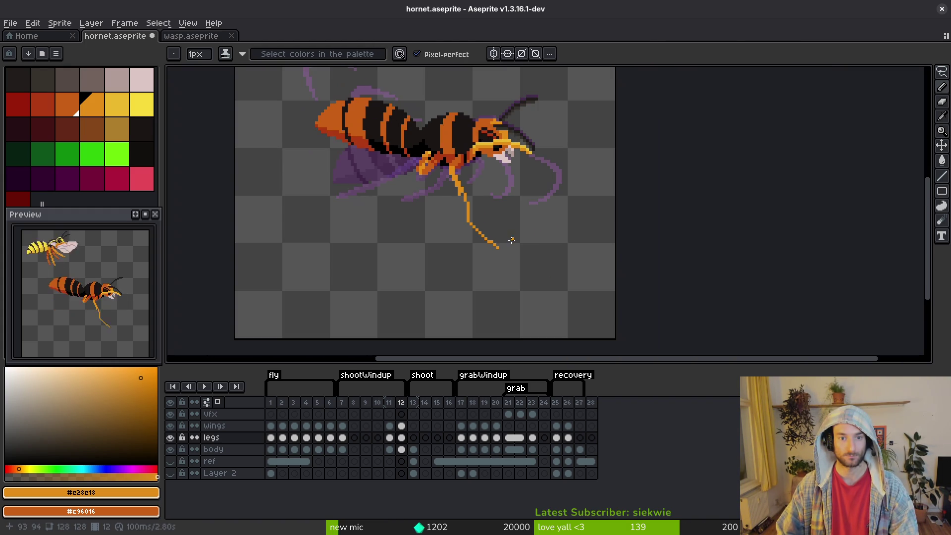
scroll(498, 225, "down", 1)
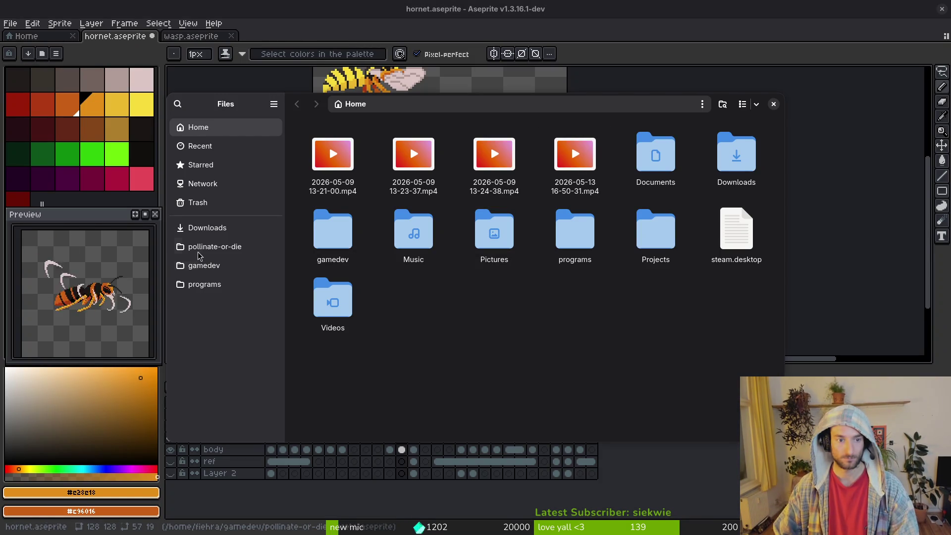
Navigate to the pollinate-or-die assets inspiration folder of reference images
left_click(214, 249)
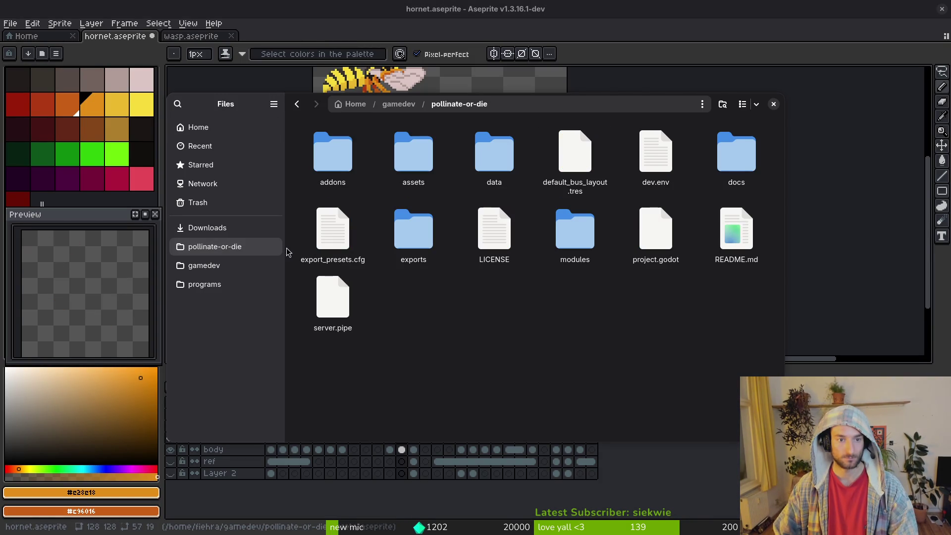
key("alt+Left")
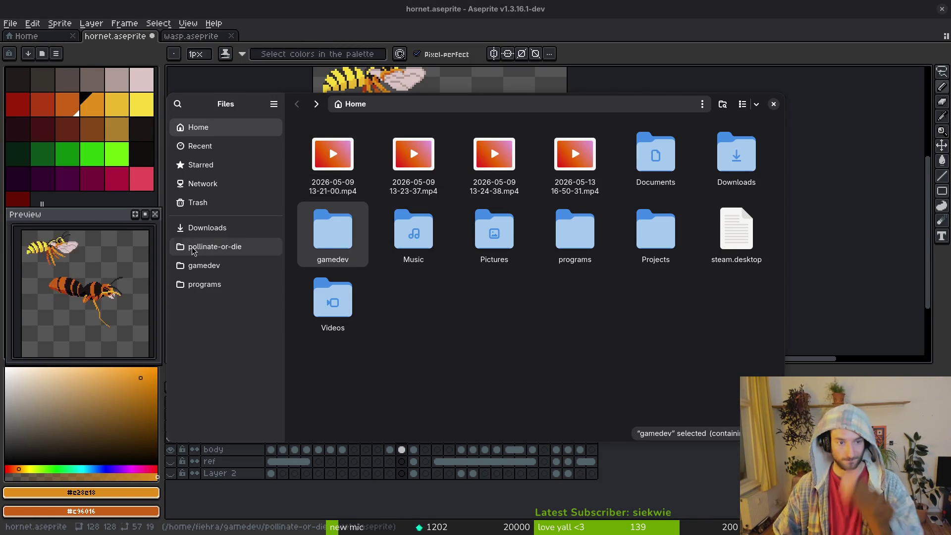
key("alt+Right")
double_click(413, 151)
double_click(655, 151)
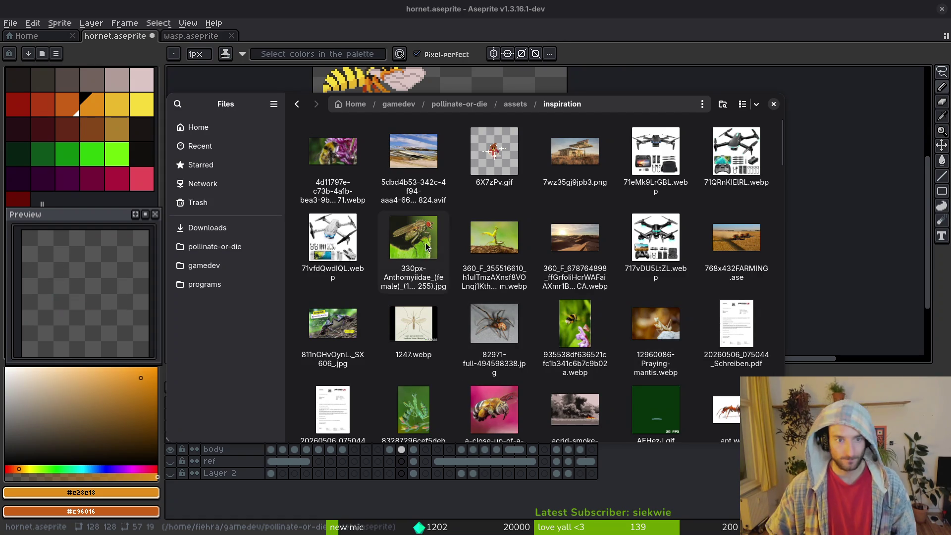
Preview the europe-on-alert hornet photo and quick-preview the hornet-bee-attack image
scroll(464, 259, "down", 3)
scroll(518, 257, "down", 2)
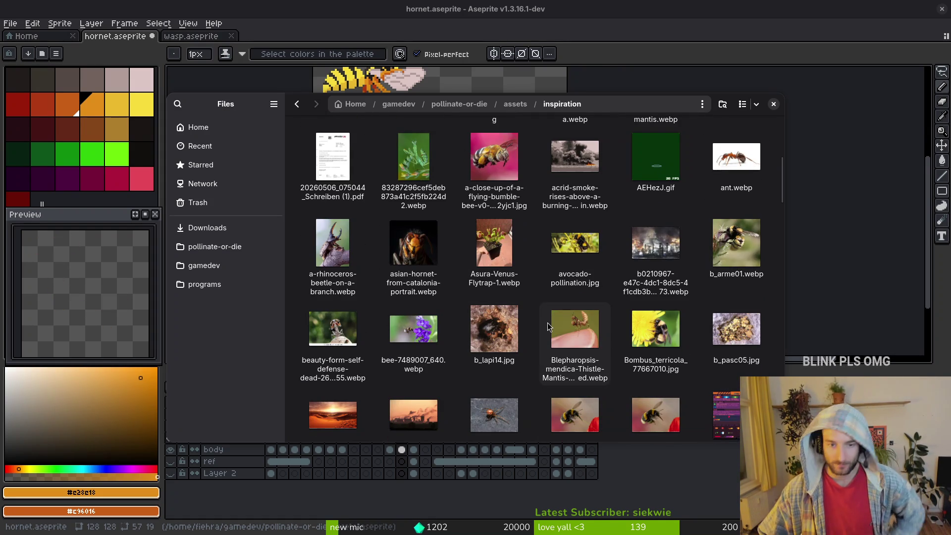
scroll(579, 325, "down", 3)
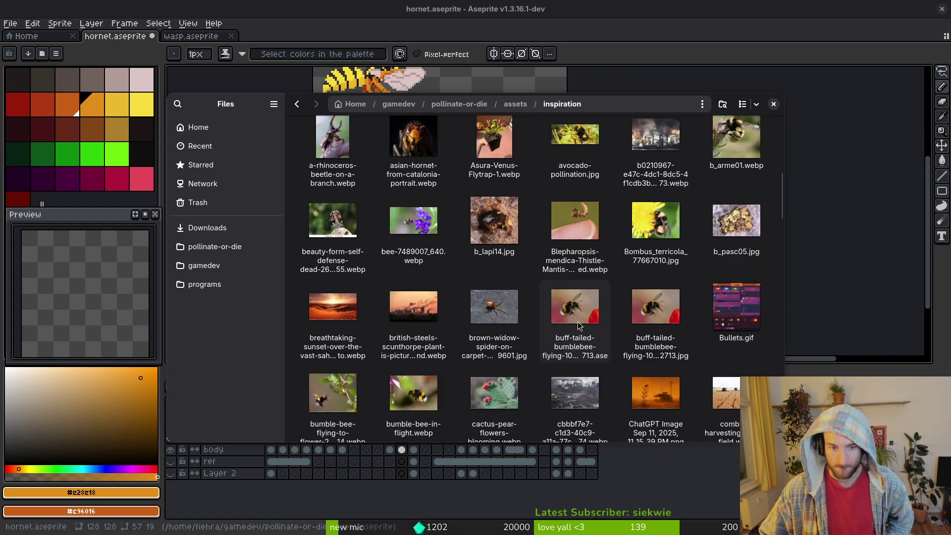
scroll(528, 336, "down", 5)
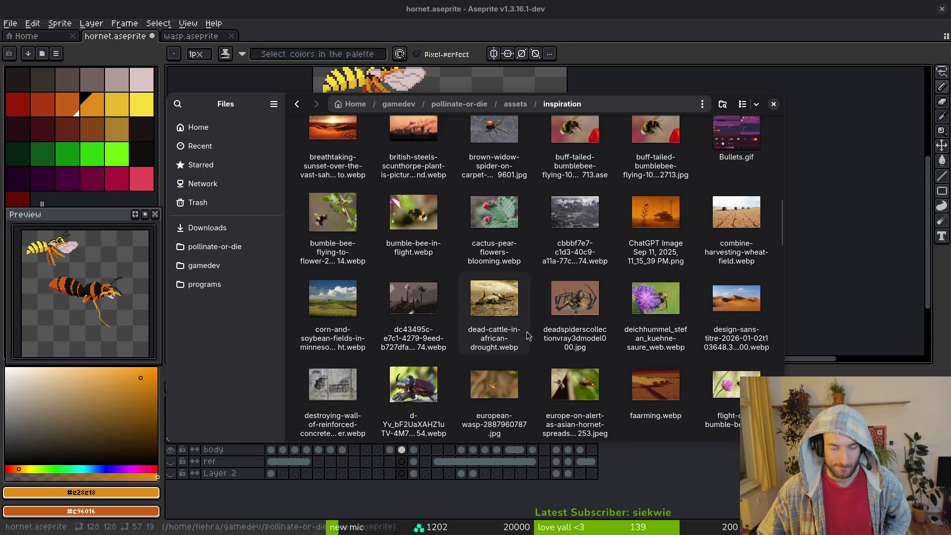
right_click(574, 383)
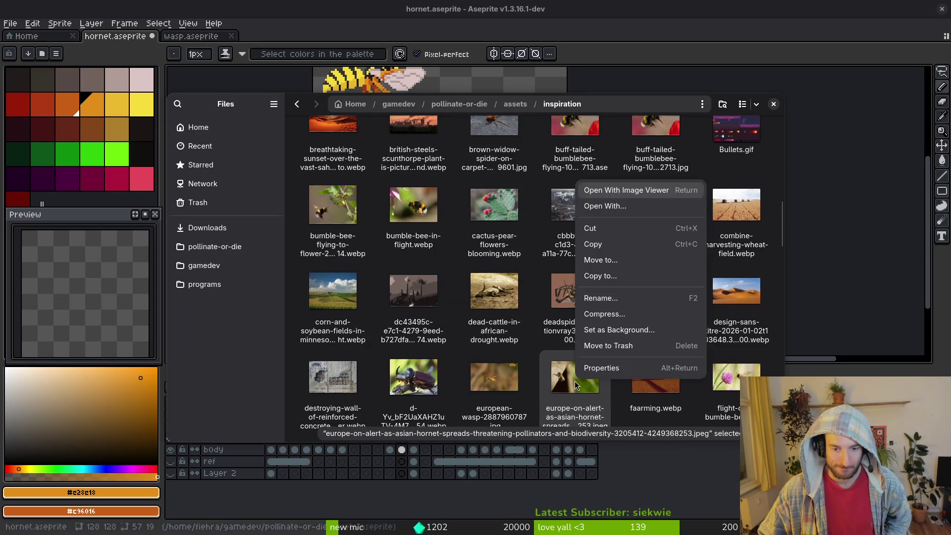
left_click(568, 394)
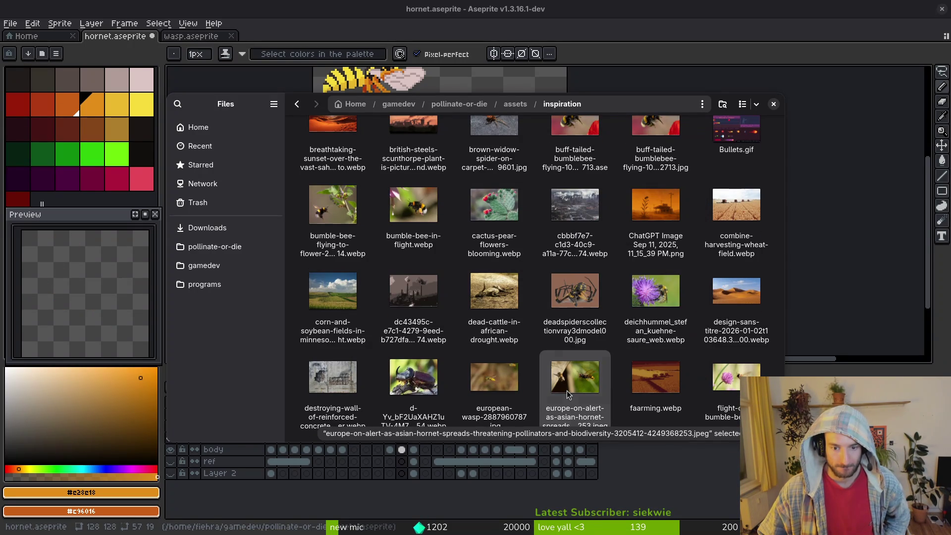
double_click(574, 377)
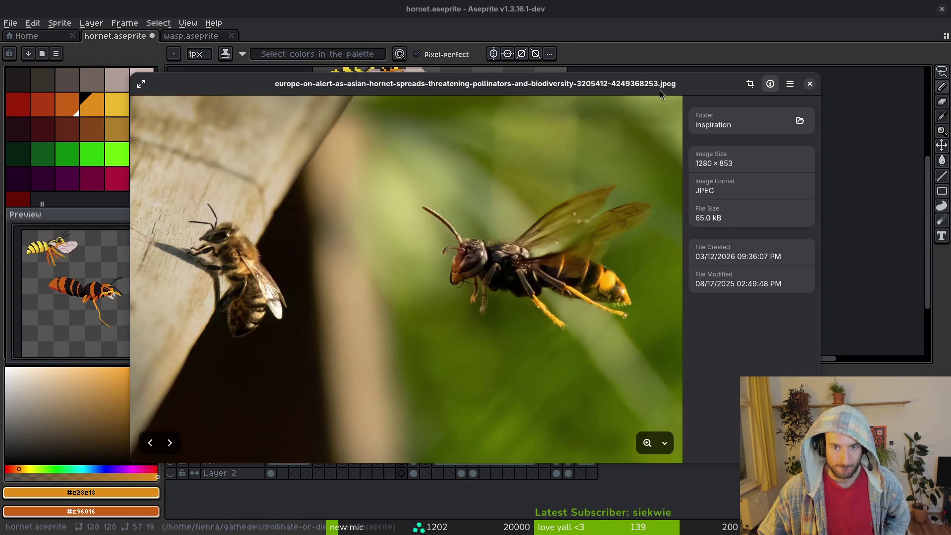
left_click(810, 84)
scroll(574, 297, "down", 5)
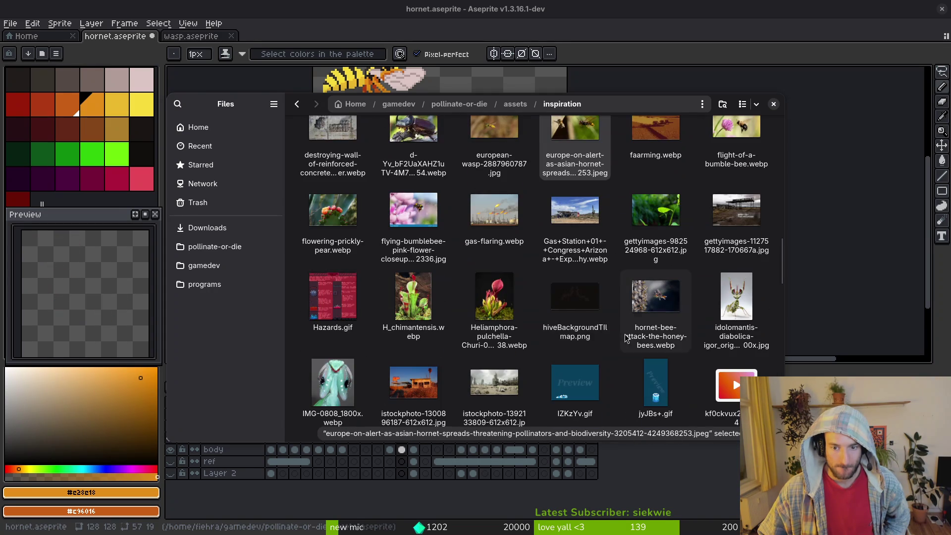
left_click(654, 297)
key("space")
key("Escape")
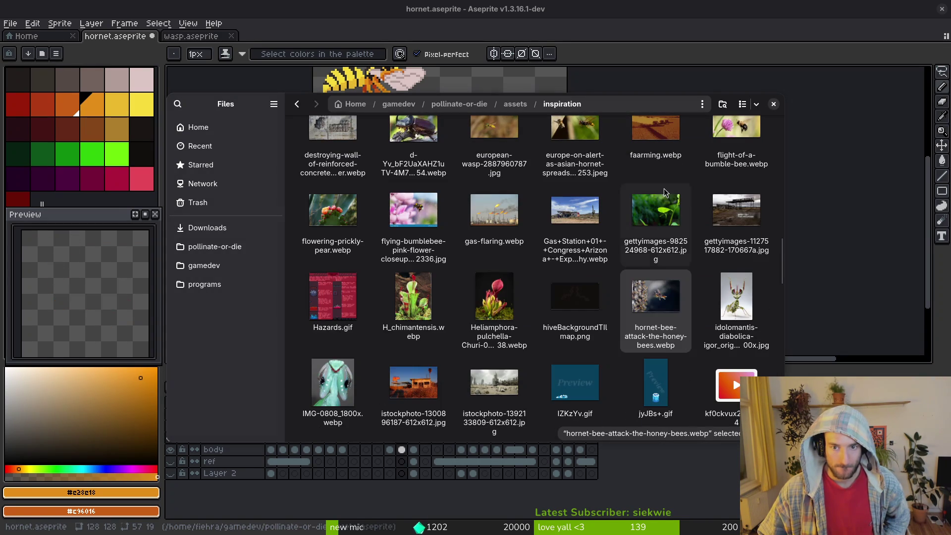
View the 16-57-21 and 16-57-27 hornet screenshots full size
scroll(591, 322, "down", 3)
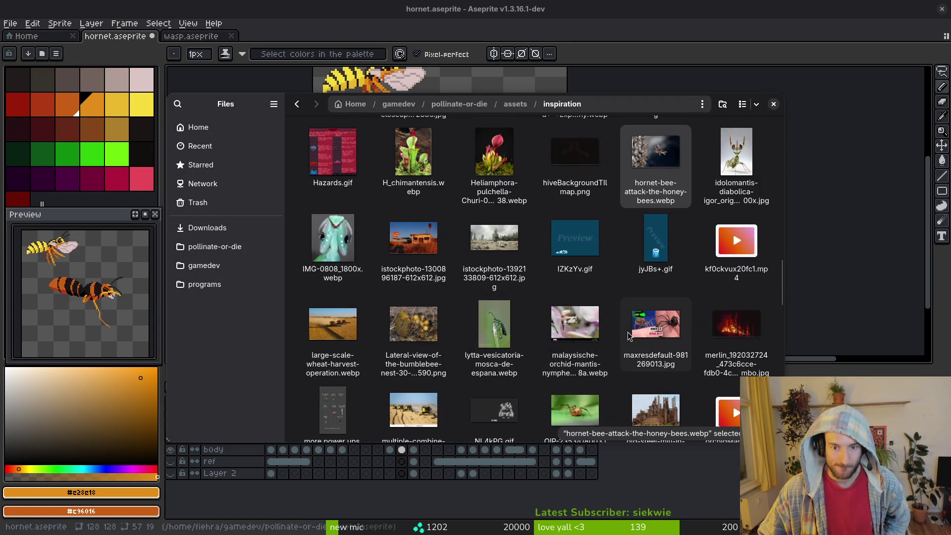
scroll(592, 332, "down", 2)
scroll(591, 297, "down", 4)
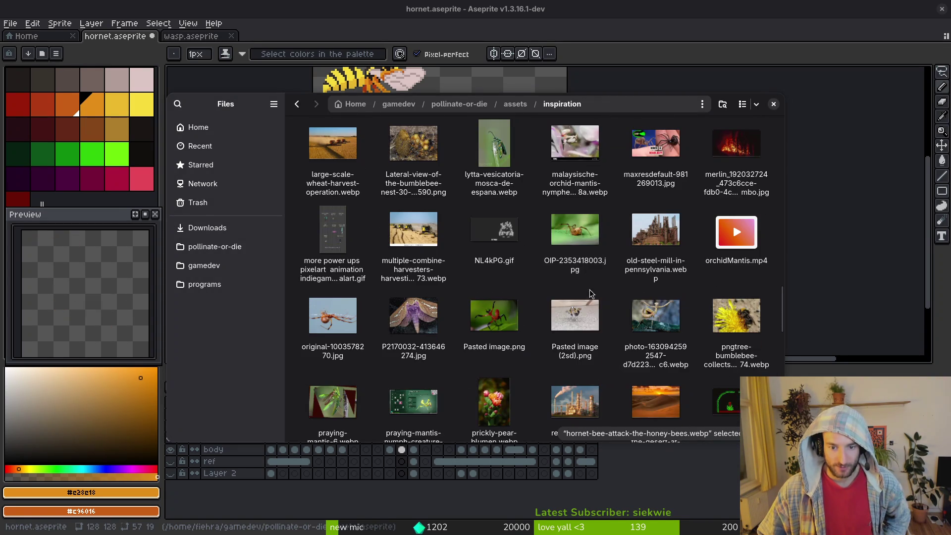
scroll(486, 308, "down", 6)
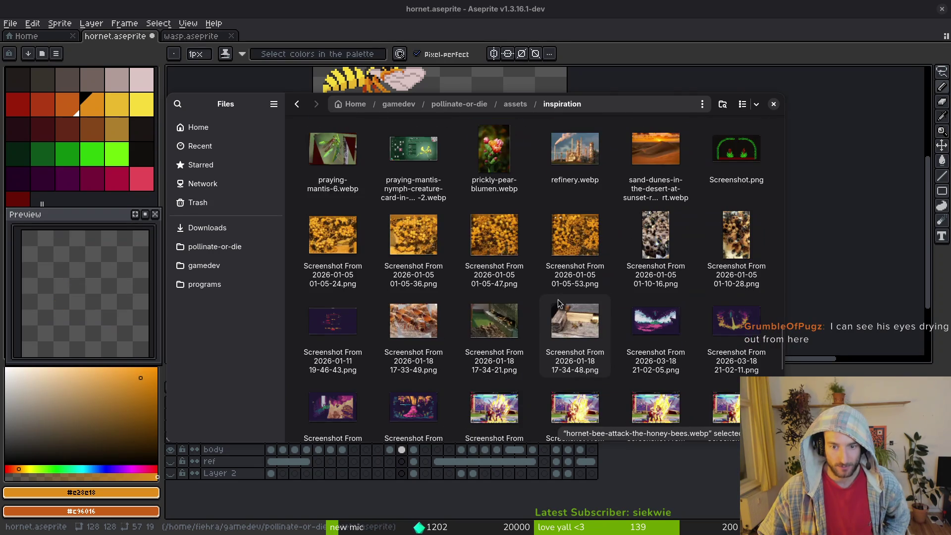
scroll(525, 347, "down", 2)
left_click(652, 319)
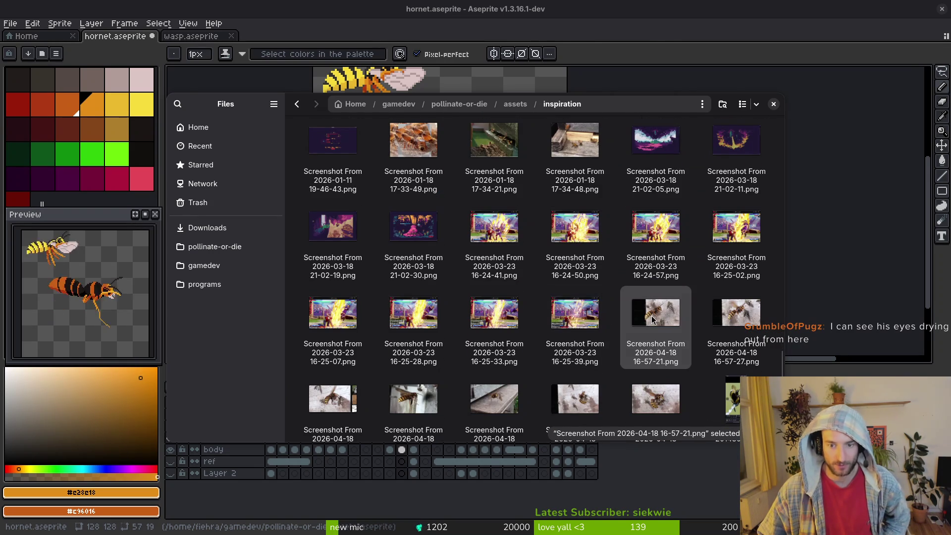
double_click(657, 319)
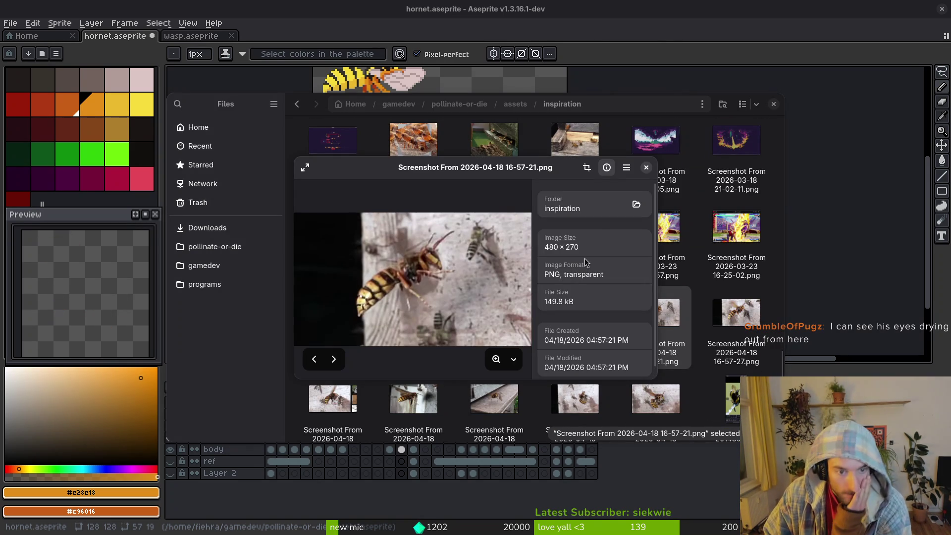
left_click(647, 167)
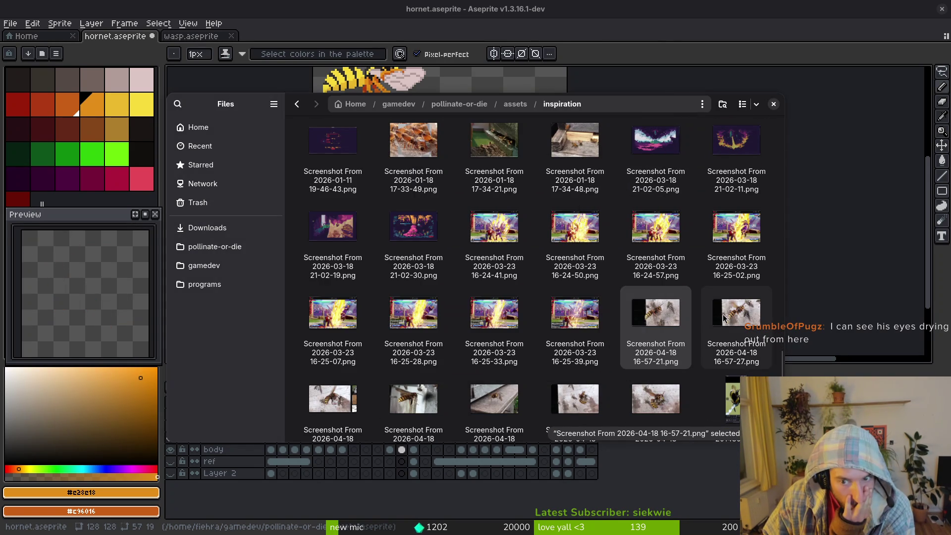
double_click(736, 313)
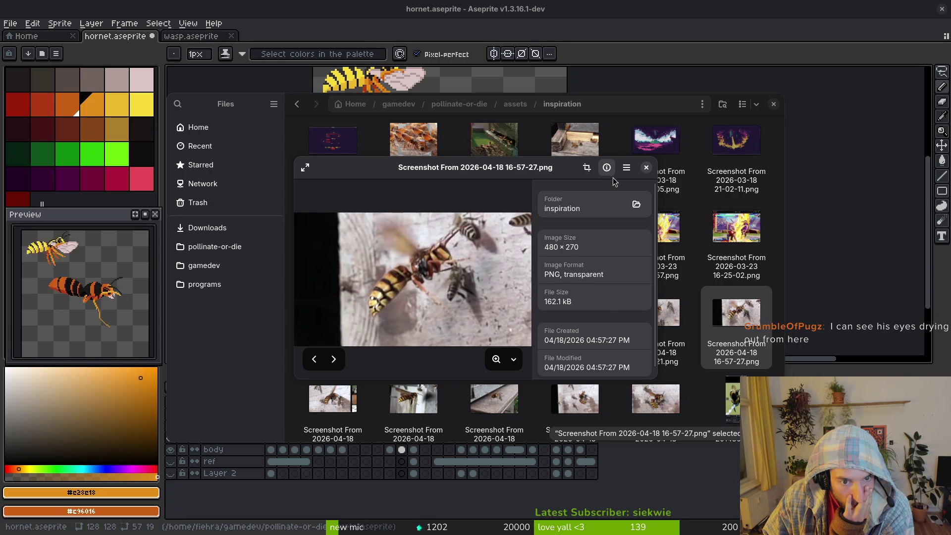
left_click(647, 167)
View the 16-57-42 and 16-58-21 screenshots, revisit 16-57-27 and 16-57-21, then close Files
double_click(327, 396)
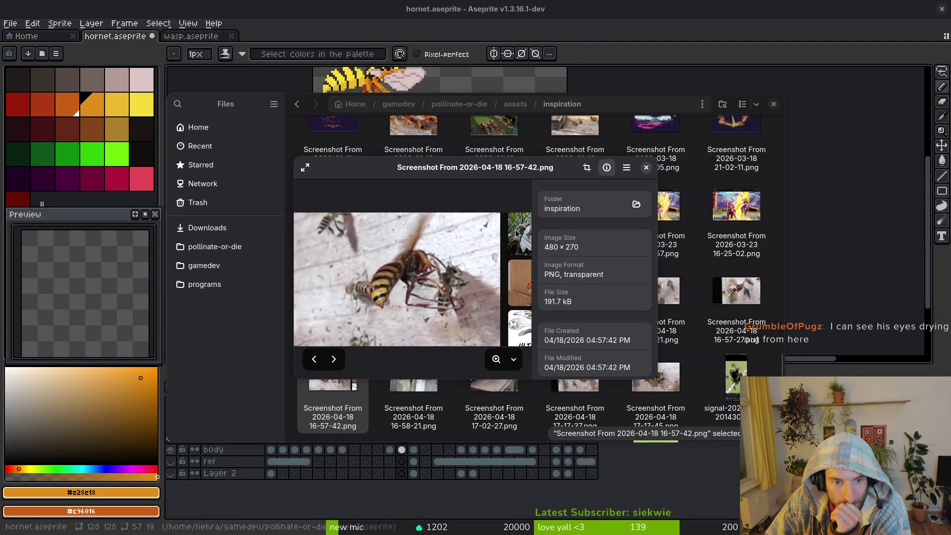
left_click(647, 168)
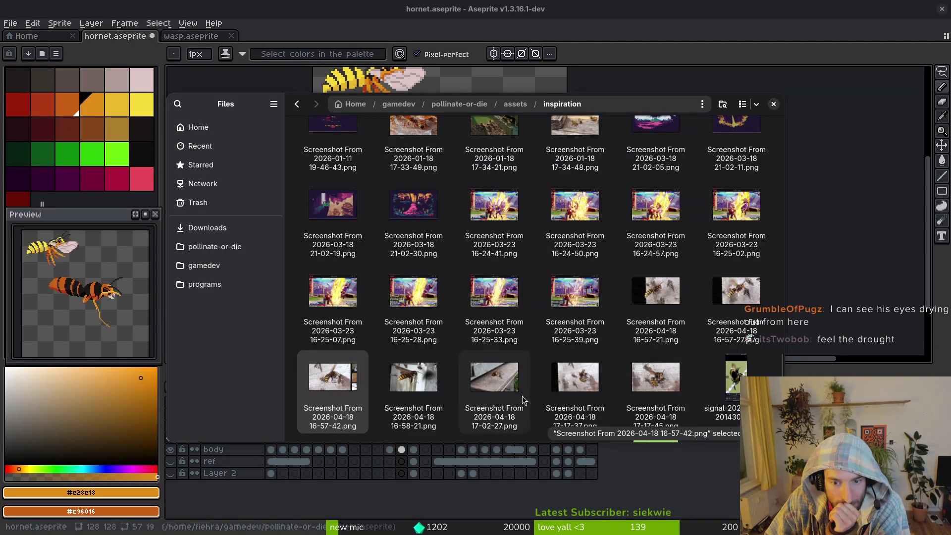
double_click(426, 381)
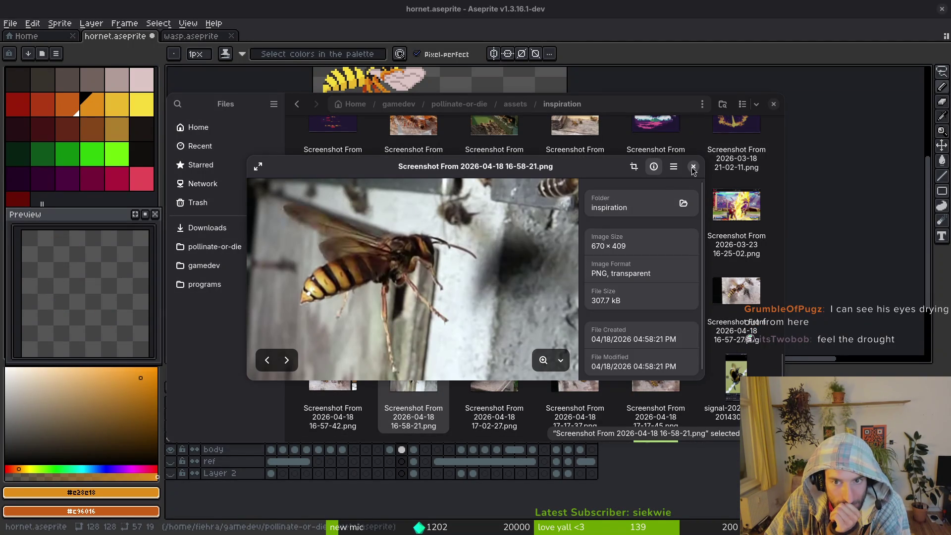
left_click(694, 167)
double_click(737, 297)
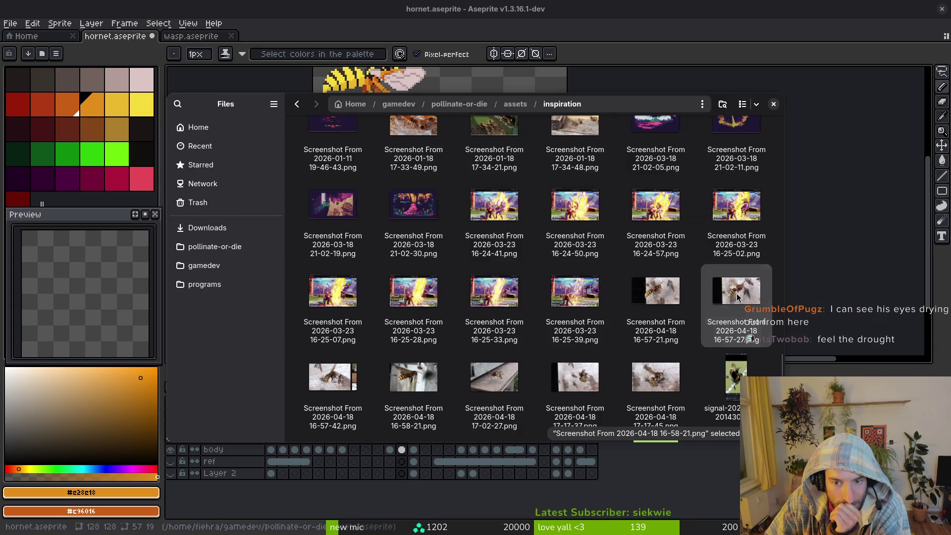
left_click(315, 360)
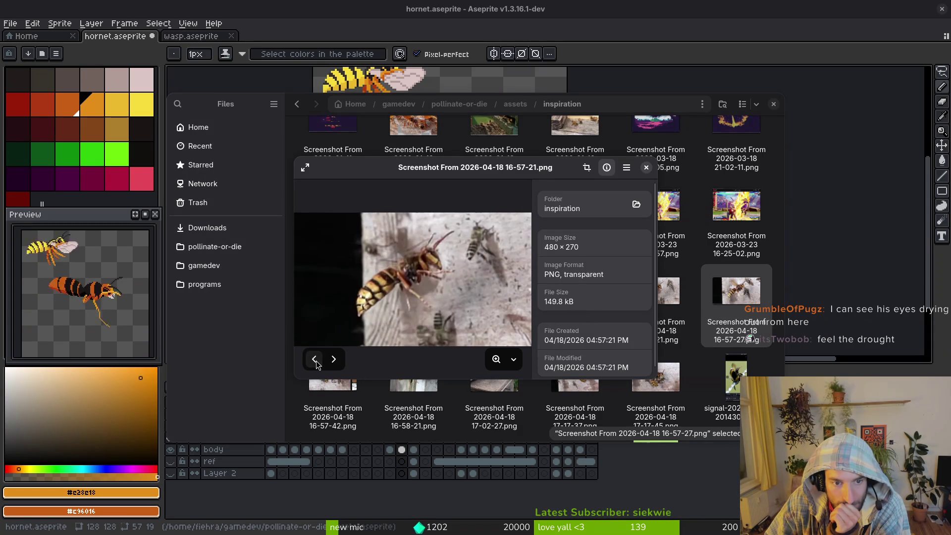
left_click(647, 168)
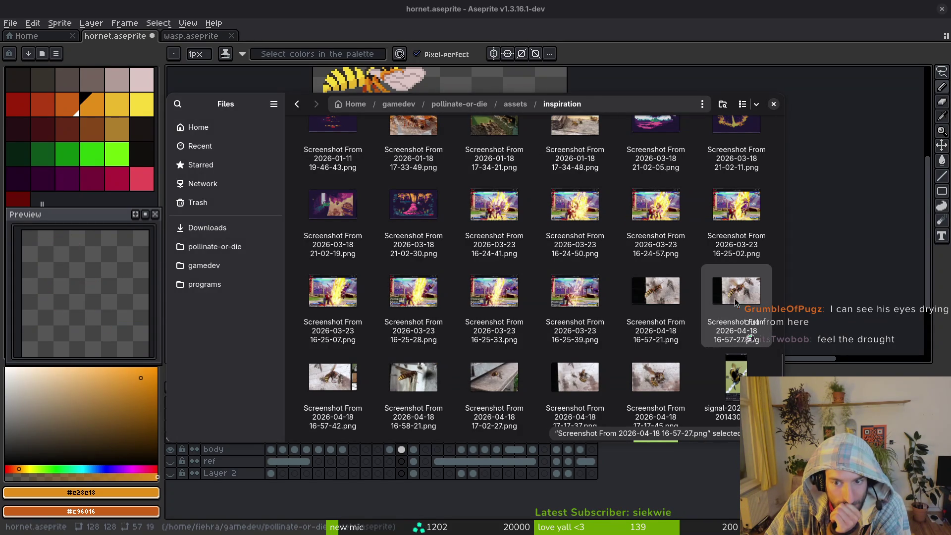
double_click(655, 293)
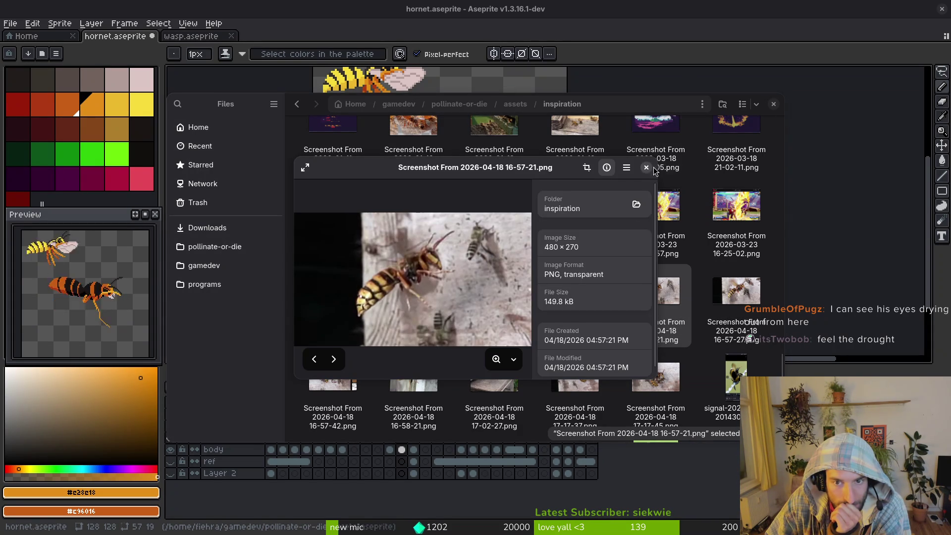
left_click(646, 168)
left_click(773, 104)
left_click(15, 24)
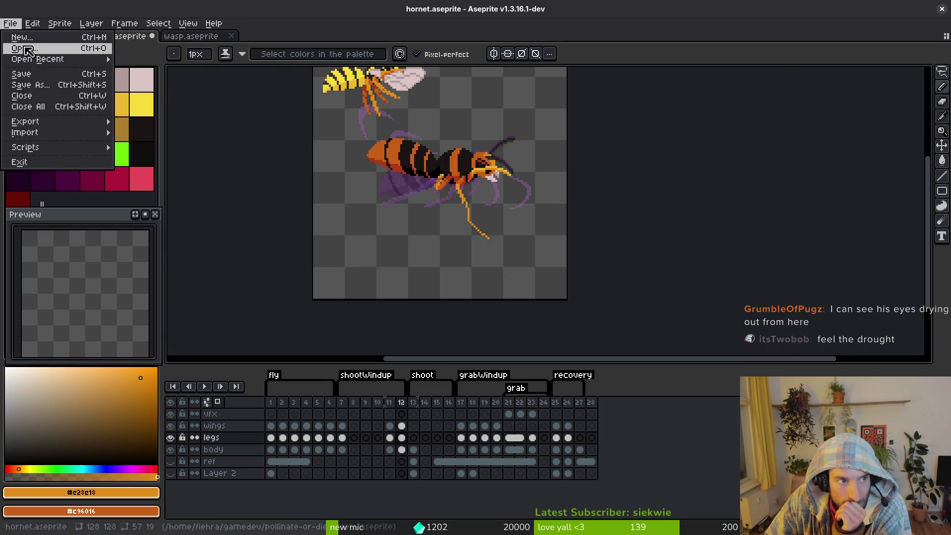
left_click(25, 47)
left_click(142, 96)
left_click(144, 94)
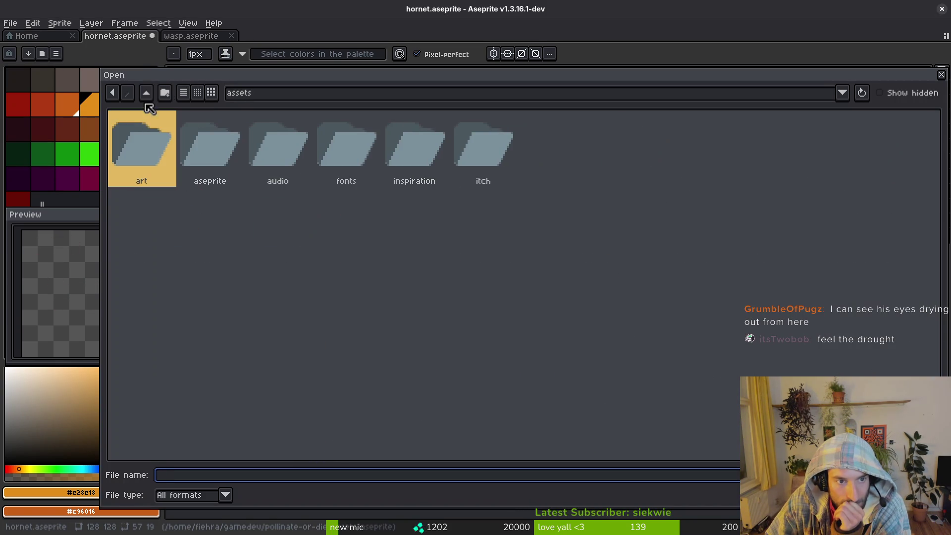
double_click(244, 144)
left_click(146, 93)
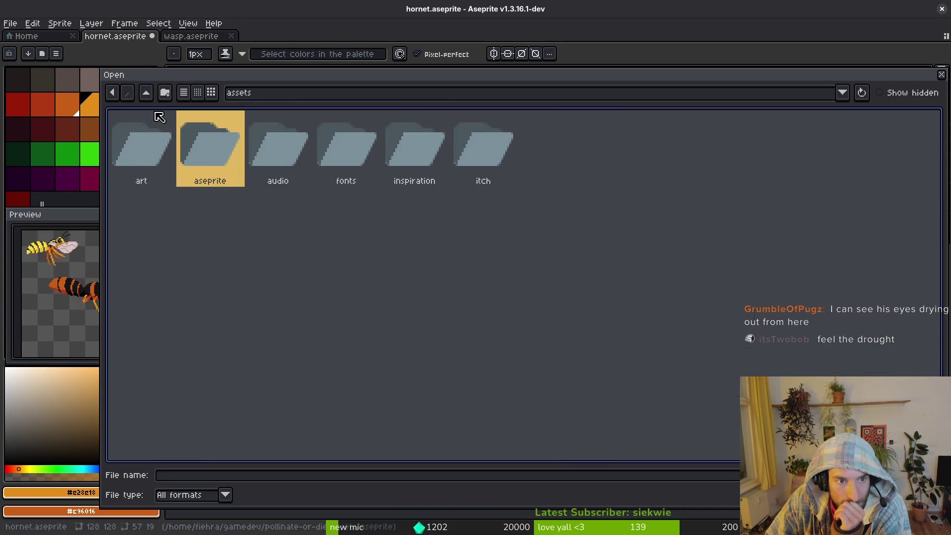
double_click(423, 147)
scroll(670, 358, "down", 5)
scroll(628, 345, "down", 5)
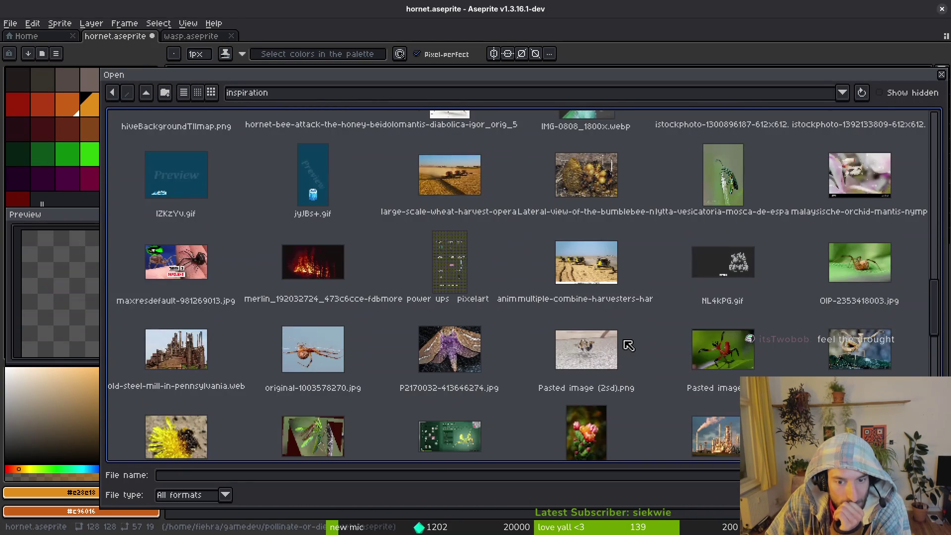
scroll(632, 345, "down", 10)
left_click(700, 296)
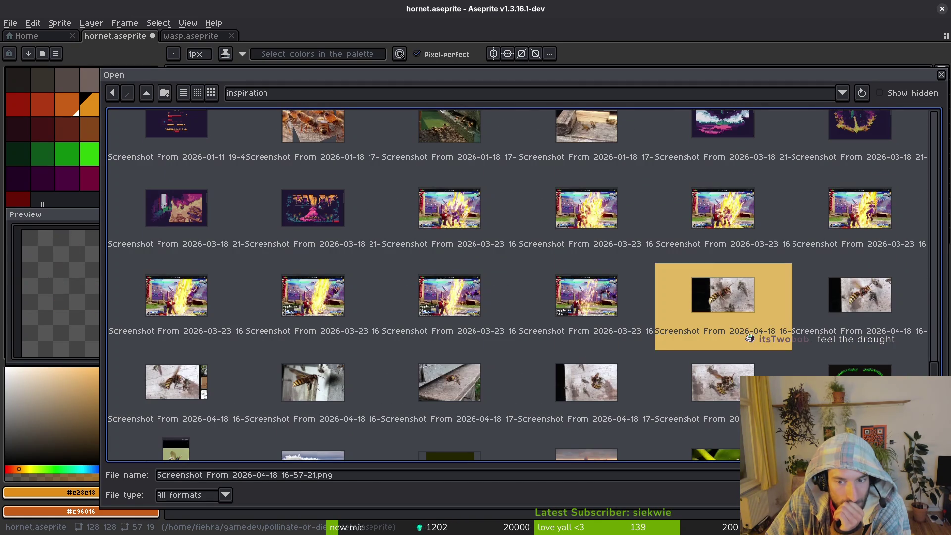
double_click(700, 295)
mouse_move(292, 36)
left_mouse_down()
mouse_move(200, 98)
mouse_move(223, 208)
left_mouse_up()
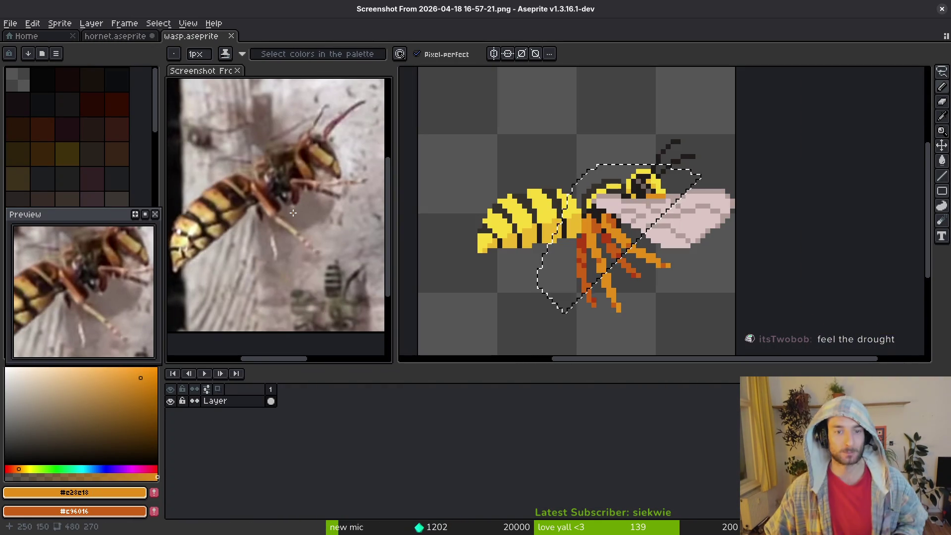
left_click(468, 344)
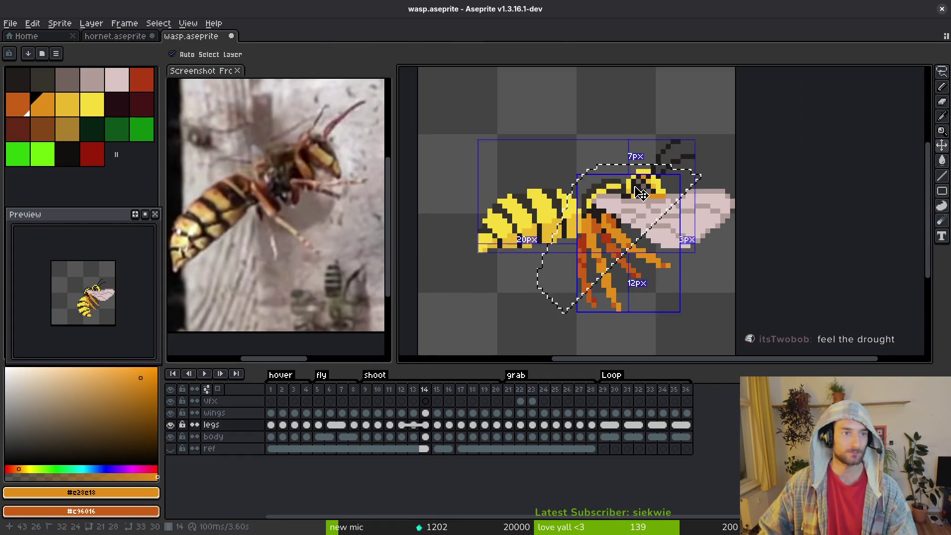
key("ctrl+w")
left_click(474, 299)
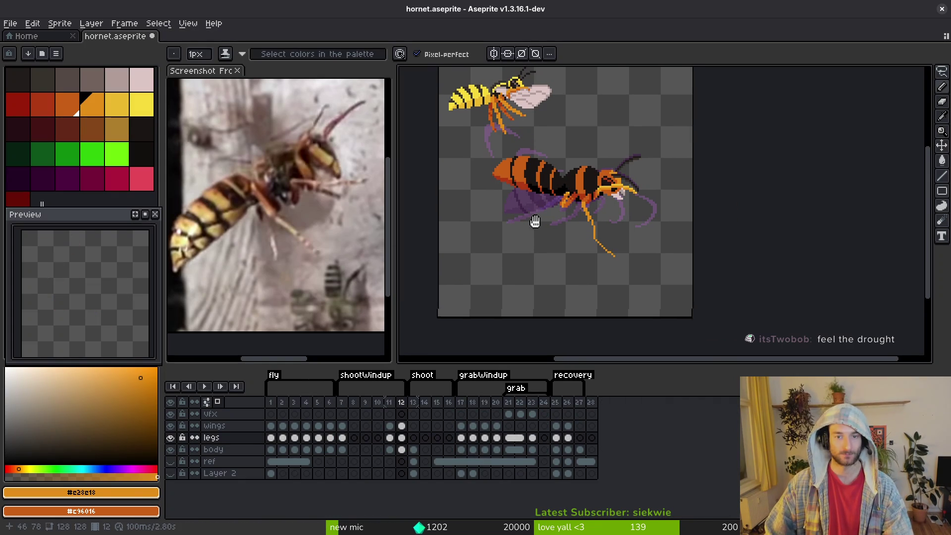
scroll(600, 222, "up", 5)
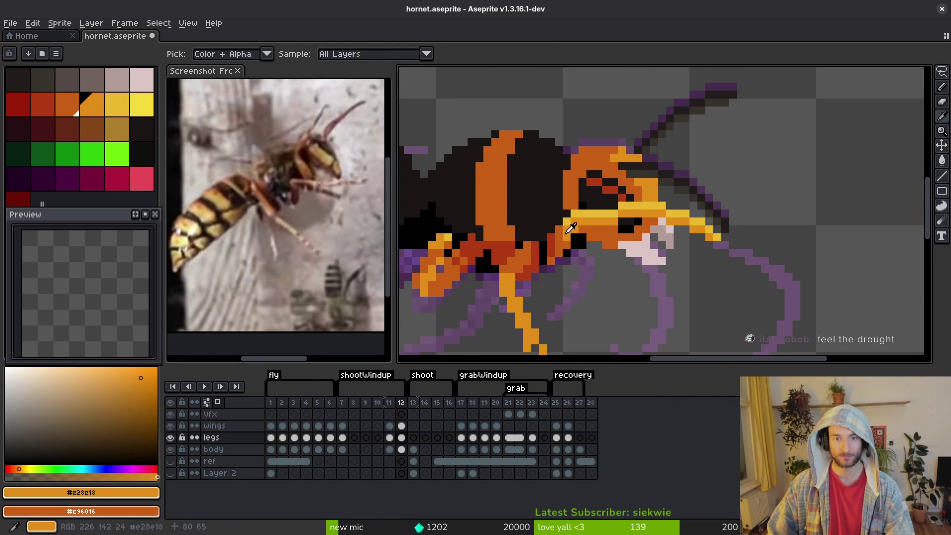
scroll(588, 218, "up", 1)
scroll(585, 243, "down", 3)
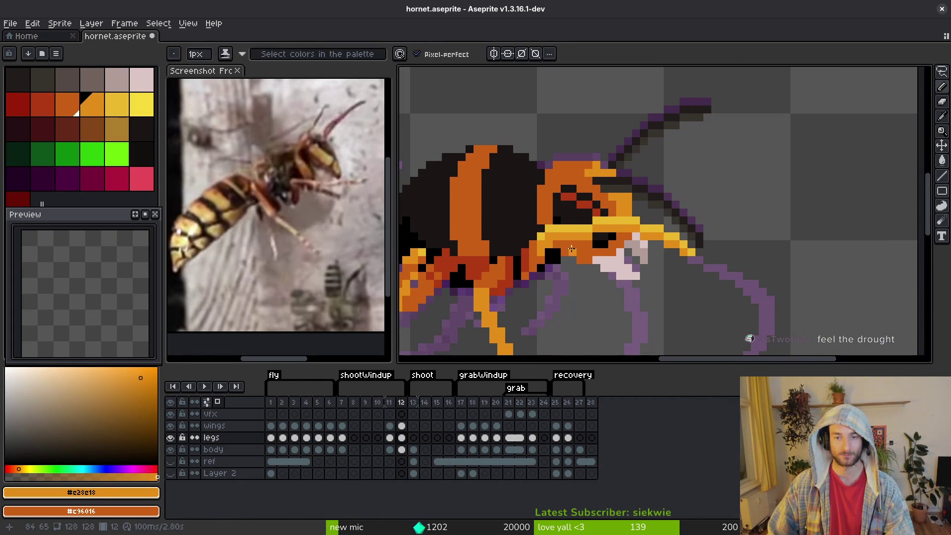
scroll(581, 268, "down", 2)
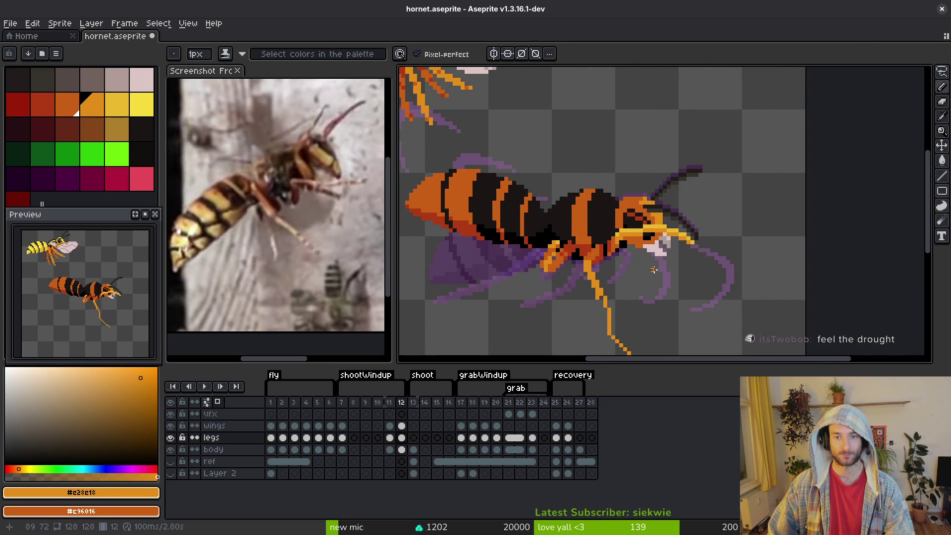
scroll(624, 252, "down", 1)
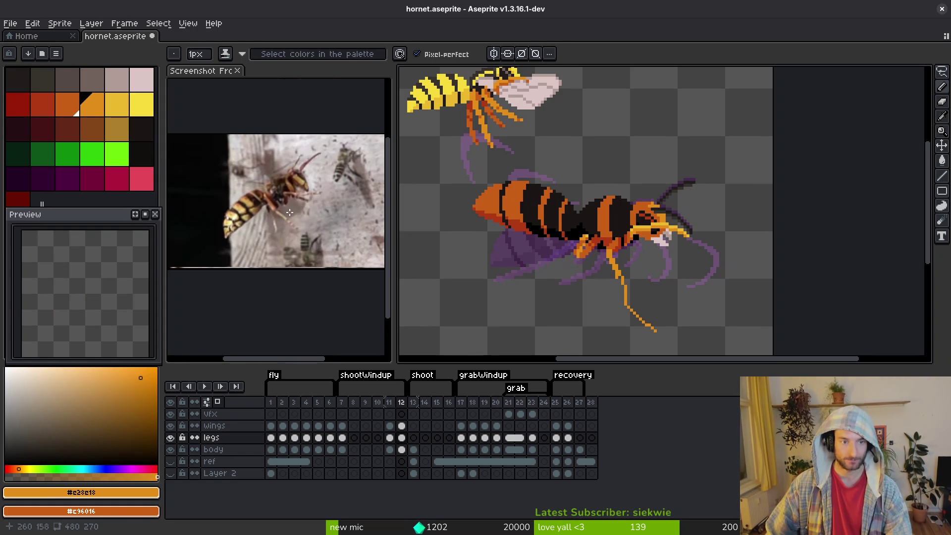
Pan the photo reference to frame the wasp and check the hornet sprite view
scroll(278, 208, "up", 3)
left_click(255, 230)
left_click_drag(83, 247, 140, 249)
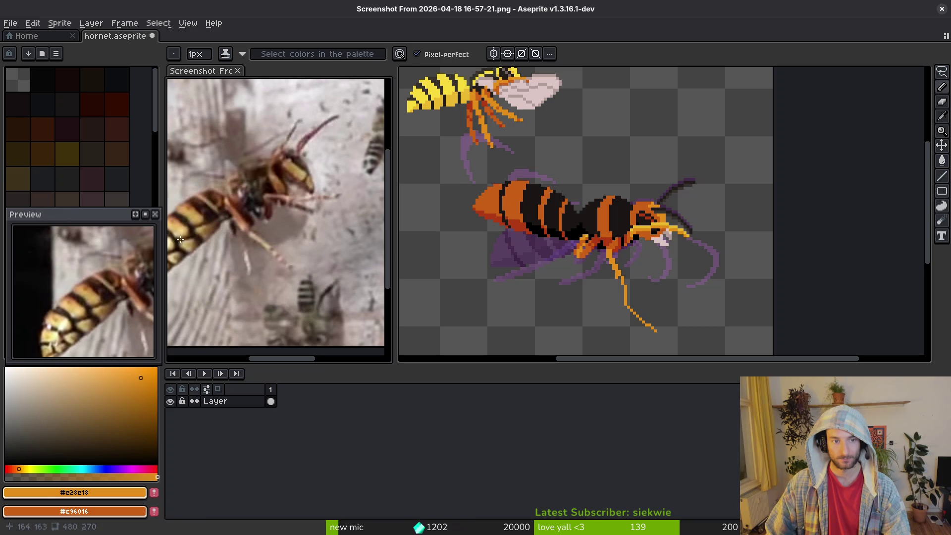
left_click_drag(255, 248, 281, 261)
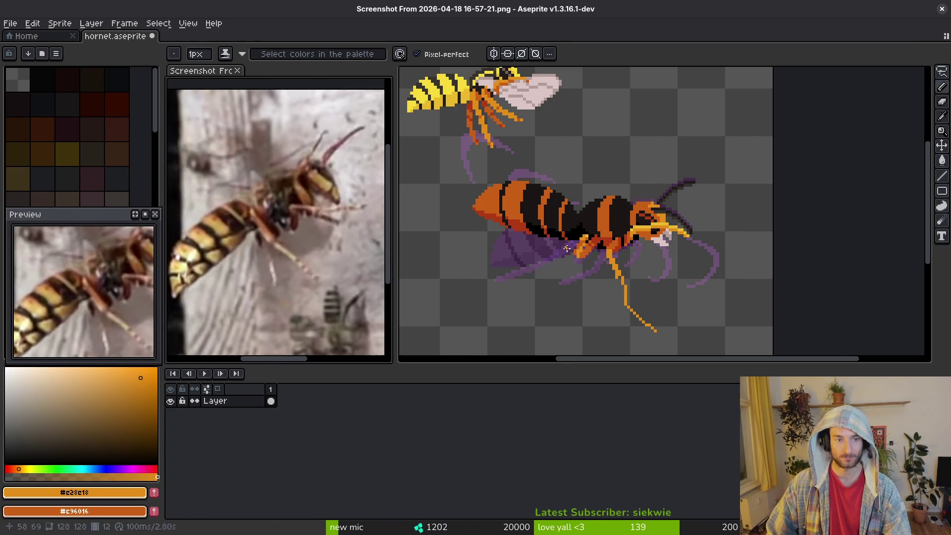
left_click(561, 258)
left_click_drag(561, 262, 563, 265)
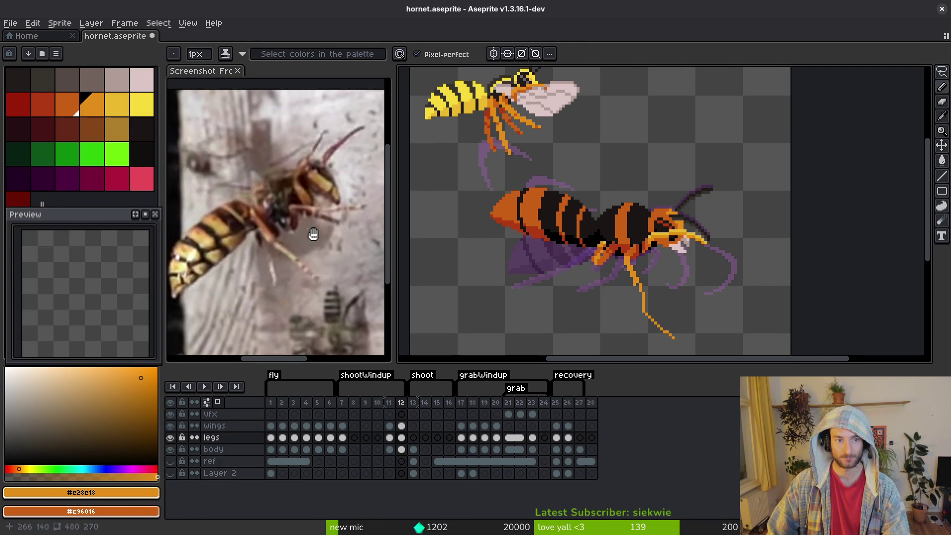
Select the photo reference, rotate it about -34.5°, save it, and return to hornet.aseprite
left_click(297, 222)
key("m")
scroll(297, 223, "down", 2)
mouse_move(351, 167)
left_mouse_down()
mouse_move(257, 287)
mouse_move(213, 279)
mouse_move(193, 257)
mouse_move(191, 235)
left_mouse_up()
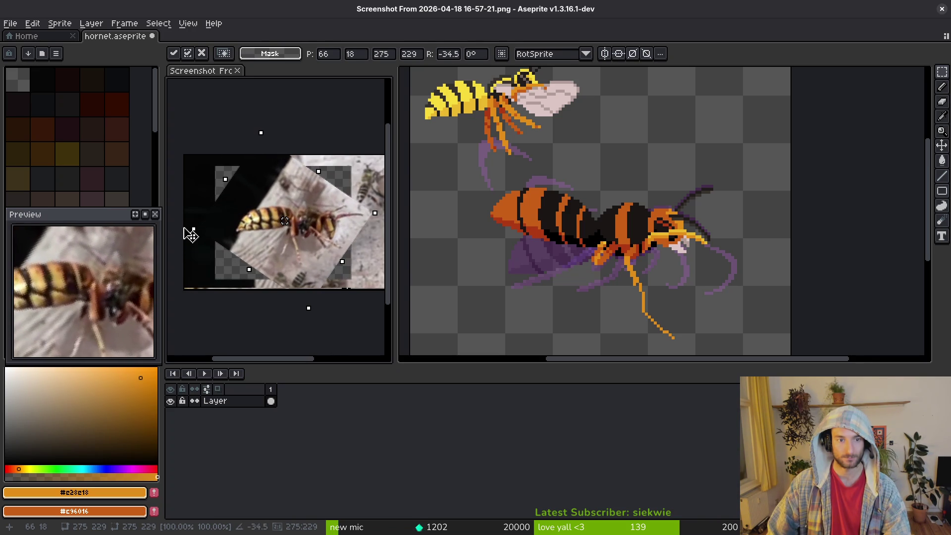
key("ctrl+s")
scroll(299, 257, "up", 2)
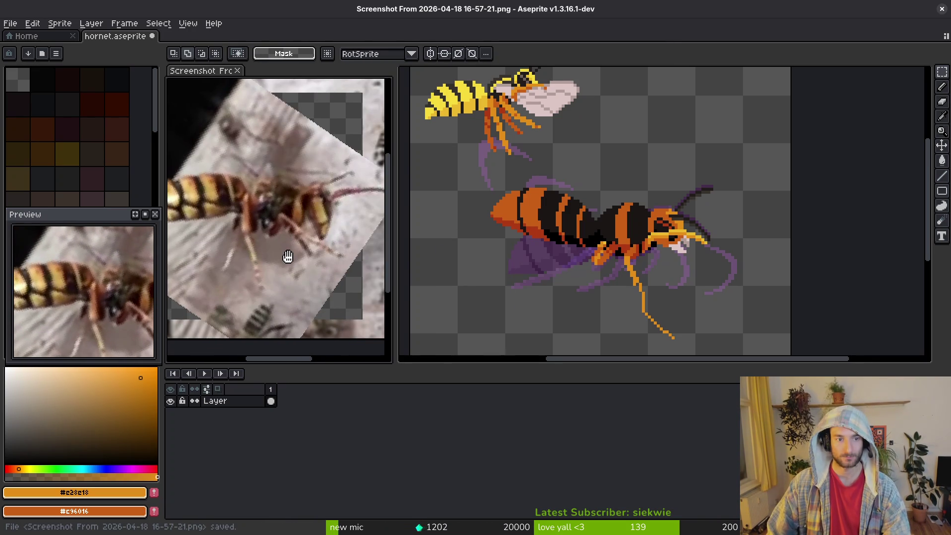
left_click(608, 273)
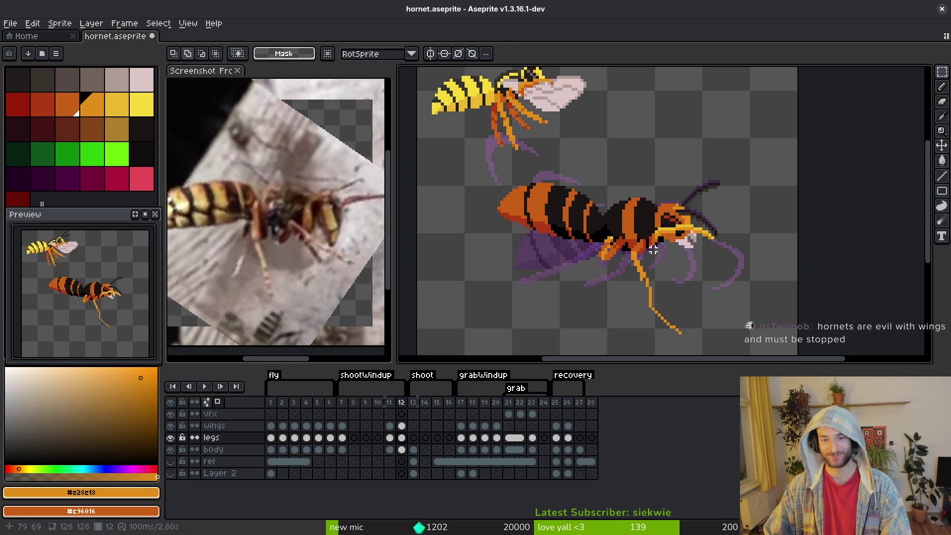
scroll(653, 250, "up", 4)
Lasso the yellow mandible, nudge it one pixel up-left, and rotate it upward about 18°
key("alt")
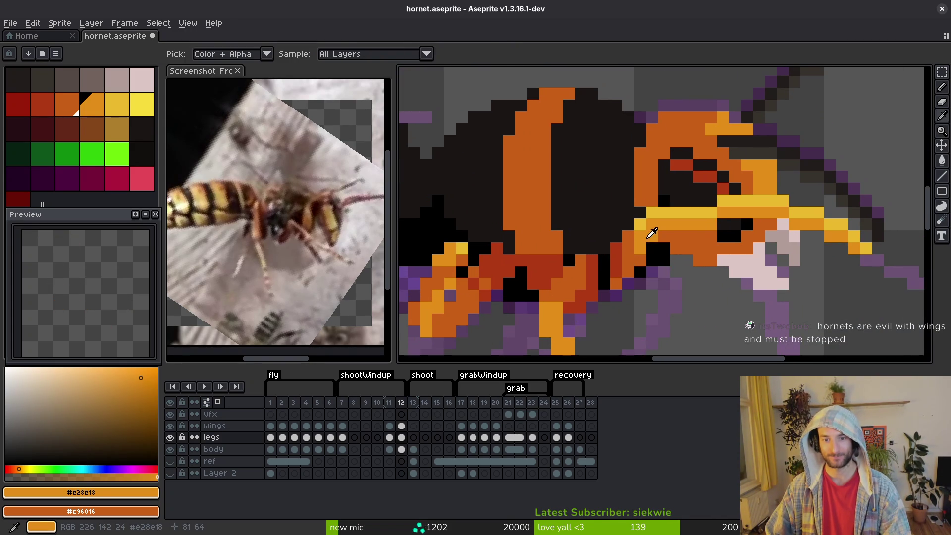
scroll(673, 218, "right", 3)
mouse_move(698, 199)
left_mouse_down()
mouse_move(569, 255)
mouse_move(840, 226)
left_mouse_up()
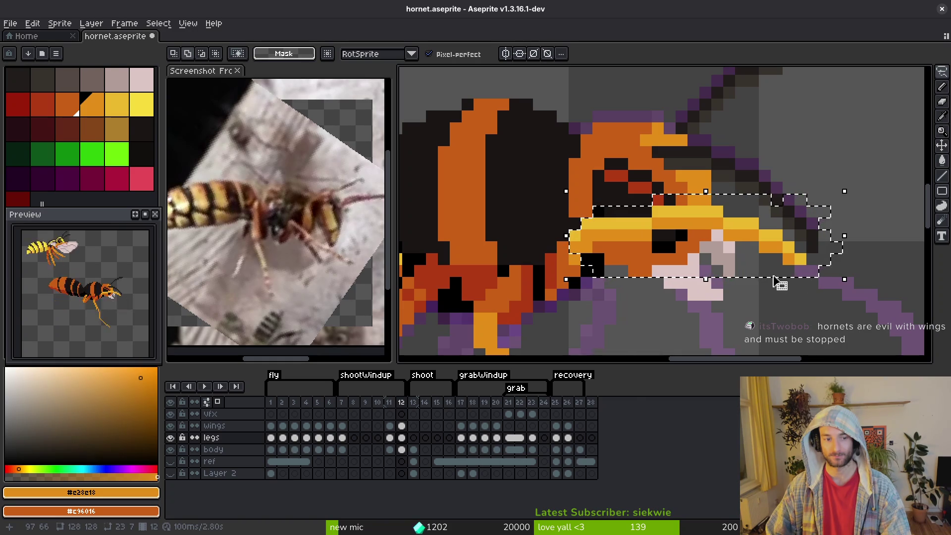
scroll(787, 277, "down", 2)
left_click(741, 245)
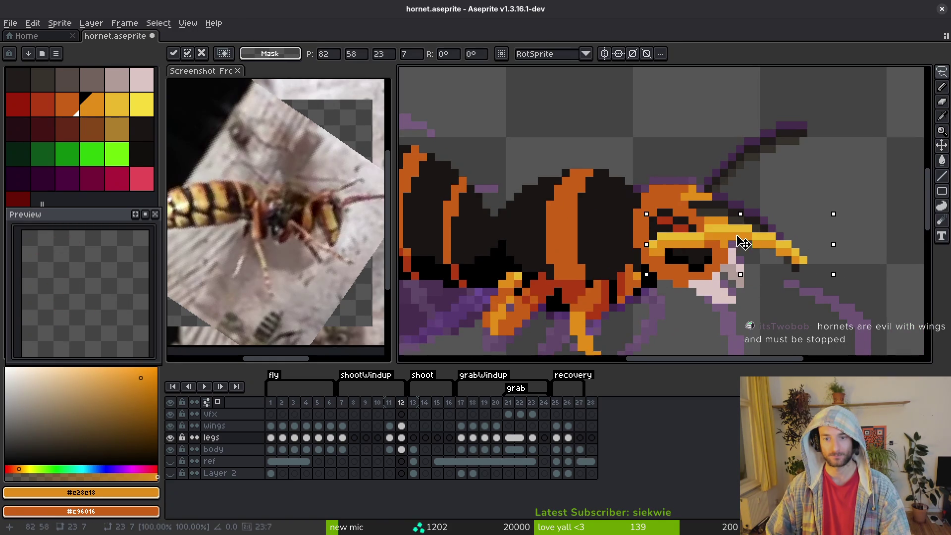
key("Left")
key("Up")
mouse_move(832, 272)
left_mouse_down()
mouse_move(842, 248)
mouse_move(753, 229)
mouse_move(822, 191)
mouse_move(748, 233)
mouse_move(758, 218)
mouse_move(744, 212)
left_mouse_up()
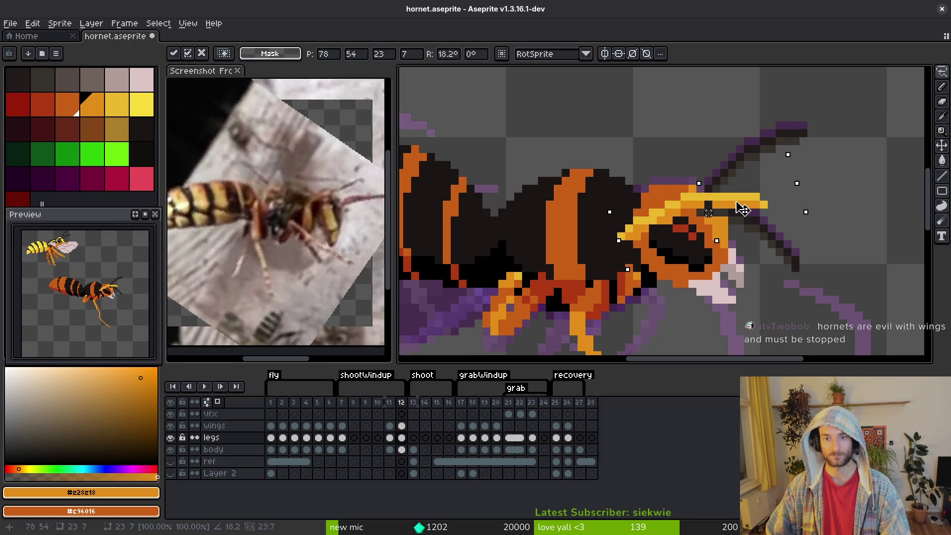
key("Return")
Fill the gap at the mandible base with yellow and add orange pixels beneath it
scroll(636, 247, "up", 1)
key("i")
left_click(640, 206)
key("b")
scroll(639, 208, "up", 1)
mouse_move(634, 213)
left_mouse_down()
mouse_move(634, 269)
mouse_move(658, 214)
mouse_move(645, 298)
left_mouse_up()
key("i")
left_click(649, 218)
key("b")
scroll(667, 312, "down", 3)
scroll(664, 268, "up", 3)
Sample the body orange #c96016, mandible orange #c28c18 and mandible yellow, undoing a stray test pixel
key("i")
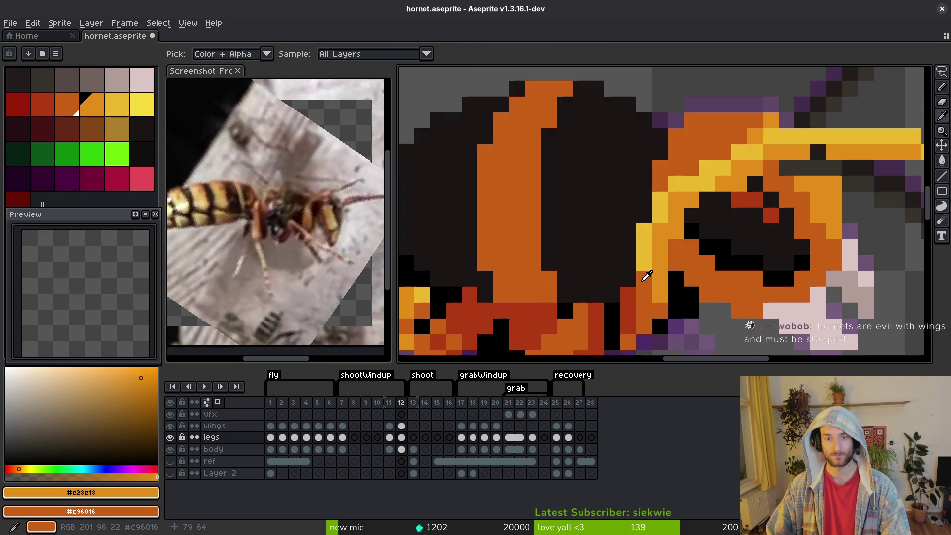
left_click(662, 265)
left_click(660, 266)
key("b")
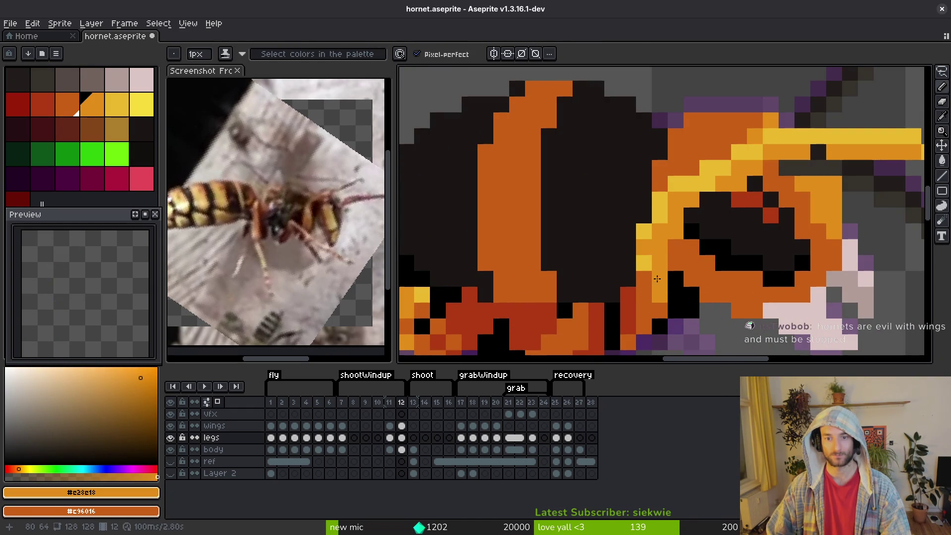
scroll(656, 294, "down", 2)
scroll(609, 279, "up", 3)
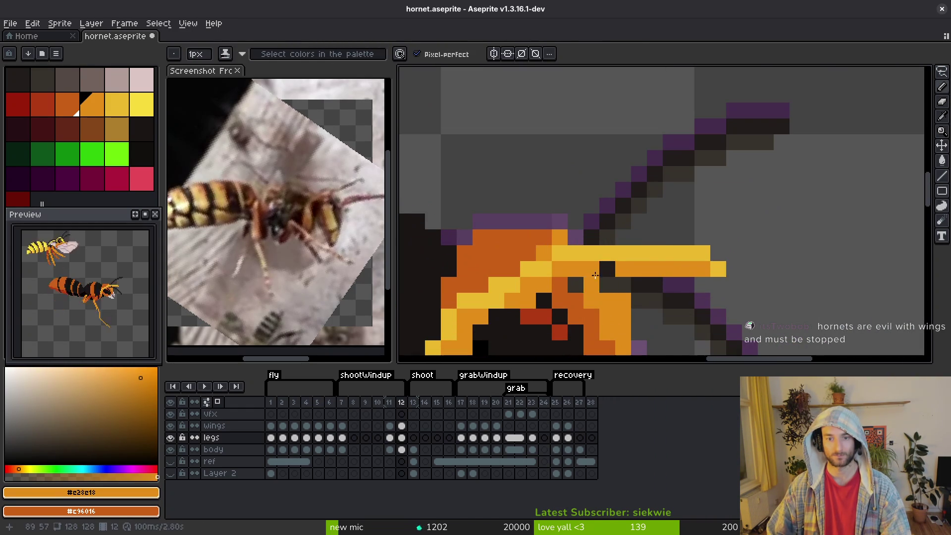
scroll(592, 250, "down", 2)
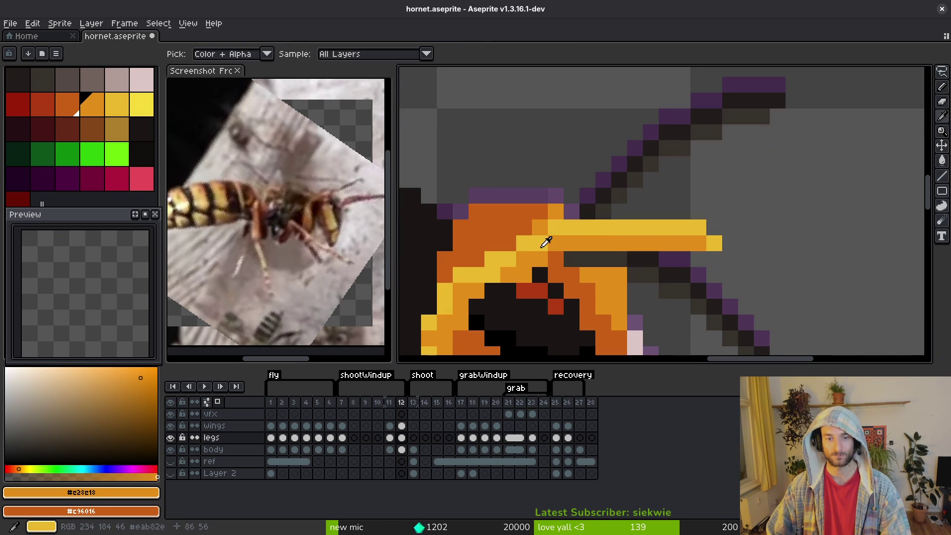
left_click(542, 245, "alt")
left_click(508, 247)
key("ctrl+z")
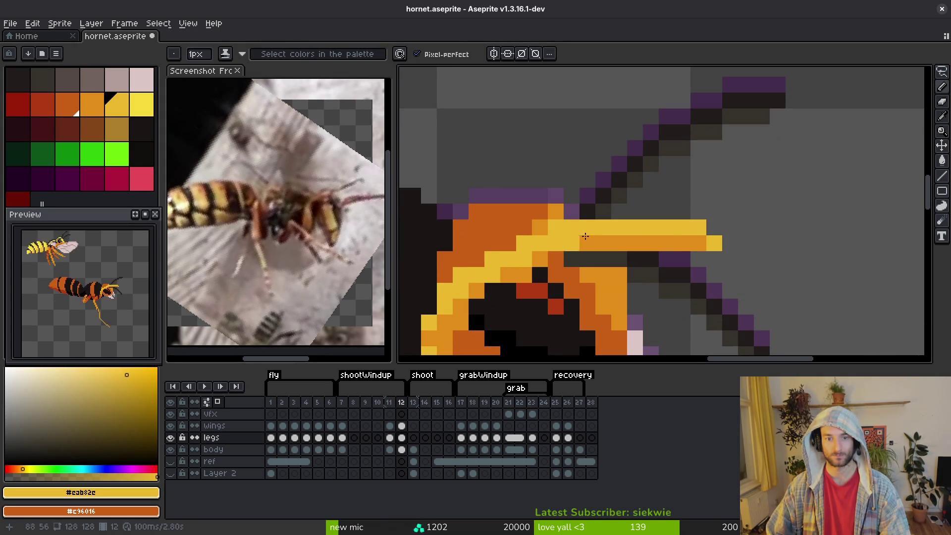
Lengthen the mandible rightward with a yellow line and add an orange row beneath it
scroll(581, 324, "down", 1)
scroll(664, 195, "up", 2)
mouse_move(664, 195)
left_mouse_down()
mouse_move(789, 174)
mouse_move(836, 195)
left_mouse_up()
left_click(635, 226, "alt")
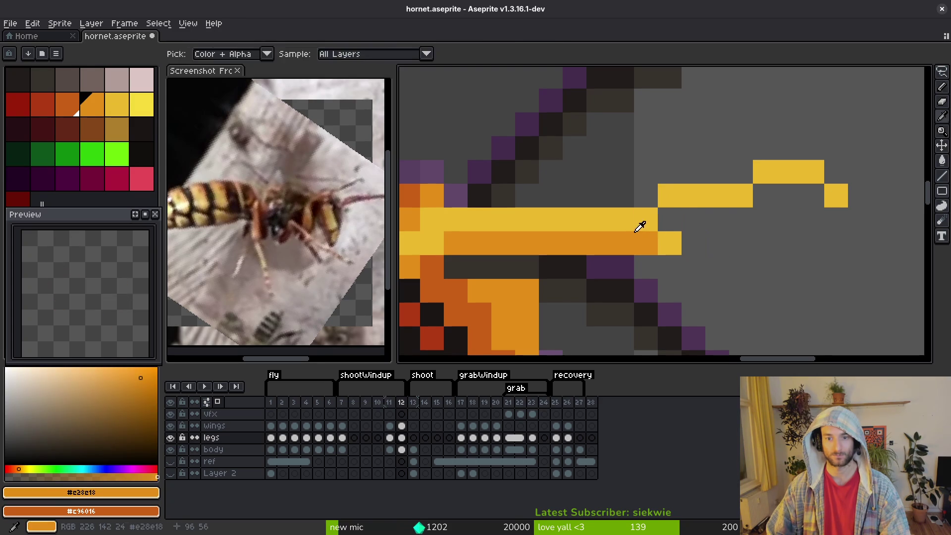
left_click_drag(669, 219, 737, 210)
left_click(764, 195)
left_click(807, 198)
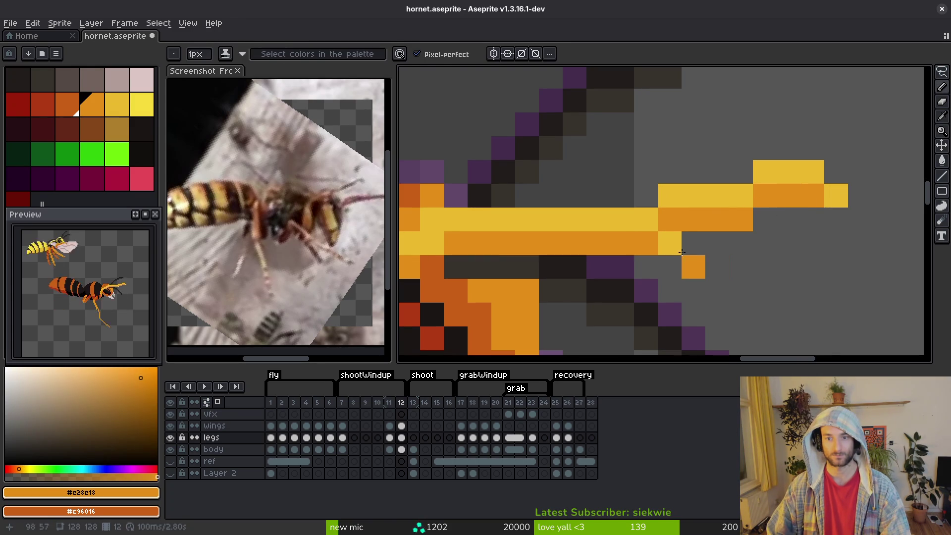
Save the sprite as hornet.aseprite
key("e")
scroll(682, 265, "down", 5)
scroll(683, 253, "up", 5)
key("m")
key("ctrl+s")
scroll(675, 247, "down", 4)
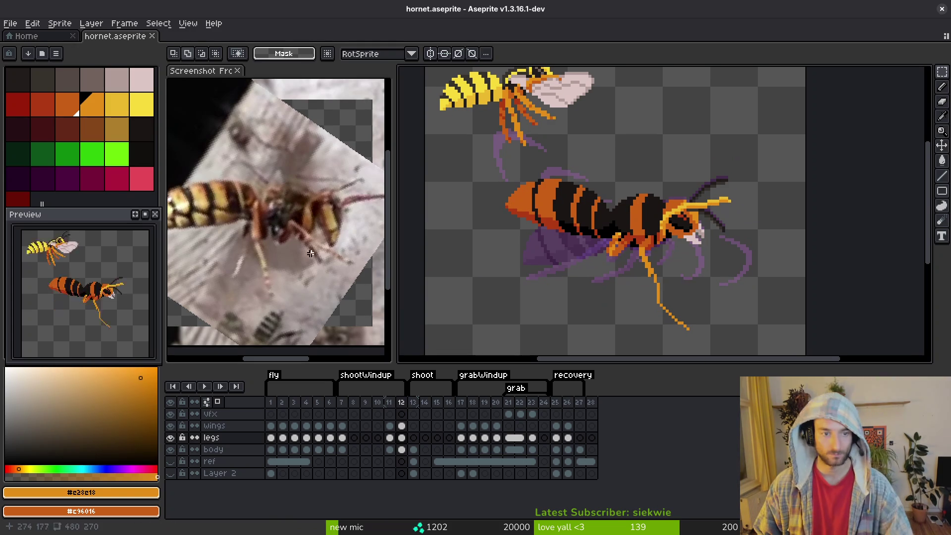
scroll(647, 253, "up", 2)
scroll(619, 264, "up", 2)
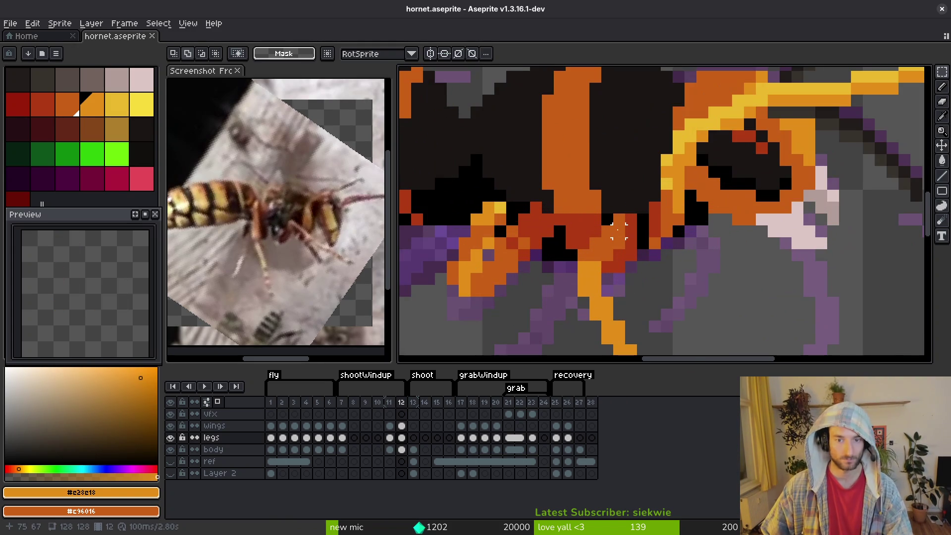
scroll(643, 258, "up", 3)
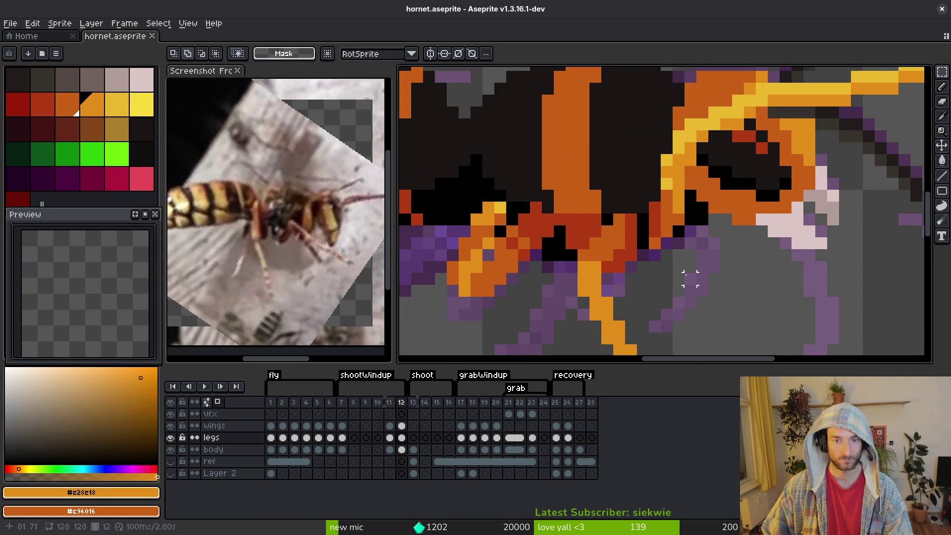
scroll(597, 255, "down", 4)
Undo the leftover orange leg stroke under the hornet's body
key("b")
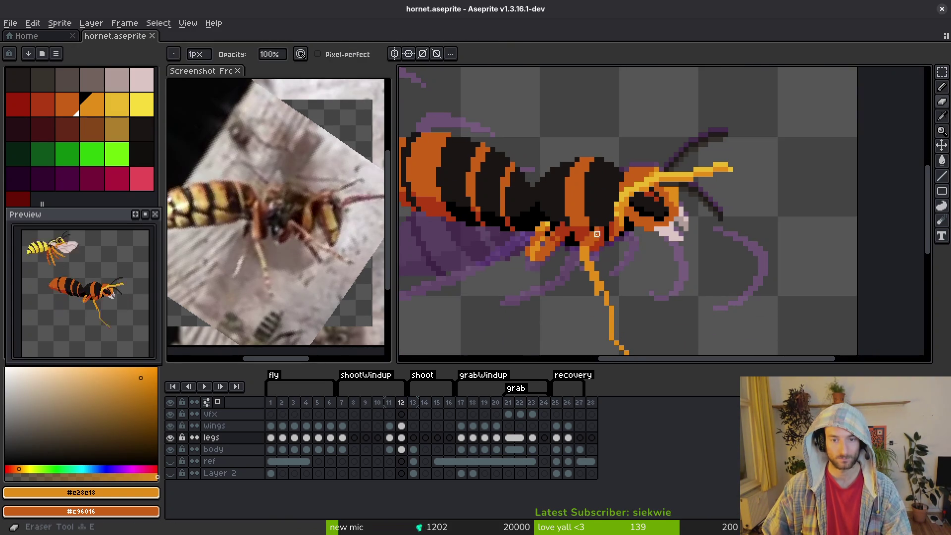
scroll(539, 170, "up", 2)
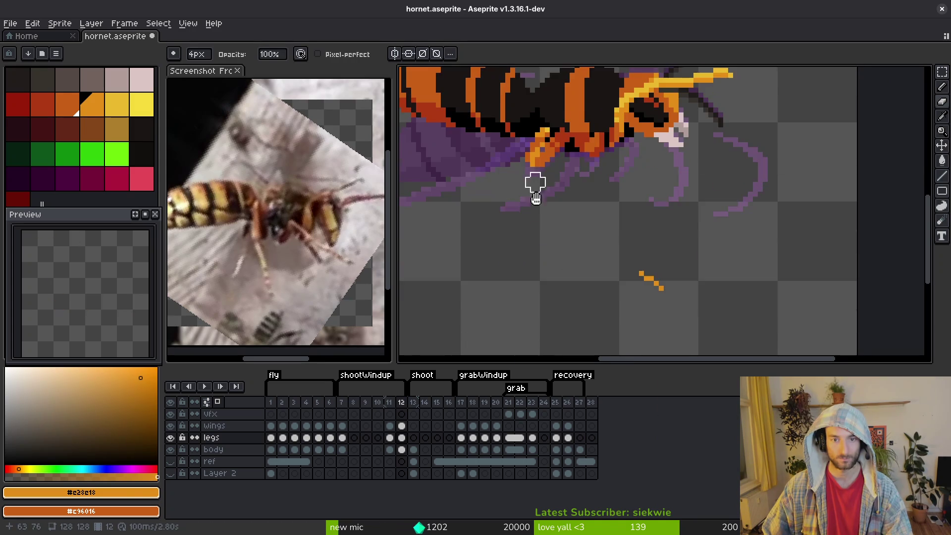
scroll(617, 333, "down", 2)
scroll(552, 220, "up", 1)
key("ctrl+z")
scroll(614, 295, "down", 2)
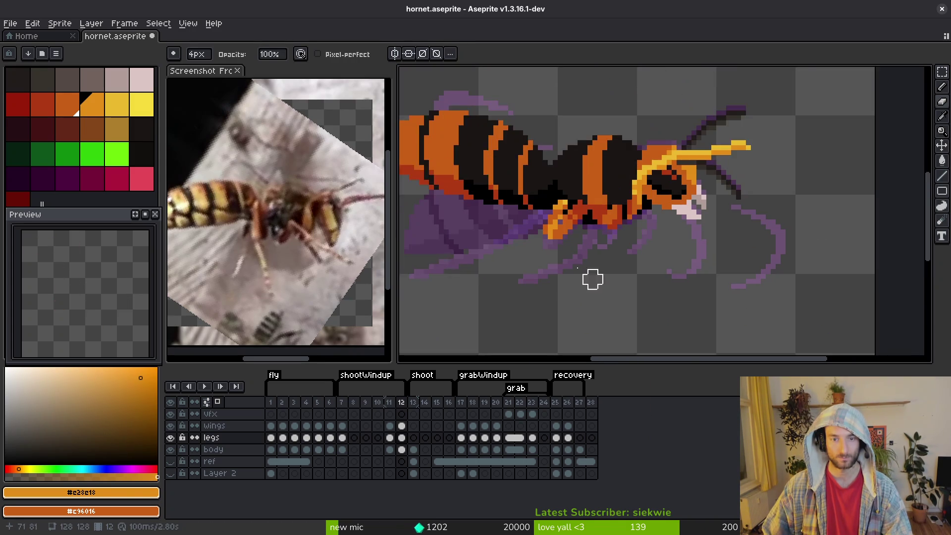
scroll(643, 293, "up", 4)
Shade the front leg's joint and base with red-orange #af3a13 and body orange #c96016
left_click(685, 236, "alt")
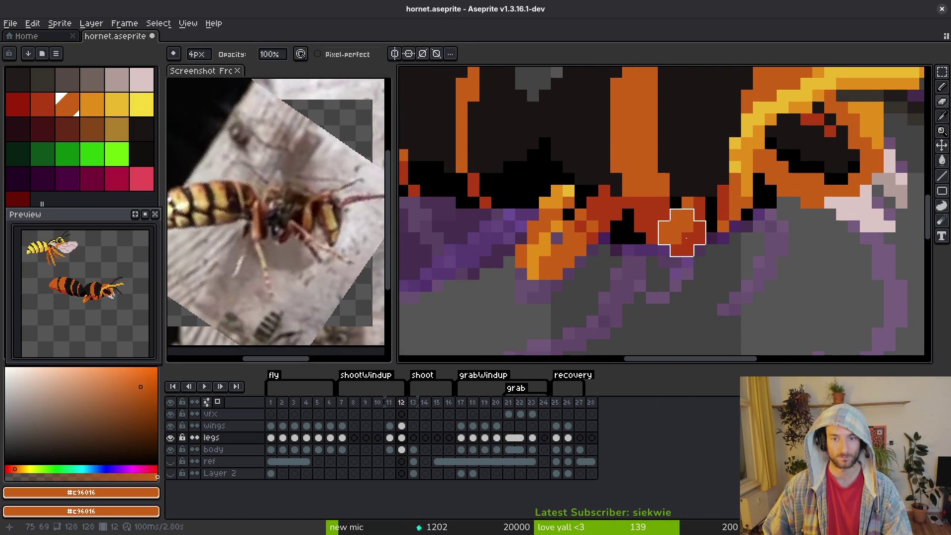
scroll(663, 255, "up", 3)
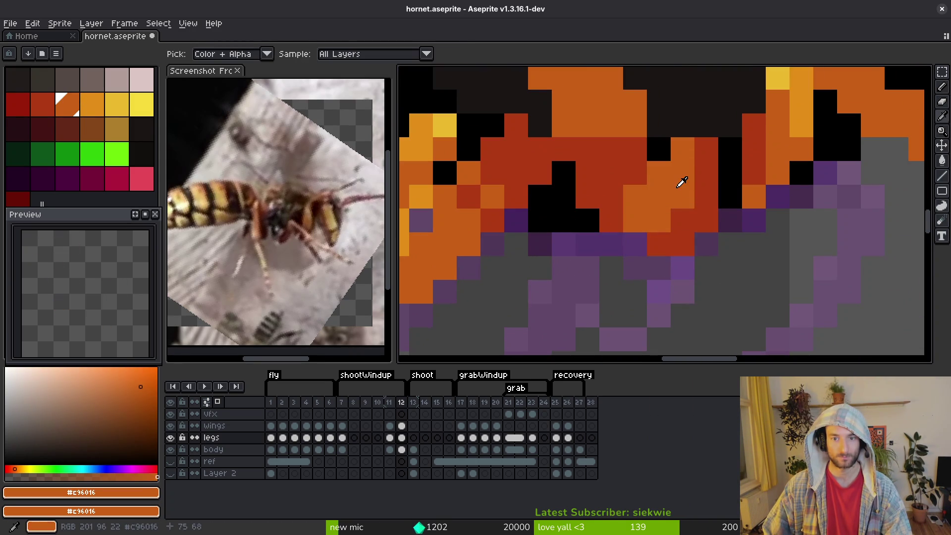
left_click(701, 201, "alt")
left_click(681, 238)
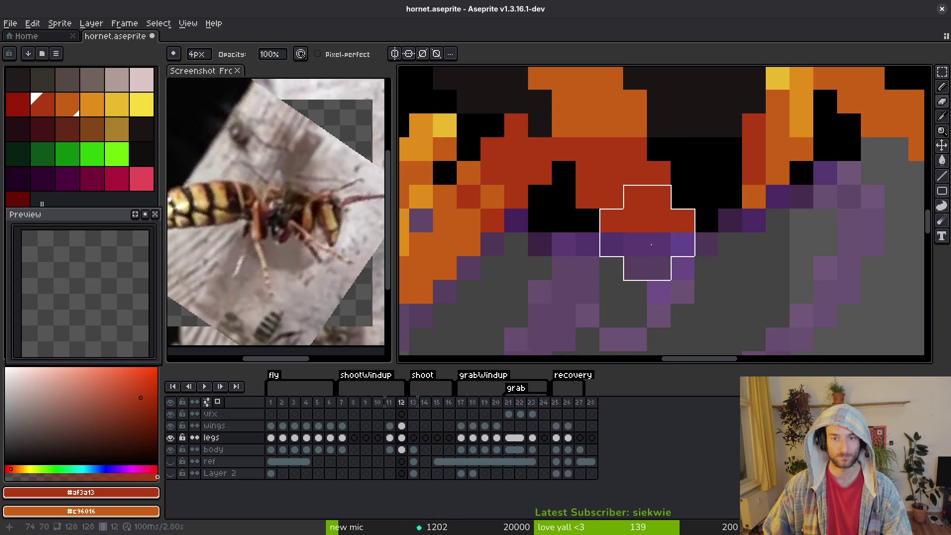
mouse_move(649, 242)
left_mouse_down()
mouse_move(637, 246)
mouse_move(647, 270)
mouse_move(558, 229)
mouse_move(604, 200)
left_mouse_up()
left_click(587, 213)
left_click(564, 260)
scroll(633, 198, "up", 1)
left_click(689, 180, "alt")
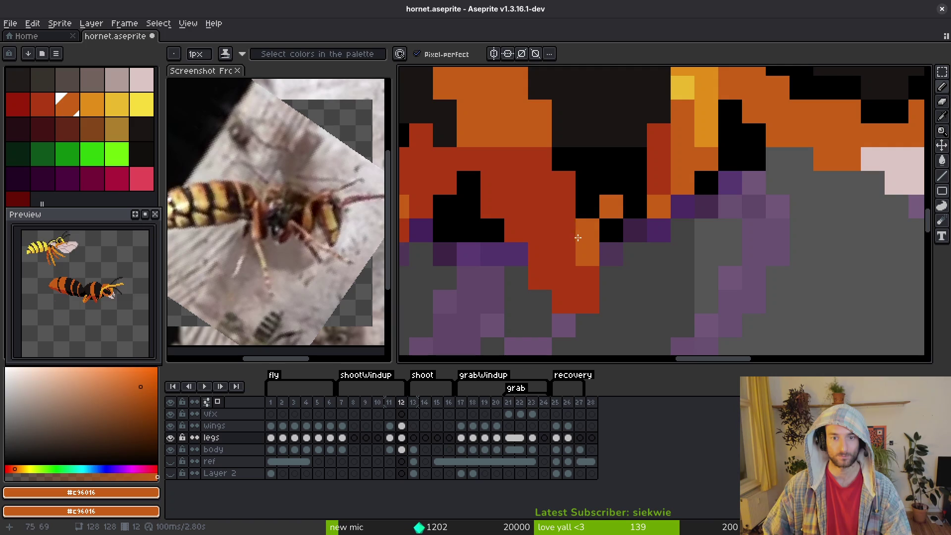
left_click_drag(540, 183, 564, 183)
left_click(563, 208)
Touch up the front leg by adding an orange pixel
scroll(570, 199, "down", 3)
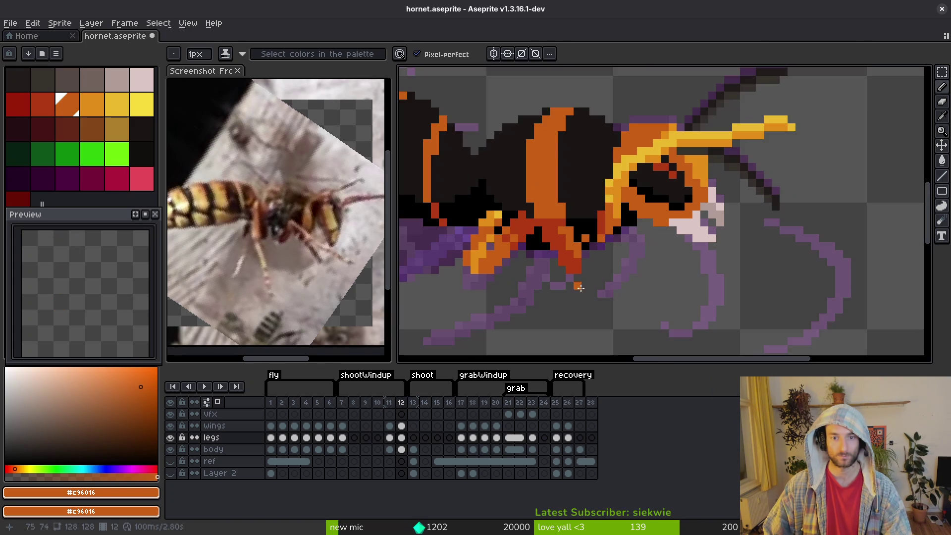
scroll(525, 246, "up", 2)
key("e")
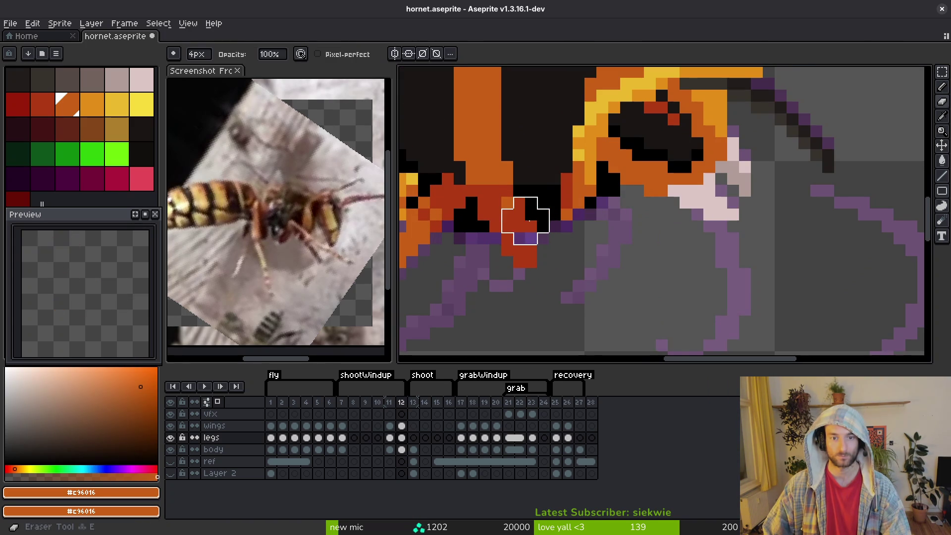
key("b")
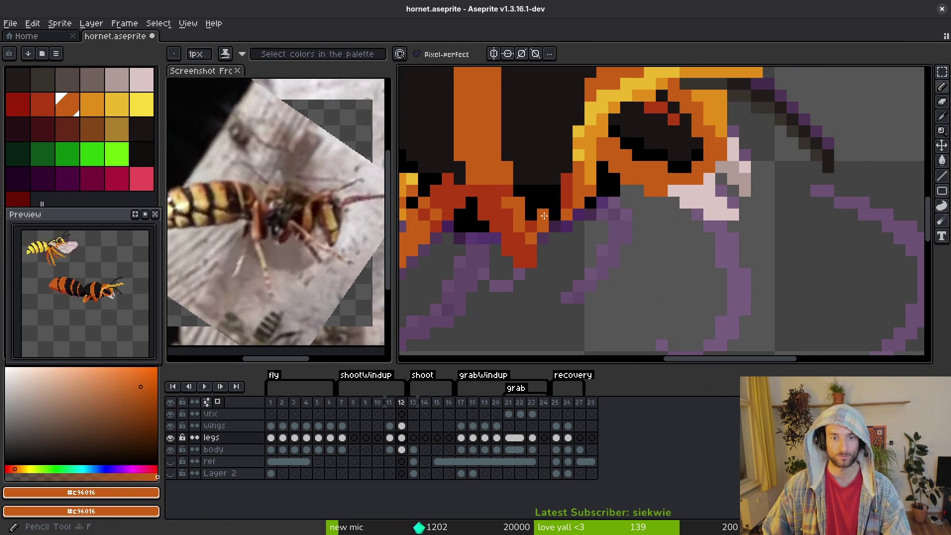
left_click(555, 286)
Move the 4x8 block of leg pixels down one pixel and start a new leg pixel
key("m")
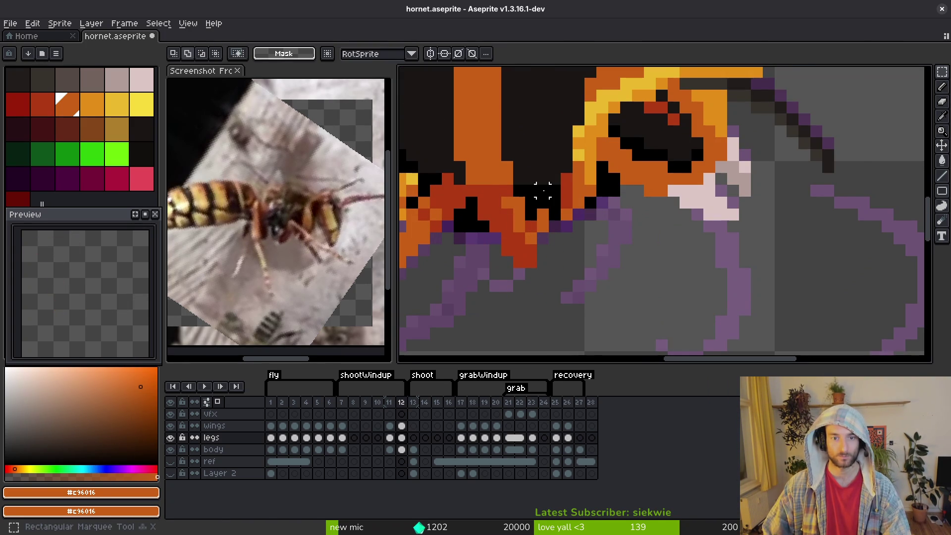
left_click_drag(500, 182, 550, 281)
left_click_drag(526, 250, 526, 262)
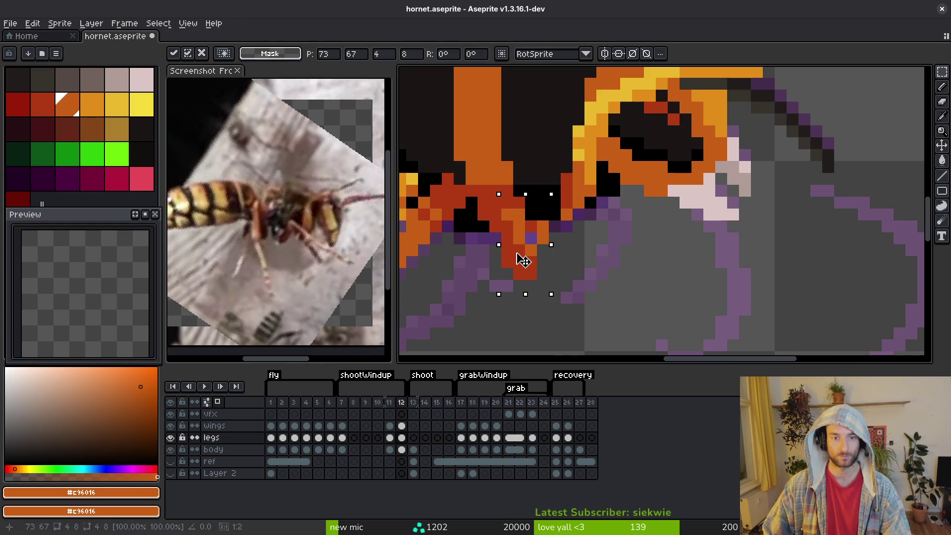
key("Return")
key("b")
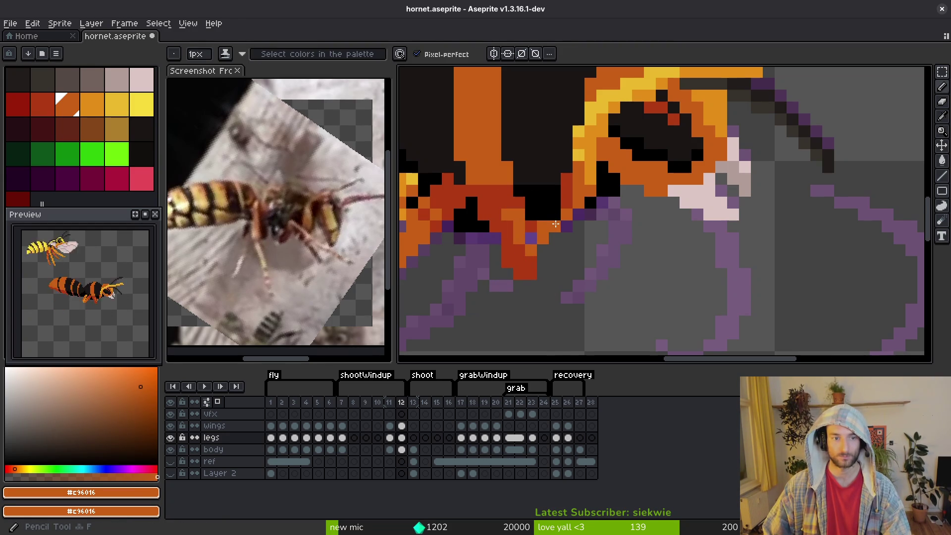
scroll(612, 252, "down", 1)
left_click(612, 253)
Draw a straight orange leg line diagonally down-right from beneath the body, redrawing it once
left_click_drag(542, 210, 604, 237)
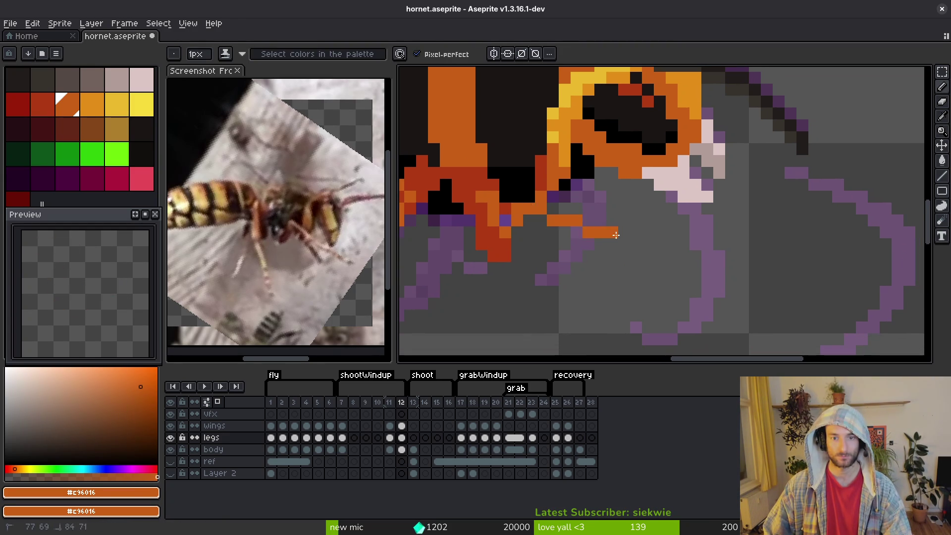
scroll(574, 233, "down", 3)
key("ctrl+z")
left_click_drag(541, 212, 566, 226)
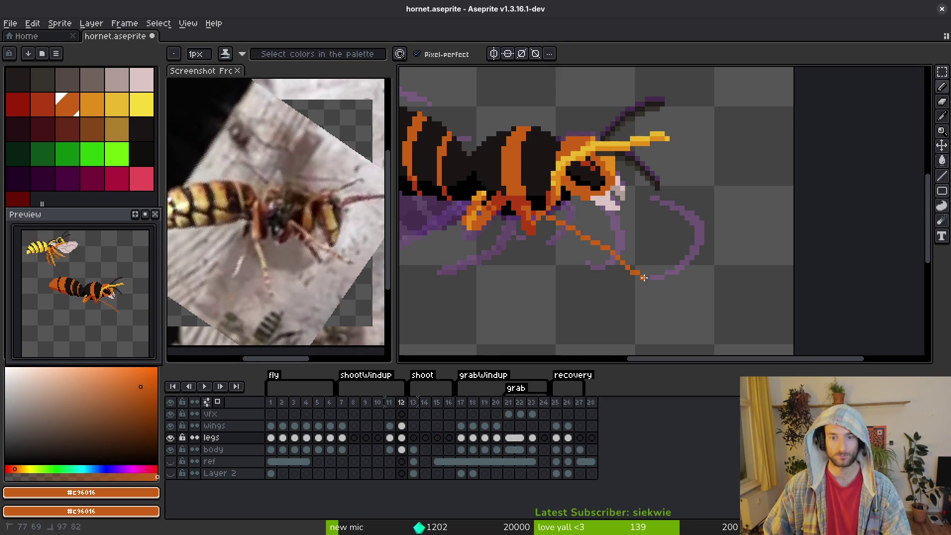
Check the reference screenshot and remove the stray pixel at the leg's tip
left_click(278, 223)
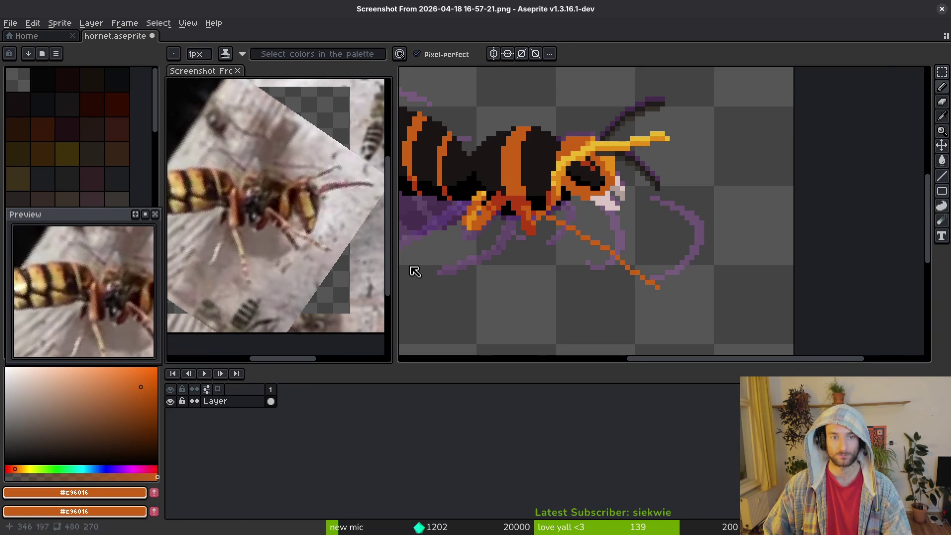
scroll(630, 271, "up", 1)
left_click(662, 303)
scroll(660, 297, "left", 2)
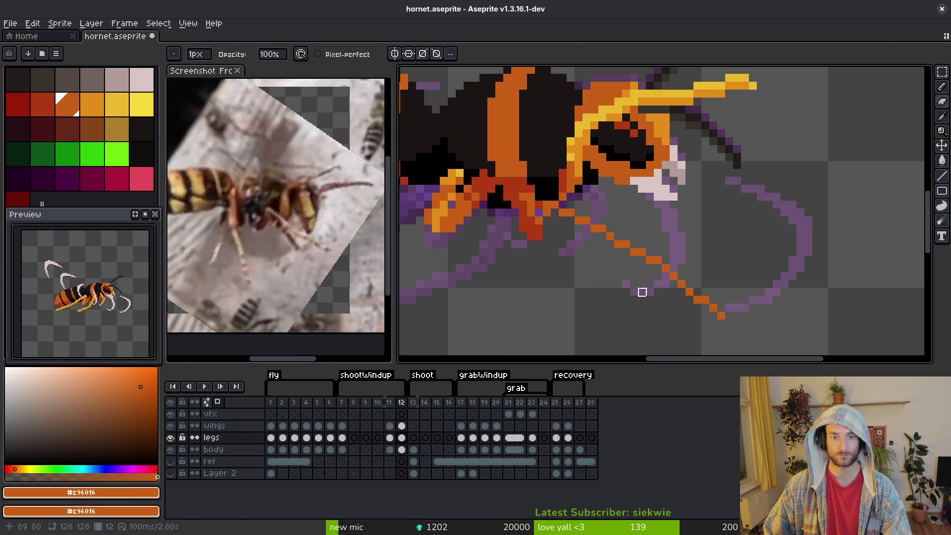
left_click(721, 316)
key("b")
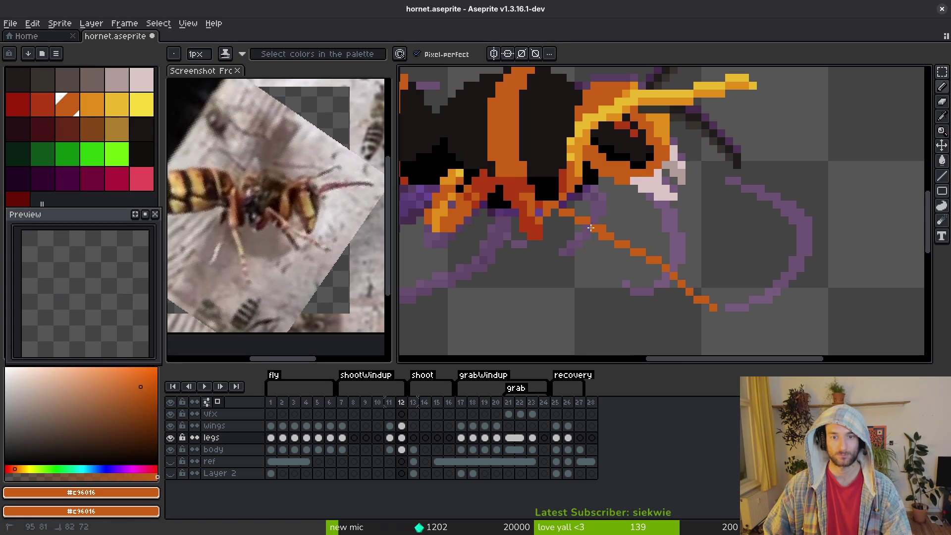
key("ctrl+z")
Eyedrop the light and dark oranges and extend the leg toward the body in dark orange
key("i")
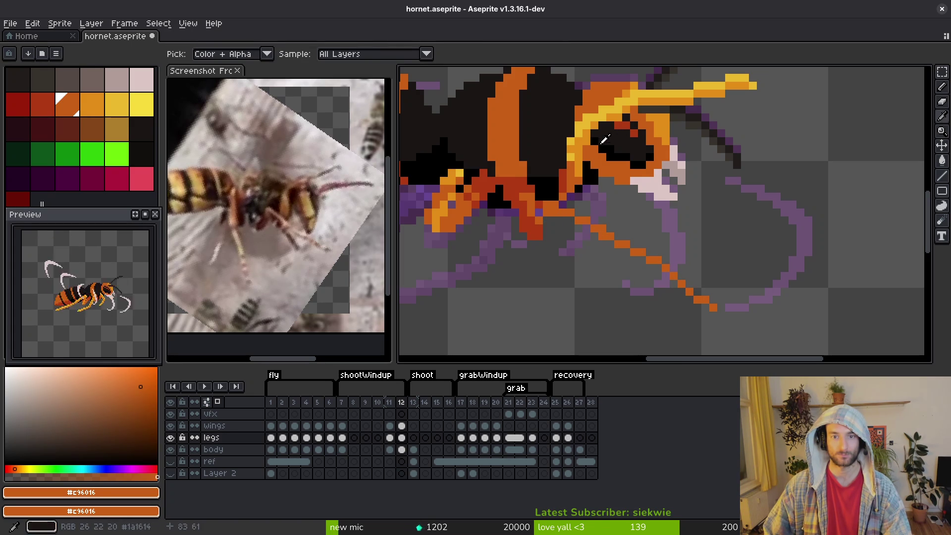
left_click(577, 149)
key("b")
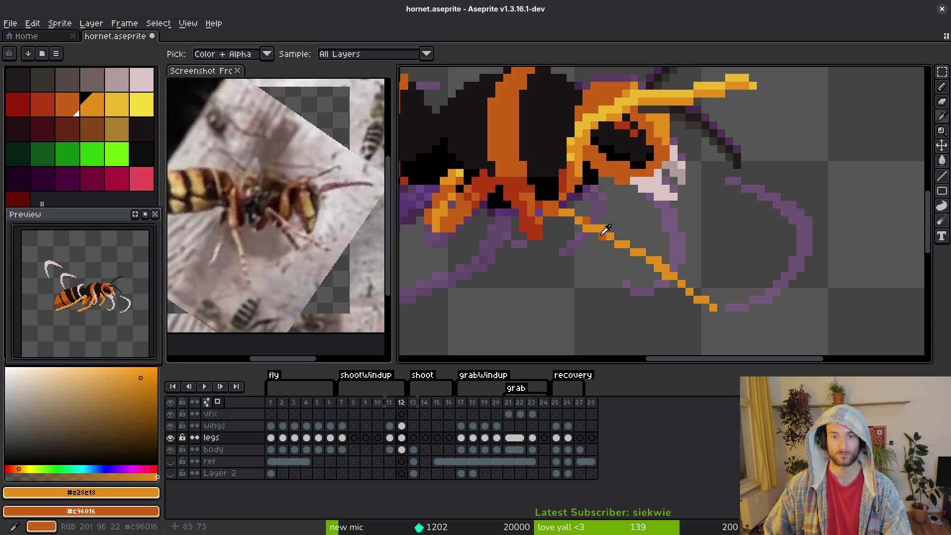
left_click(602, 228, "alt")
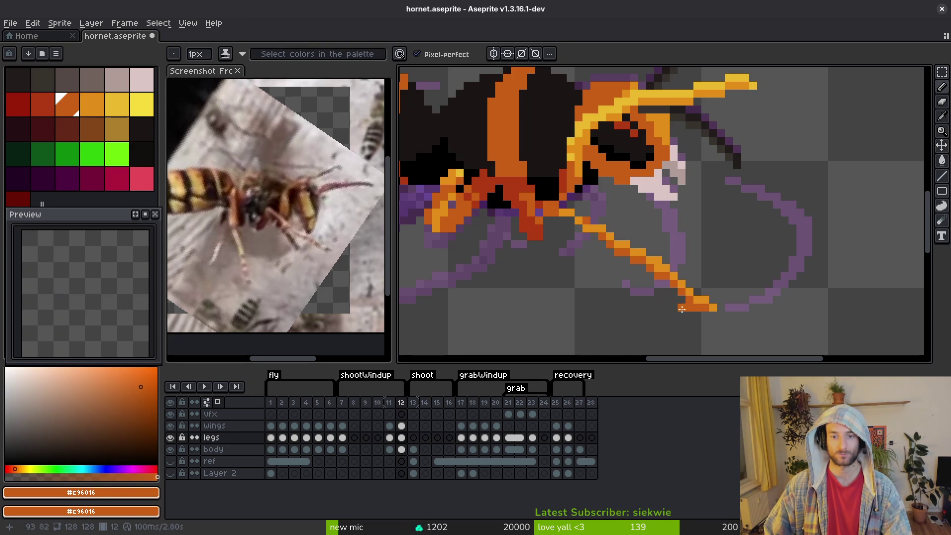
scroll(686, 317, "down", 3)
scroll(703, 287, "up", 5)
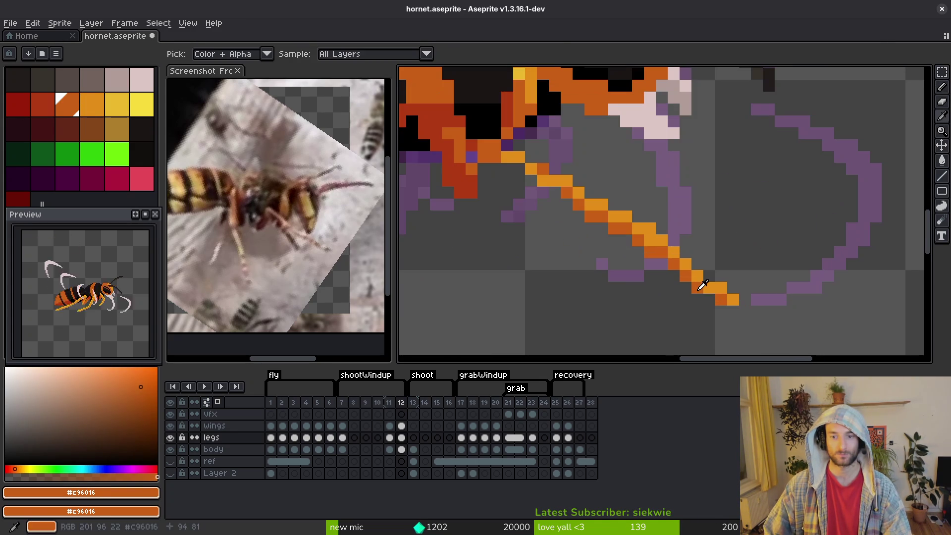
key("alt")
left_click_drag(569, 197, 496, 171)
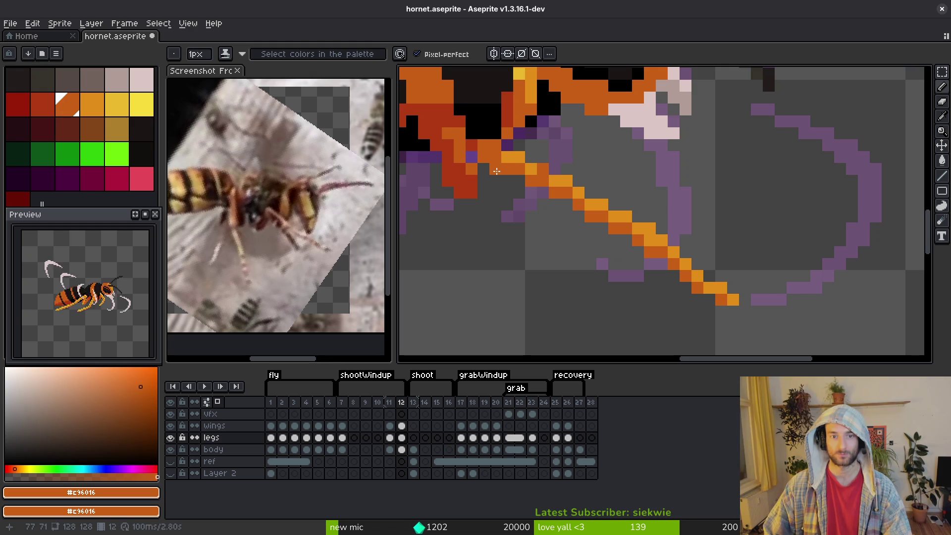
Fill the leg joint under the body with orange and sample the body's red
left_click(491, 147, "alt")
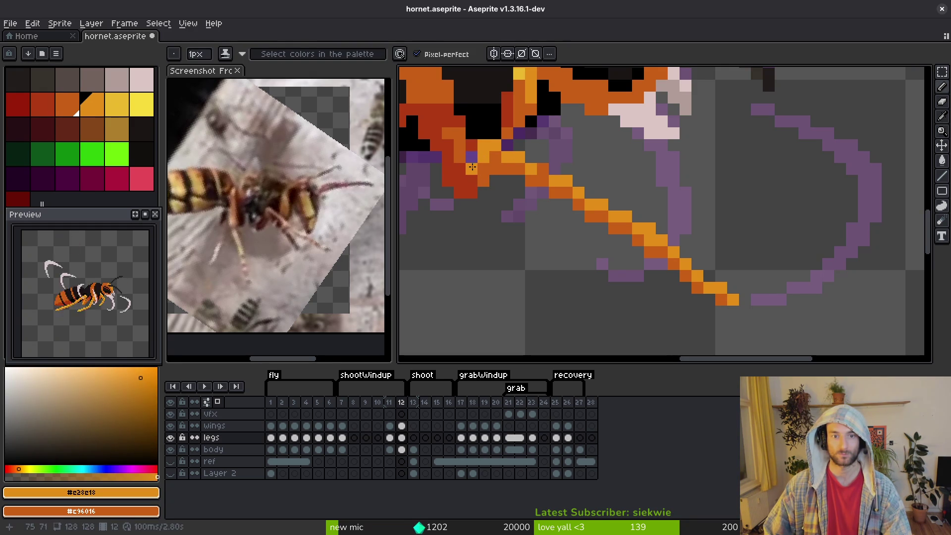
left_click(492, 159, "alt")
scroll(495, 159, "down", 5)
scroll(508, 171, "up", 6)
mouse_move(508, 171)
left_mouse_down()
mouse_move(473, 209)
mouse_move(489, 194)
left_mouse_up()
left_click(476, 188, "alt")
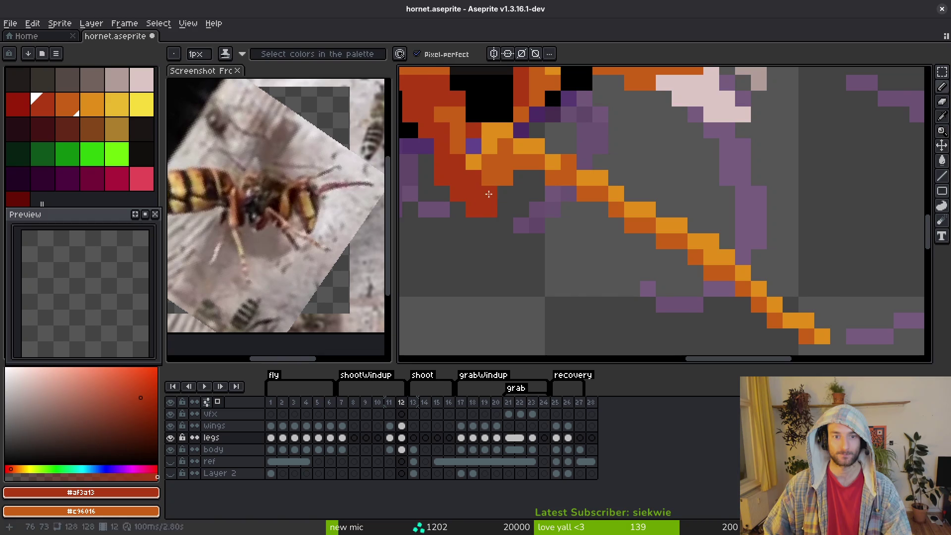
Shade the long leg with alternating eyedropped light and dark orange pixels
scroll(529, 280, "down", 3)
left_click(528, 281, "alt")
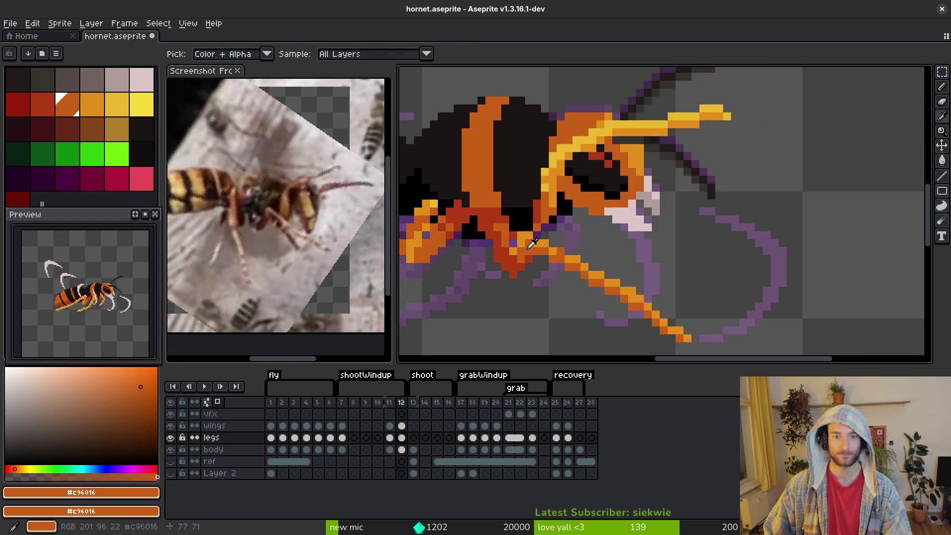
scroll(518, 219, "up", 4)
scroll(562, 262, "down", 4)
left_click(563, 248, "alt")
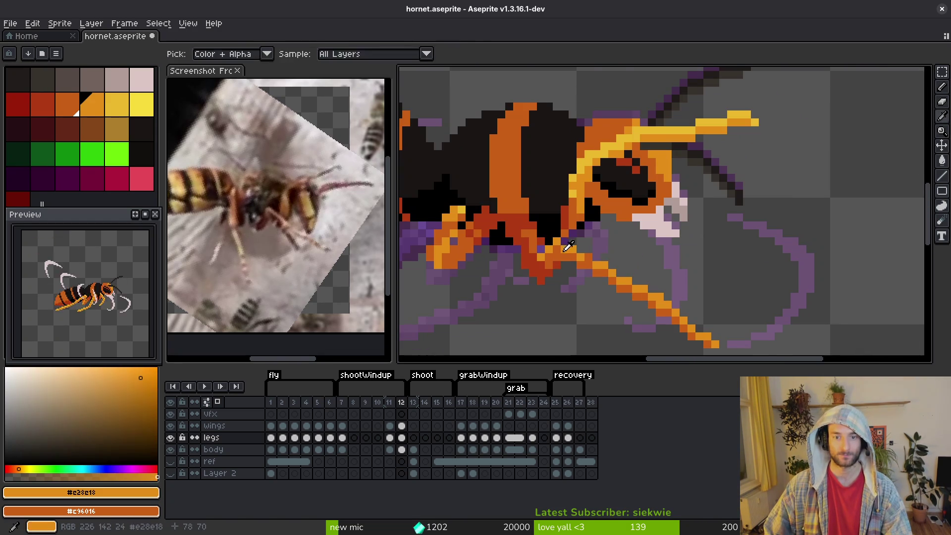
scroll(563, 241, "up", 4)
left_click(573, 270, "alt")
left_click_drag(658, 276, 567, 227)
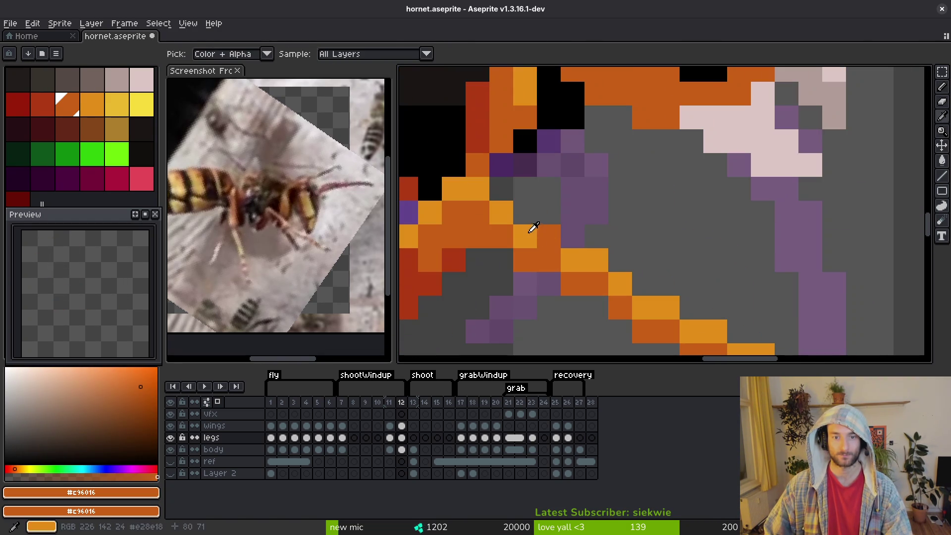
left_click(530, 227, "alt")
scroll(565, 243, "down", 2)
left_click(540, 265, "alt")
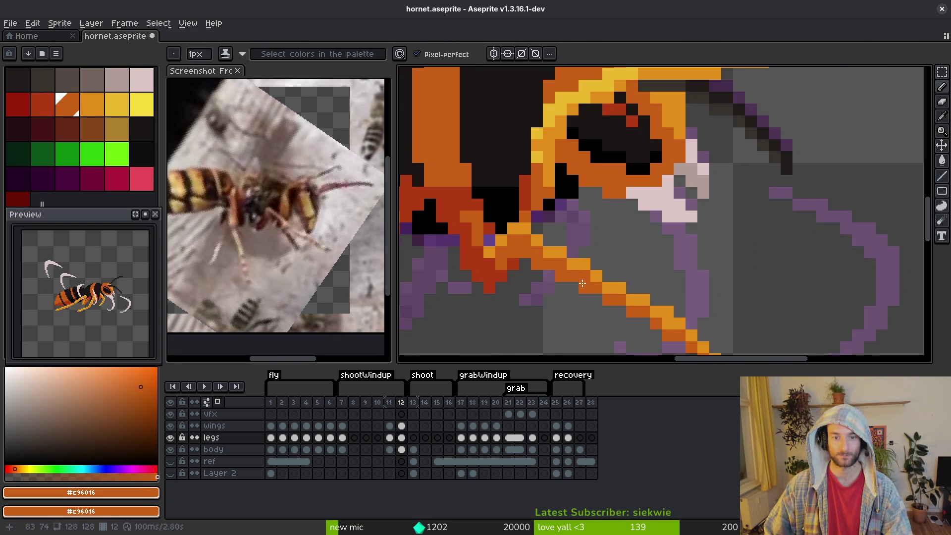
scroll(661, 313, "down", 7)
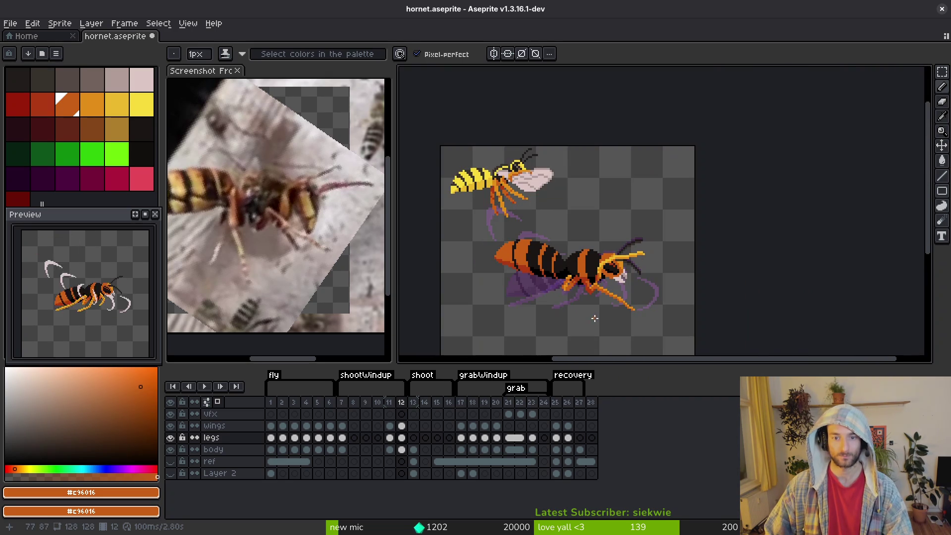
scroll(605, 322, "up", 5)
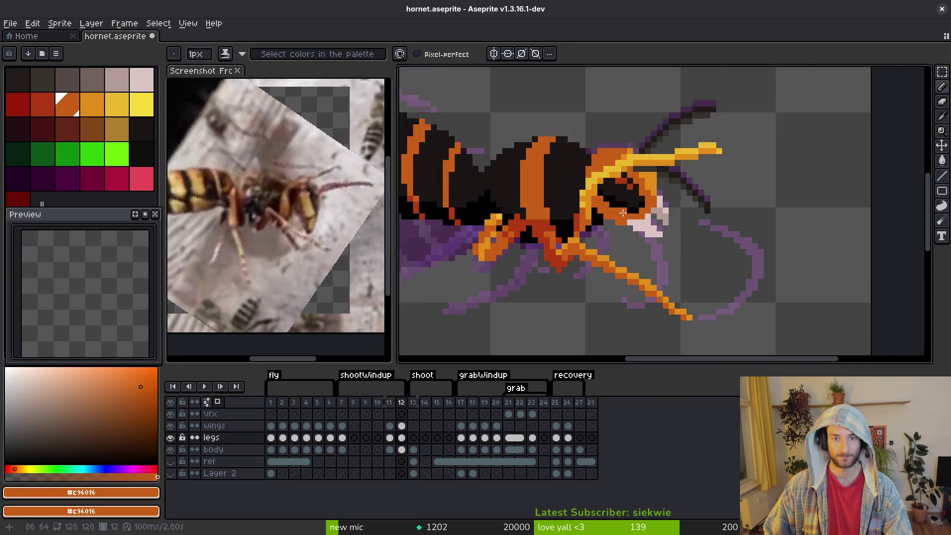
left_click(595, 158, "alt")
scroll(686, 332, "up", 1)
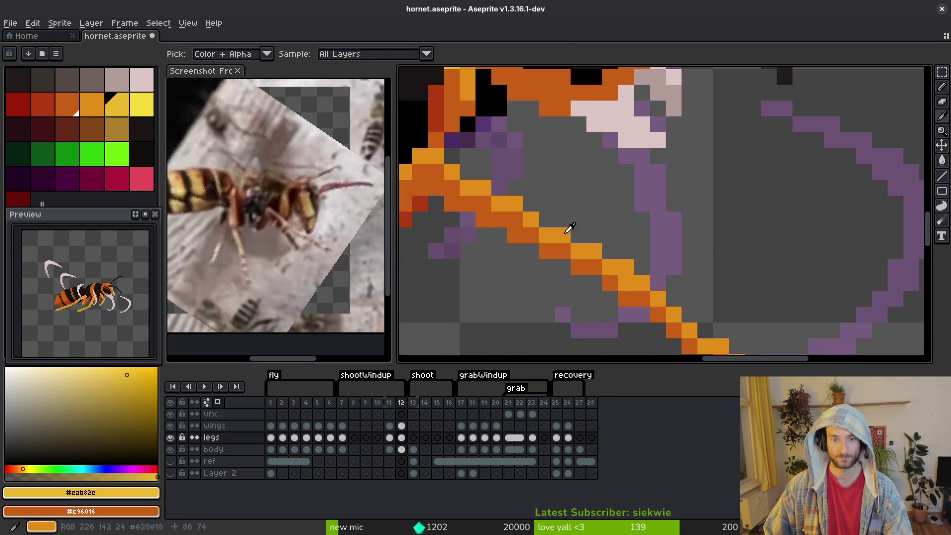
Recolour the leg's diagonal in light orange, alternating with the darker orange
mouse_move(563, 250)
left_mouse_down()
mouse_move(435, 176)
mouse_move(616, 220)
left_mouse_up()
scroll(699, 245, "down", 3)
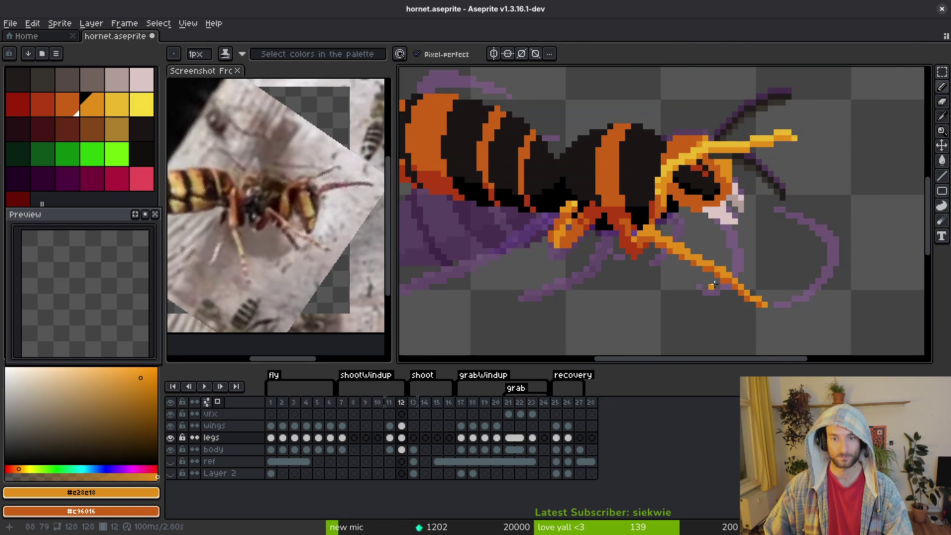
scroll(664, 269, "up", 3)
left_click(531, 202, "alt")
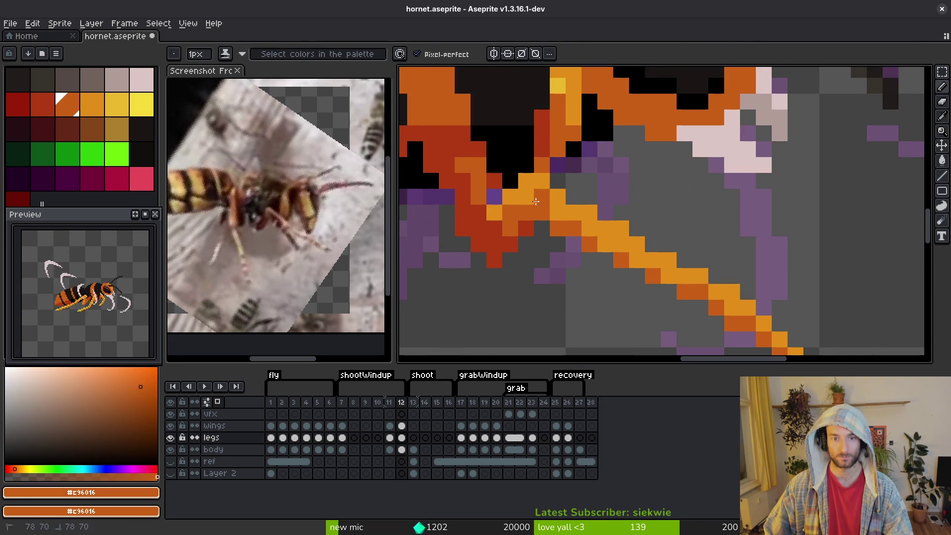
scroll(585, 238, "down", 2)
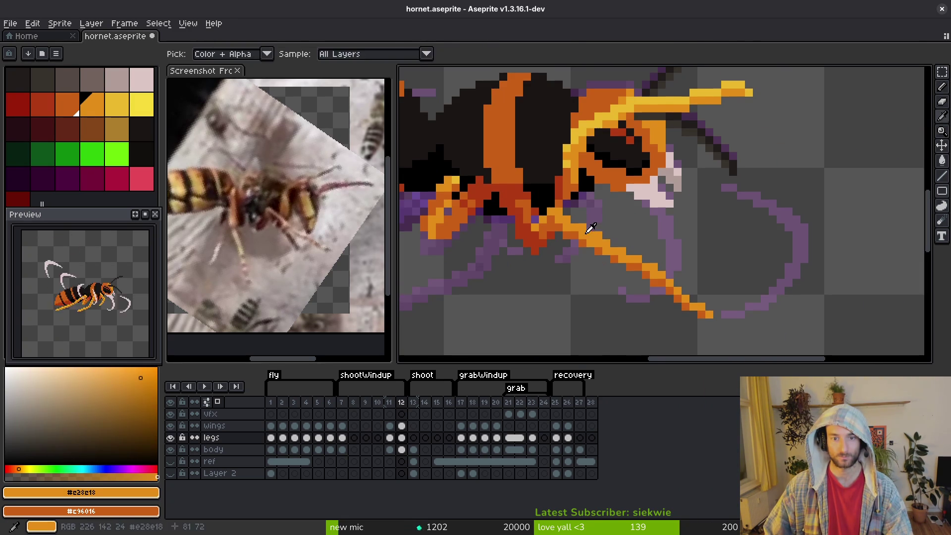
left_click(587, 231, "alt")
scroll(587, 231, "up", 2)
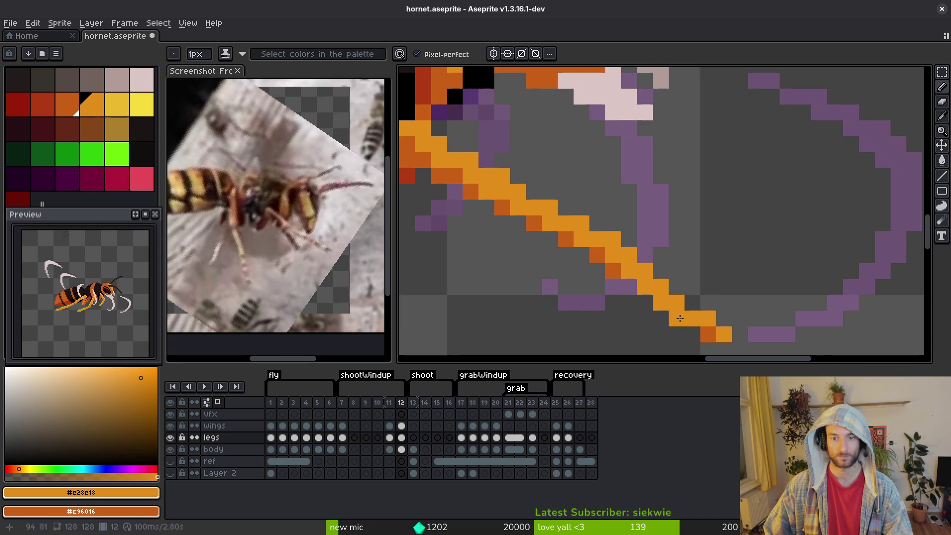
Add yellow highlight pixels along the upper edge of the long leg
scroll(713, 335, "down", 2)
left_click(694, 265, "alt")
scroll(694, 265, "up", 2)
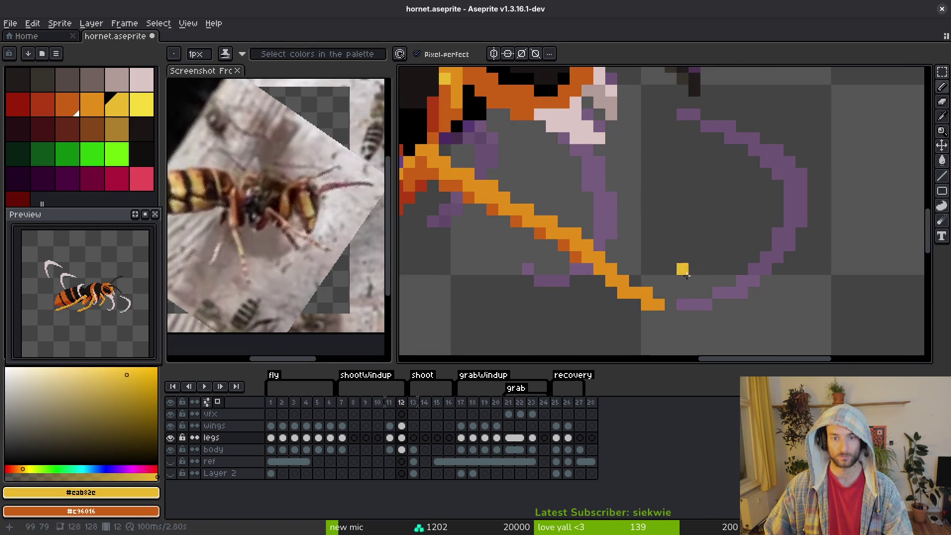
left_click(646, 293)
left_click(622, 281)
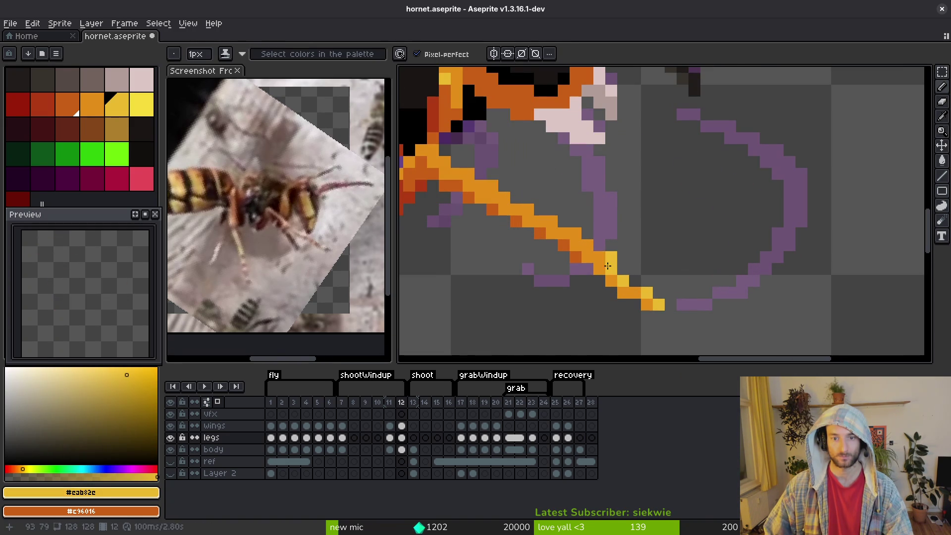
left_click(549, 220)
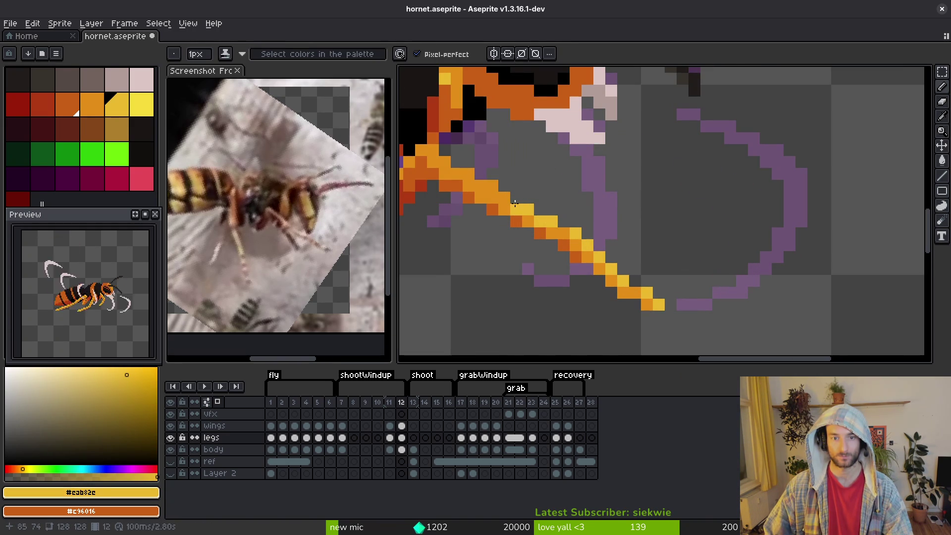
Resample the leg orange and save hornet.aseprite
left_click(532, 215, "alt")
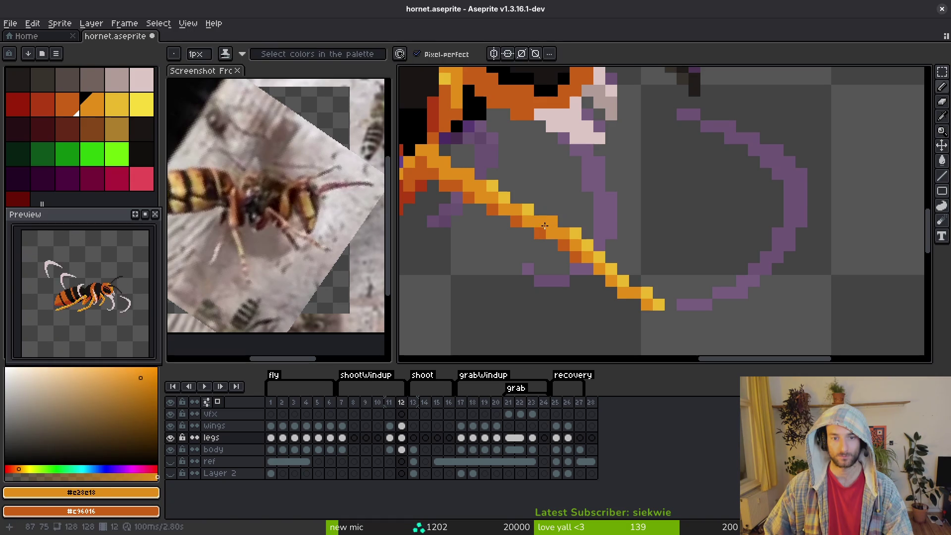
scroll(607, 267, "down", 3)
scroll(606, 267, "down", 2)
key("ctrl+s")
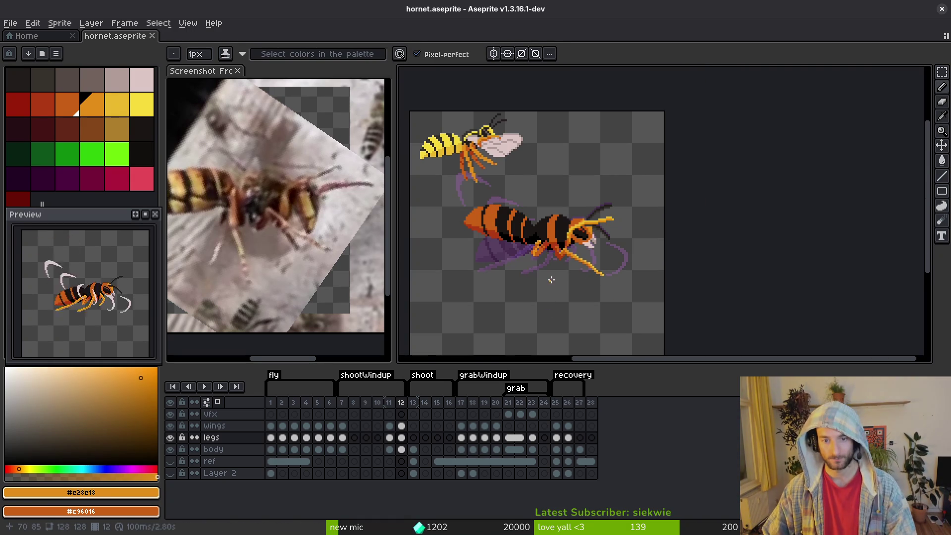
Lasso-select the short leg under the thorax and rotate it about 45° downward
scroll(557, 282, "up", 1)
scroll(556, 281, "up", 4)
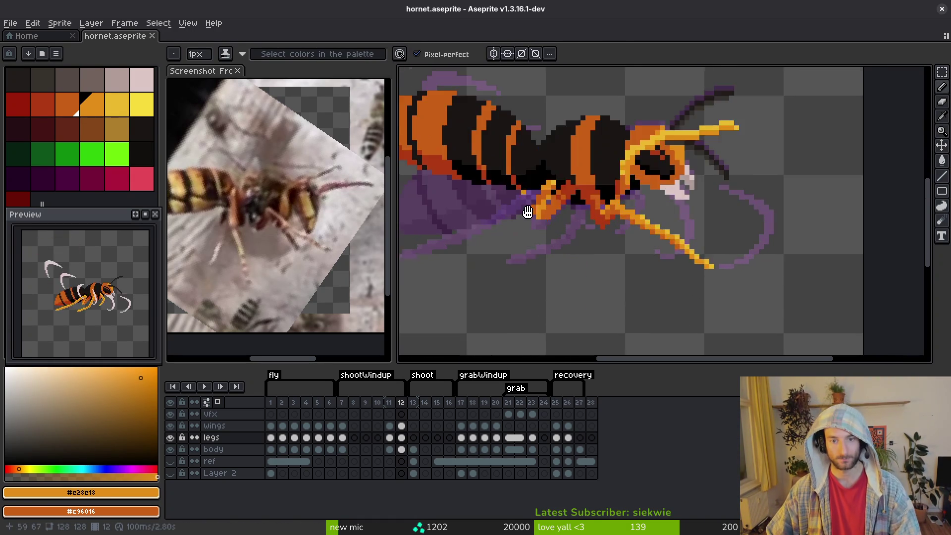
key("shift+w")
mouse_move(590, 246)
left_mouse_down()
mouse_move(557, 333)
mouse_move(619, 297)
mouse_move(602, 243)
left_mouse_up()
key("ctrl+t")
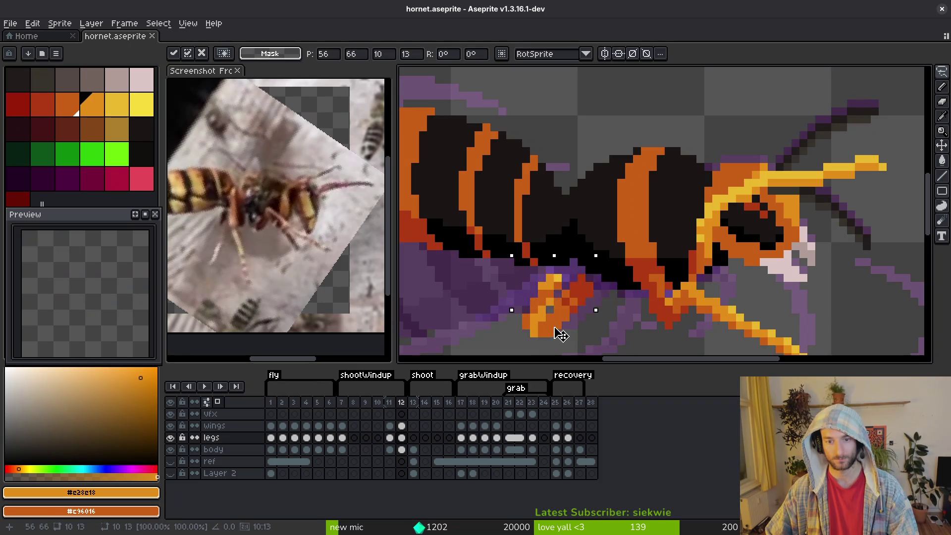
mouse_move(536, 230)
left_mouse_down()
mouse_move(548, 292)
mouse_move(605, 302)
left_mouse_up()
key("Return")
Paint dark red-brown shading onto the rotated leg's joint
scroll(591, 271, "up", 2)
left_click(612, 233, "alt")
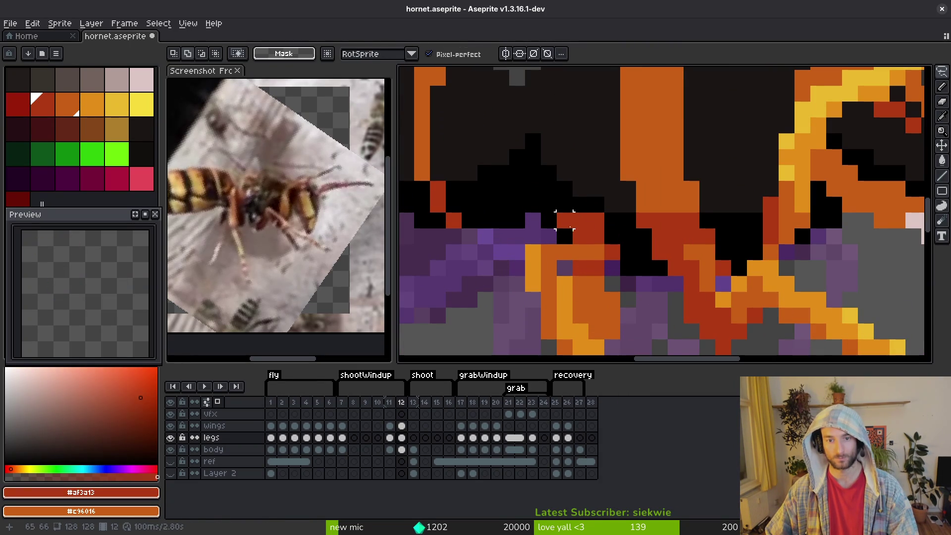
left_click_drag(612, 267, 612, 284)
key("i")
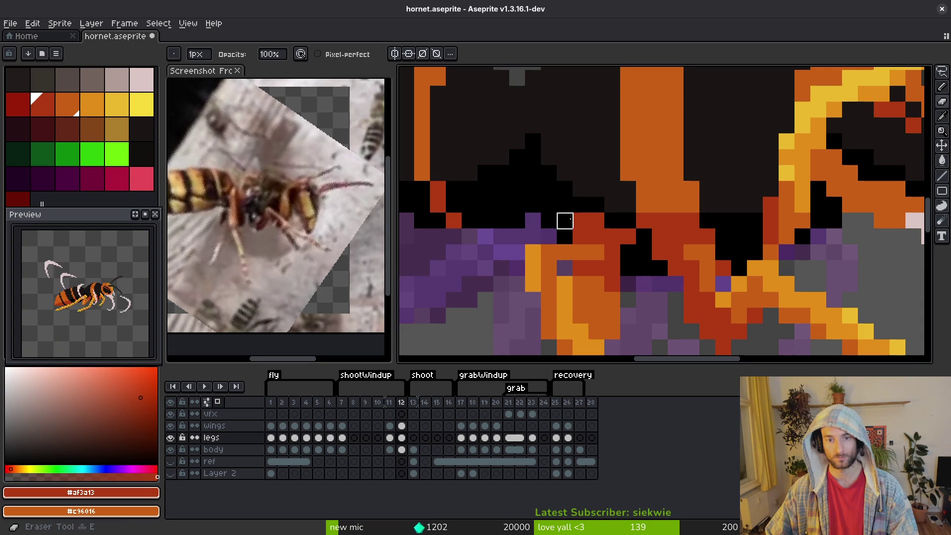
scroll(572, 232, "down", 2)
key("b")
scroll(578, 232, "up", 1)
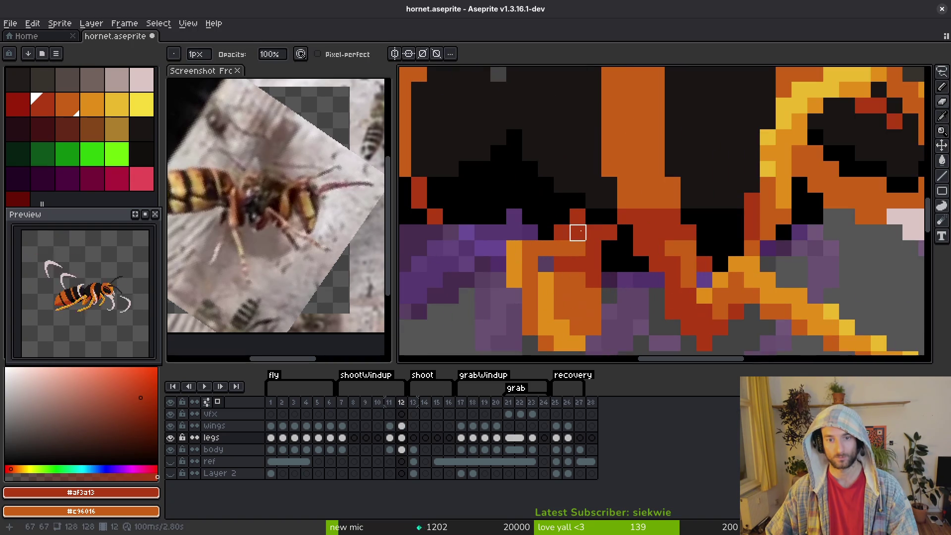
key("i")
scroll(609, 232, "down", 1)
scroll(601, 223, "up", 1)
key("b")
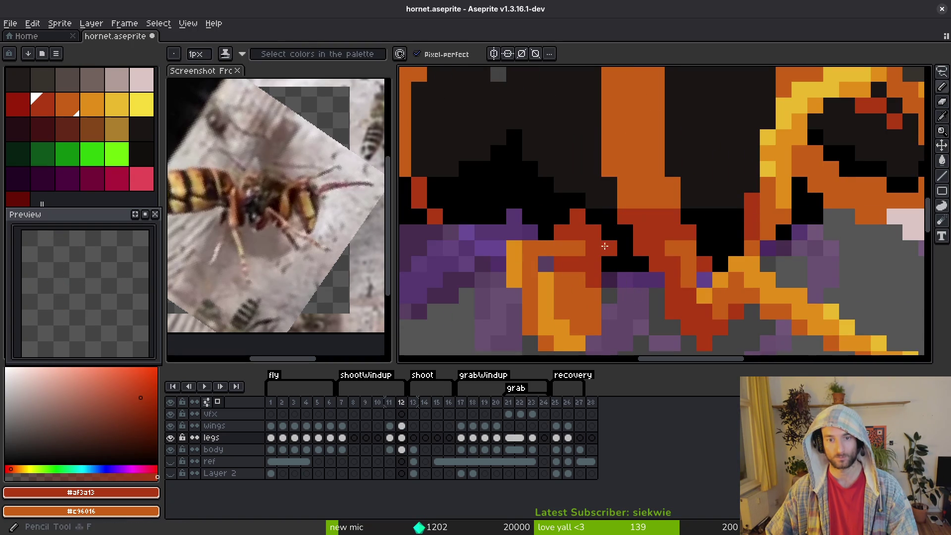
scroll(595, 214, "down", 2)
Erase stray leg pixels and sample bright orange #c28e18 and darker orange #c96016 from the leg
key("e")
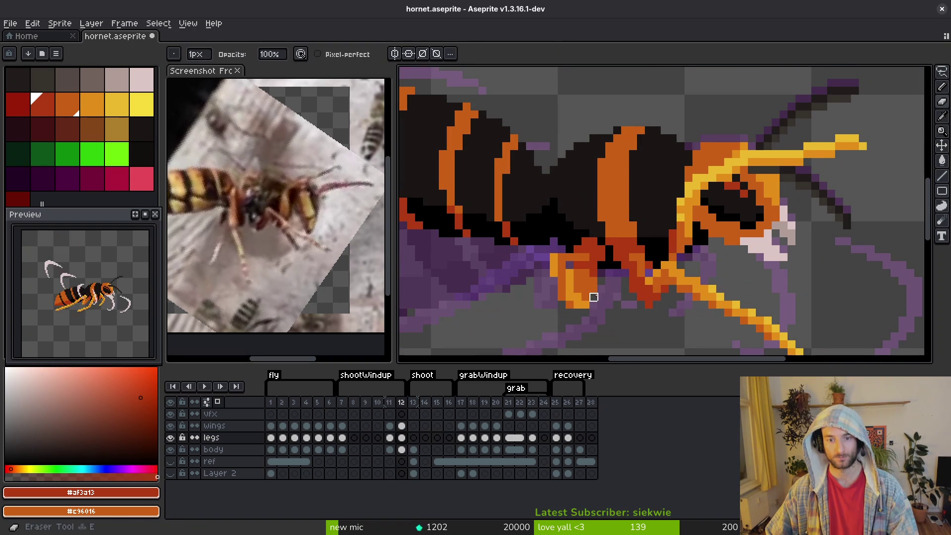
scroll(599, 288, "up", 1)
scroll(582, 277, "up", 1)
key("i")
left_click(566, 274)
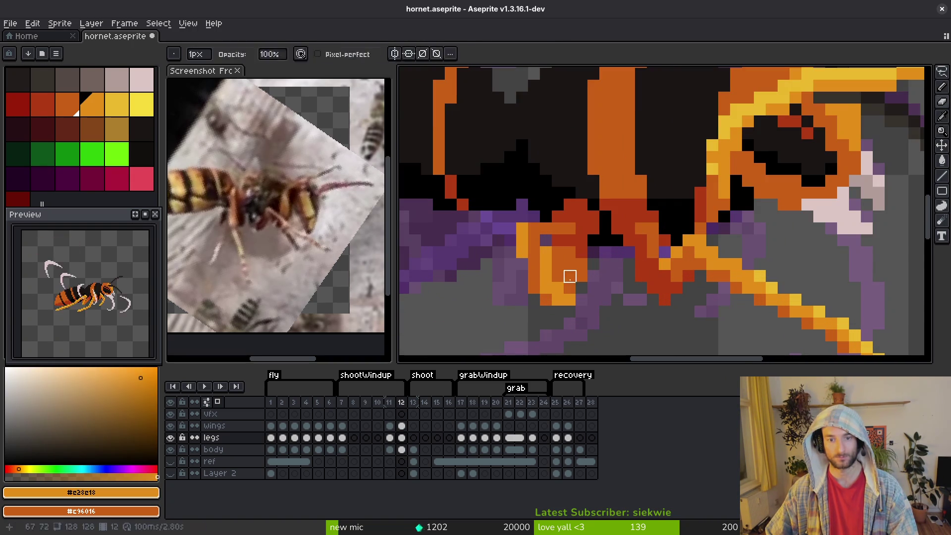
key("b")
key("i")
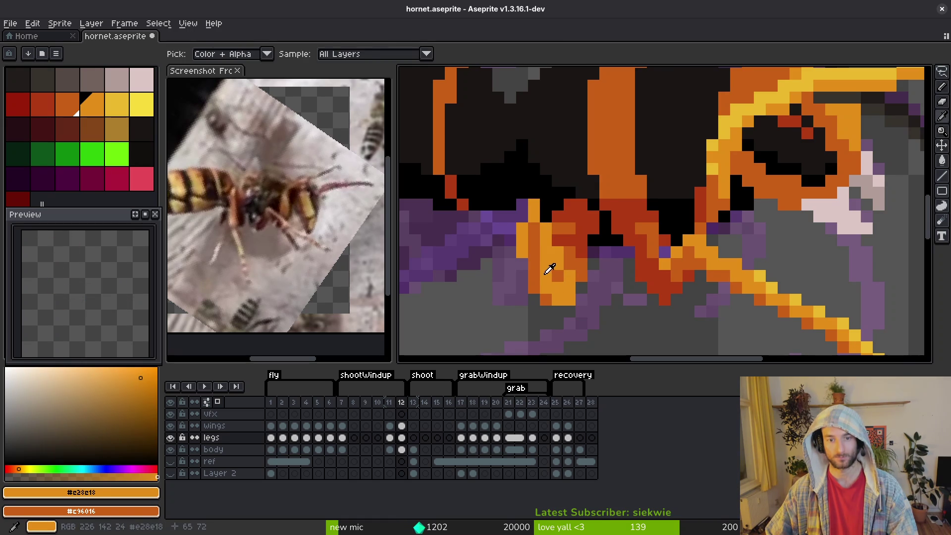
left_click(570, 280)
key("b")
Repaint leg pixels in darker orange, then select lighter orange #e28e18
left_click_drag(551, 299, 558, 285)
key("i")
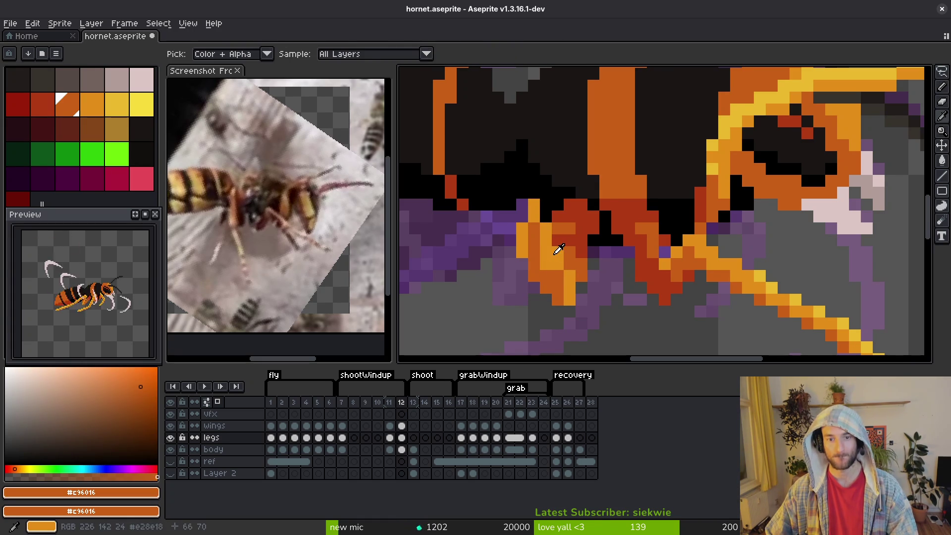
left_click(547, 276)
key("b")
scroll(537, 252, "down", 2)
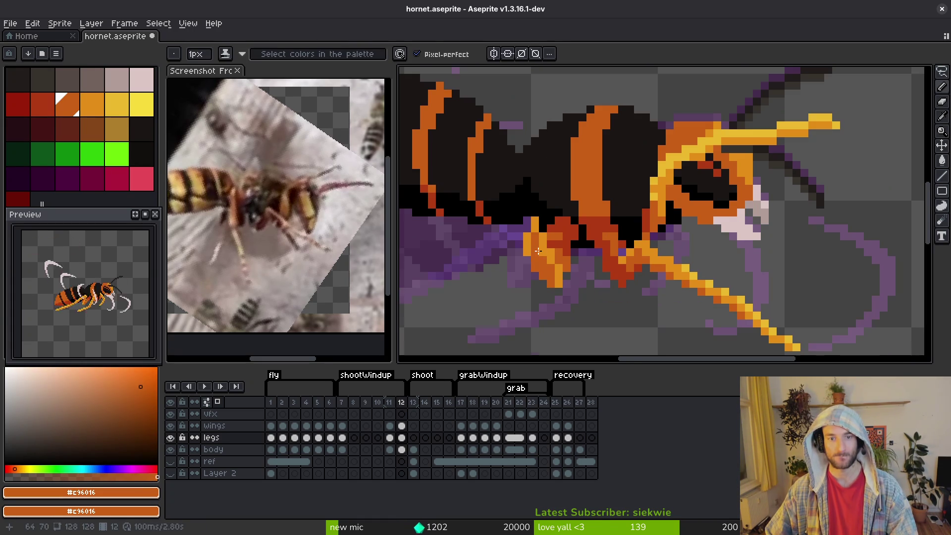
left_click(535, 231, "alt")
scroll(545, 208, "up", 2)
scroll(549, 187, "down", 1)
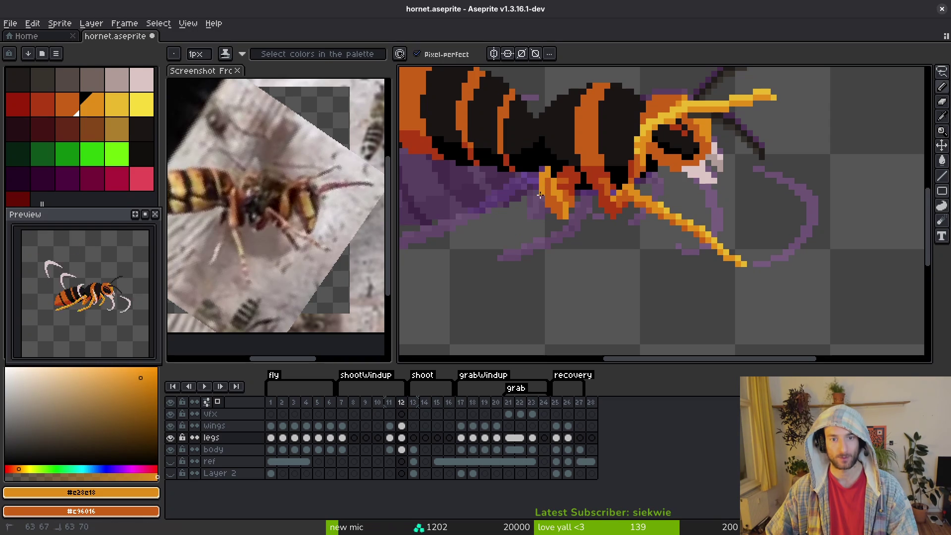
Extend the front leg downward and diagonally with orange and lighter orange #e28e18 pixels
left_click_drag(538, 227, 536, 233)
left_click_drag(547, 181, 545, 217)
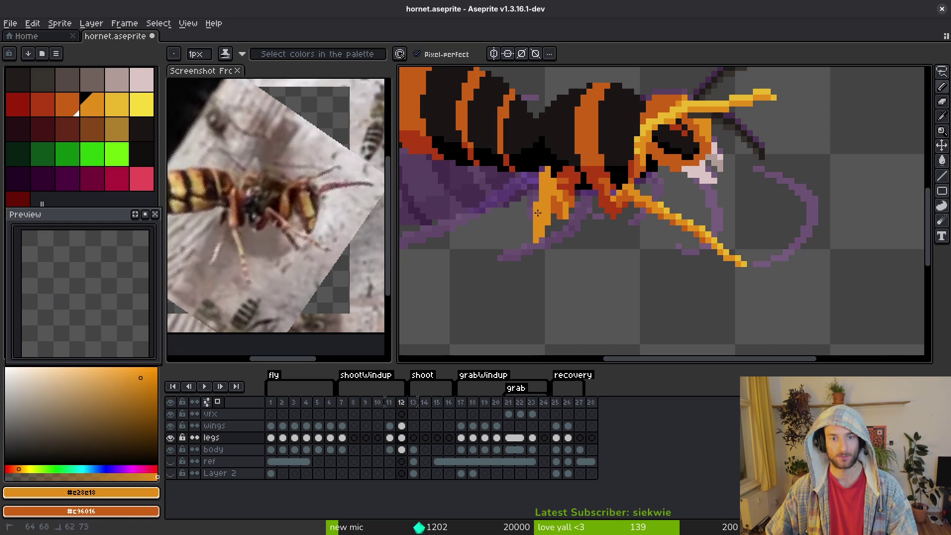
left_click(540, 204, "alt")
left_click(540, 198, "alt")
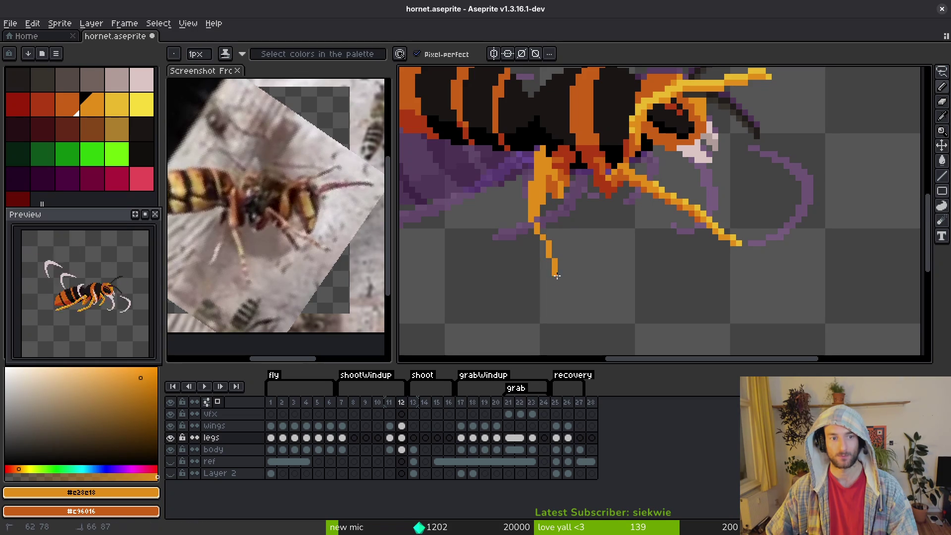
scroll(551, 259, "down", 2)
left_click_drag(531, 237, 564, 287)
left_click_drag(516, 191, 529, 233)
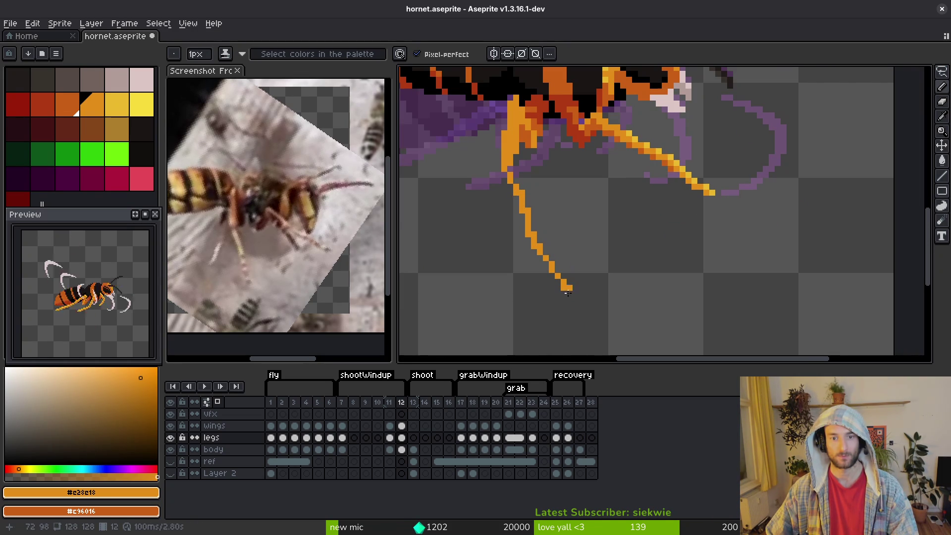
scroll(566, 286, "down", 4)
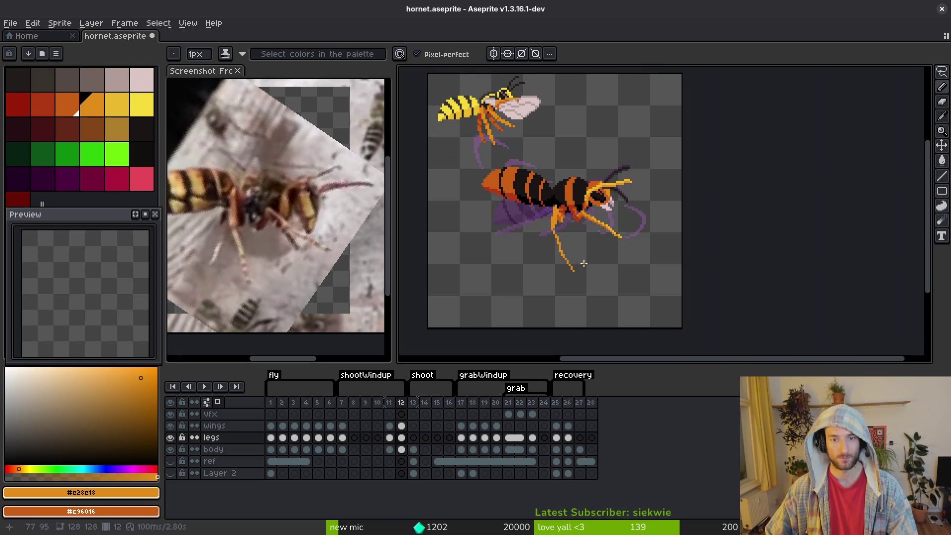
scroll(583, 264, "up", 4)
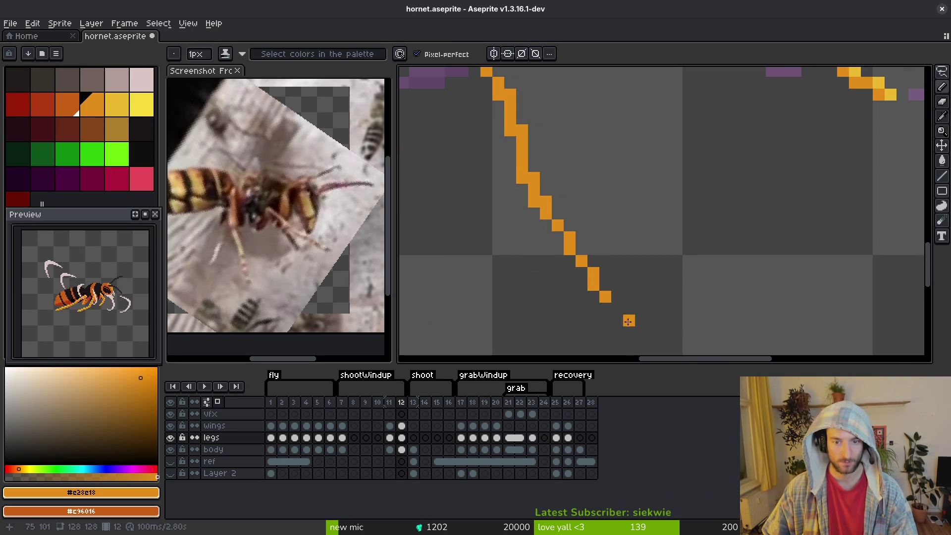
Lengthen the leg down-right to a new lower tip with orange pixels
left_click_drag(611, 310, 641, 321)
scroll(624, 307, "down", 3)
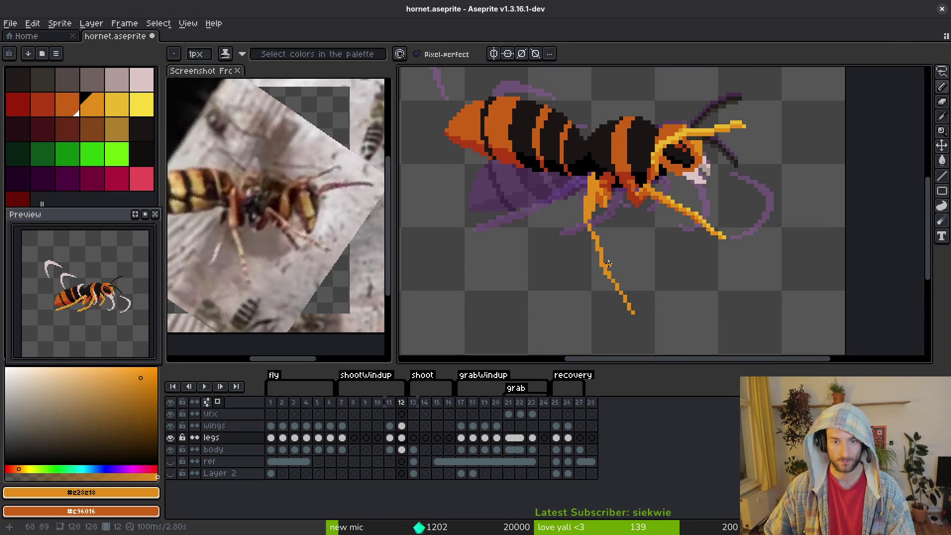
scroll(608, 264, "up", 4)
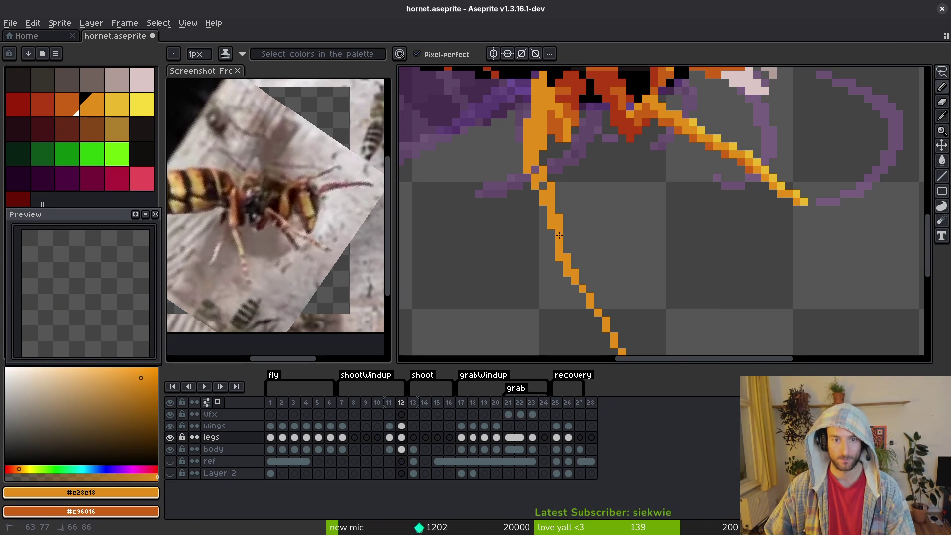
scroll(535, 165, "down", 3)
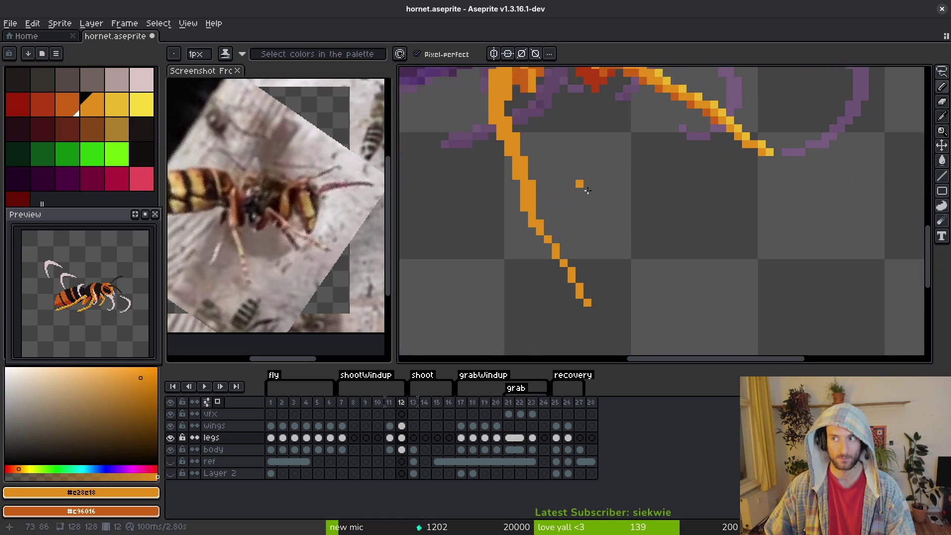
scroll(577, 180, "right", 2)
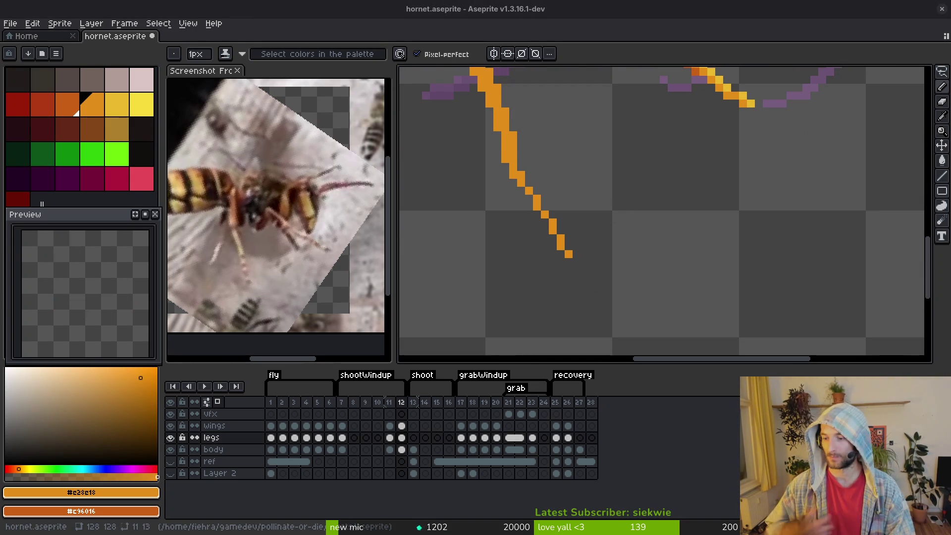
left_click(555, 184)
left_click_drag(516, 167, 534, 189)
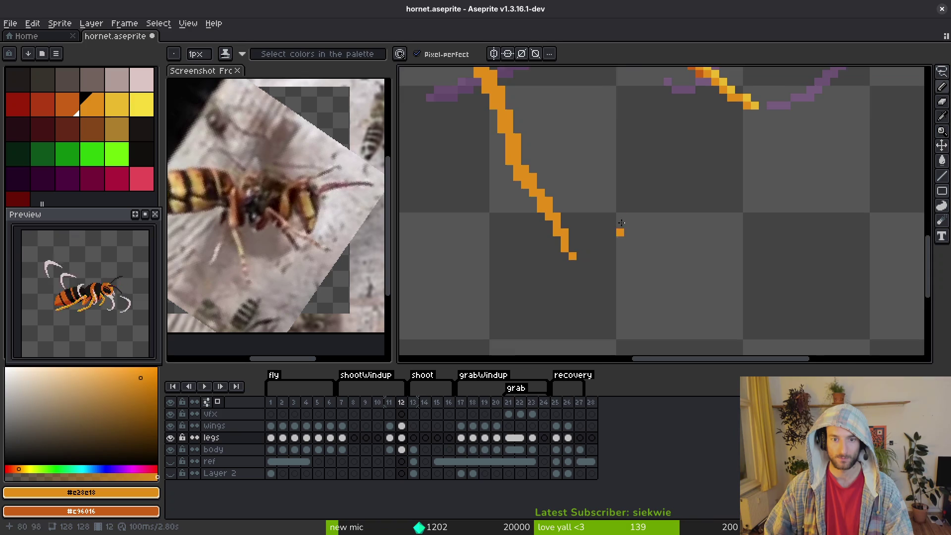
scroll(603, 246, "down", 4)
scroll(641, 242, "up", 2)
Add light yellow #cab82c highlights along the leg and its tip
left_click(718, 180, "alt")
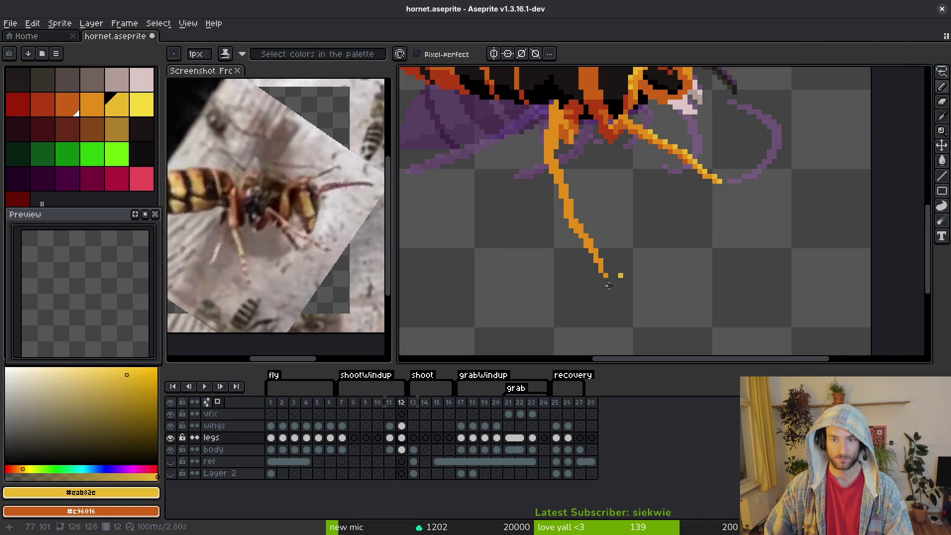
scroll(603, 241, "up", 3)
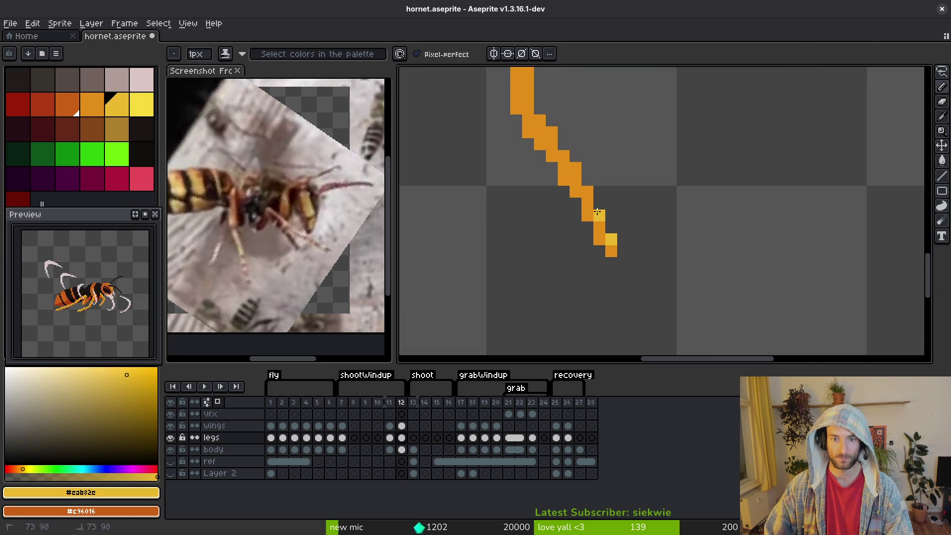
scroll(608, 273, "up", 3)
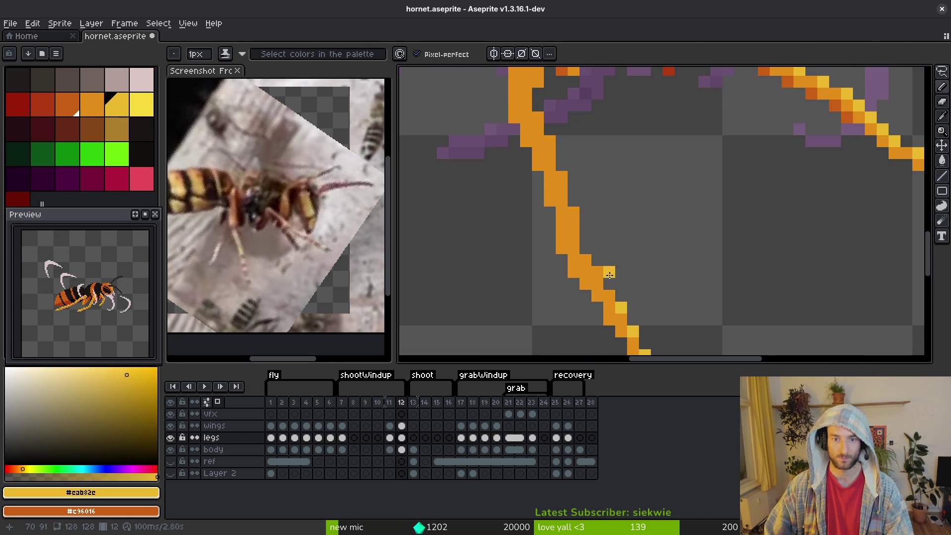
left_click(587, 258)
left_click_drag(574, 212, 576, 230)
left_click(562, 177)
scroll(533, 233, "up", 3)
left_click_drag(527, 119, 517, 198)
left_click(552, 167)
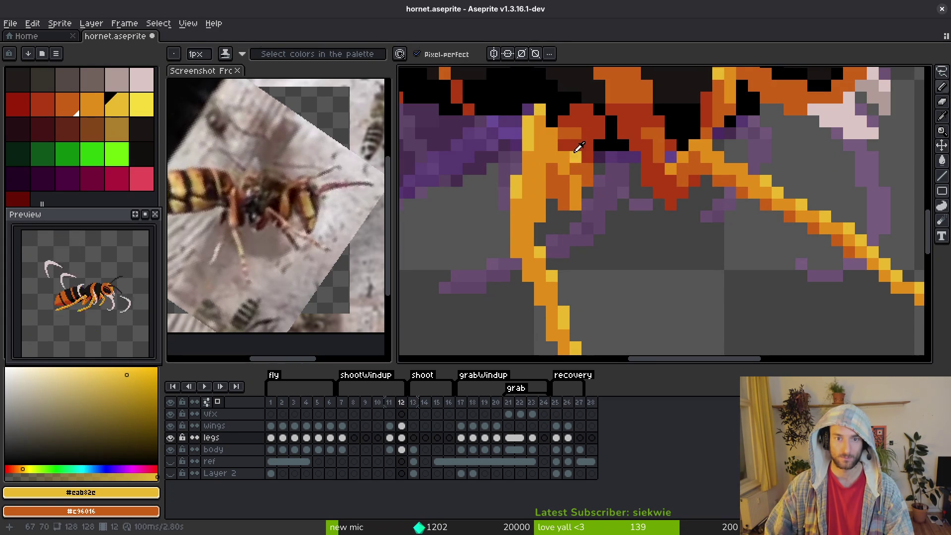
Shade the leg joint with dark red #af3a13 and orange #c96016, then save hornet.aseprite
left_click(569, 132, "alt")
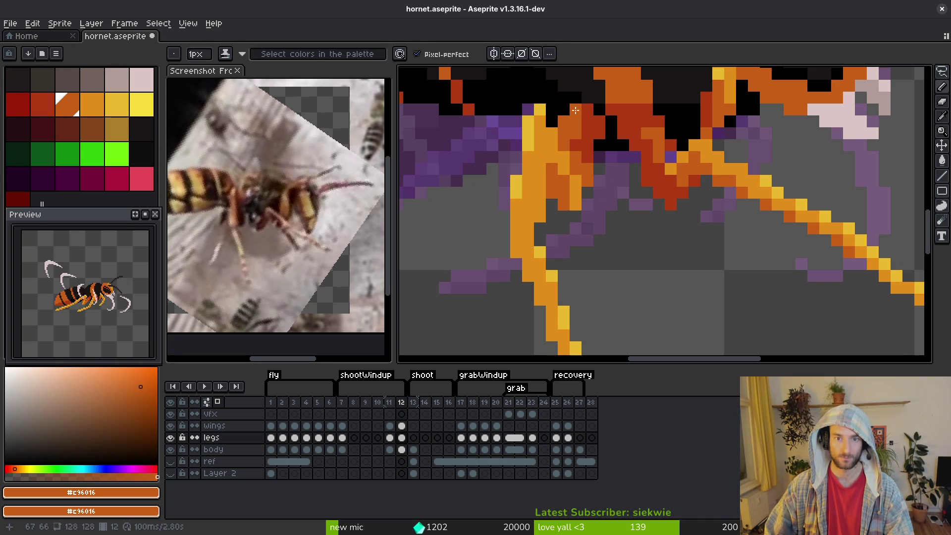
left_click(584, 131, "alt")
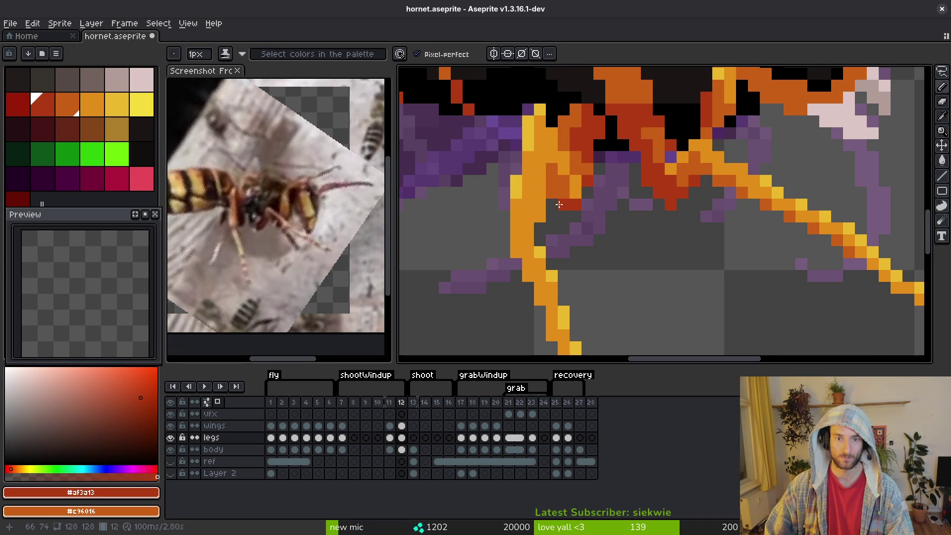
mouse_move(560, 203)
left_mouse_down()
mouse_move(550, 204)
mouse_move(587, 180)
left_mouse_up()
left_click(577, 180, "alt")
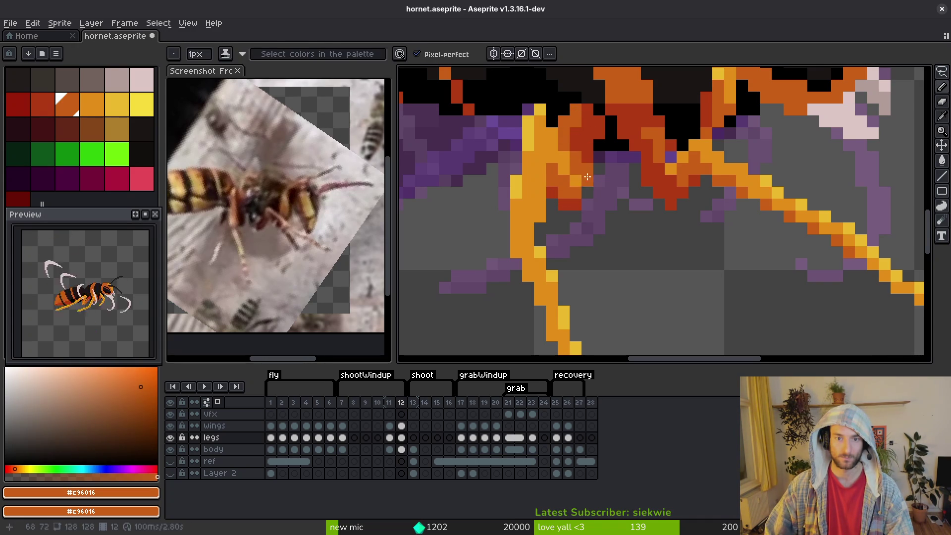
left_click(588, 162, "alt")
left_click(587, 163, "alt")
left_click(577, 166)
scroll(577, 168, "down", 2)
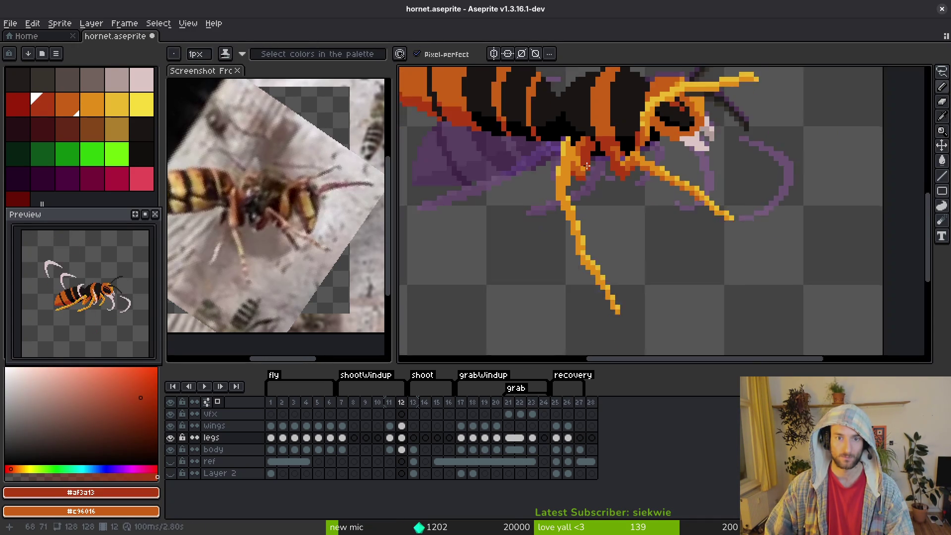
scroll(575, 174, "up", 2)
left_click(575, 173, "alt")
left_click_drag(589, 181, 583, 193)
scroll(584, 193, "down", 3)
key("ctrl+s")
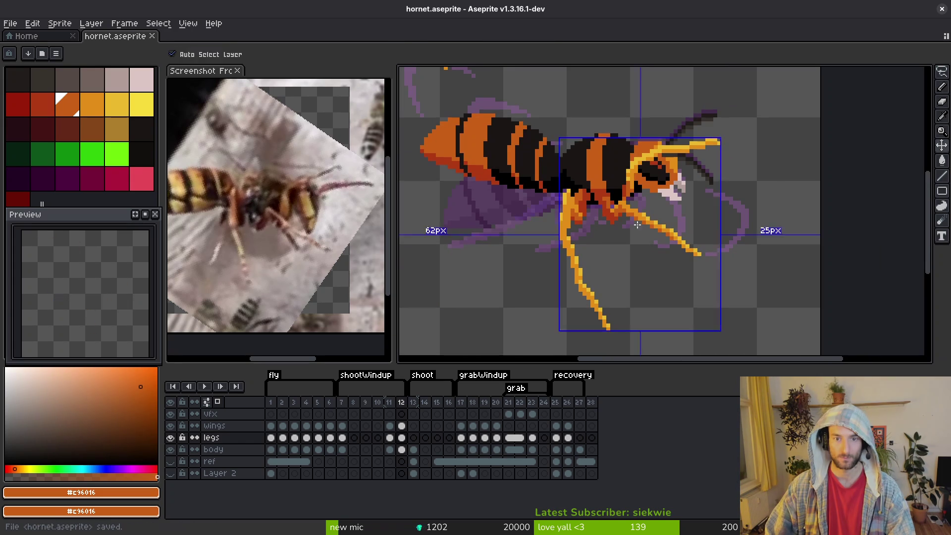
Marquee-select the loose lower leg tip and move it up-left onto the upper leg
scroll(600, 241, "up", 3)
scroll(589, 247, "down", 5)
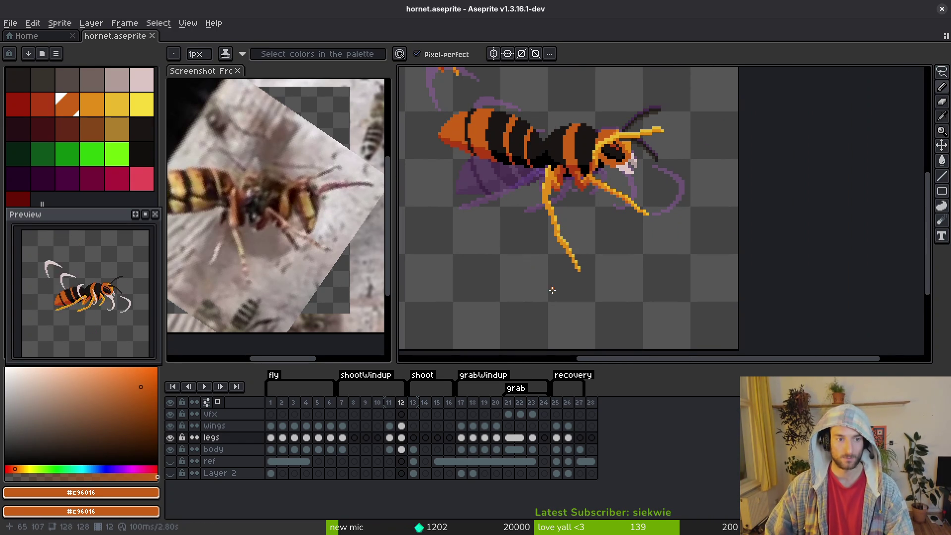
scroll(604, 266, "up", 4)
key("m")
left_click_drag(536, 208, 619, 342)
left_click_drag(591, 295, 564, 292)
key("Return")
Add two light yellow #eab82e pixels below the leg joint
scroll(578, 248, "down", 3)
scroll(560, 223, "up", 3)
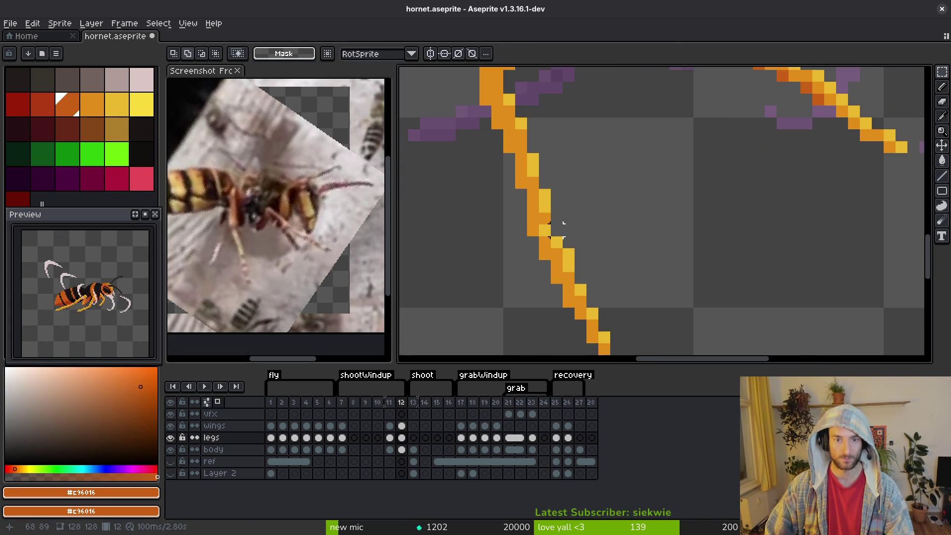
left_click_drag(560, 223, 572, 252)
scroll(572, 251, "down", 3)
scroll(605, 261, "up", 3)
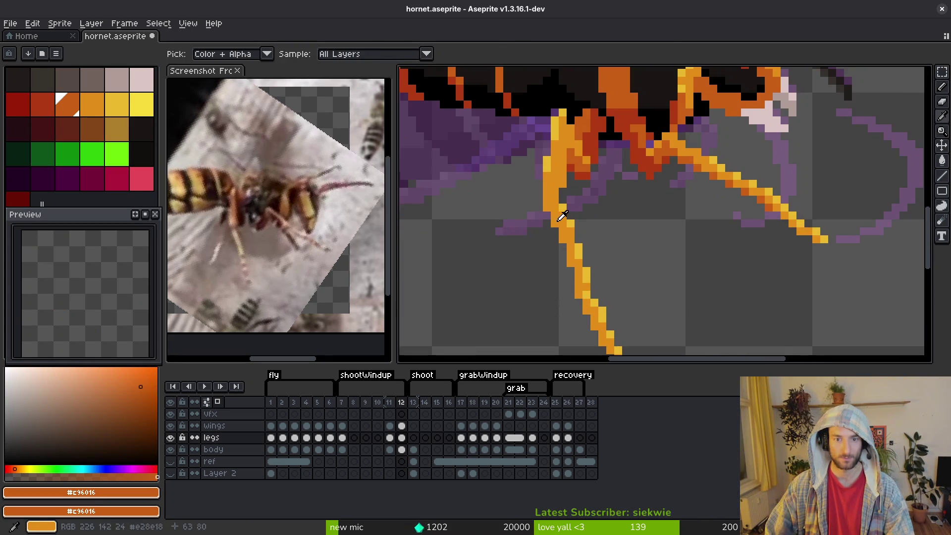
left_click(563, 201, "alt")
key("b")
scroll(564, 203, "down", 3)
scroll(585, 210, "up", 3)
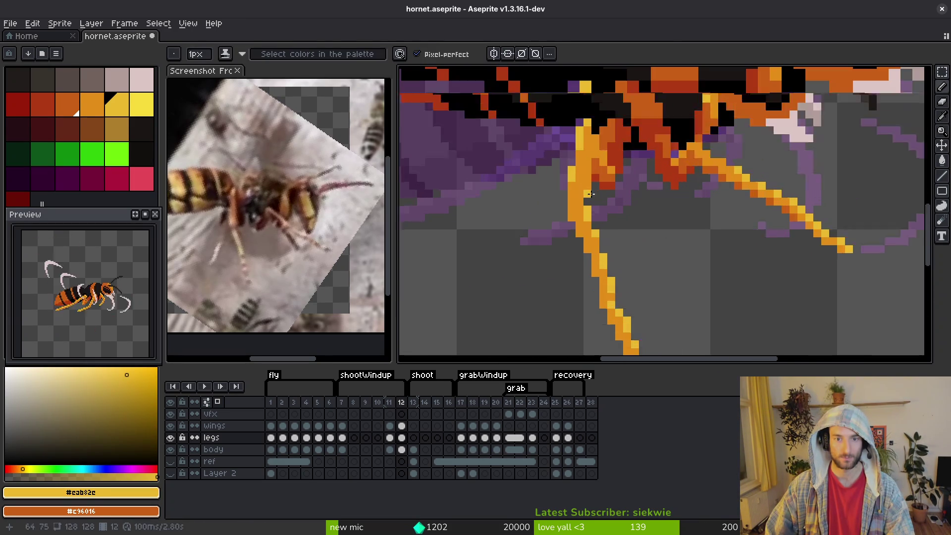
left_click(563, 171, "alt")
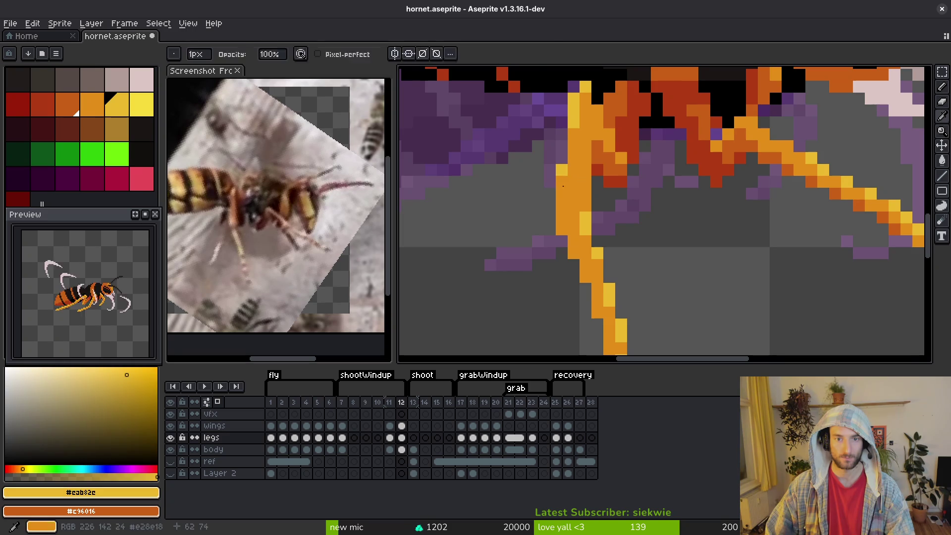
left_click_drag(561, 181, 562, 193)
Erase around the joint, resample leg colour #e28e18, and save the hornet file
scroll(598, 190, "down", 3)
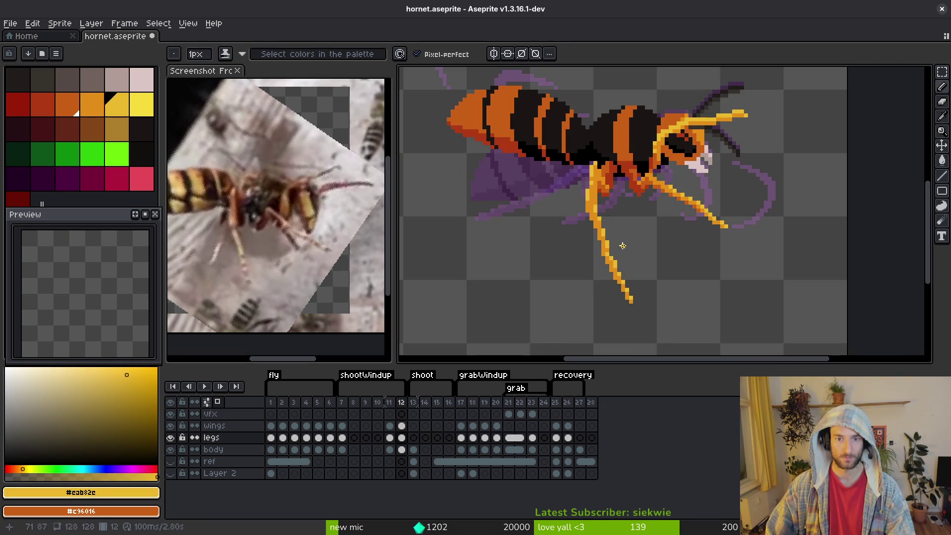
scroll(597, 241, "up", 3)
key("e")
scroll(604, 208, "down", 3)
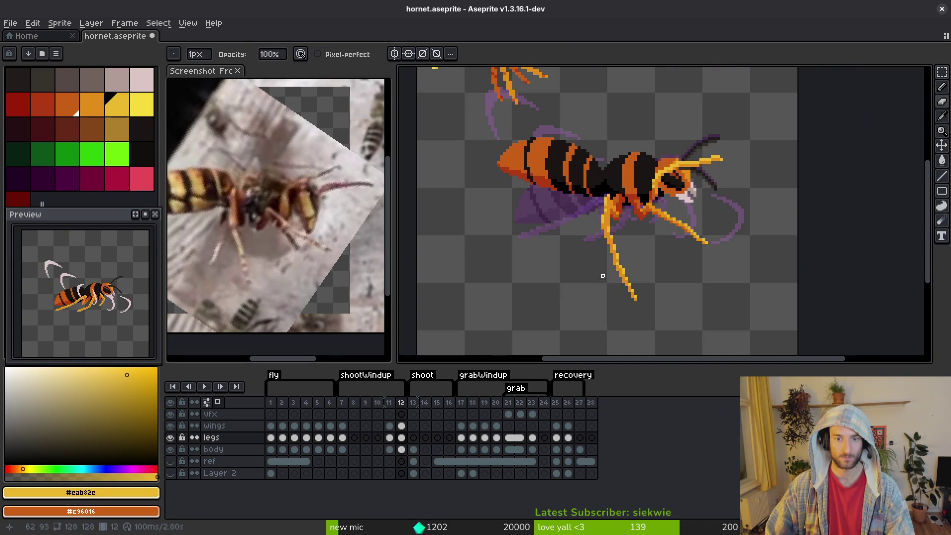
scroll(603, 272, "up", 5)
left_click(544, 197, "alt")
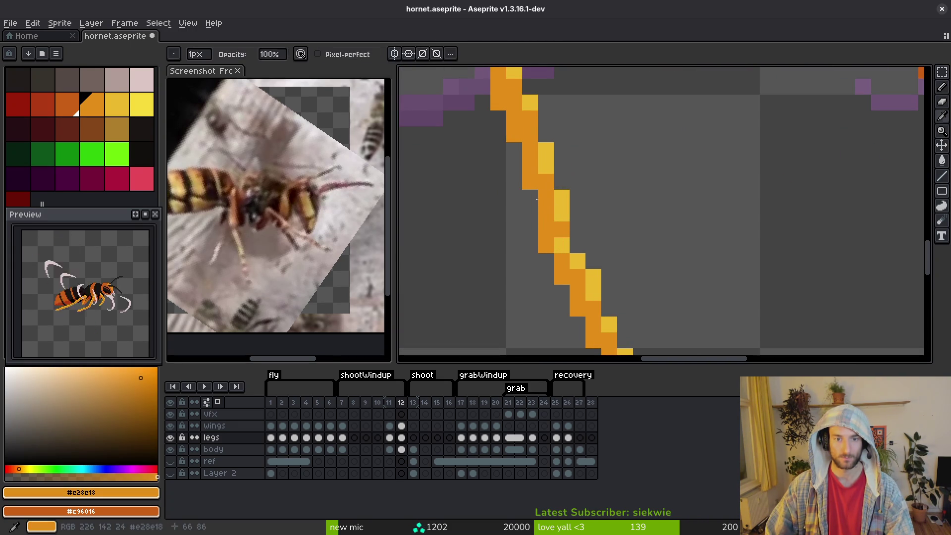
scroll(563, 148, "down", 3)
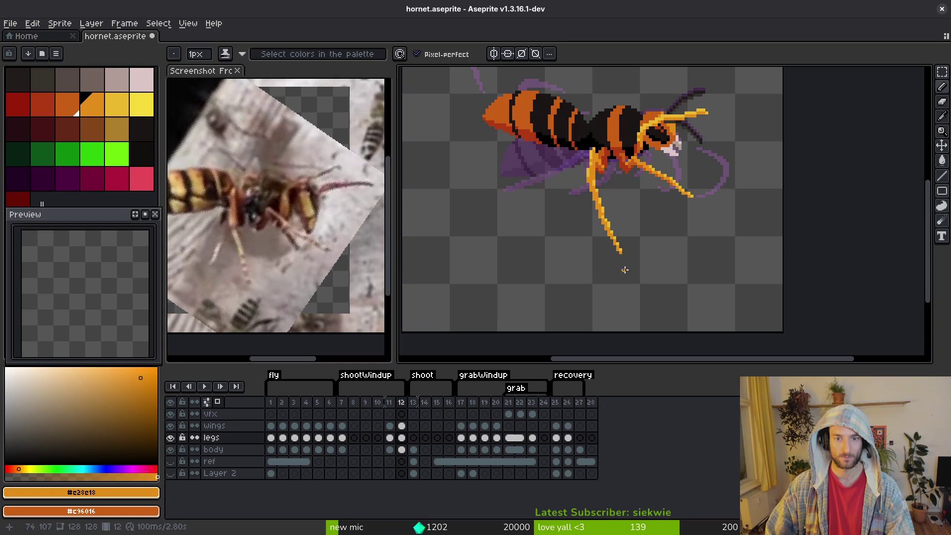
key("ctrl+s")
Repaint a pixel near the hornet's eye
scroll(623, 270, "down", 4)
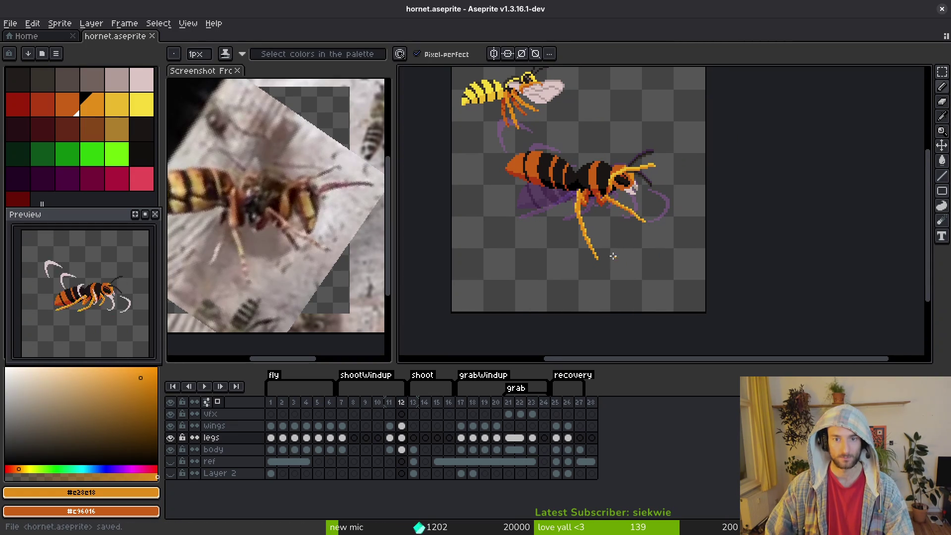
scroll(602, 196, "up", 4)
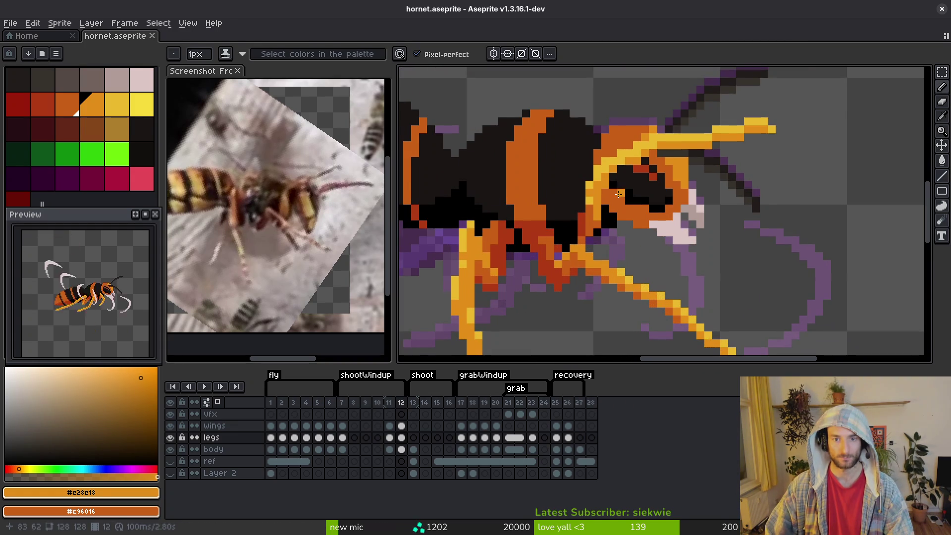
scroll(601, 171, "up", 2)
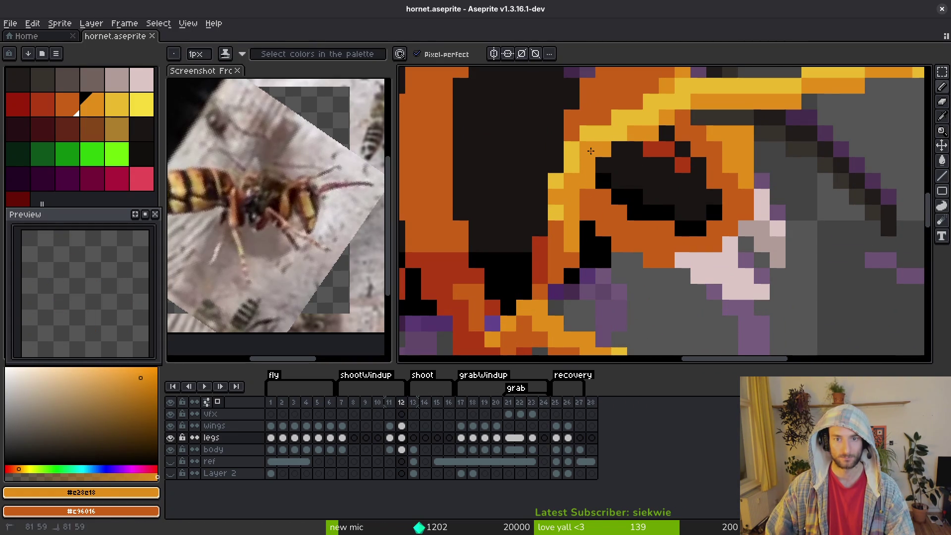
left_click(683, 102)
scroll(693, 214, "down", 3)
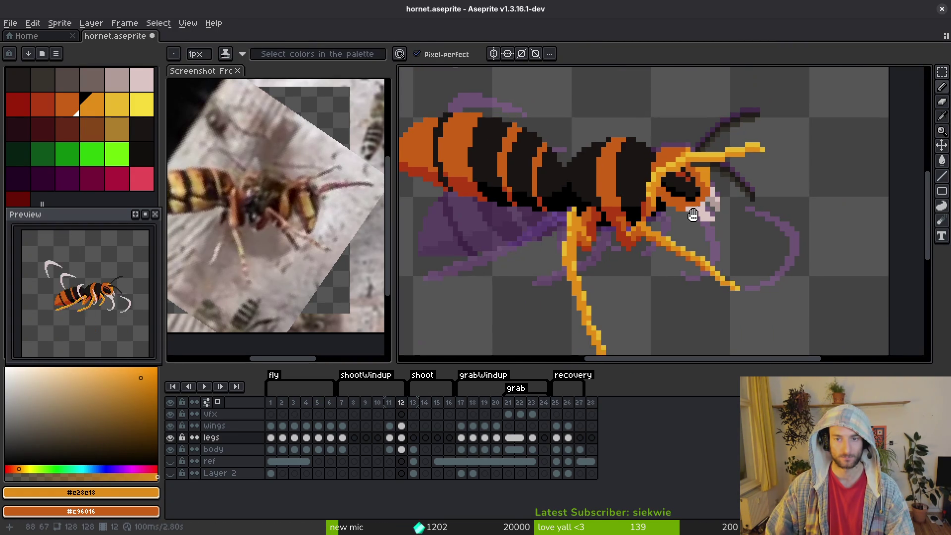
scroll(708, 216, "down", 2)
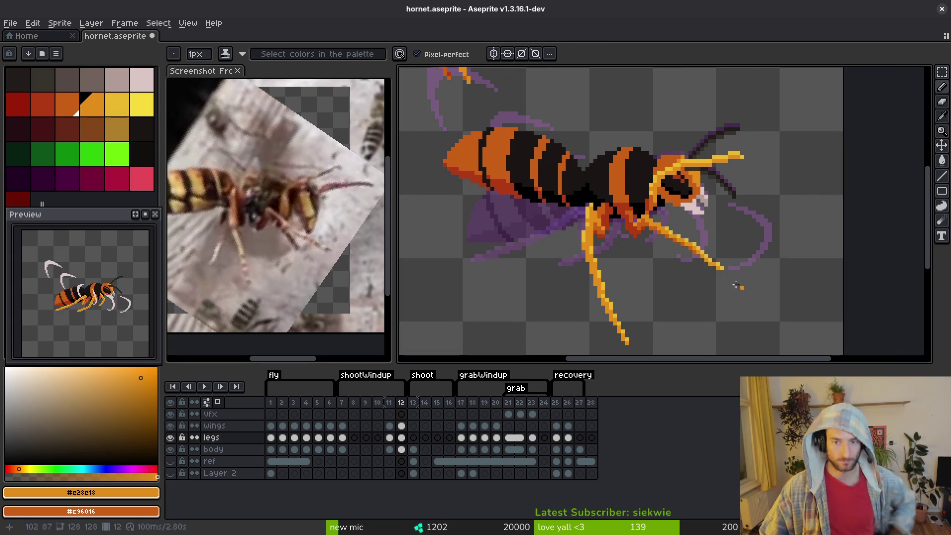
scroll(699, 299, "down", 2)
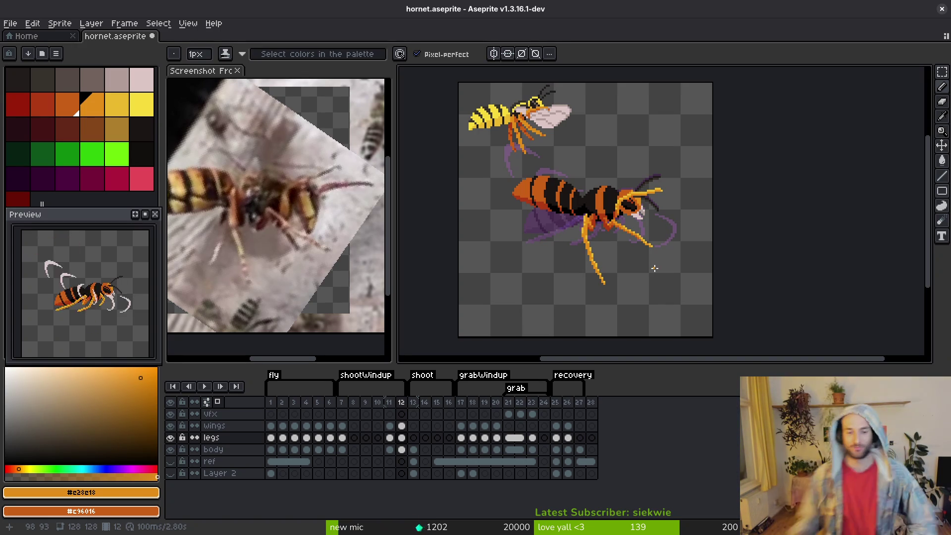
left_click(497, 437)
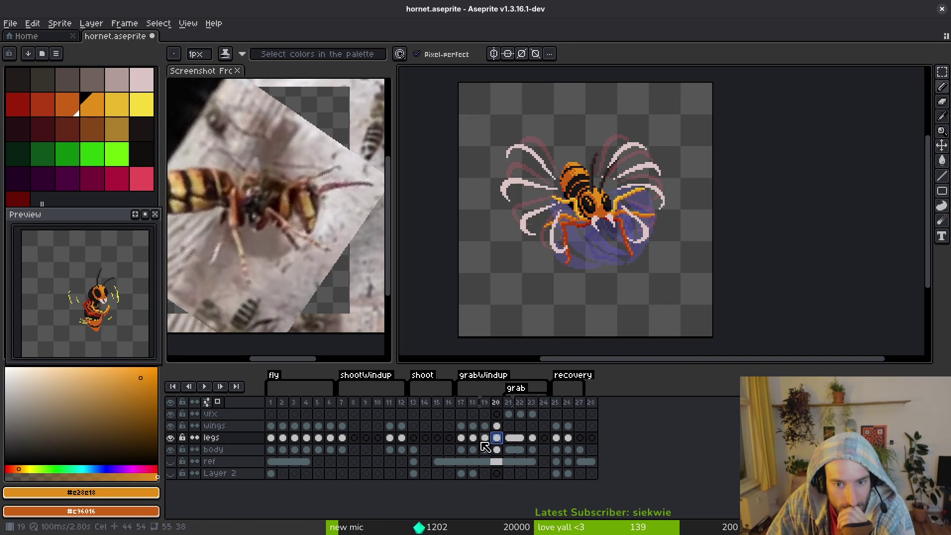
left_click(509, 439)
left_click(532, 438)
left_click(519, 438)
left_click(390, 438)
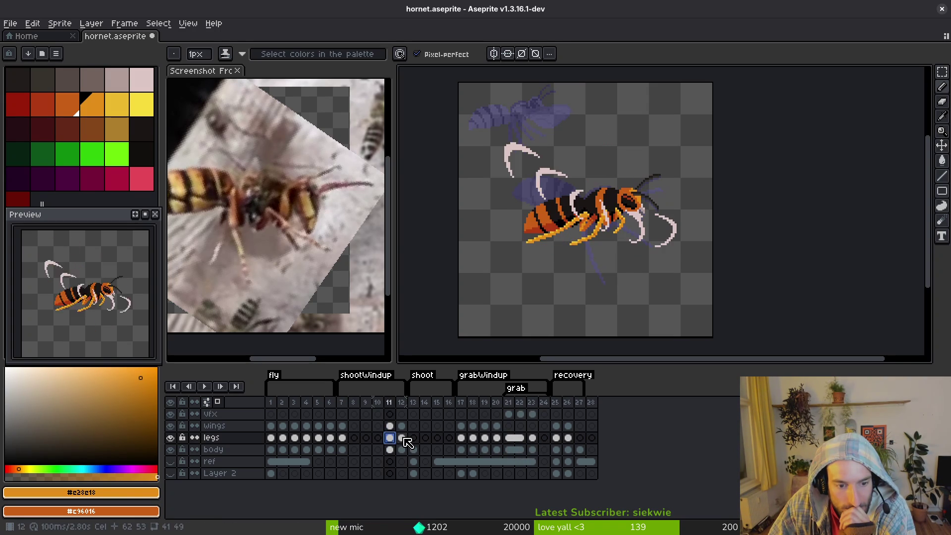
left_click(401, 438)
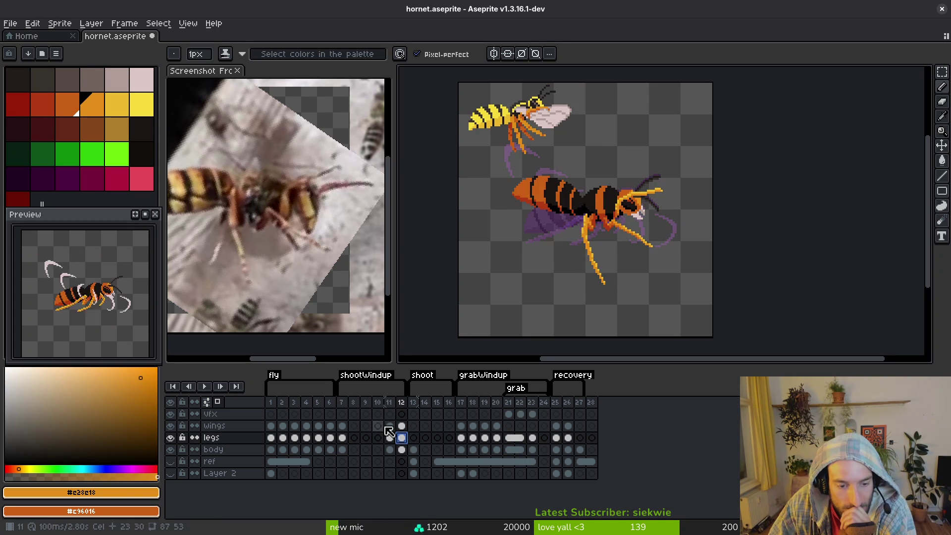